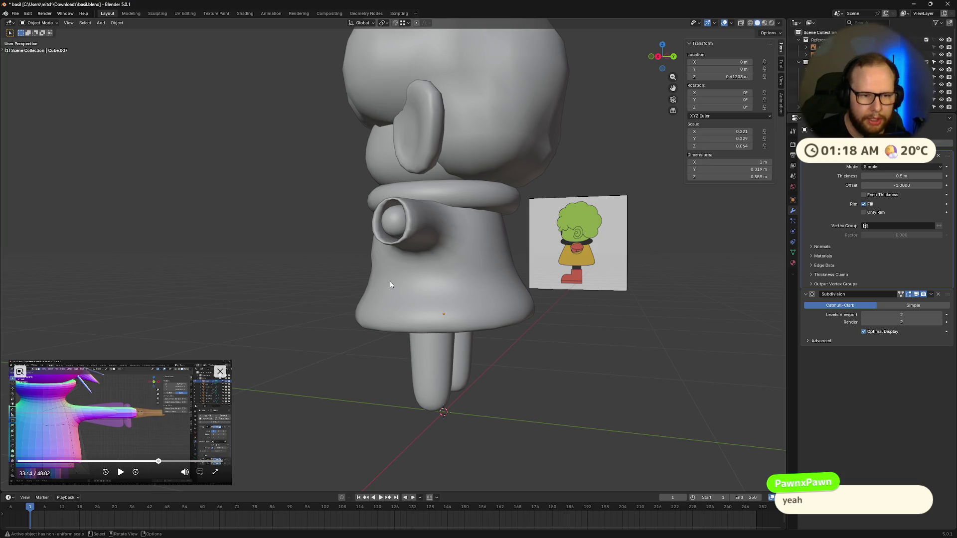
- Orbit the model, switch to Front Orthographic over the reference and enter Edit Mode on the coat body
middle_drag(390, 282, 411, 285)
mouse_move(493, 193)
middle_down()
mouse_move(541, 218)
mouse_move(535, 199)
mouse_move(551, 205)
mouse_move(526, 230)
mouse_move(466, 227)
mouse_move(469, 237)
mouse_move(530, 234)
mouse_move(553, 220)
mouse_move(374, 263)
mouse_move(459, 243)
middle_up()
scroll(526, 230, up, 3)
key(Tab)
scroll(469, 236, down, 3)
key(Tab)
scroll(553, 220, down, 3)
key(KP_1)
key(Tab)
scroll(326, 263, up, 4)
- Delete the messy lower torso faces and leftover geometry, using X-ray over the reference
key(Tab)
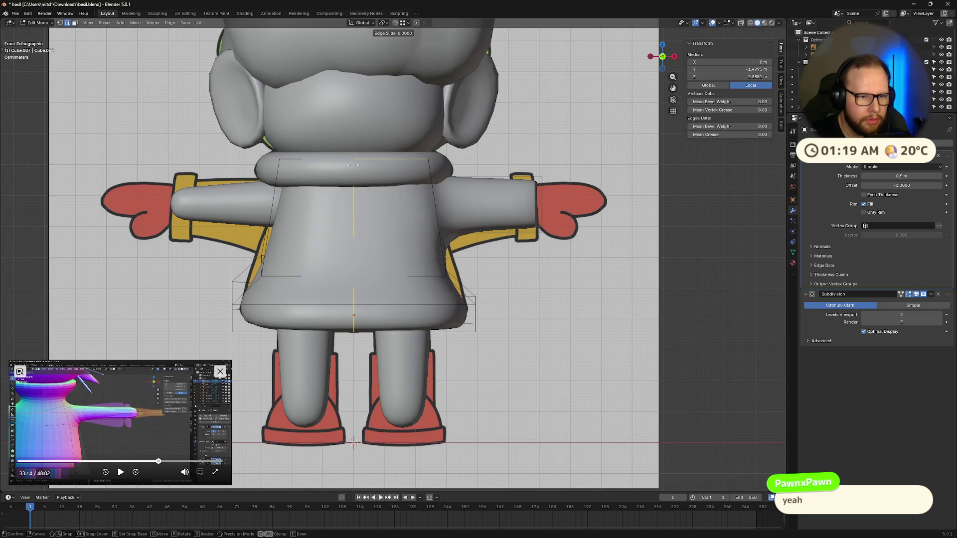
click(361, 227)
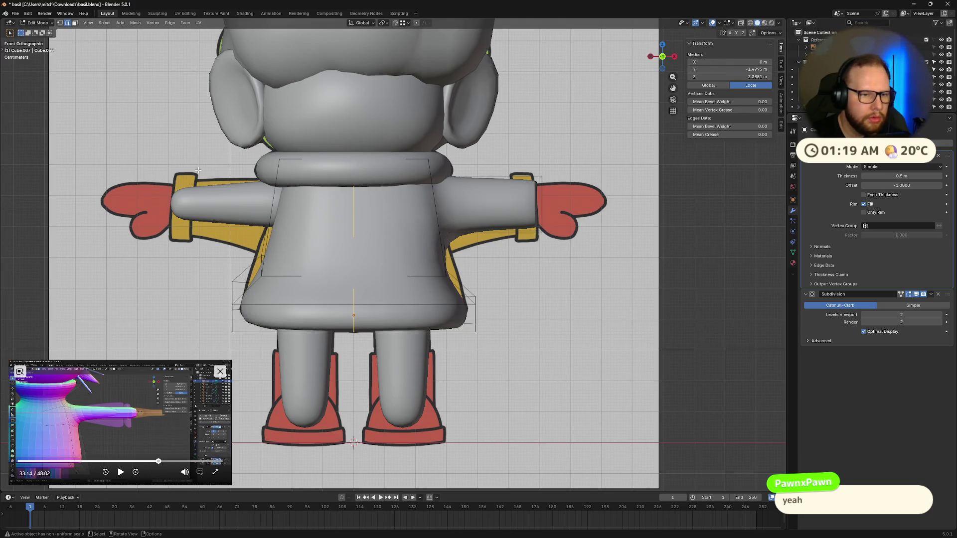
key(Tab)
key(x)
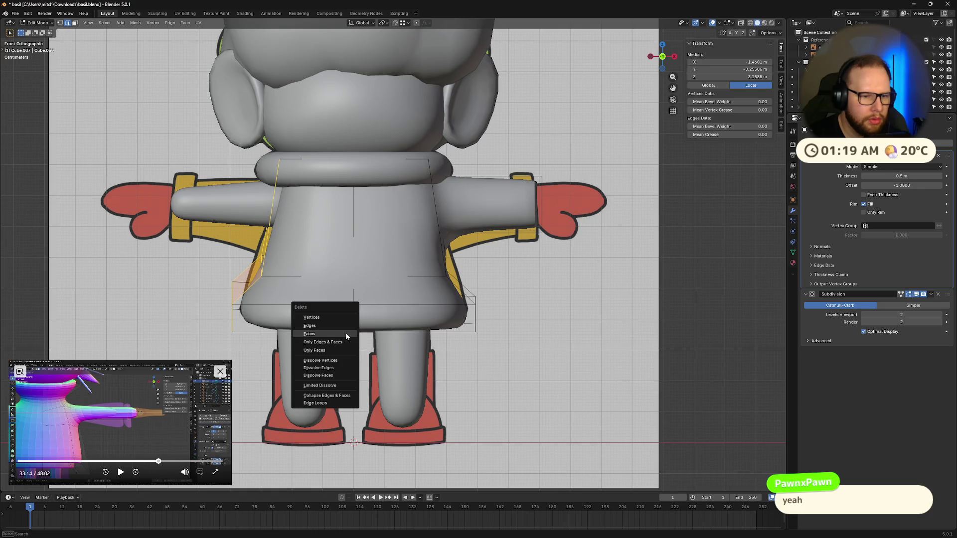
click(345, 327)
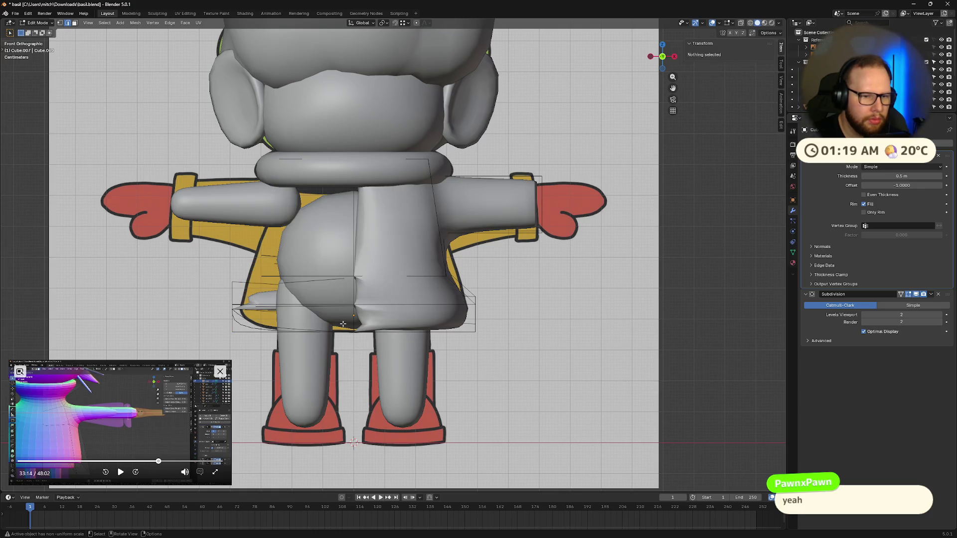
key(alt+z)
click(325, 337)
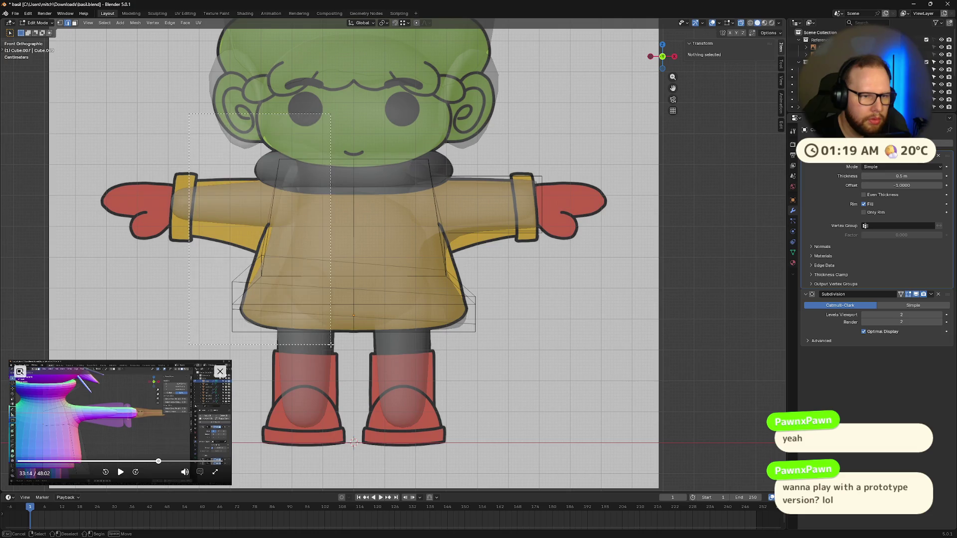
key(x)
click(330, 344)
- Delete the left-side column of torso edges, leaving one half, and return to front view
key(ctrl+z)
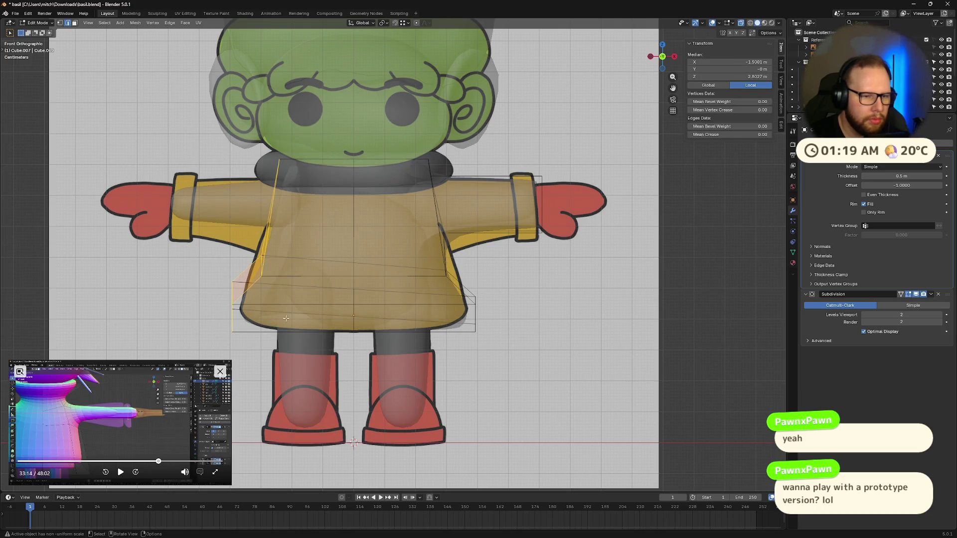
alt+click(276, 180)
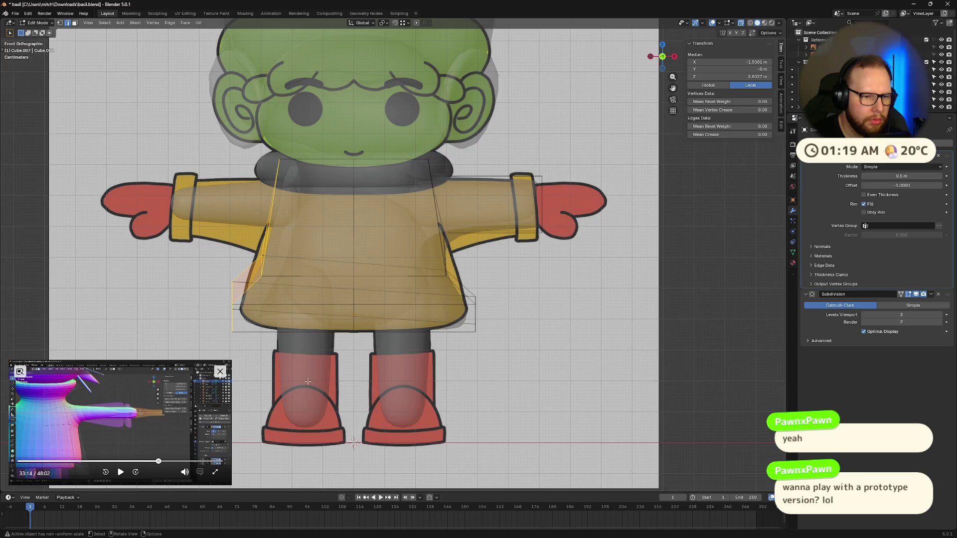
key(alt+z)
middle_drag(307, 383, 352, 452)
key(x)
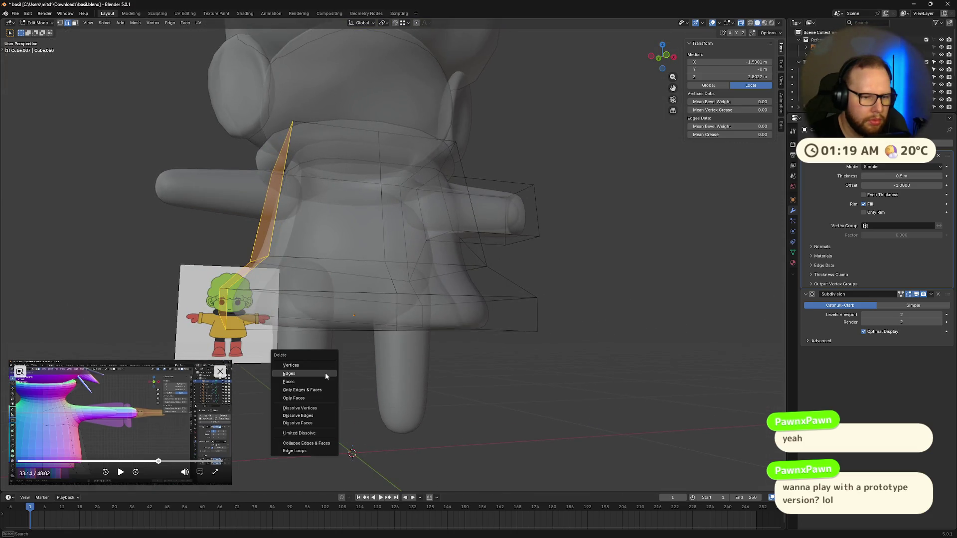
click(305, 369)
middle_drag(337, 359, 449, 300)
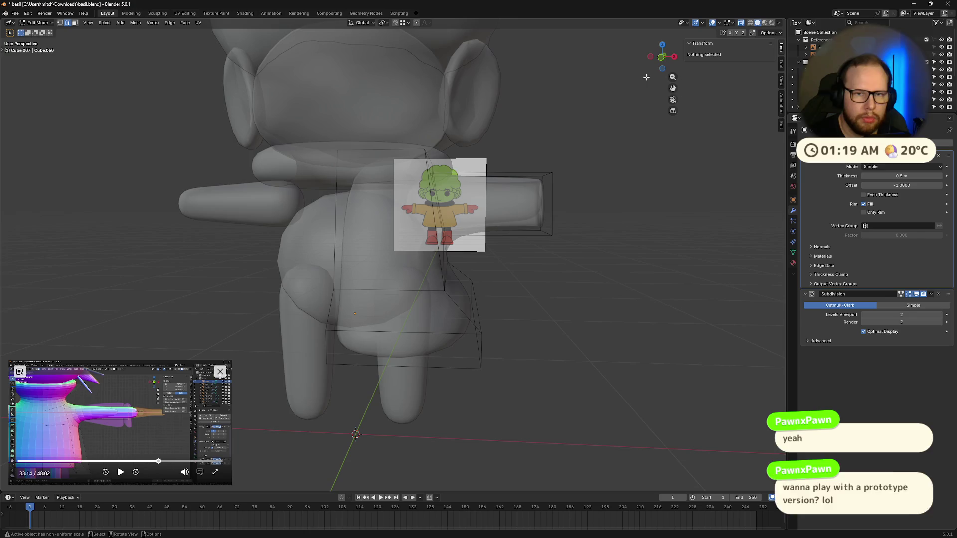
click(661, 57)
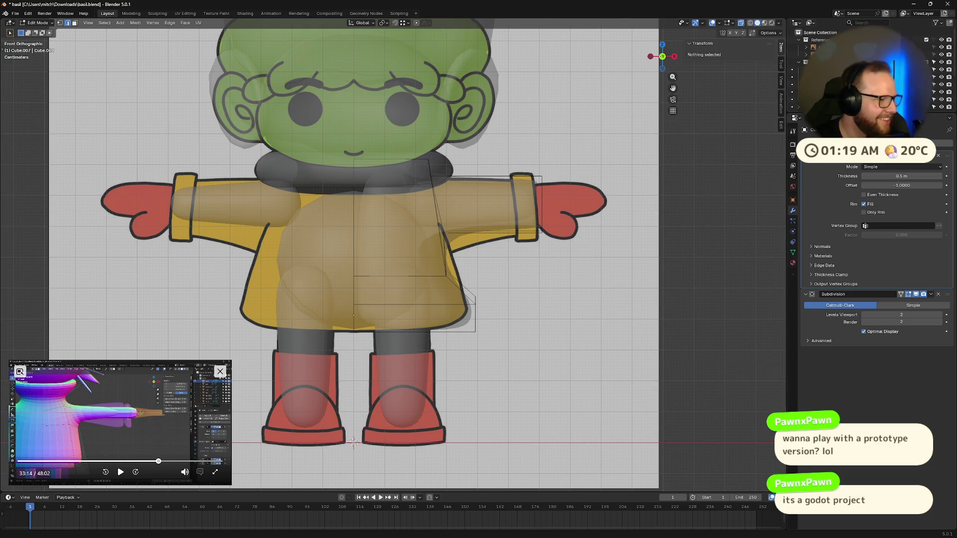
scroll(558, 222, down, 2)
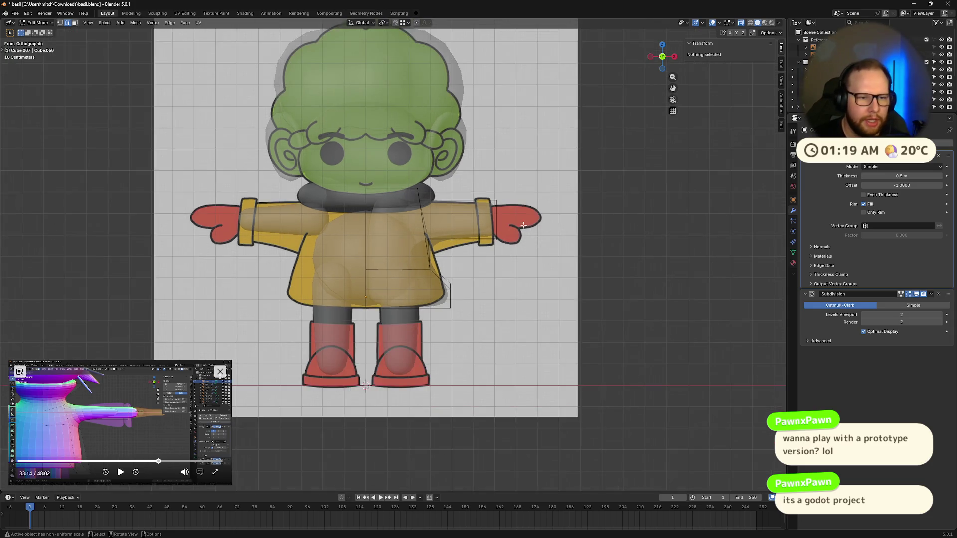
scroll(558, 222, up, 2)
shift+middle_drag(558, 222, 568, 232)
scroll(557, 222, down, 1)
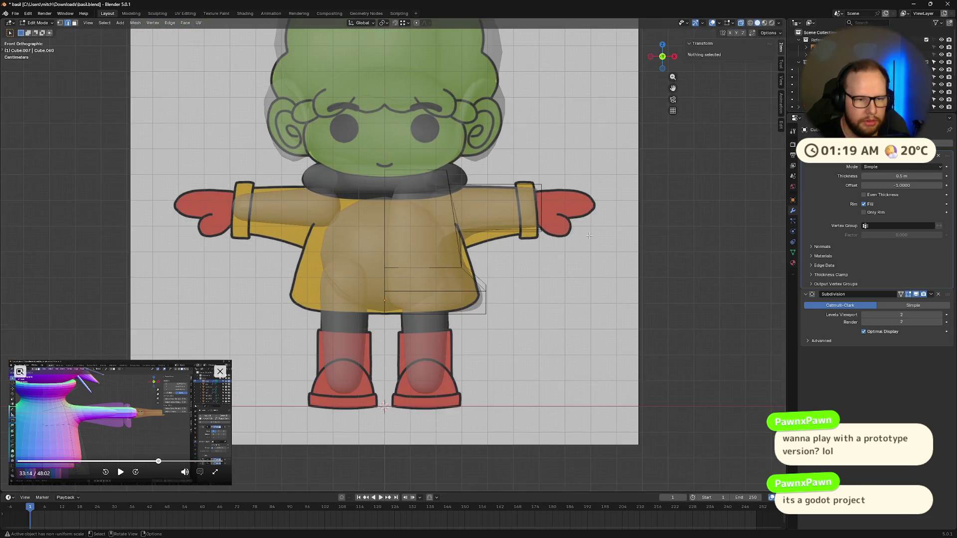
scroll(589, 235, up, 1)
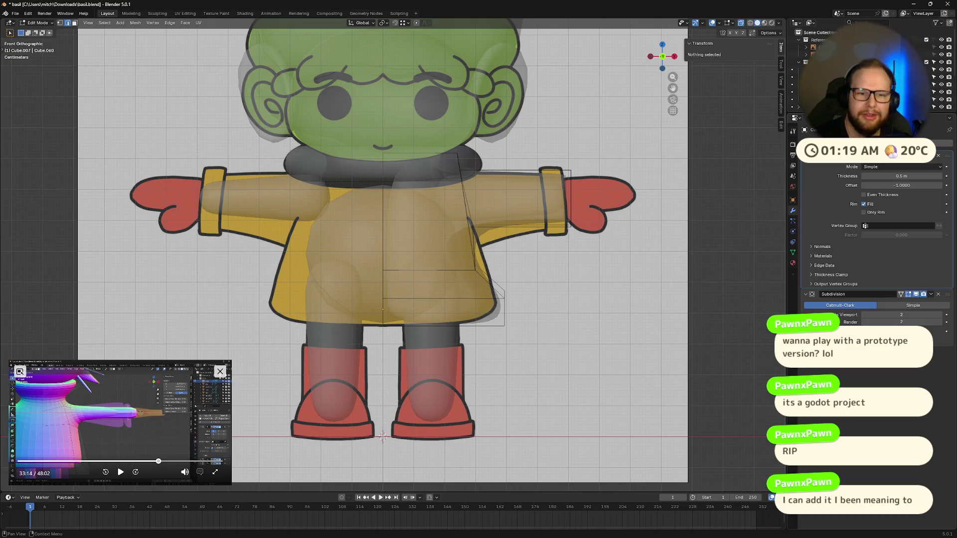
- Add a Mirror modifier to the coat body, move it above Solidify, and inspect the mirrored result
key(shift+a)
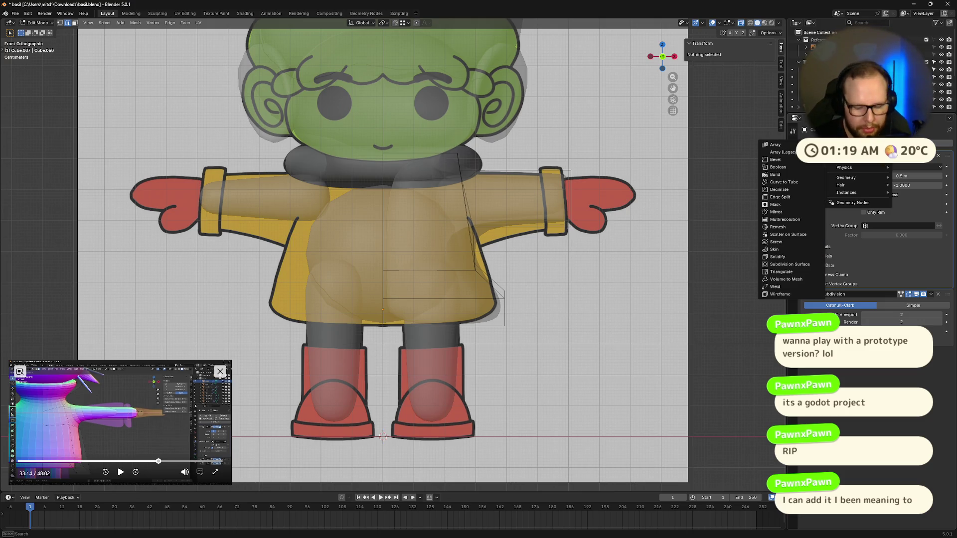
text(MIRROR)
click(778, 256)
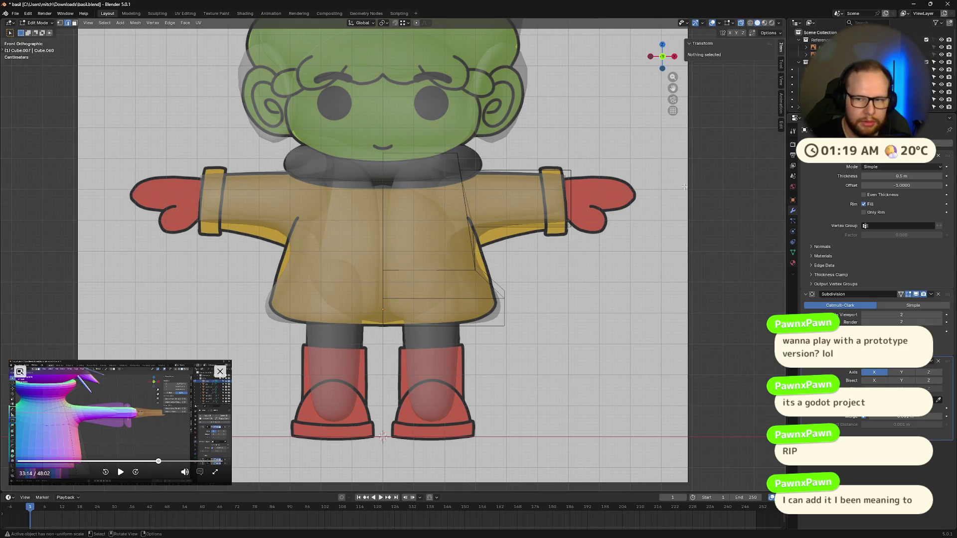
drag(939, 398, 949, 161)
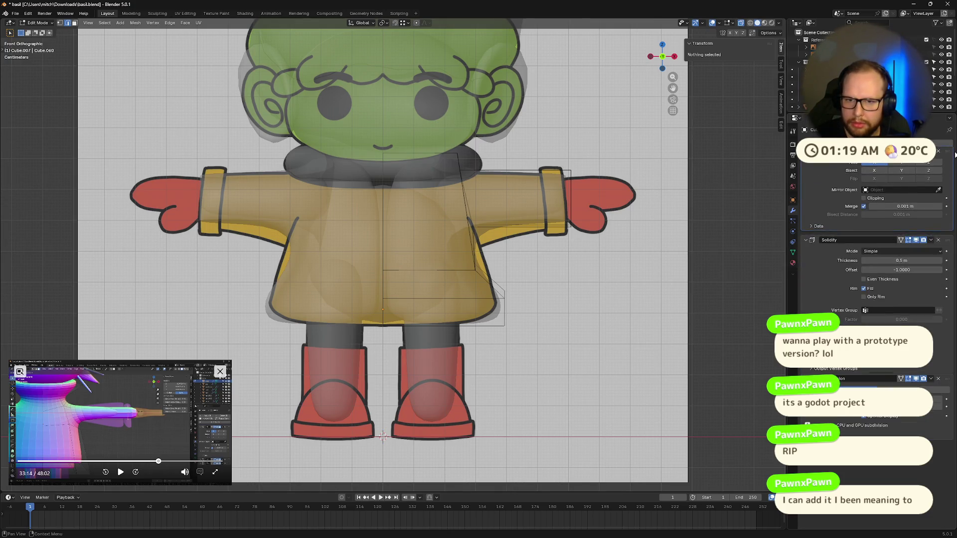
key(a)
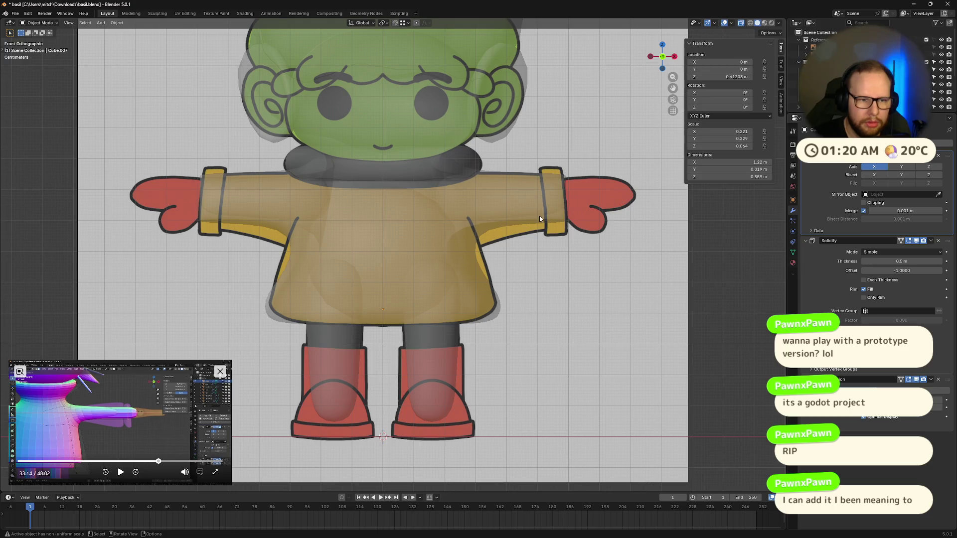
key(Tab)
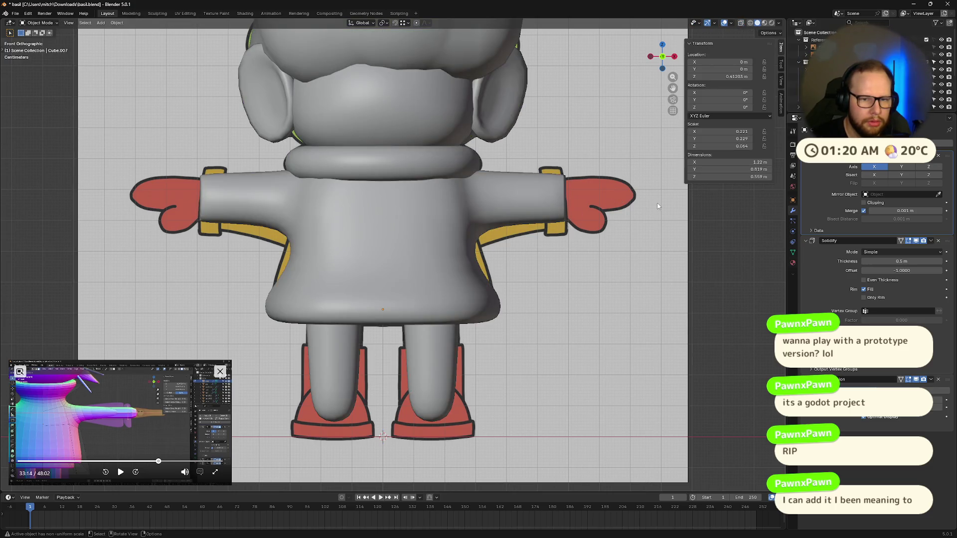
key(Tab)
mouse_move(585, 216)
middle_down()
mouse_move(591, 221)
mouse_move(411, 219)
mouse_move(486, 218)
middle_up()
- Move the sleeve edge down along Z in front view to match the reference cuff
click(422, 218)
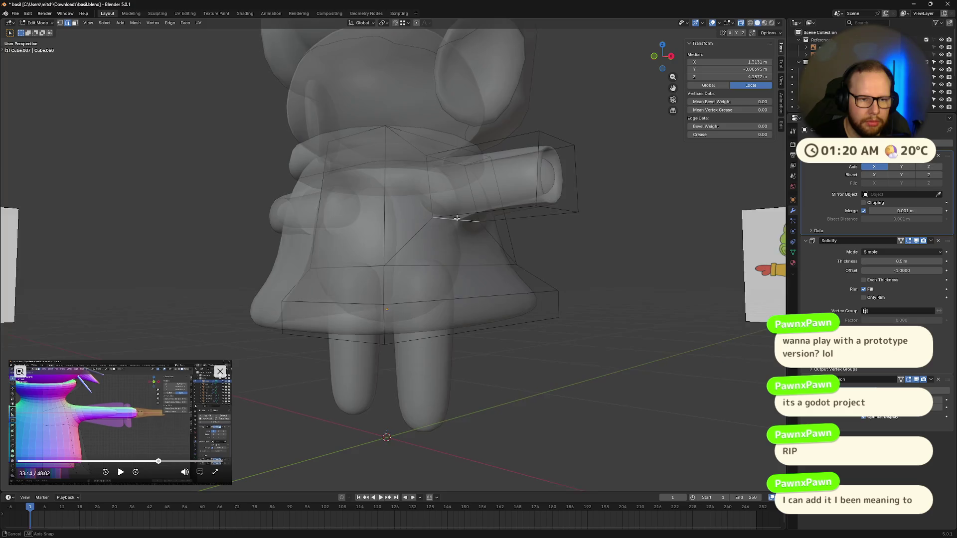
key(KP_1)
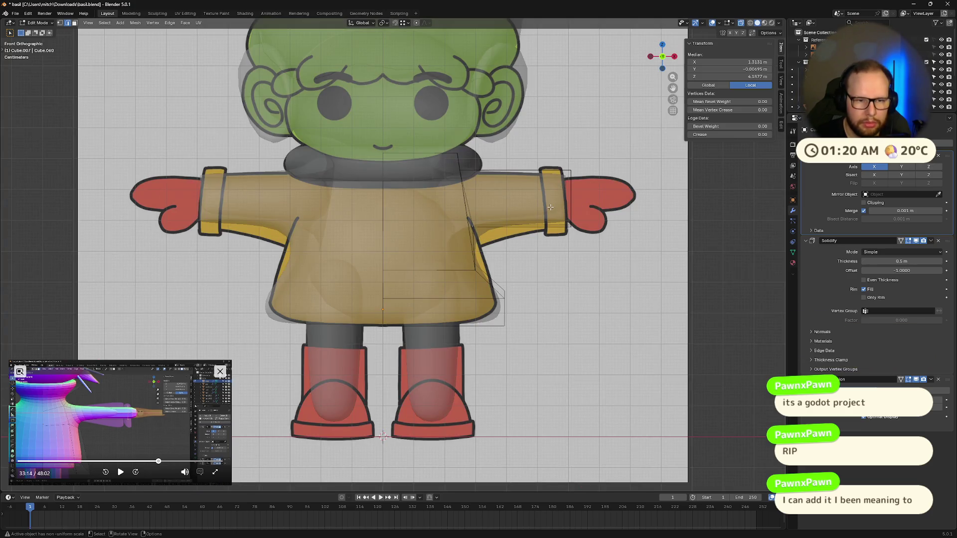
key(g)
key(z)
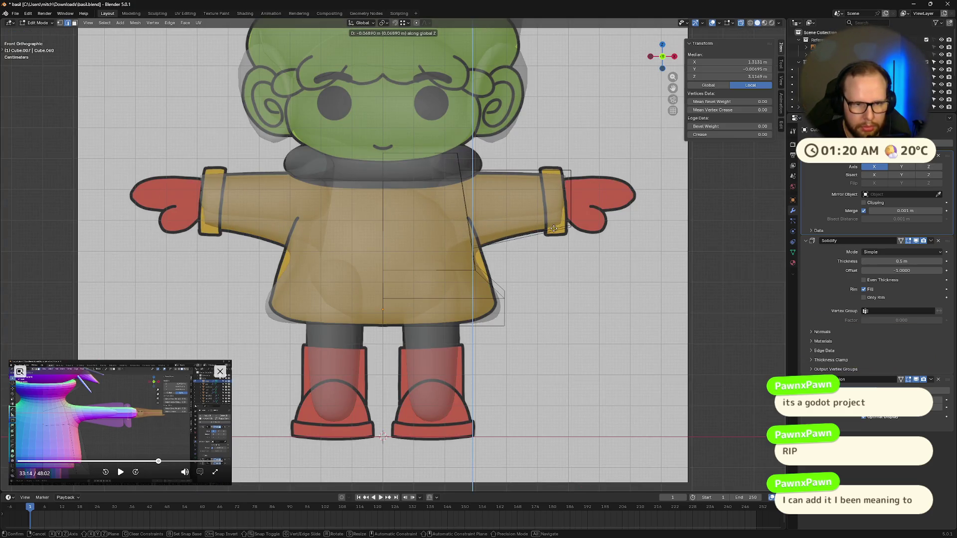
click(643, 270)
- Check the solid grey model in perspective with X-ray off, then return to front view editing
key(Tab)
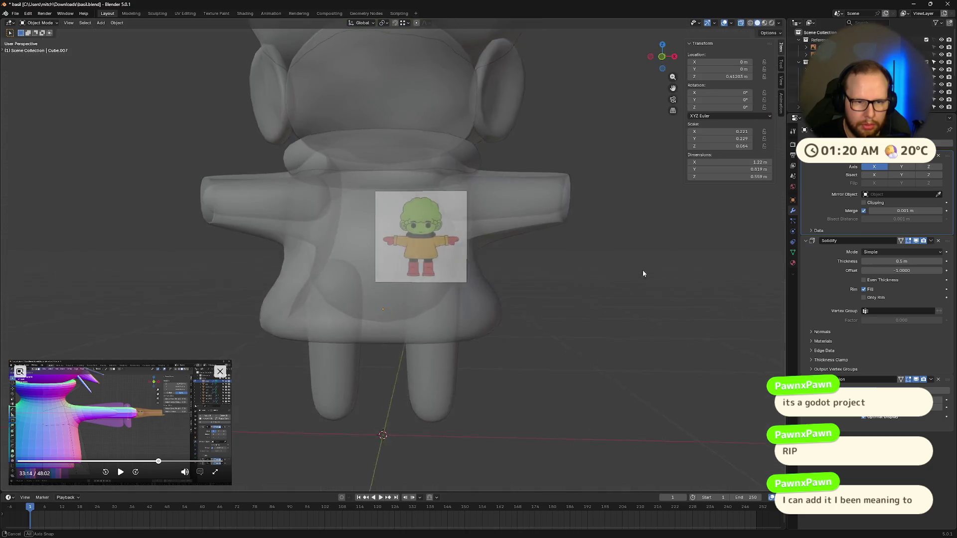
mouse_move(642, 270)
middle_down()
mouse_move(576, 256)
mouse_move(547, 272)
mouse_move(635, 287)
mouse_move(612, 251)
mouse_move(644, 265)
mouse_move(629, 267)
mouse_move(637, 194)
middle_up()
key(alt+z)
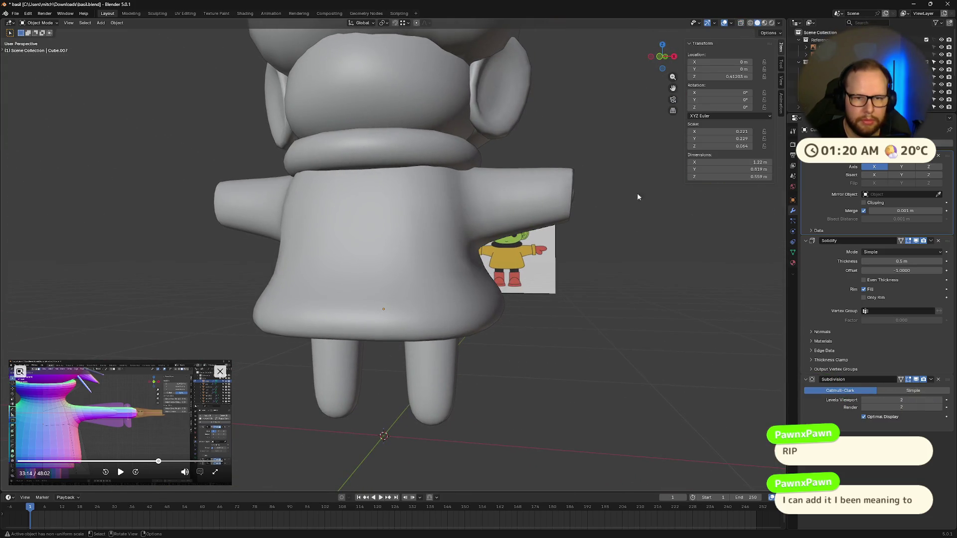
key(KP_1)
key(Tab)
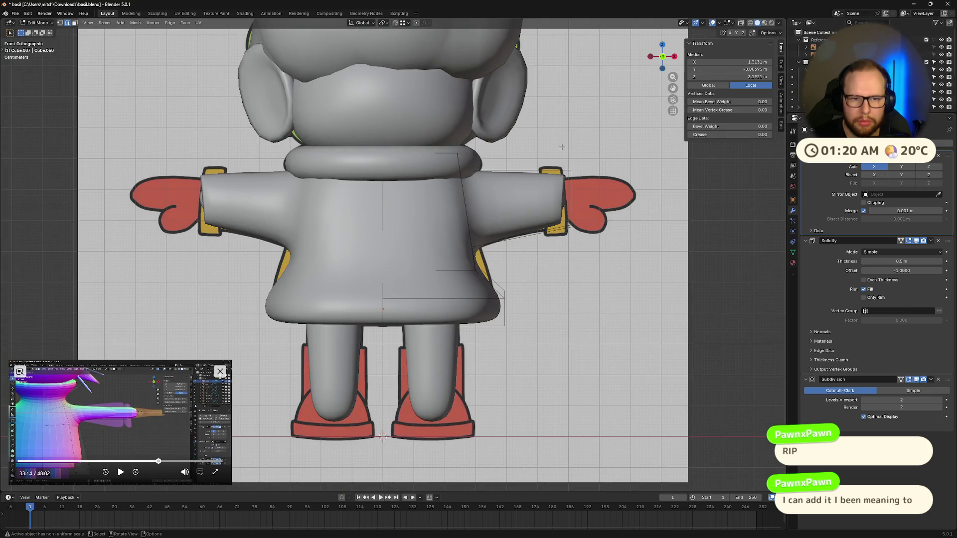
- Scale the sleeve edge loop along X from a side view and check the whole character
click(569, 187)
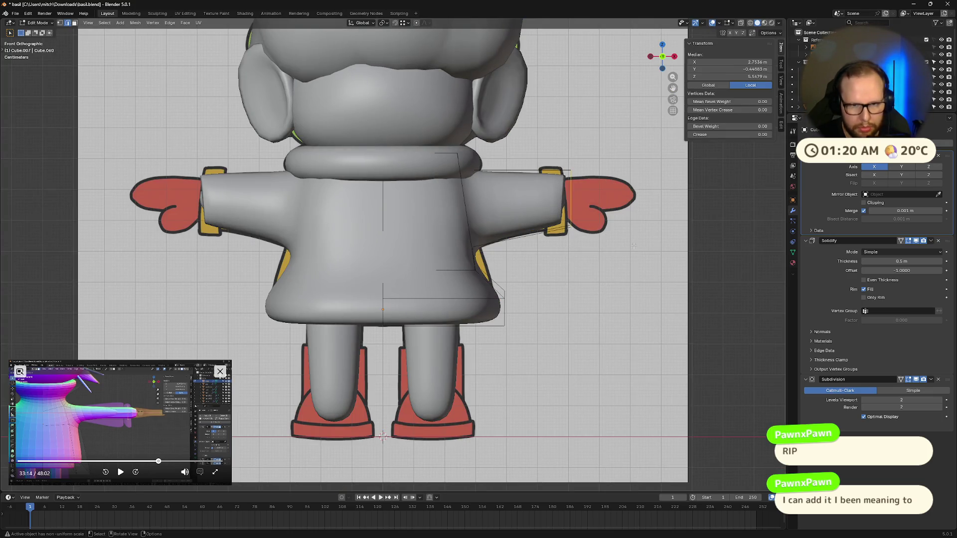
mouse_move(628, 246)
middle_down()
mouse_move(521, 253)
mouse_move(495, 292)
middle_up()
alt+click(495, 292)
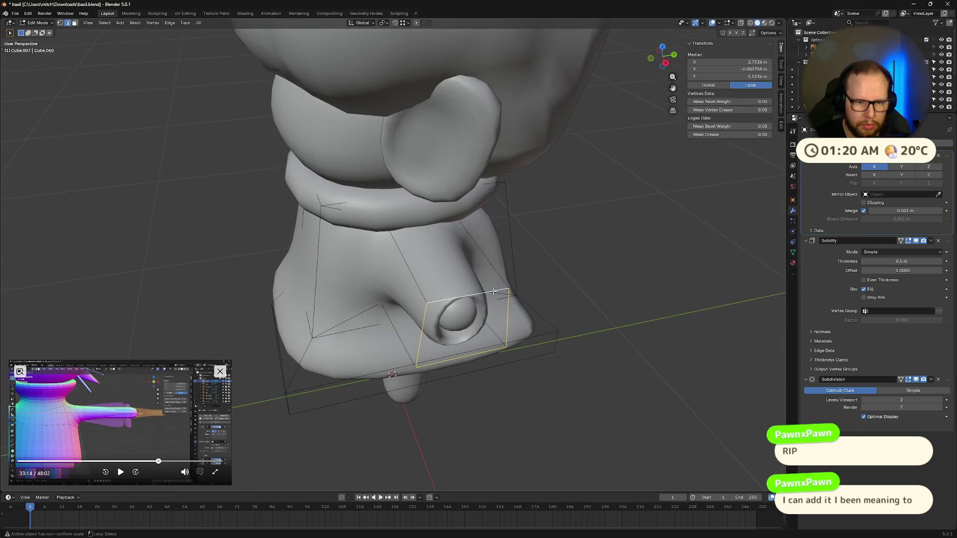
key(s)
key(x)
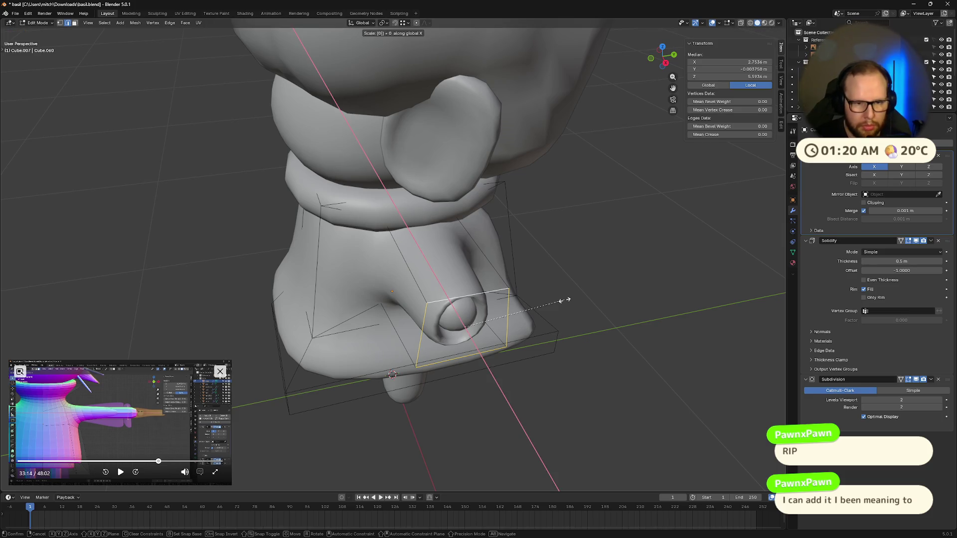
click(564, 301)
key(Tab)
middle_drag(579, 288, 598, 275)
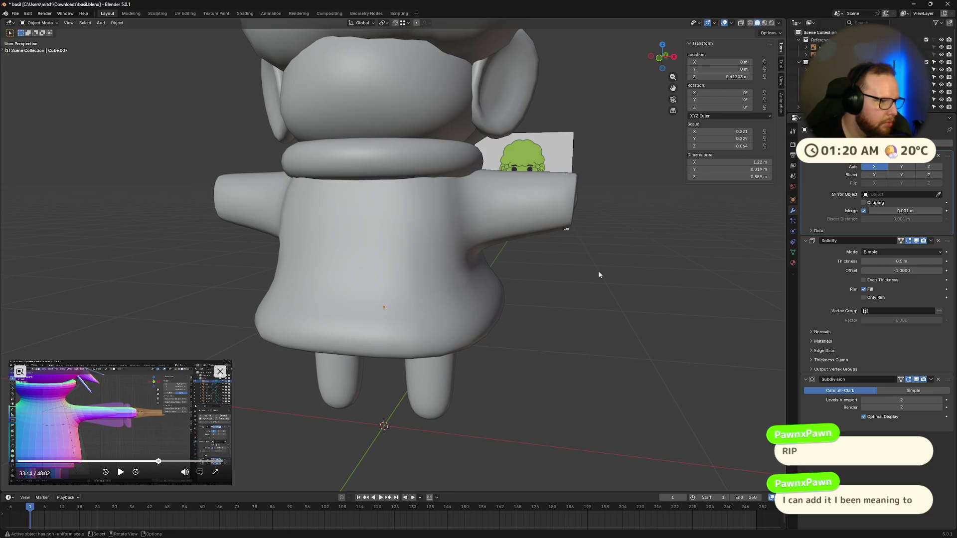
scroll(591, 268, down, 4)
middle_drag(515, 232, 524, 238)
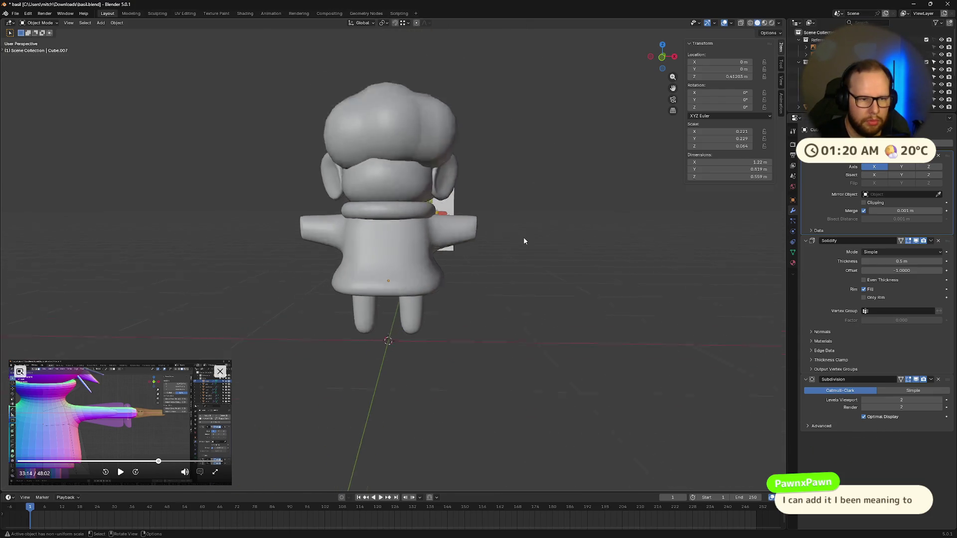
scroll(523, 237, up, 6)
scroll(592, 222, up, 1)
- Move the coat sleeve end inward along X to shorten it beside the reference
key(Tab)
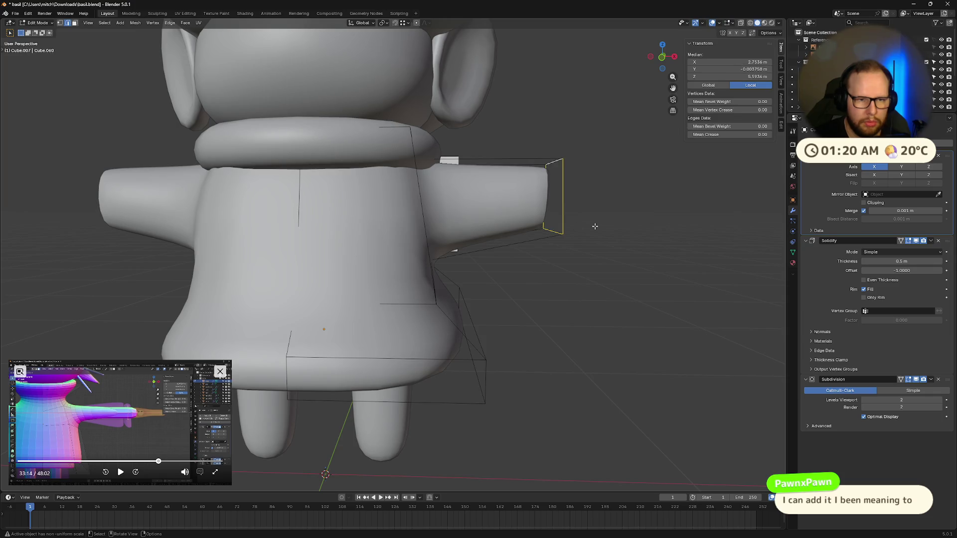
middle_drag(595, 227, 567, 168)
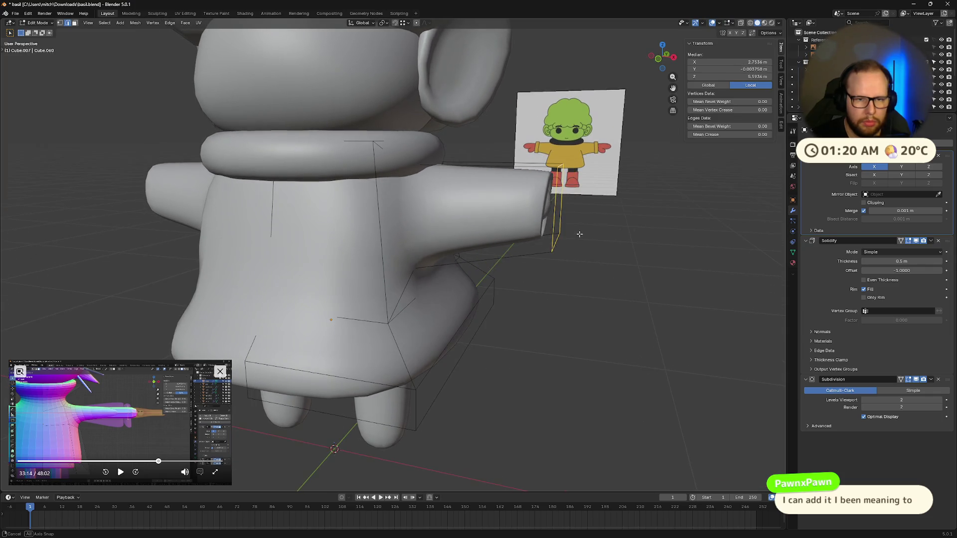
click(564, 167)
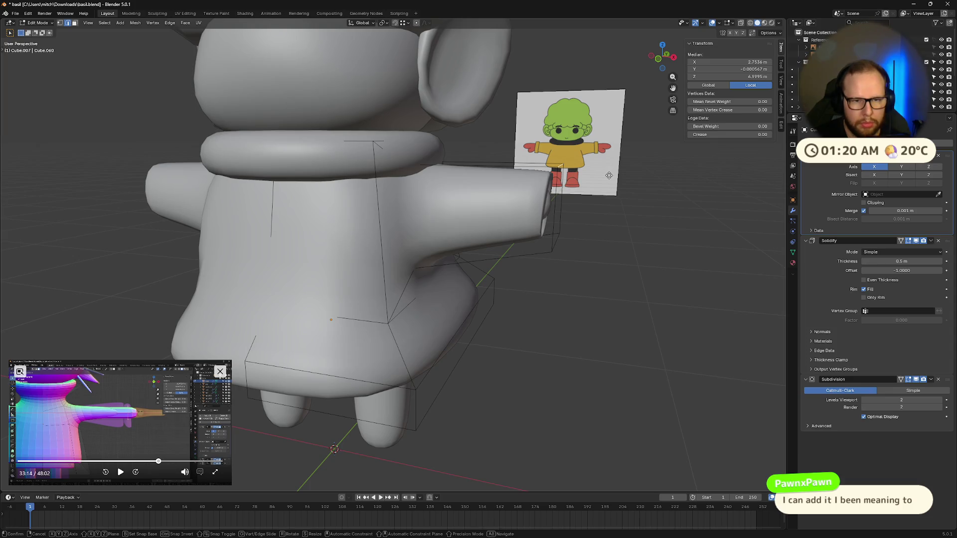
key(g)
key(x)
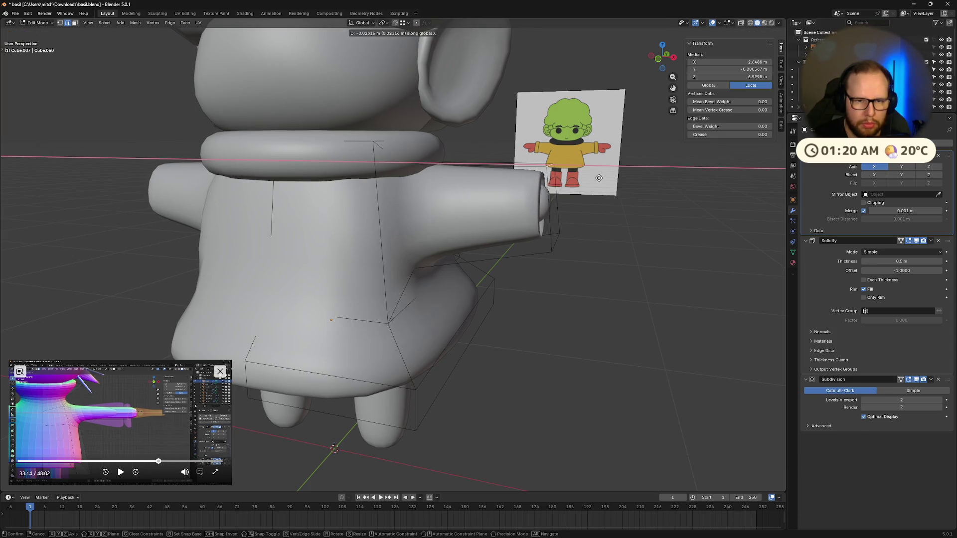
click(592, 177)
key(Tab)
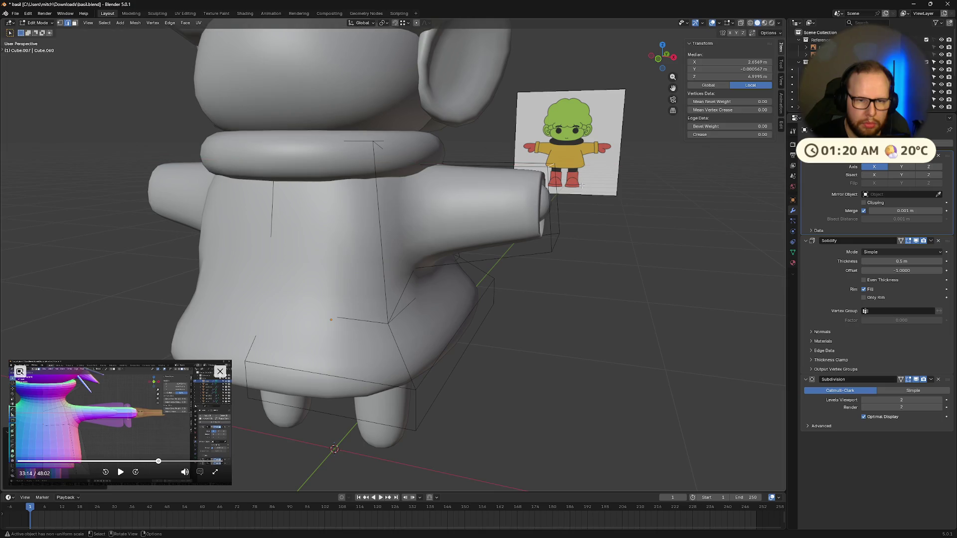
mouse_move(591, 179)
middle_down()
mouse_move(644, 212)
mouse_move(542, 200)
mouse_move(584, 198)
mouse_move(394, 139)
mouse_move(418, 174)
mouse_move(563, 216)
mouse_move(541, 194)
mouse_move(617, 208)
mouse_move(572, 231)
middle_up()
scroll(636, 206, down, 4)
click(397, 141)
scroll(418, 174, up, 3)
key(Tab)
scroll(553, 202, down, 3)
key(Tab)
scroll(598, 205, down, 4)
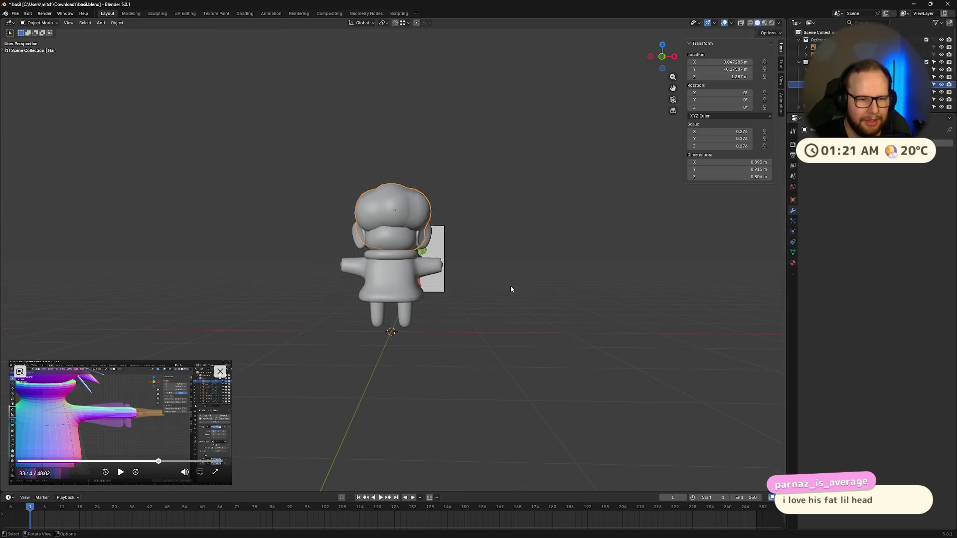
scroll(511, 286, up, 6)
mouse_move(464, 284)
middle_down()
mouse_move(351, 281)
mouse_move(566, 291)
middle_up()
scroll(532, 279, down, 8)
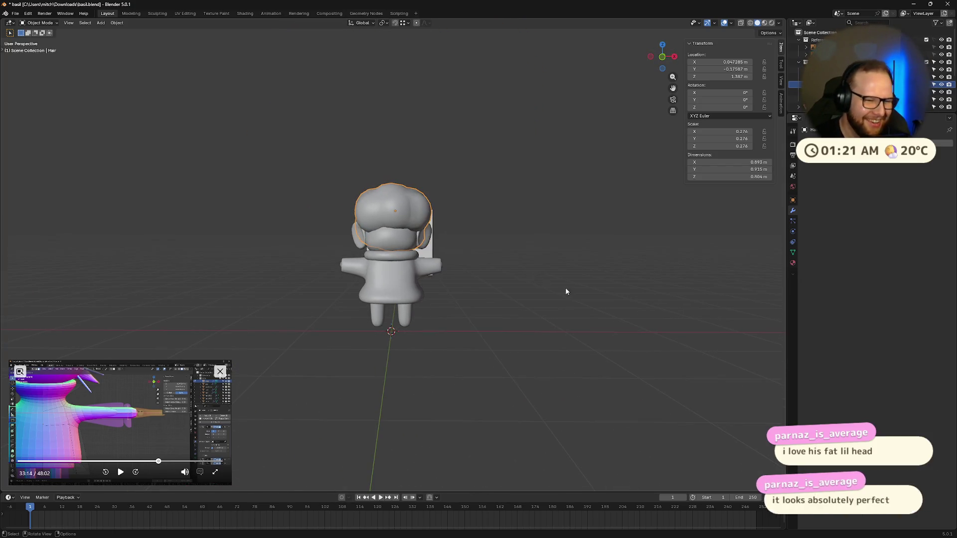
scroll(554, 288, up, 5)
mouse_move(468, 278)
middle_down()
mouse_move(395, 297)
mouse_move(530, 272)
middle_up()
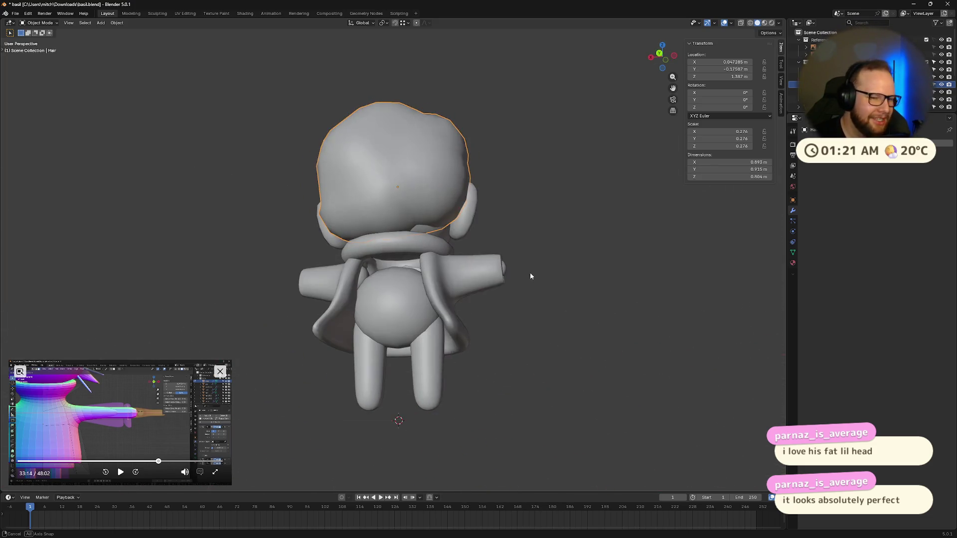
scroll(464, 284, up, 3)
- Add a horizontal and a vertical loop cut to the belly body and move the new loop upward
click(394, 353)
key(Tab)
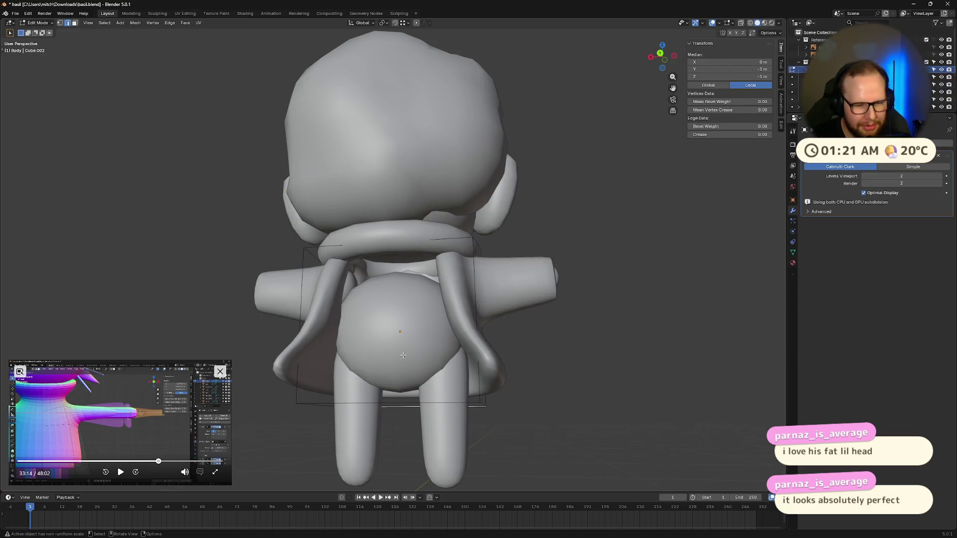
key(ctrl+r)
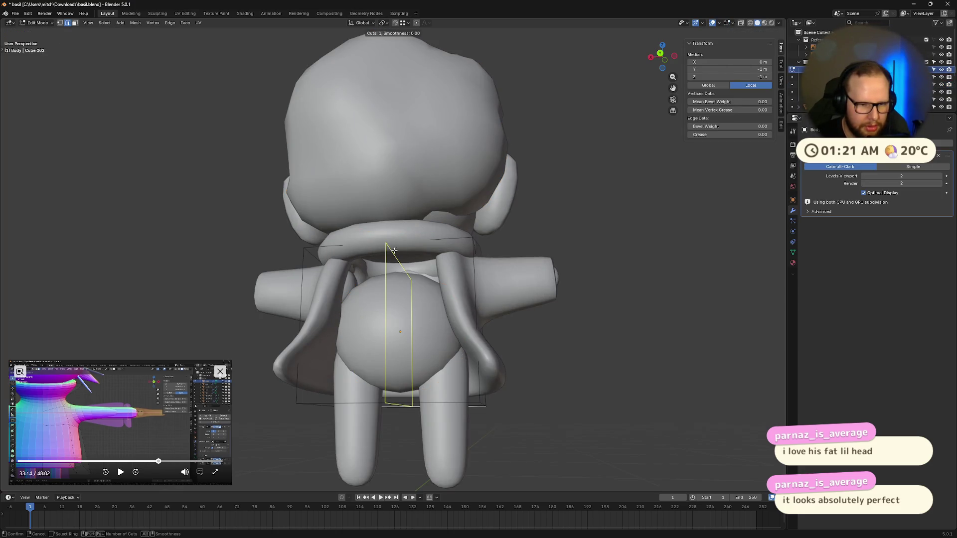
click(379, 322)
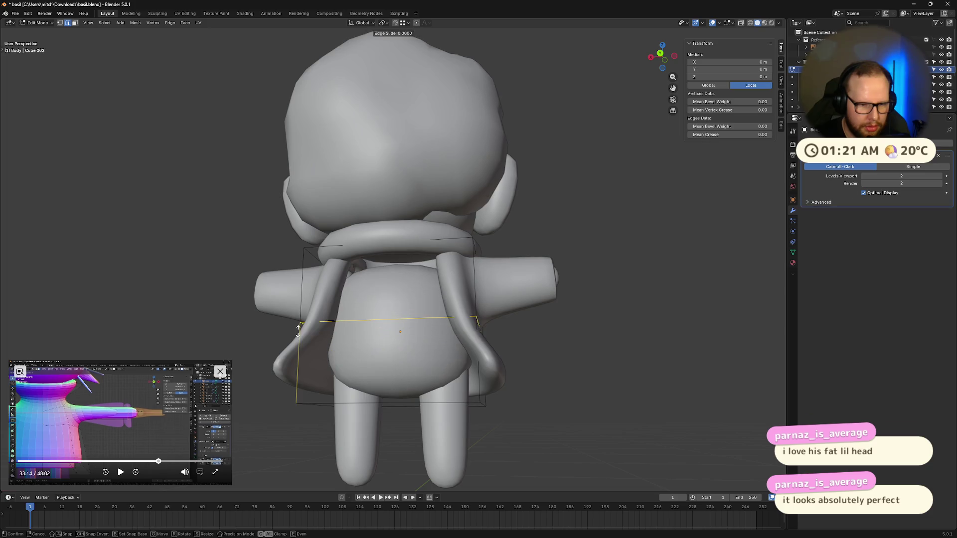
click(380, 332)
key(ctrl+r)
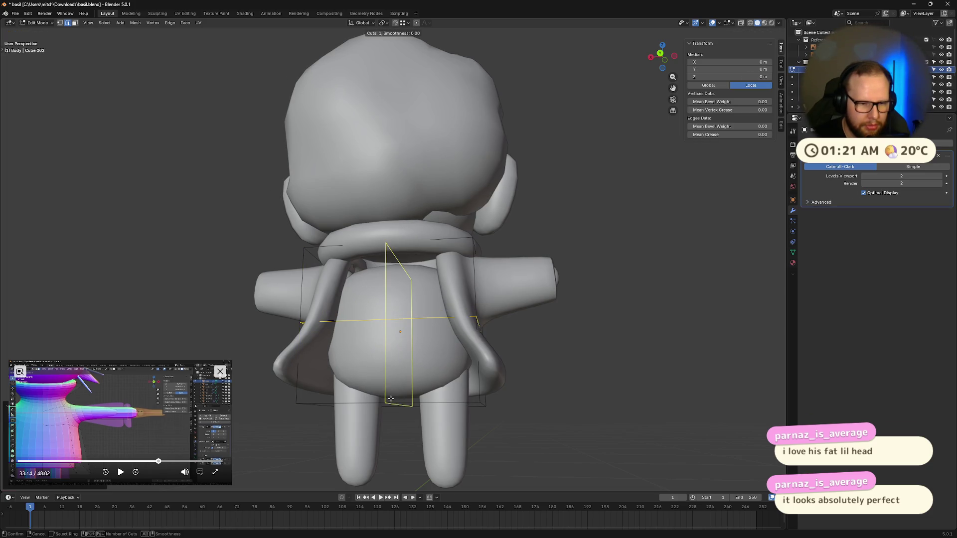
click(391, 399)
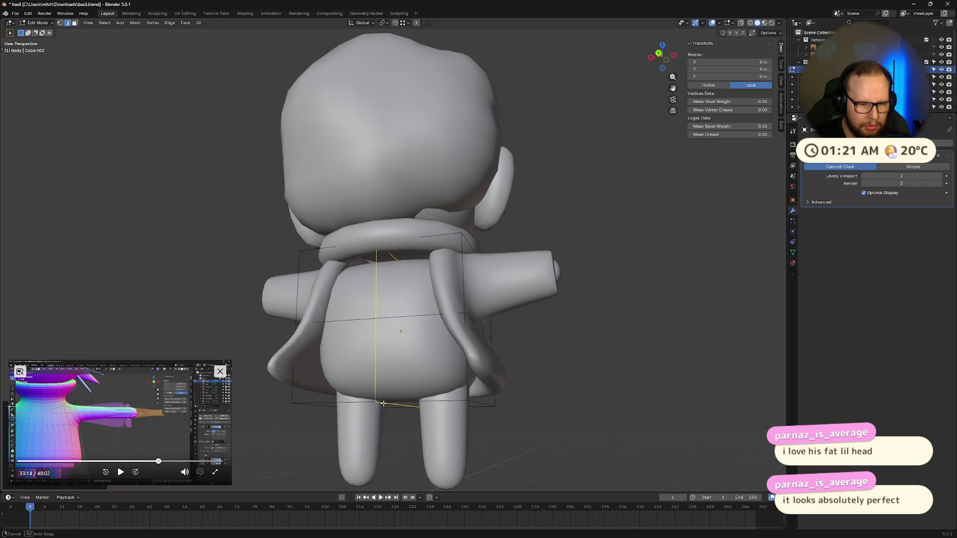
middle_drag(430, 408, 384, 390)
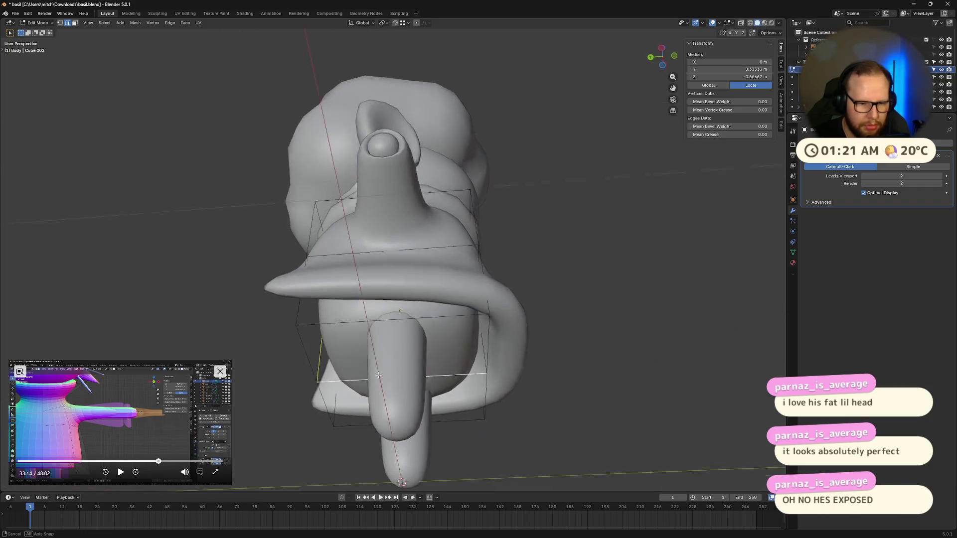
key(g)
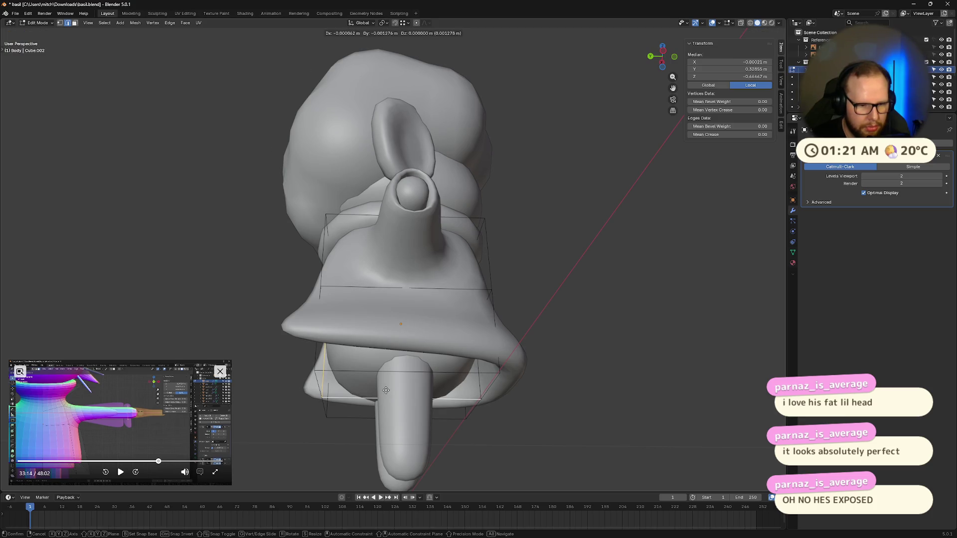
click(405, 366)
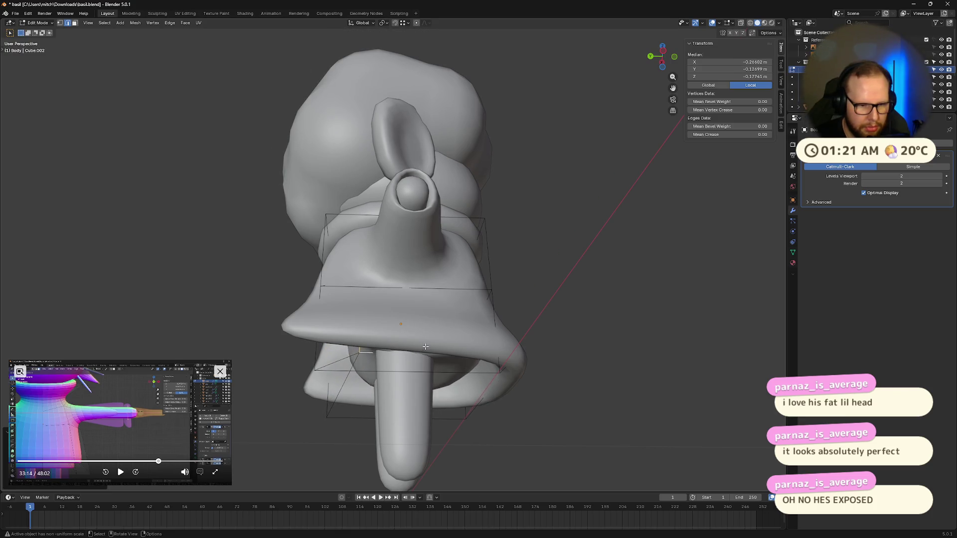
mouse_move(419, 374)
middle_down()
mouse_move(514, 390)
mouse_move(464, 390)
mouse_move(509, 412)
mouse_move(516, 396)
middle_up()
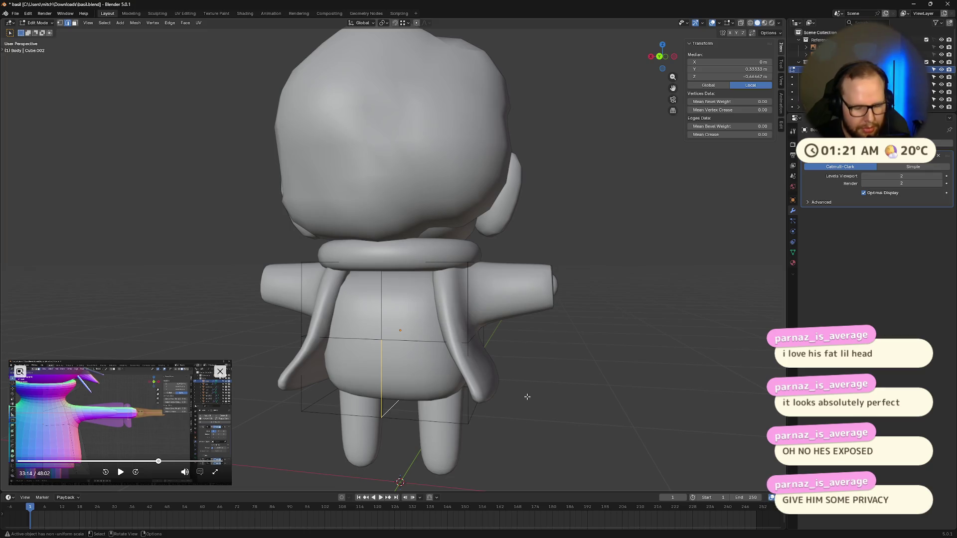
- Delete a stray edge from the body mesh and return to Object Mode with the belly selected
key(ctrl+Tab)
click(386, 407)
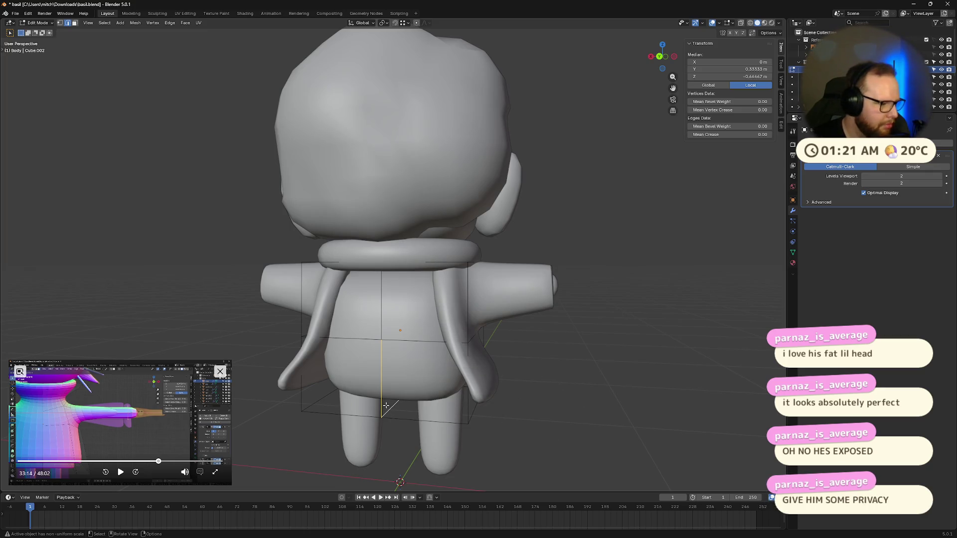
mouse_move(428, 370)
middle_down()
mouse_move(371, 350)
mouse_move(419, 322)
middle_up()
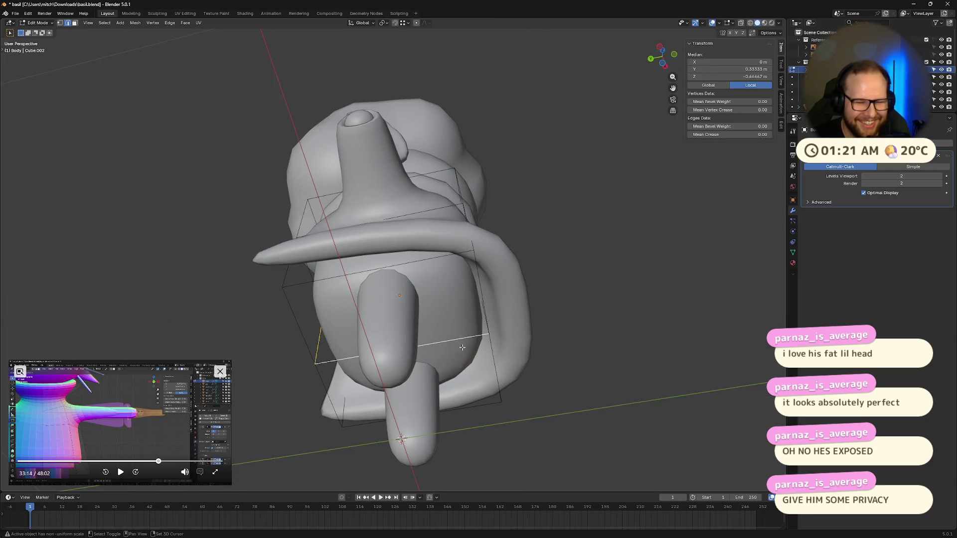
right_click(441, 185)
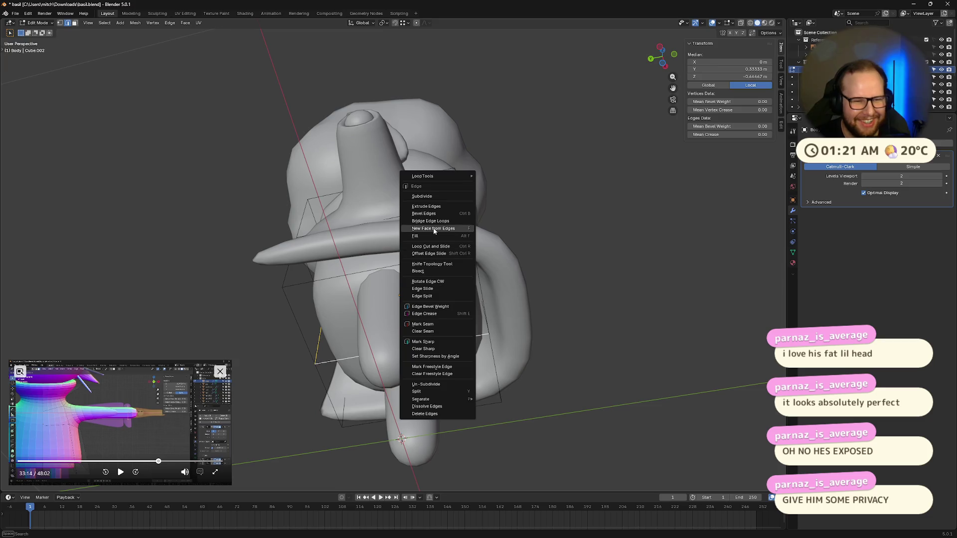
key(x)
click(420, 409)
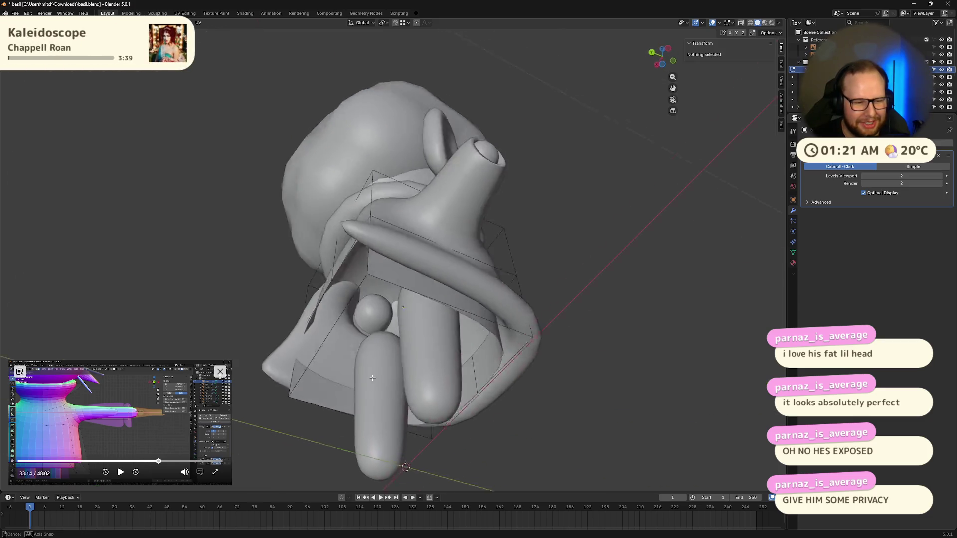
mouse_move(419, 388)
middle_down()
mouse_move(449, 359)
mouse_move(436, 414)
middle_up()
key(Tab)
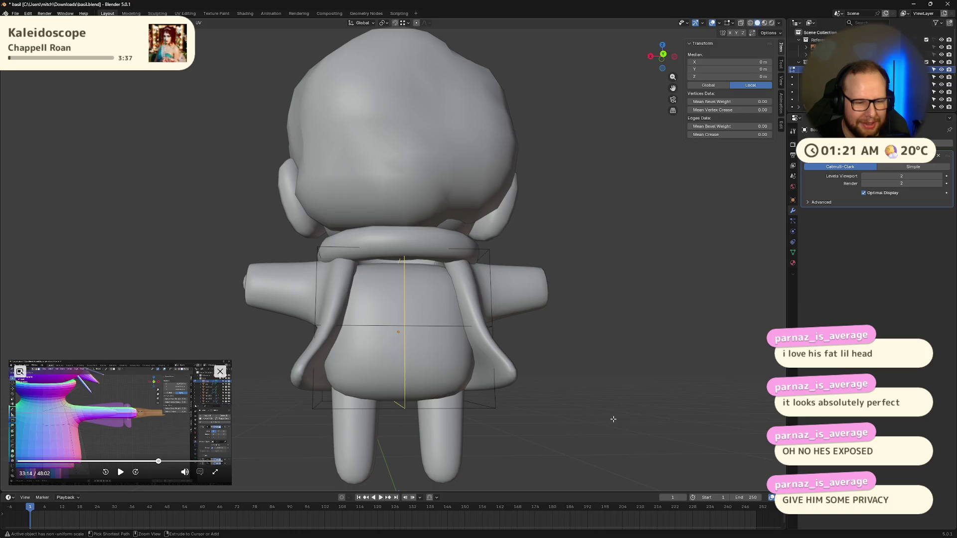
click(408, 374)
mouse_move(614, 419)
middle_down()
mouse_move(468, 434)
mouse_move(494, 404)
mouse_move(533, 392)
middle_up()
- Hide and unhide the shirt to look underneath, and briefly check the hat mesh
click(449, 336)
scroll(533, 389, up, 2)
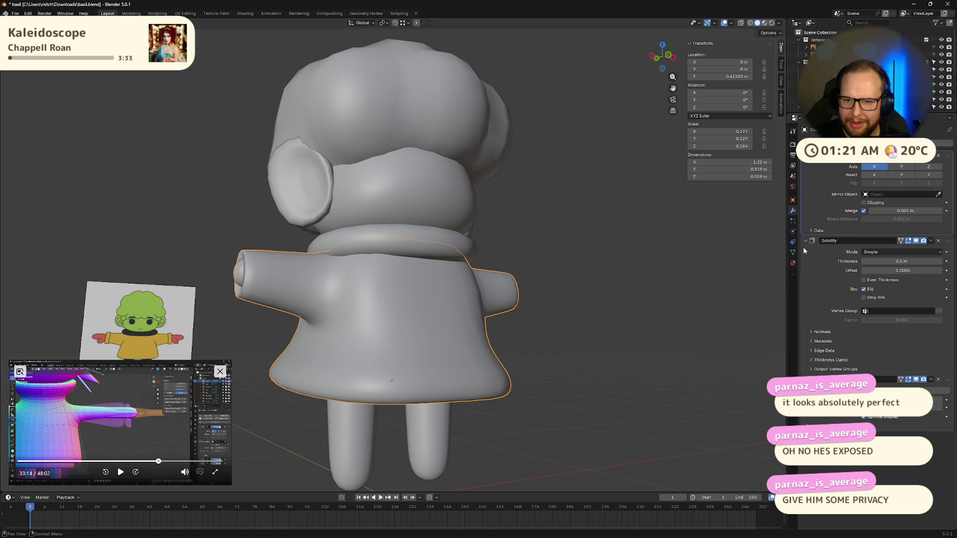
mouse_move(524, 314)
middle_down()
mouse_move(486, 299)
mouse_move(582, 300)
mouse_move(466, 282)
mouse_move(494, 284)
mouse_move(418, 292)
mouse_move(523, 265)
mouse_move(463, 284)
mouse_move(532, 294)
mouse_move(566, 282)
middle_up()
key(h)
key(alt+h)
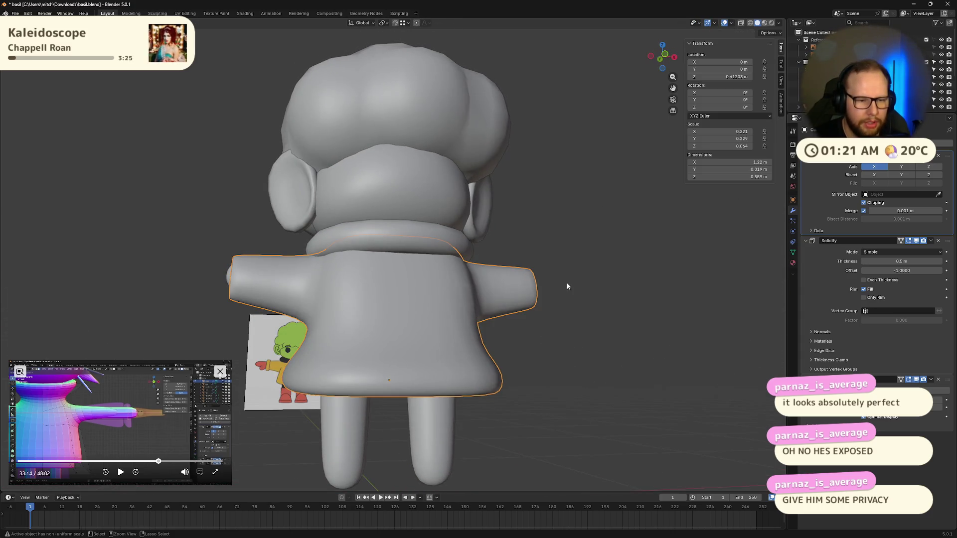
click(566, 282)
key(Tab)
key(Tab)
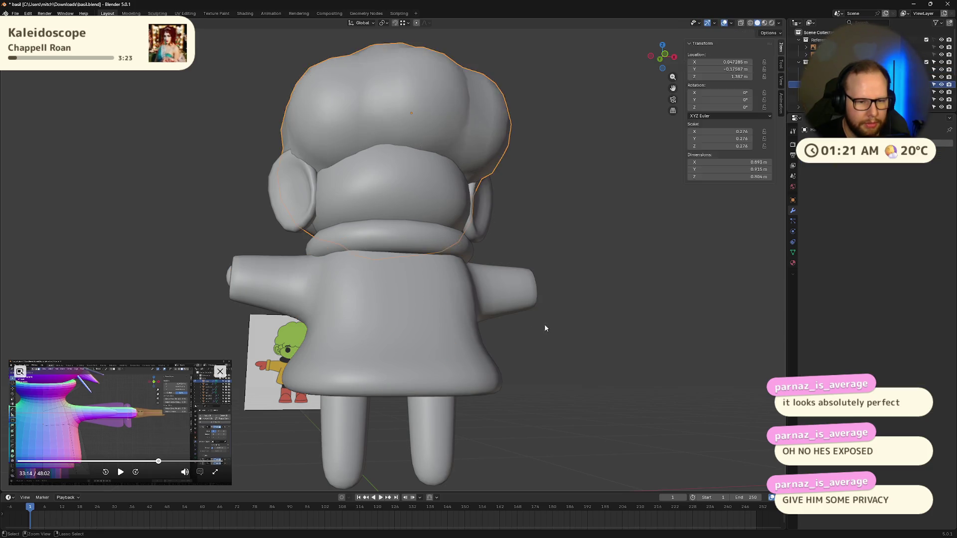
- Undo the recent coat edits back to its earlier shape and reopen the coat mesh
click(554, 327)
key(Tab)
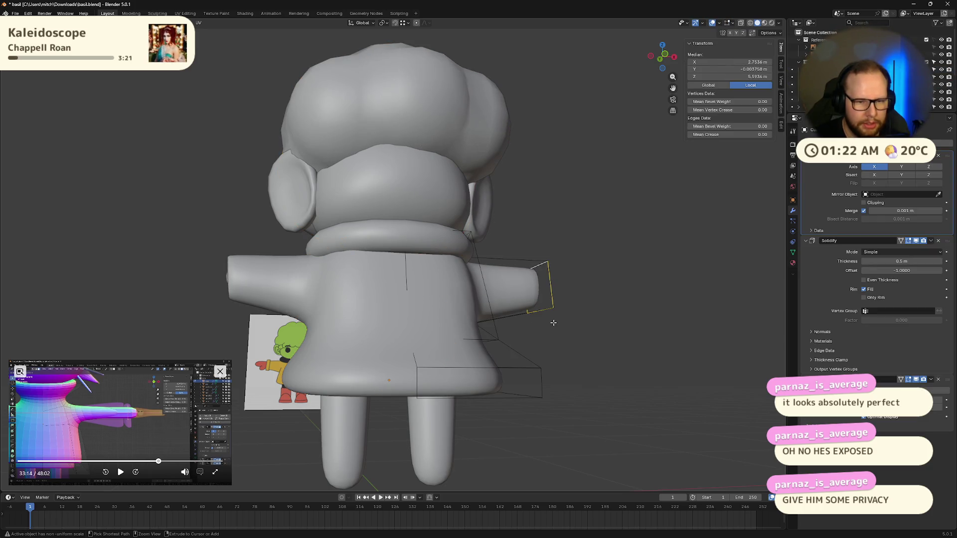
key(ctrl+z)
key(ctrl+z)
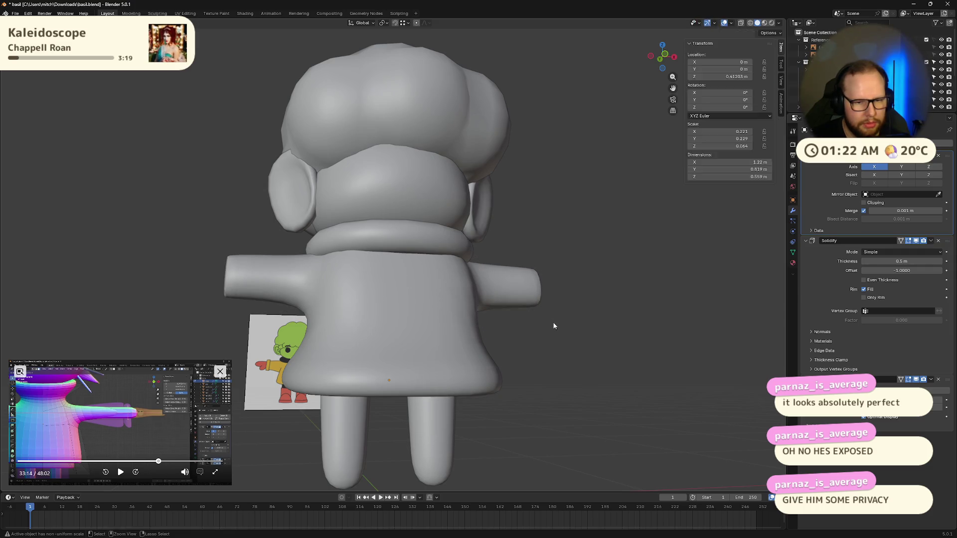
key(ctrl+z)
key(ctrl+shift+z)
mouse_move(553, 323)
middle_down()
mouse_move(472, 263)
mouse_move(523, 320)
mouse_move(480, 345)
mouse_move(549, 342)
middle_up()
click(262, 314)
click(523, 320)
key(Tab)
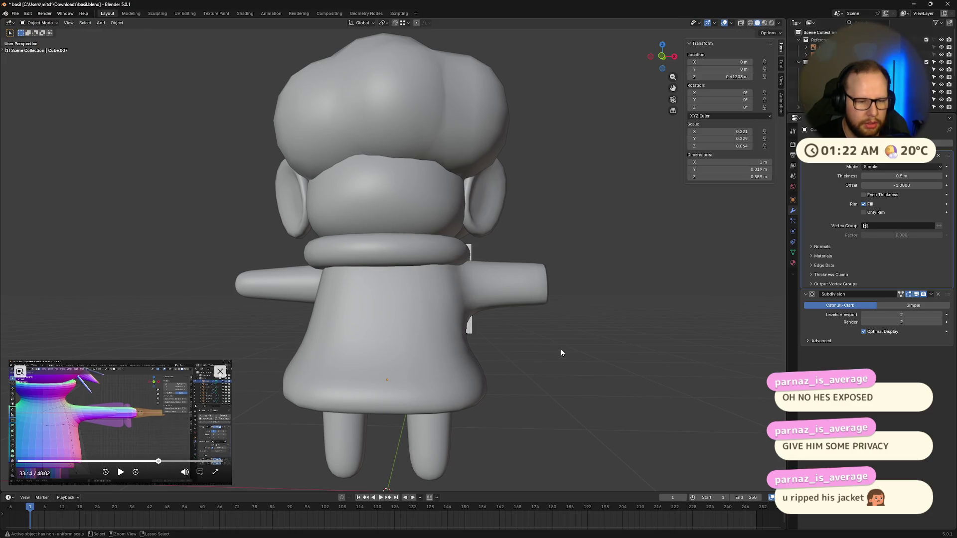
- Start and cancel a loop cut on the coat, then return to Object Mode
key(Tab)
key(Tab)
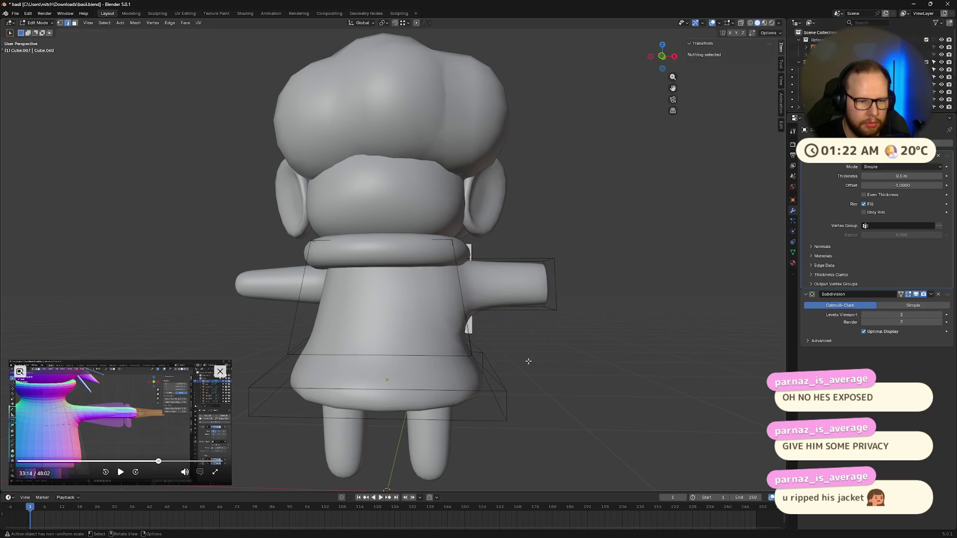
key(ctrl+r)
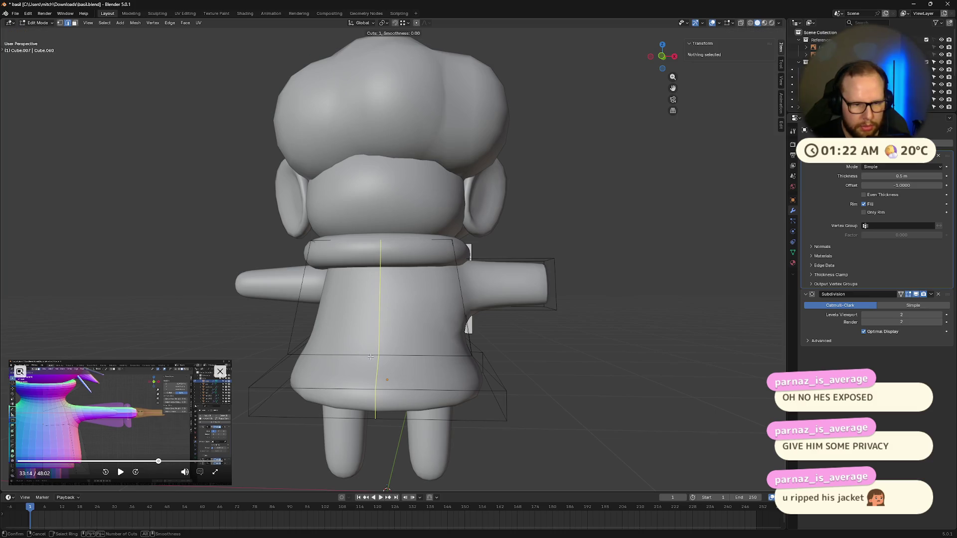
scroll(370, 357, up, 3)
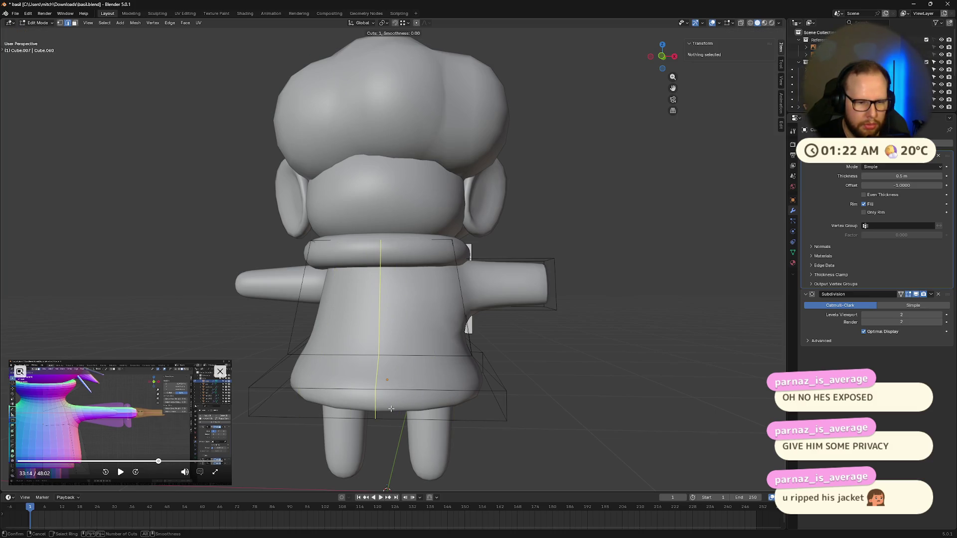
key(Escape)
mouse_move(440, 402)
middle_down()
mouse_move(479, 315)
mouse_move(416, 338)
middle_up()
key(Tab)
- Apply the coat's scale transform with Ctrl+A
right_click(427, 334)
key(Escape)
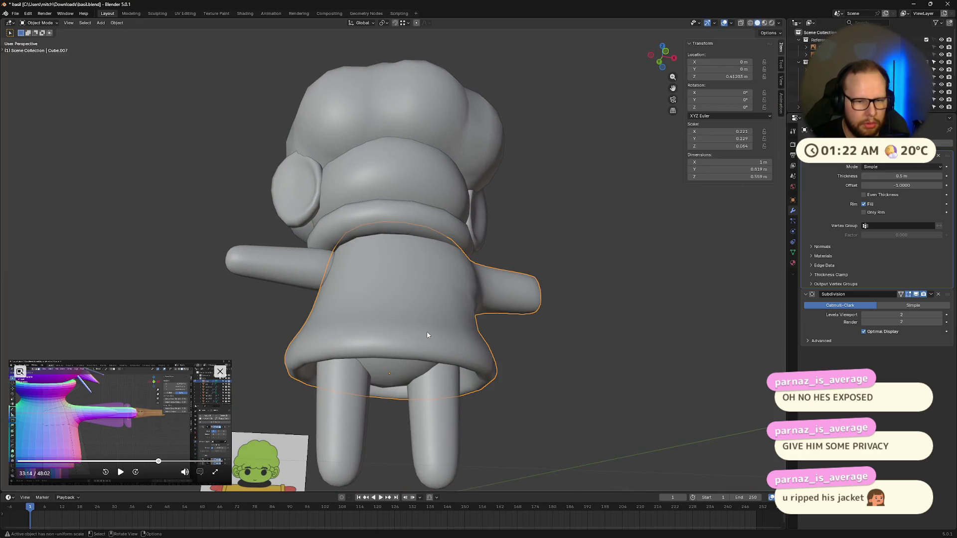
key(ctrl+a)
click(389, 331)
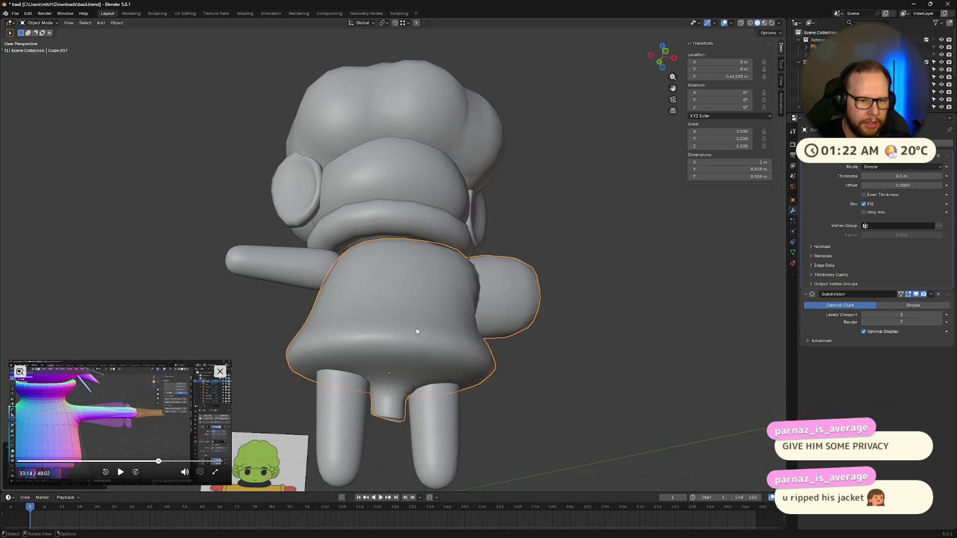
key(ctrl+a)
click(415, 334)
mouse_move(617, 328)
middle_down()
mouse_move(546, 334)
mouse_move(545, 322)
mouse_move(604, 312)
mouse_move(616, 277)
mouse_move(626, 378)
mouse_move(605, 349)
mouse_move(619, 352)
mouse_move(488, 303)
mouse_move(628, 333)
mouse_move(626, 352)
mouse_move(648, 306)
middle_up()
- Set the coat's Solidify thickness to 0.1 m and look down on the character
key(ctrl+a)
click(613, 363)
text(0.1)
key(Return)
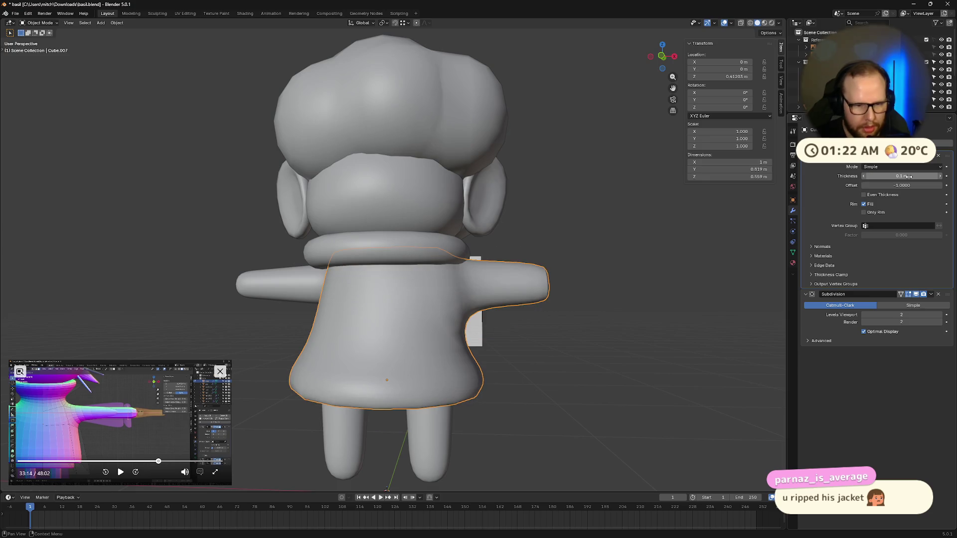
mouse_move(591, 314)
middle_down()
mouse_move(565, 307)
mouse_move(544, 275)
mouse_move(587, 243)
mouse_move(656, 271)
mouse_move(667, 309)
mouse_move(624, 306)
mouse_move(631, 322)
mouse_move(631, 313)
middle_up()
- Mark the coat's vertical edges sharp and inspect the coat from a low angle
key(Tab)
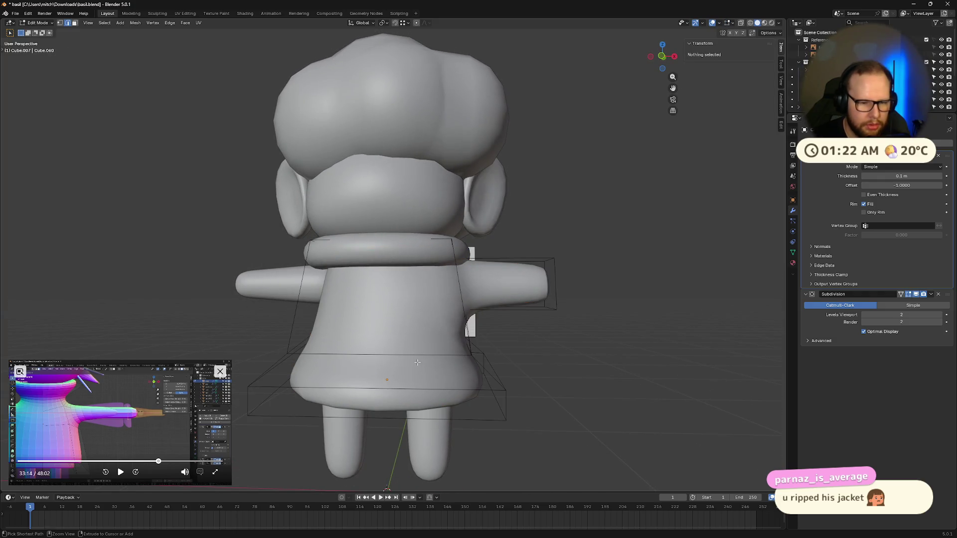
alt+click(417, 362)
key(ctrl+e)
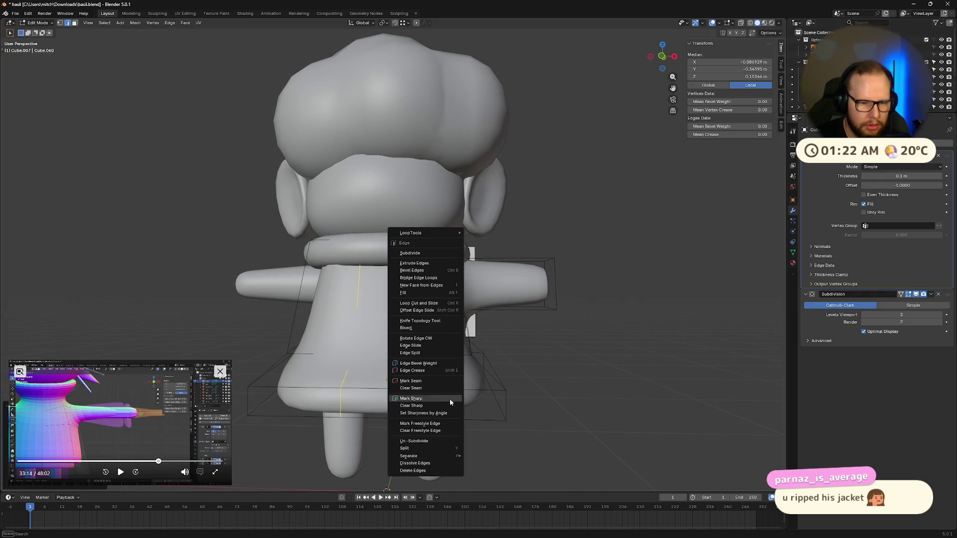
click(450, 399)
drag(581, 367, 617, 409)
mouse_move(599, 388)
middle_down()
mouse_move(589, 331)
mouse_move(582, 372)
mouse_move(727, 381)
mouse_move(559, 386)
mouse_move(585, 392)
middle_up()
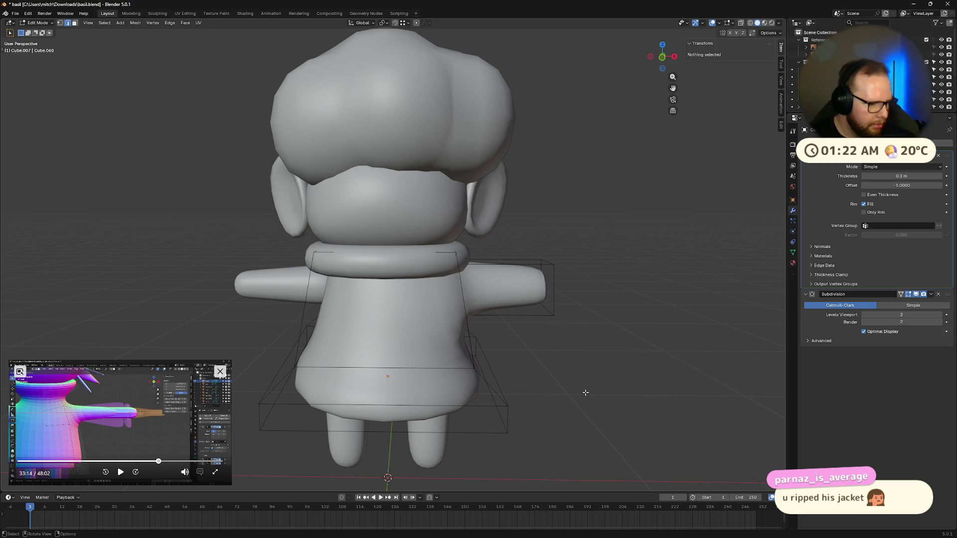
middle_drag(586, 393, 277, 368)
- Delete the coat object, exposing the round belly body
key(Tab)
click(406, 323)
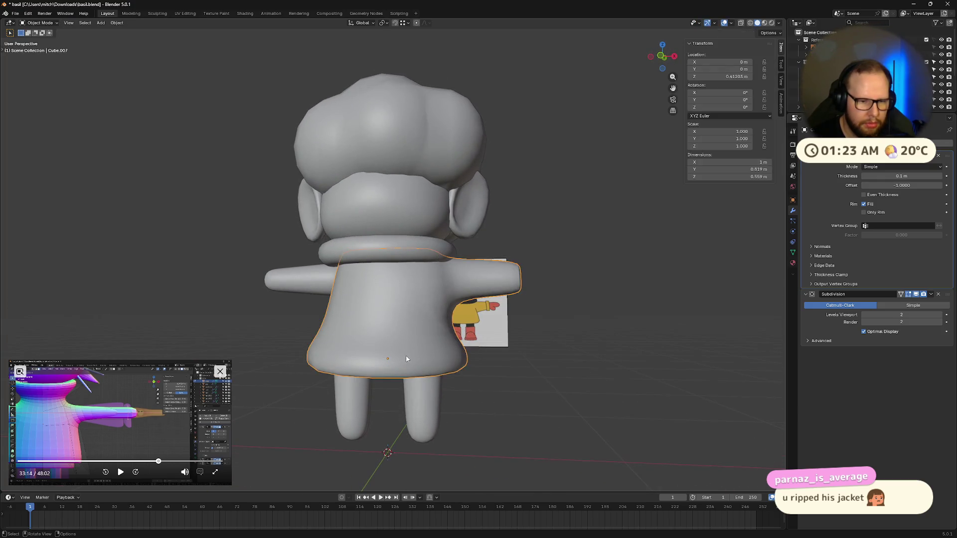
key(x)
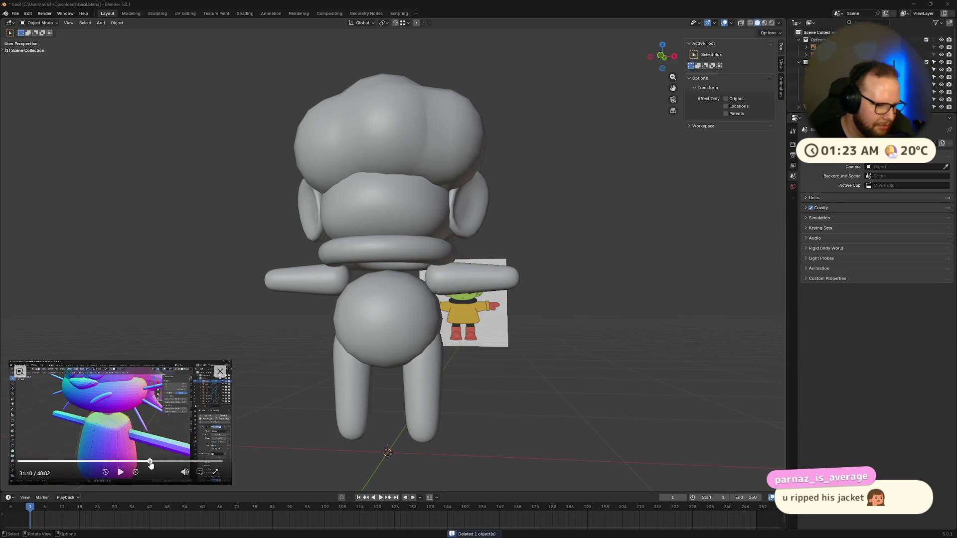
- Rewind the picture-in-picture tutorial to about 30:37 and pause it
drag(150, 463, 145, 463)
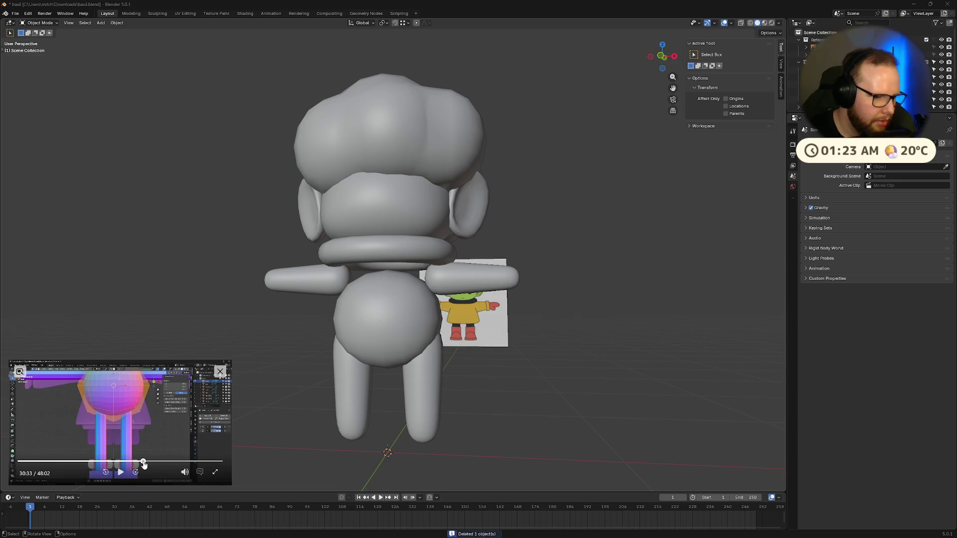
click(118, 472)
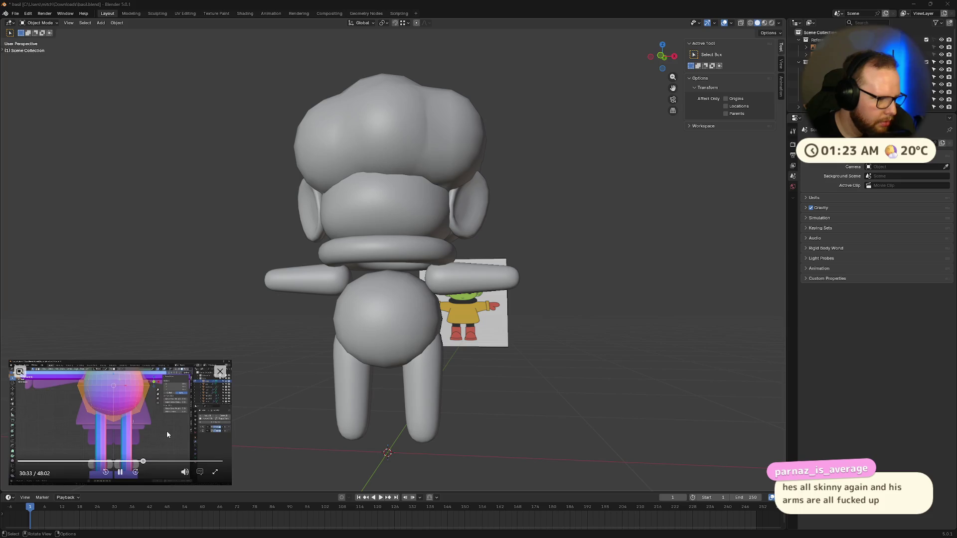
key(Left)
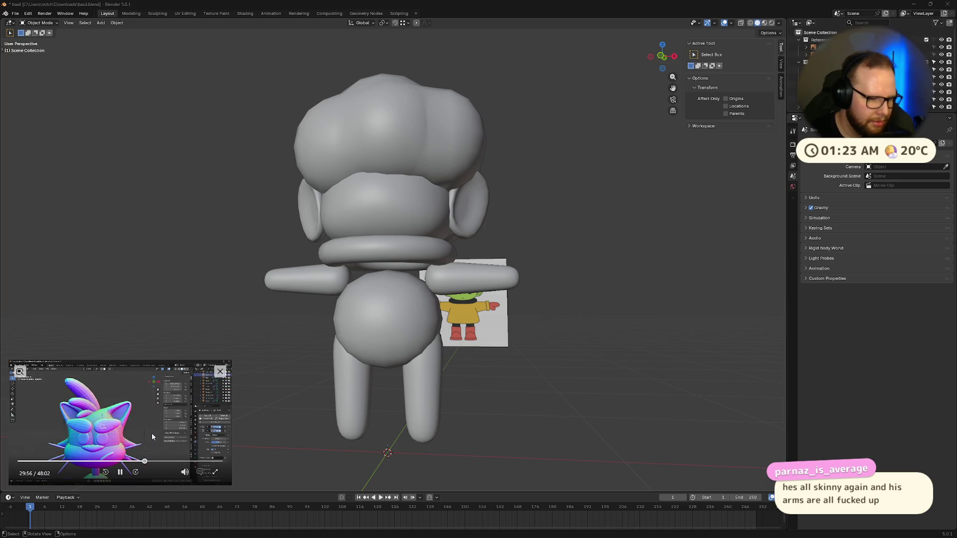
key(Right)
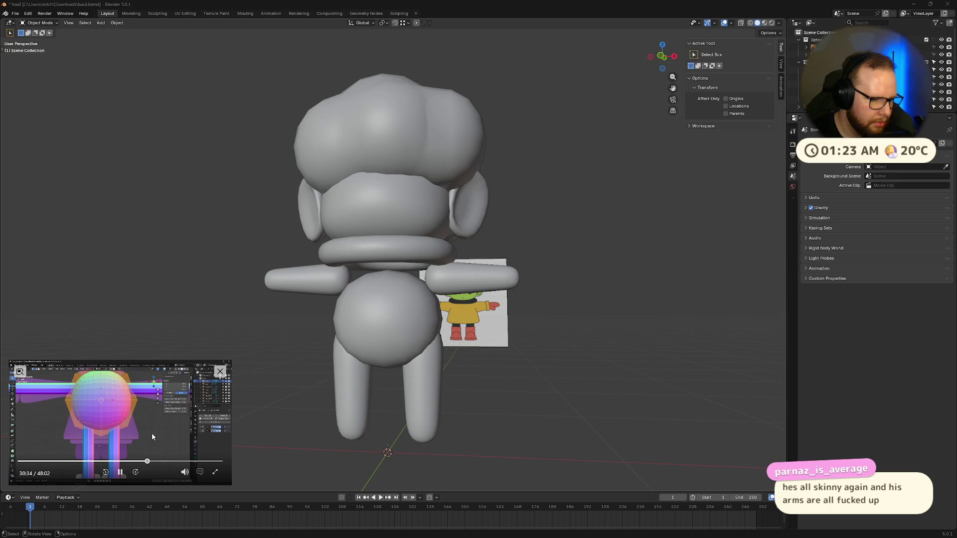
key(Left)
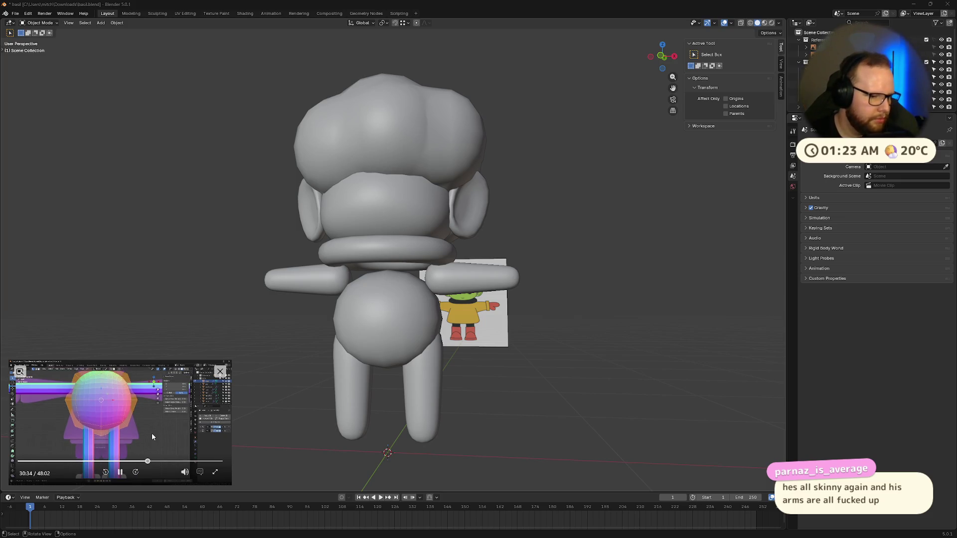
click(152, 433)
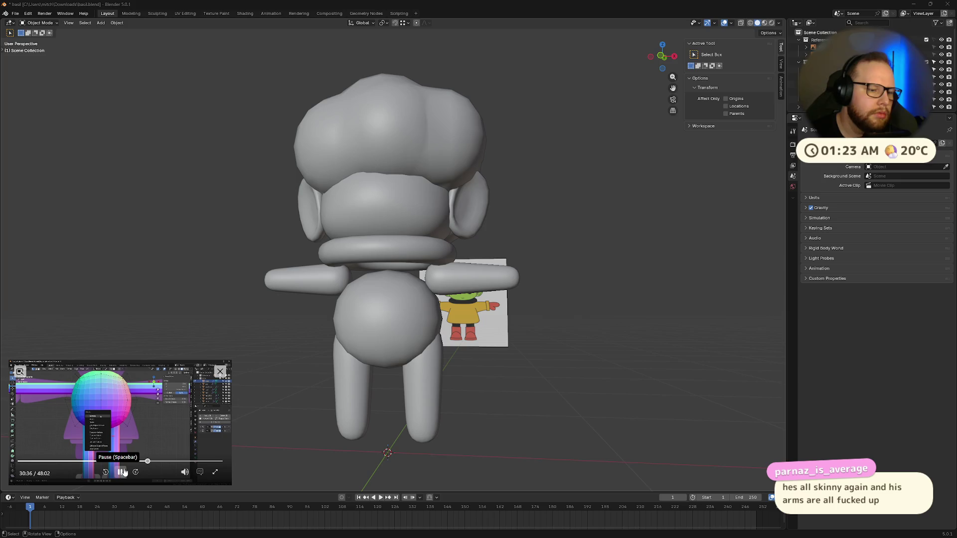
- Select the round body sphere and orbit around it
click(389, 329)
mouse_move(479, 344)
middle_down()
mouse_move(511, 349)
mouse_move(485, 360)
mouse_move(427, 348)
mouse_move(422, 338)
middle_up()
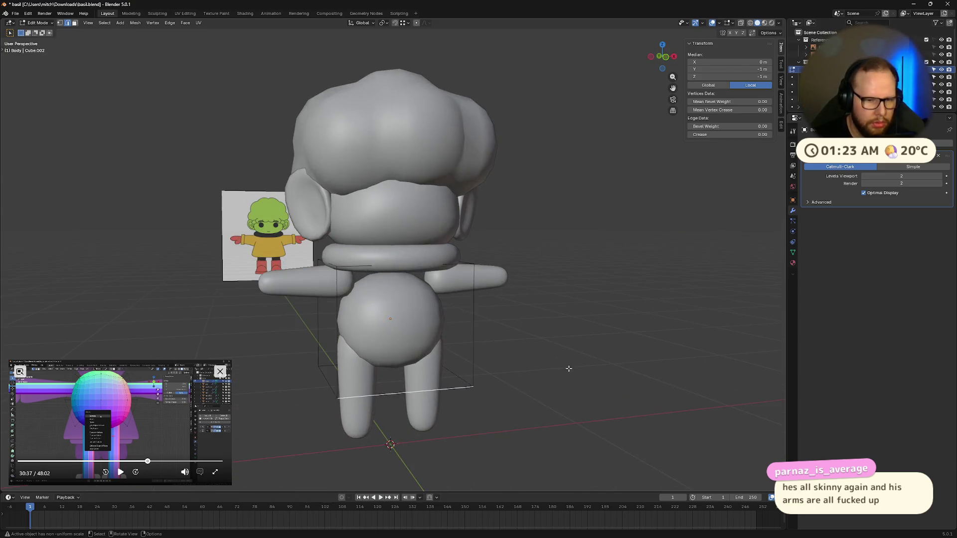
- Duplicate the body sphere in place with Shift+D, keeping the copy where it is
key(shift+d)
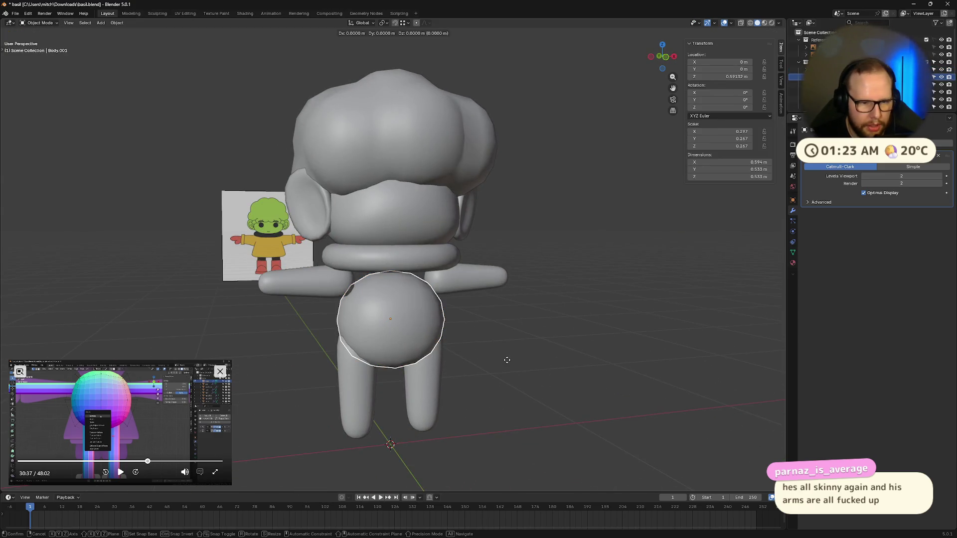
right_click(511, 348)
click(617, 329)
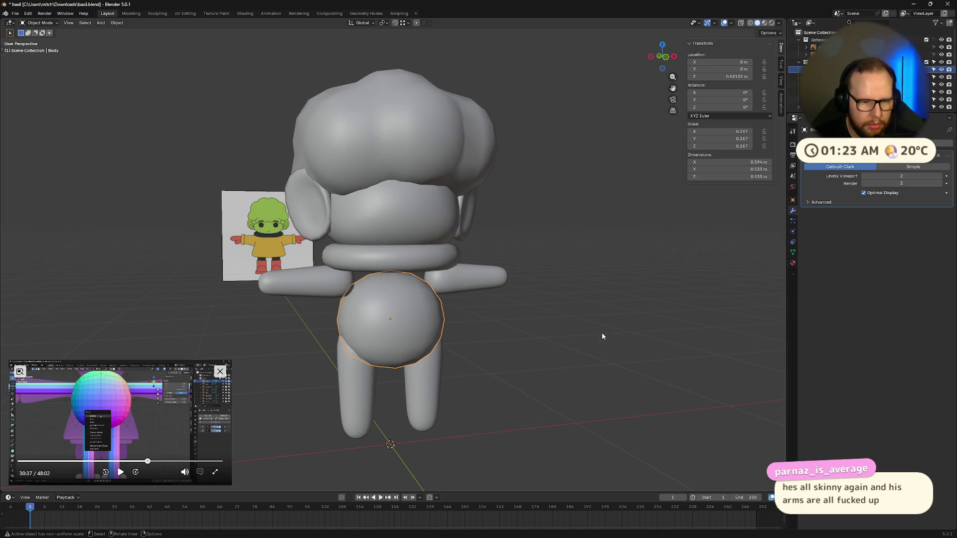
middle_drag(602, 336, 566, 342)
key(shift+d)
click(566, 339)
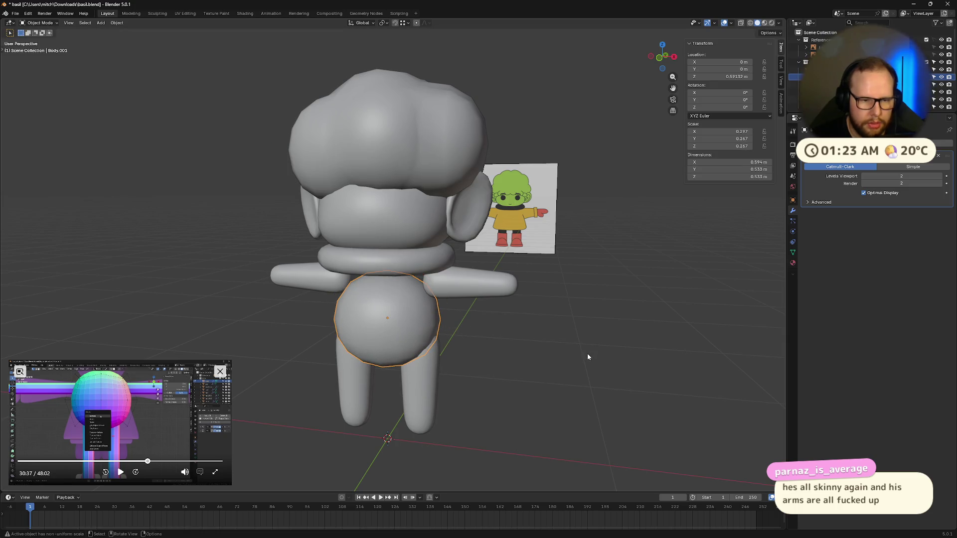
- Set the copy's Subdivision viewport level to 1 and apply the modifier to the mesh
click(864, 176)
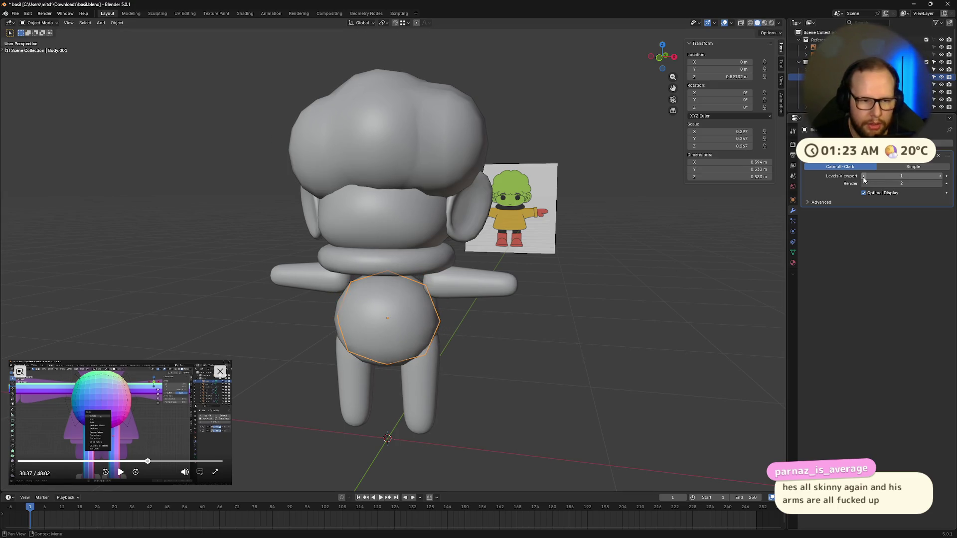
click(938, 155)
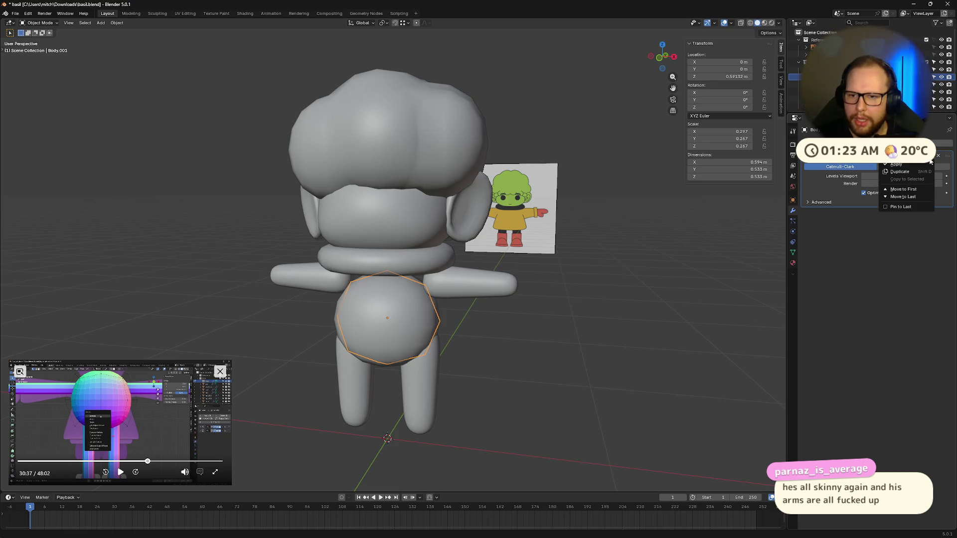
click(898, 166)
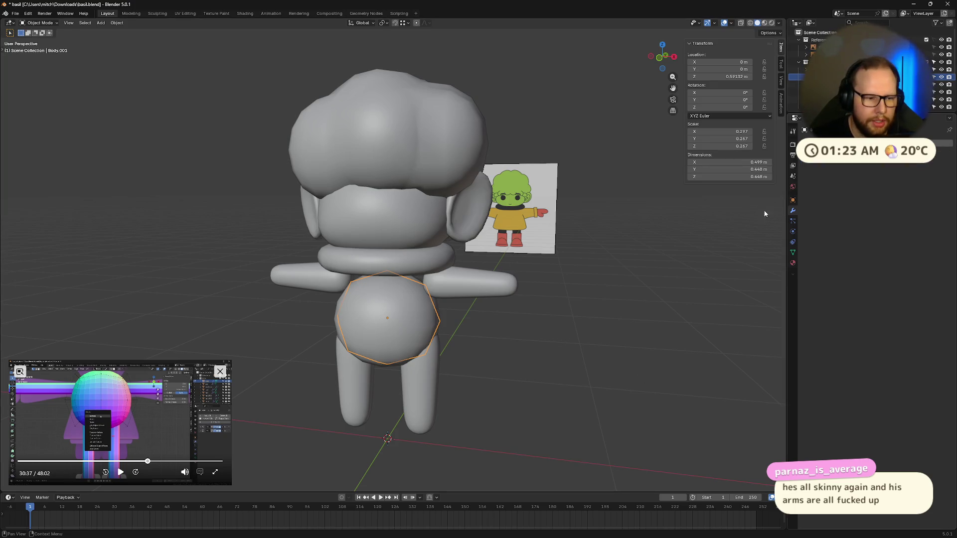
- Add a Solidify modifier to the copy and enter Edit Mode on it
click(860, 141)
text(sol)
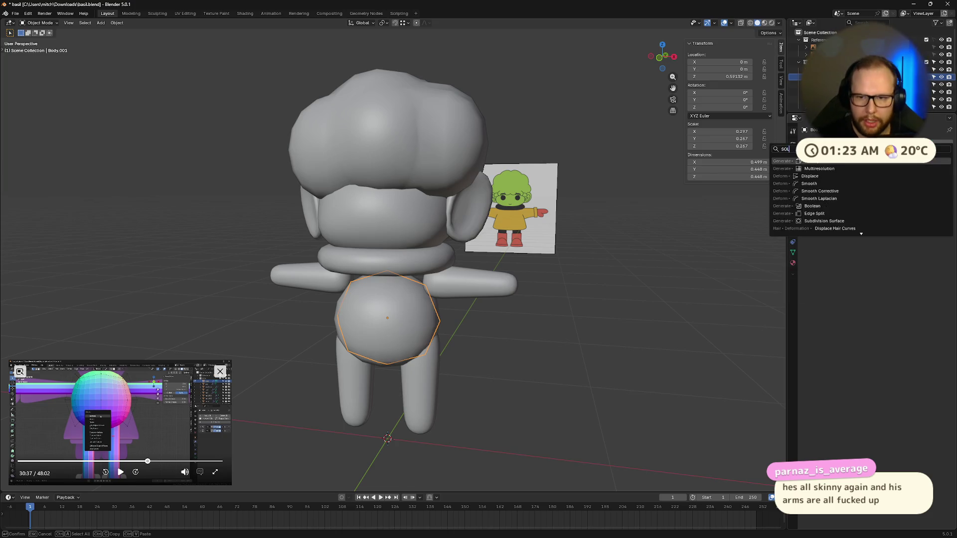
key(Return)
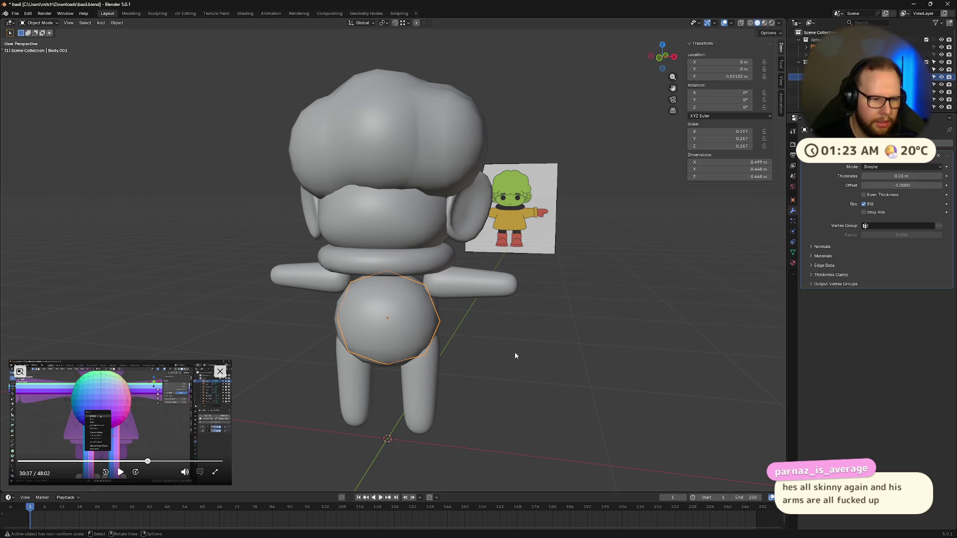
middle_drag(454, 385, 443, 369)
key(Tab)
- Inspect the copy's bottom edge loop in X-ray, backing out of deleting it and of the vertex options
key(a)
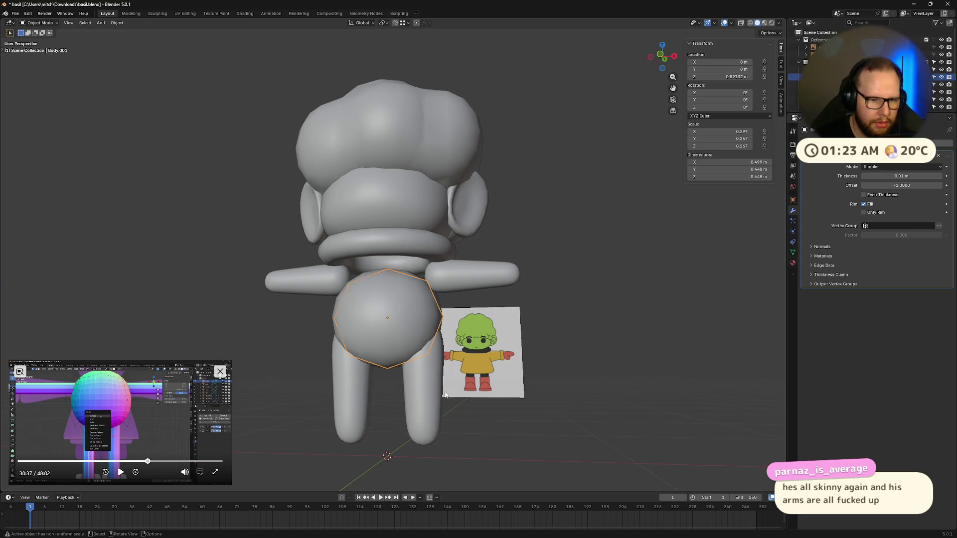
key(alt+z)
alt+click(385, 351)
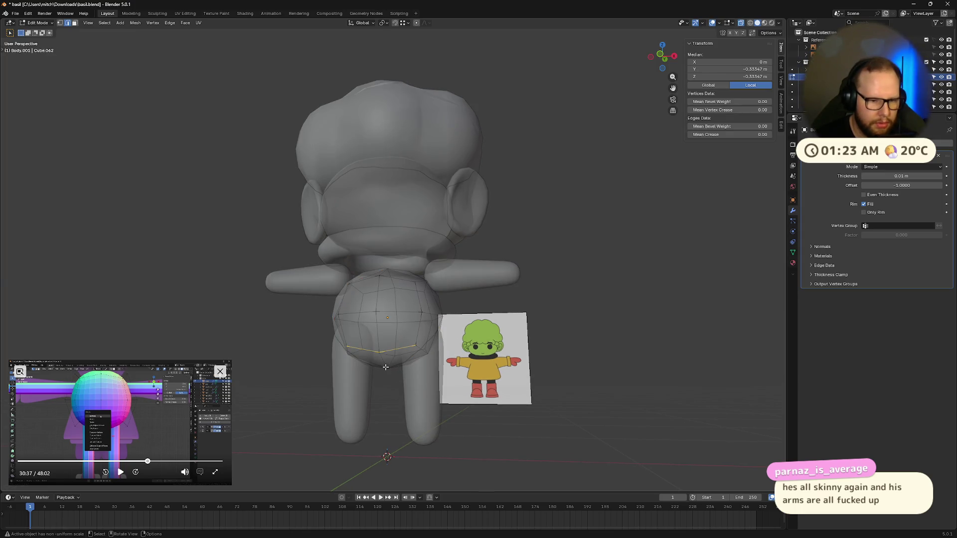
mouse_move(390, 376)
middle_down()
mouse_move(430, 366)
mouse_move(419, 329)
mouse_move(393, 353)
middle_up()
key(x)
key(Escape)
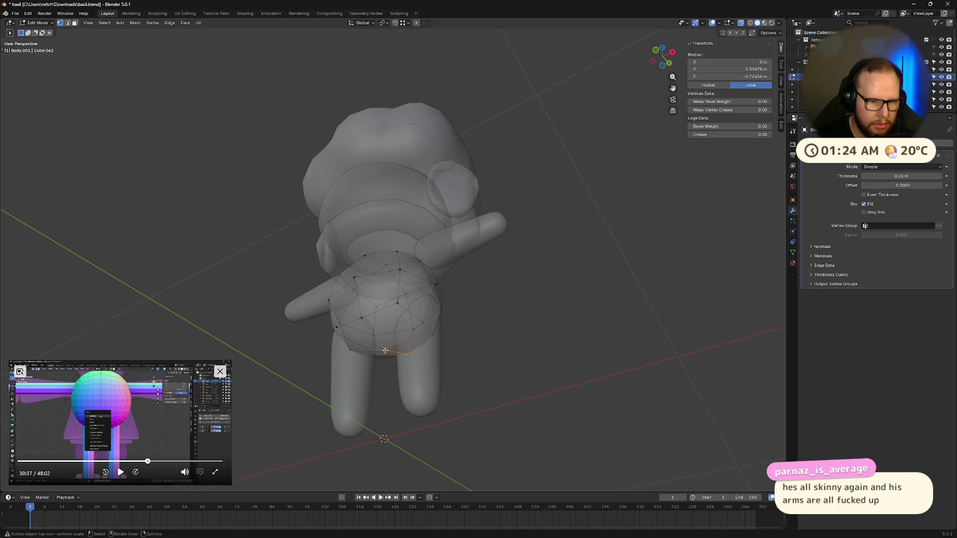
click(385, 349)
right_click(384, 349)
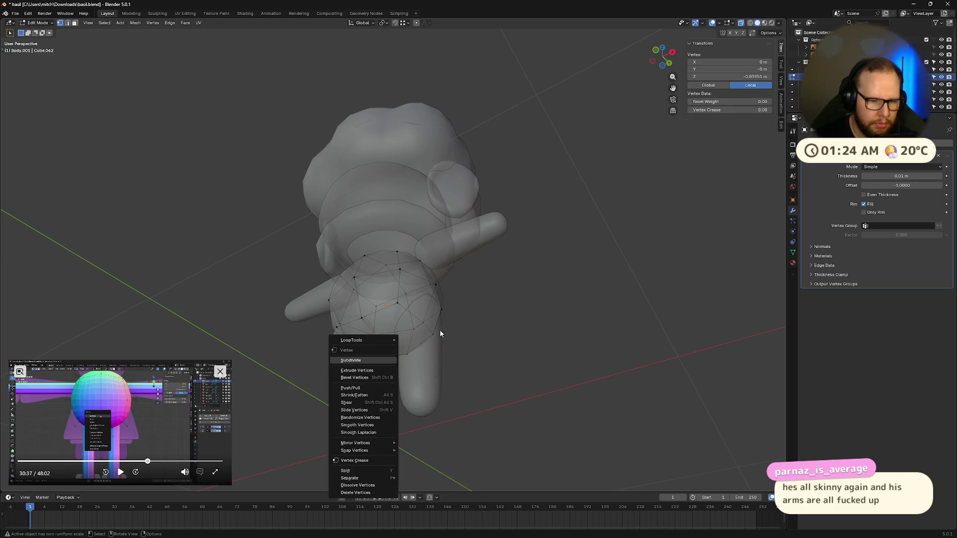
key(Escape)
mouse_move(440, 329)
middle_down()
mouse_move(468, 373)
mouse_move(494, 348)
middle_up()
right_click(387, 266)
key(Escape)
- Scale the body copy taller along Z in Object Mode, then return to editing without X-ray
key(Tab)
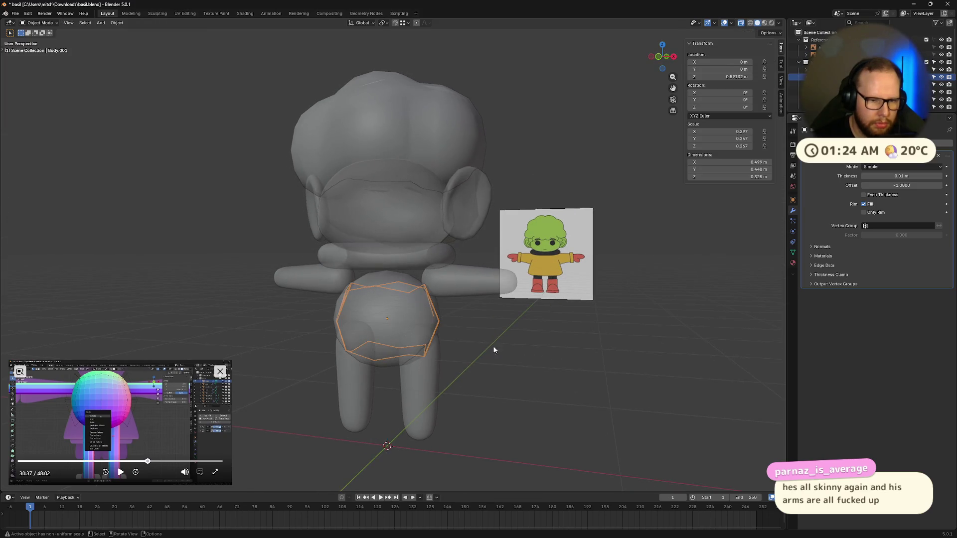
key(s)
click(524, 347)
key(Tab)
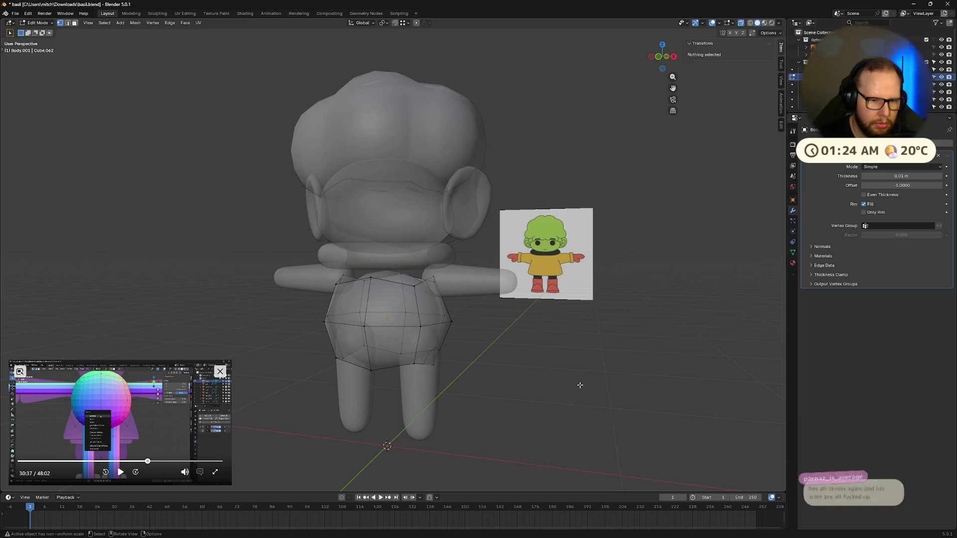
key(alt+z)
mouse_move(579, 385)
middle_down()
mouse_move(523, 337)
mouse_move(614, 367)
mouse_move(523, 336)
mouse_move(554, 352)
middle_up()
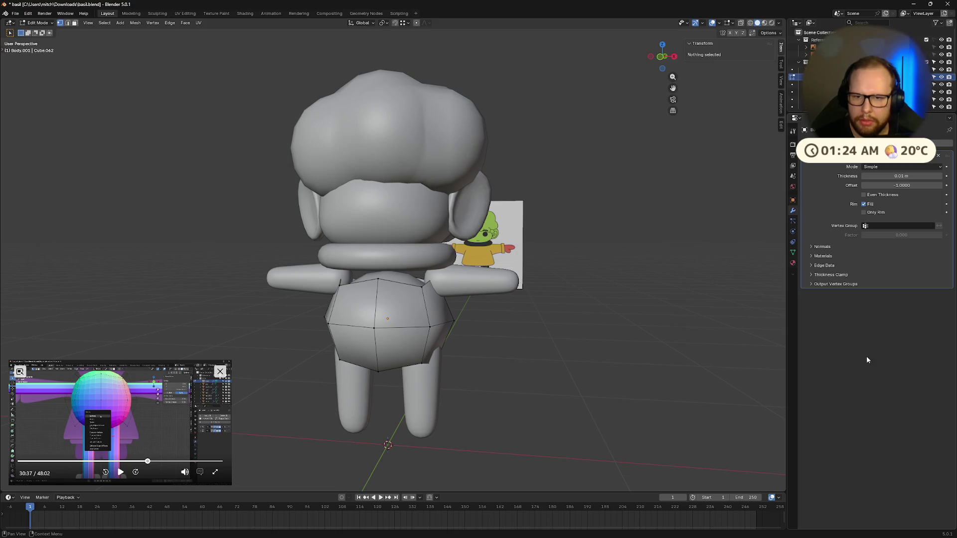
- Add a Subdivision Surface modifier to the torso to smooth it
key(shift+a)
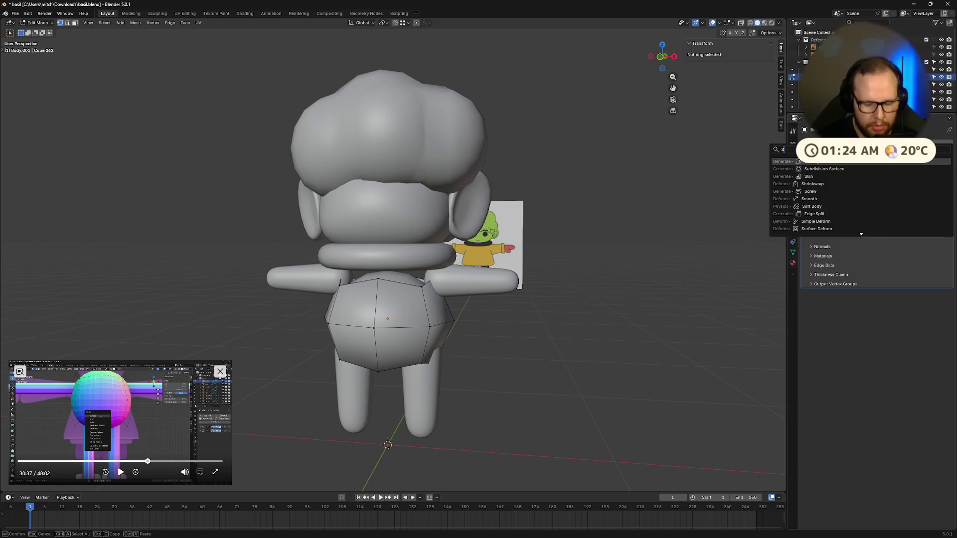
text(sur)
key(Return)
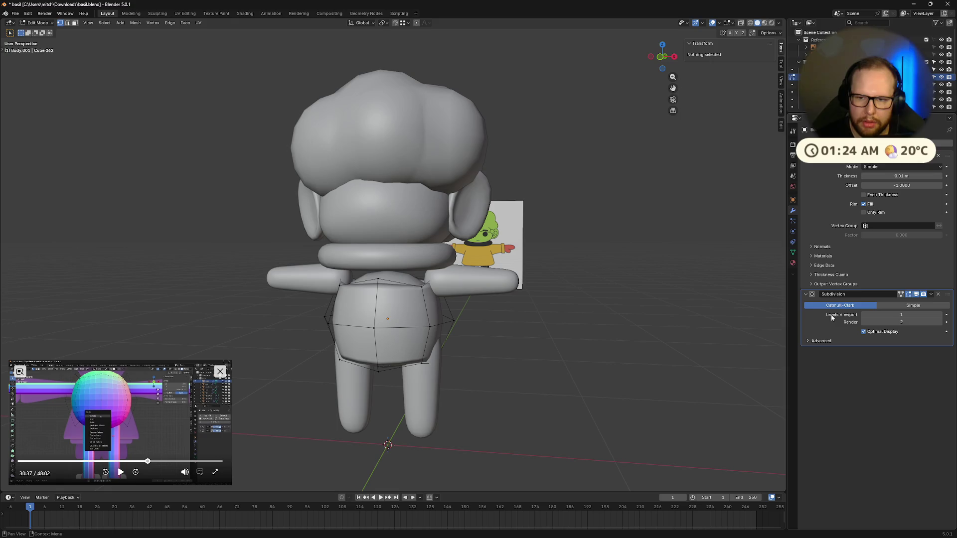
mouse_move(544, 373)
middle_down()
mouse_move(449, 359)
mouse_move(550, 370)
middle_up()
middle_drag(366, 288, 383, 282)
- Round the torso's top and bottom edge loops into circles with LoopTools Circle
alt+click(384, 282)
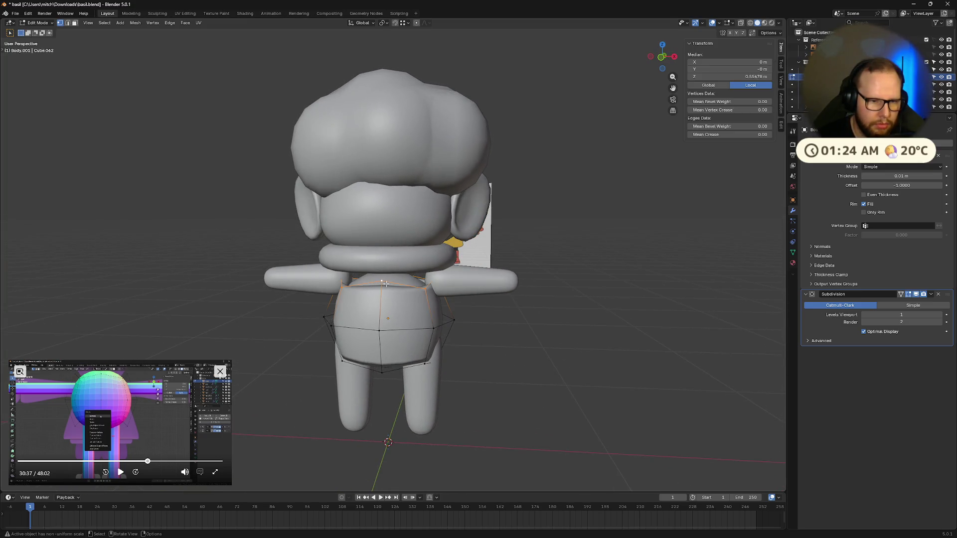
right_click(390, 283)
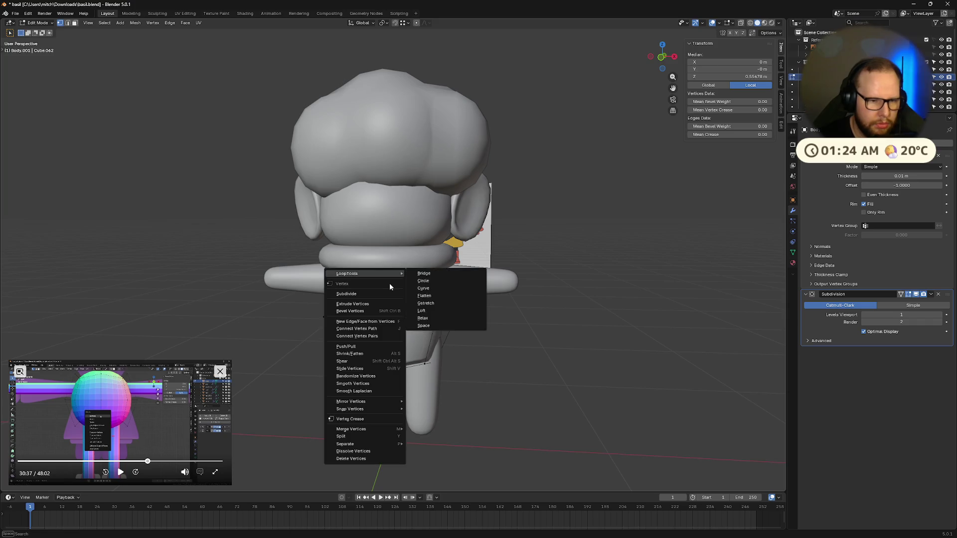
click(430, 282)
middle_drag(560, 346, 457, 380)
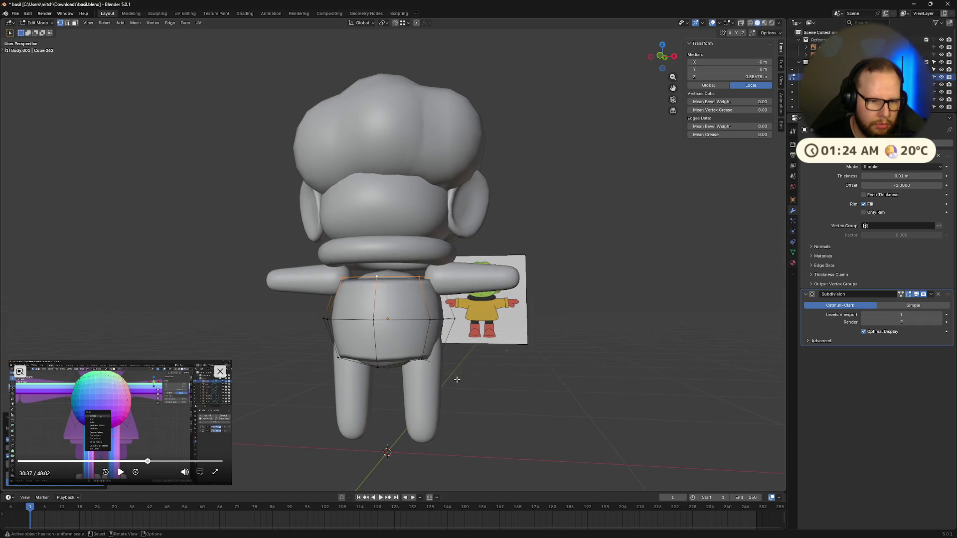
right_click(391, 365)
mouse_move(367, 344)
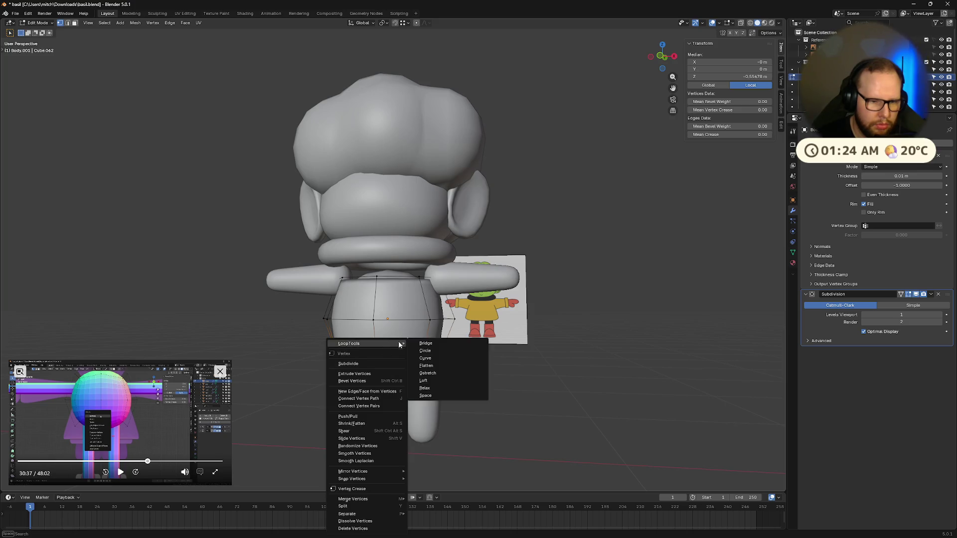
click(431, 350)
- Select the whole torso mesh and scale it taller along Z, then return to Object Mode
key(Tab)
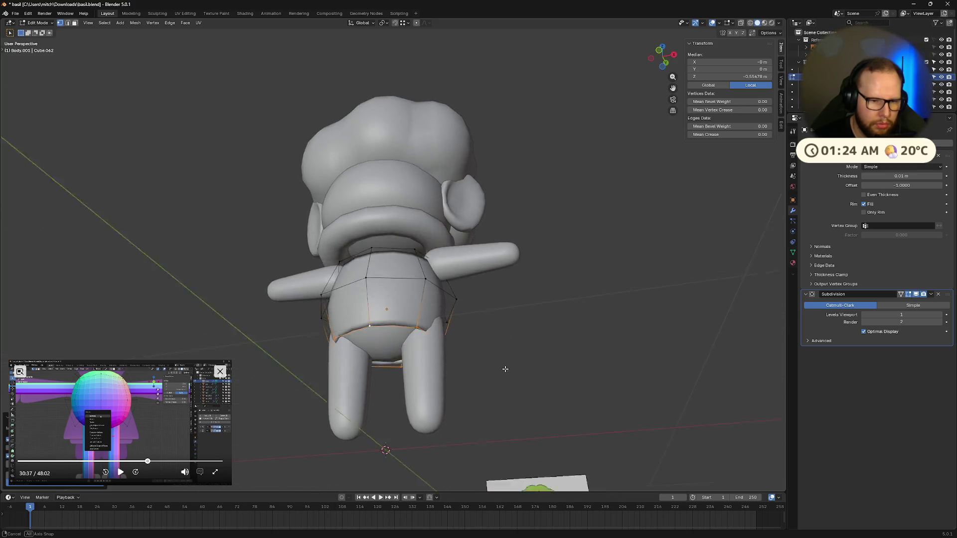
middle_drag(448, 359, 526, 402)
key(Tab)
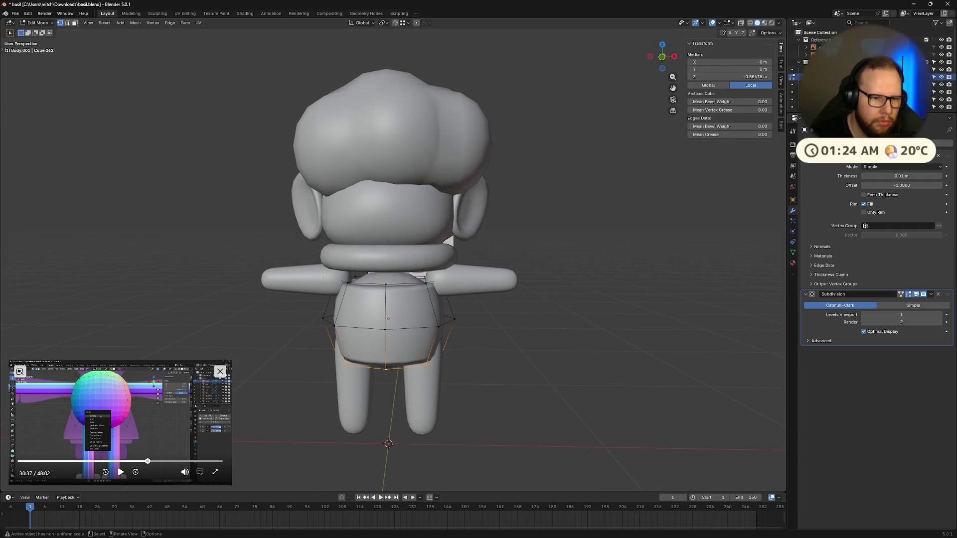
key(a)
key(Tab)
key(Tab)
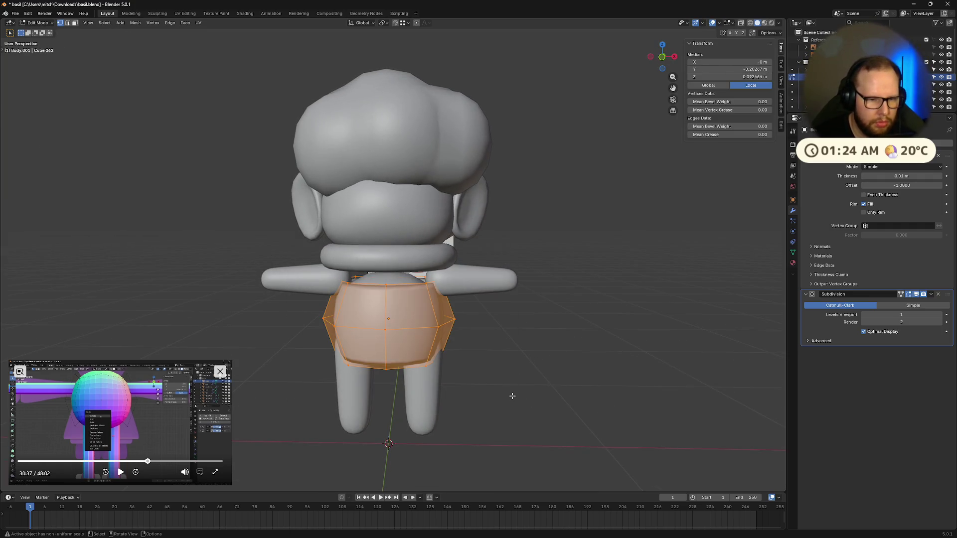
key(s)
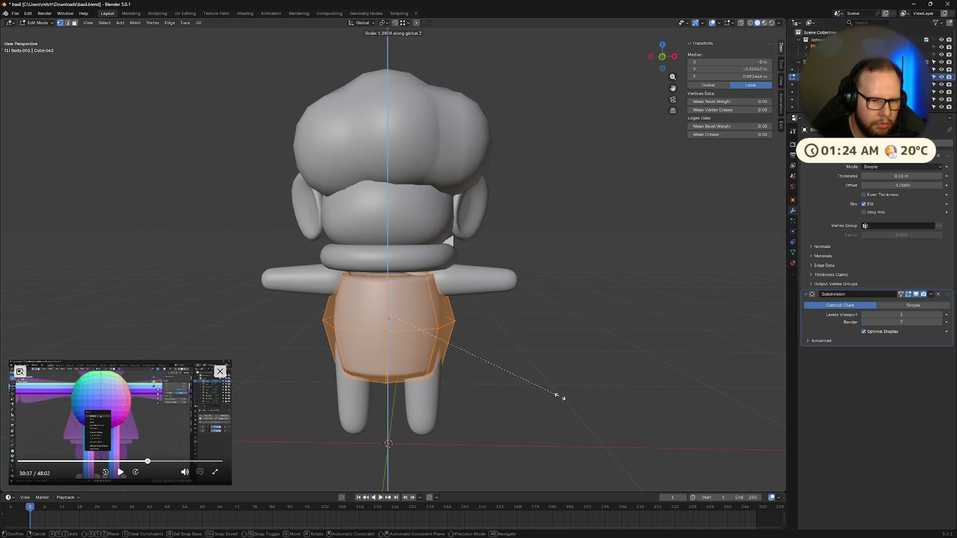
click(585, 383)
mouse_move(585, 383)
middle_down()
mouse_move(613, 378)
mouse_move(579, 376)
middle_up()
key(Tab)
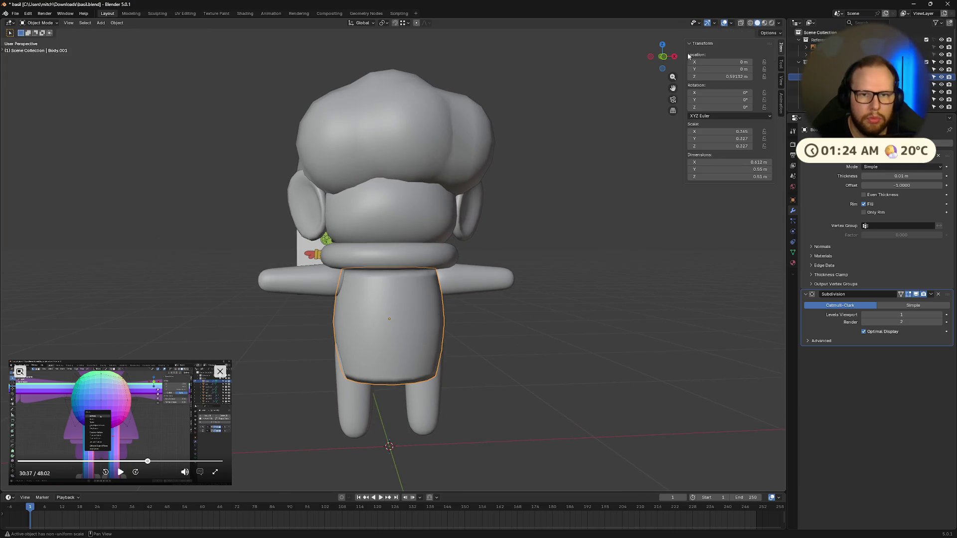
- In front ortho with X-ray, box-select the torso's left-side faces and delete those vertices
key(KP_1)
scroll(415, 324, up, 2)
key(Tab)
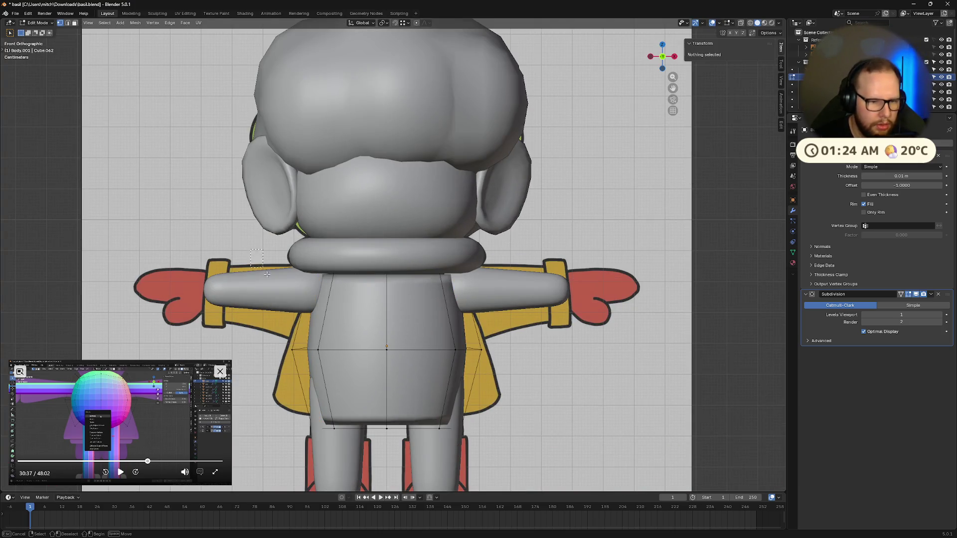
drag(254, 254, 366, 464)
key(alt+z)
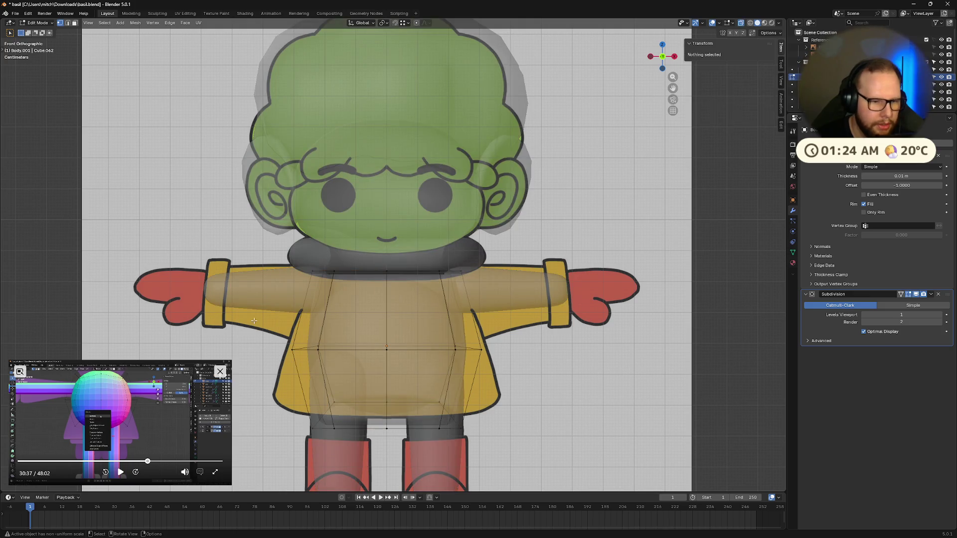
key(x)
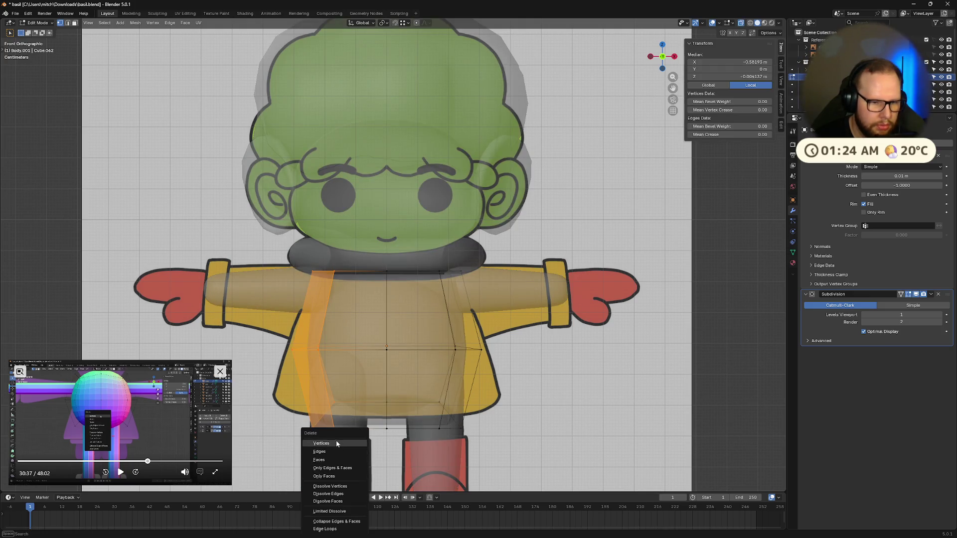
click(322, 443)
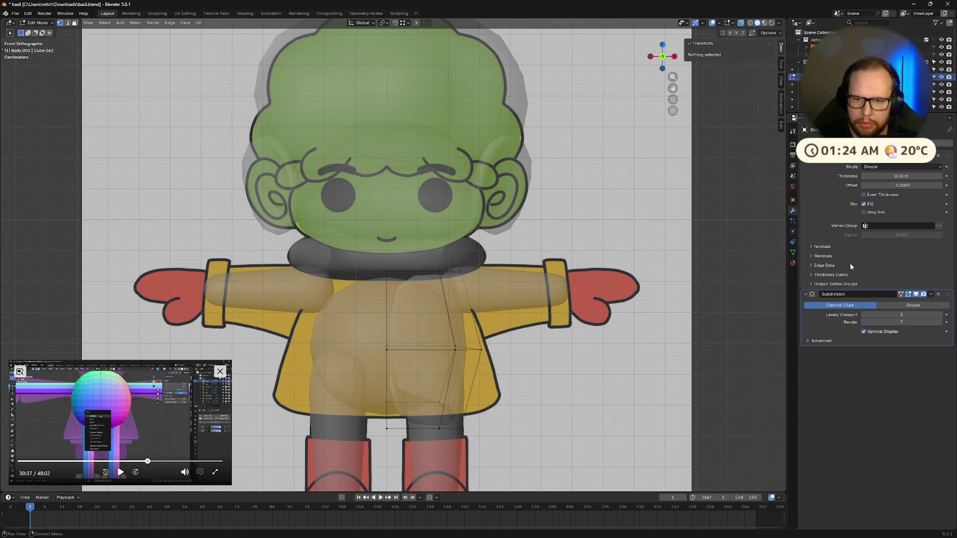
- Add a Mirror modifier with Clipping and move Solidify below it in the stack
key(shift+a)
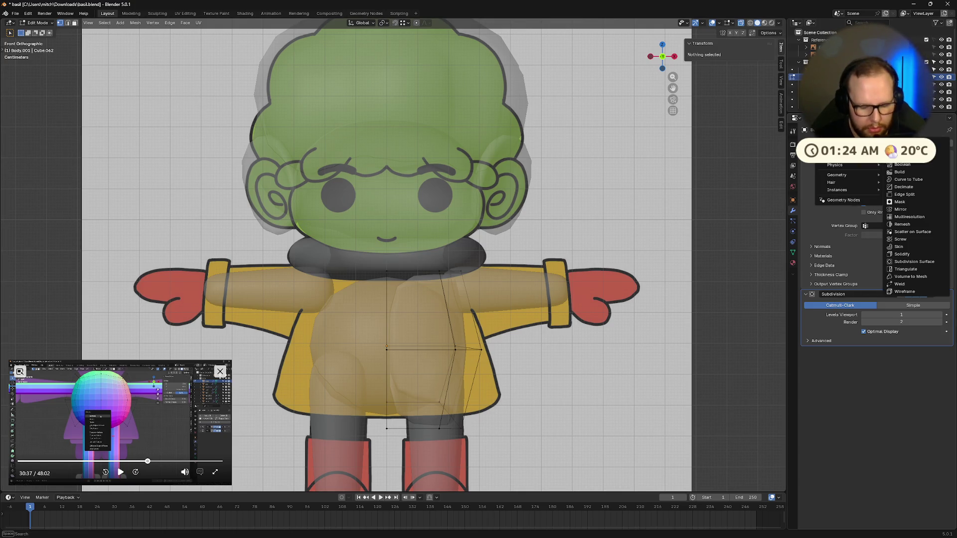
click(900, 202)
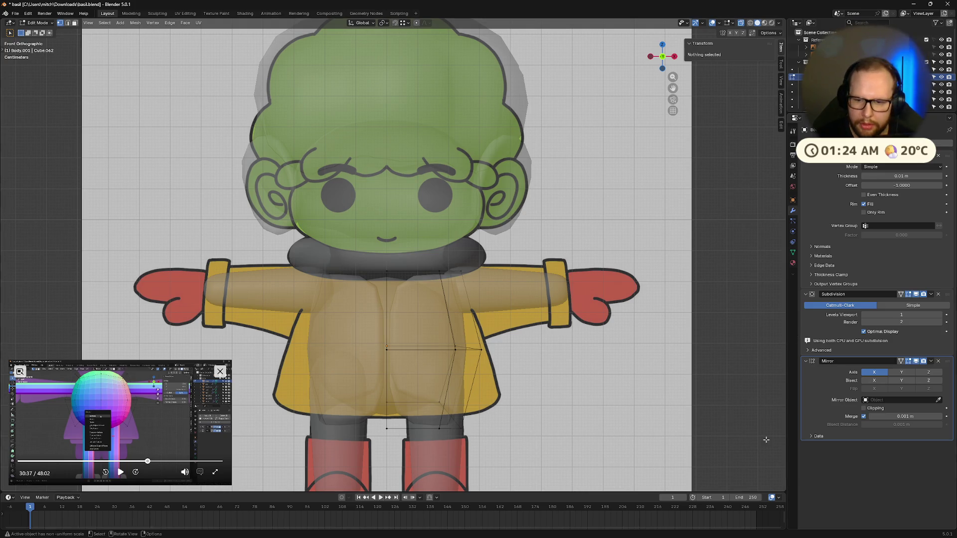
click(865, 410)
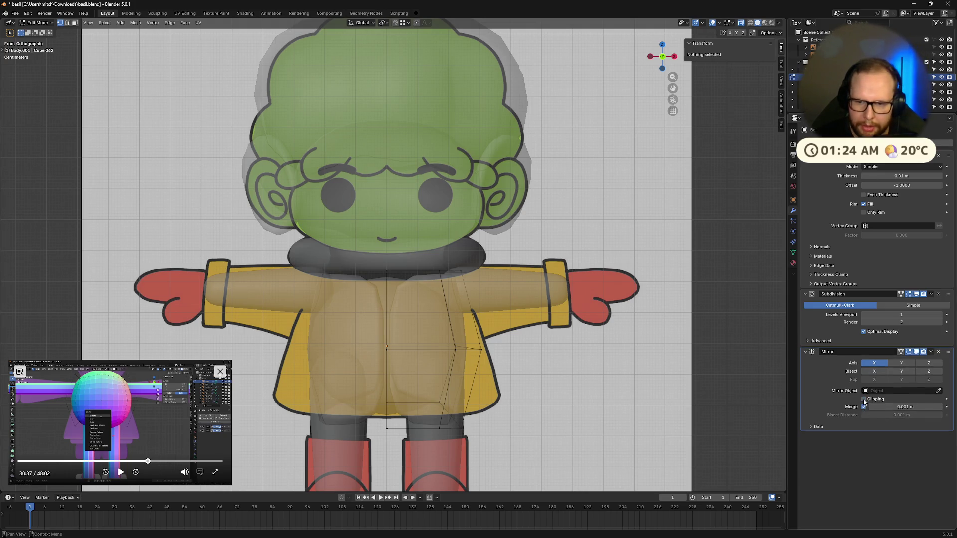
drag(951, 224, 950, 150)
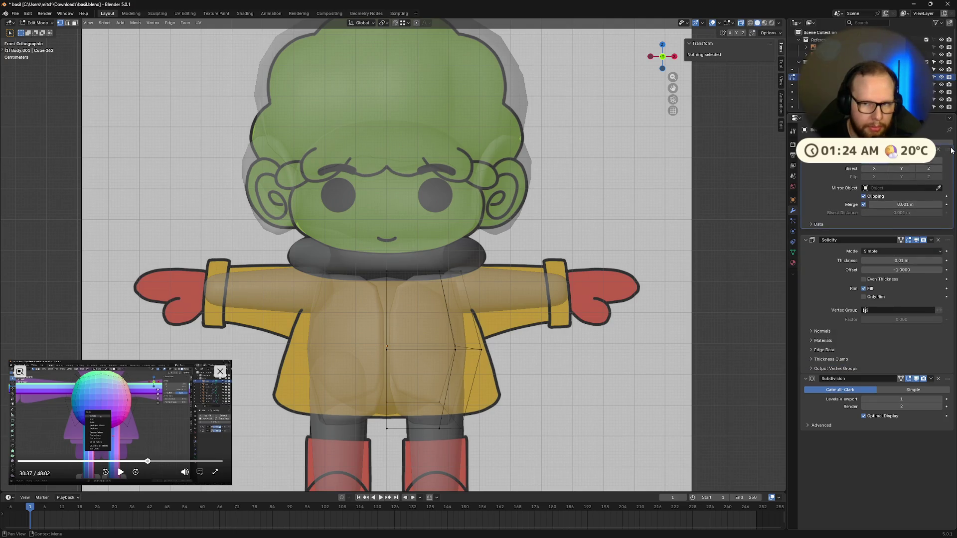
mouse_move(591, 344)
middle_down()
mouse_move(498, 300)
mouse_move(491, 311)
mouse_move(527, 316)
middle_up()
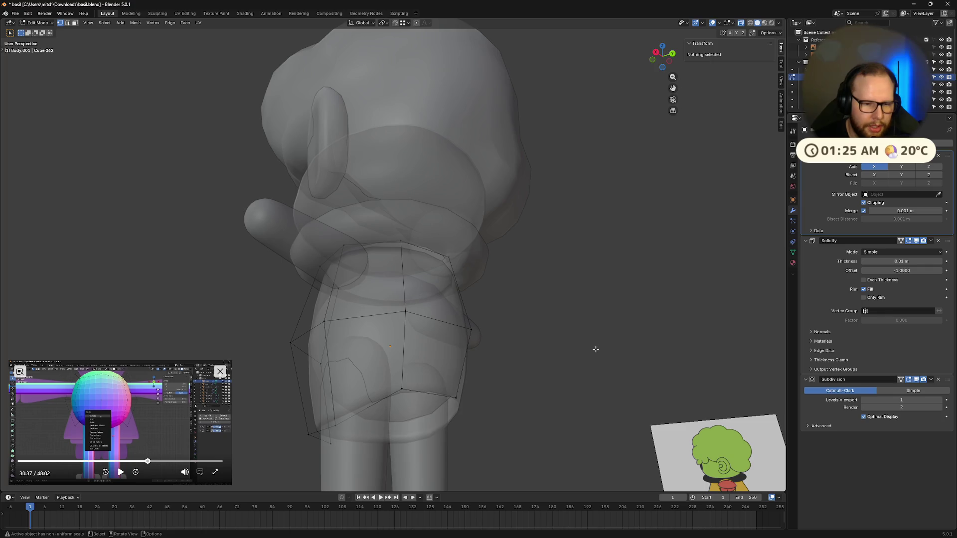
- Select the torso's bottom edge loop and check it against the reference from several angles
key(a)
key(Tab)
mouse_move(595, 349)
middle_down()
mouse_move(574, 377)
mouse_move(515, 395)
middle_up()
key(Tab)
key(a)
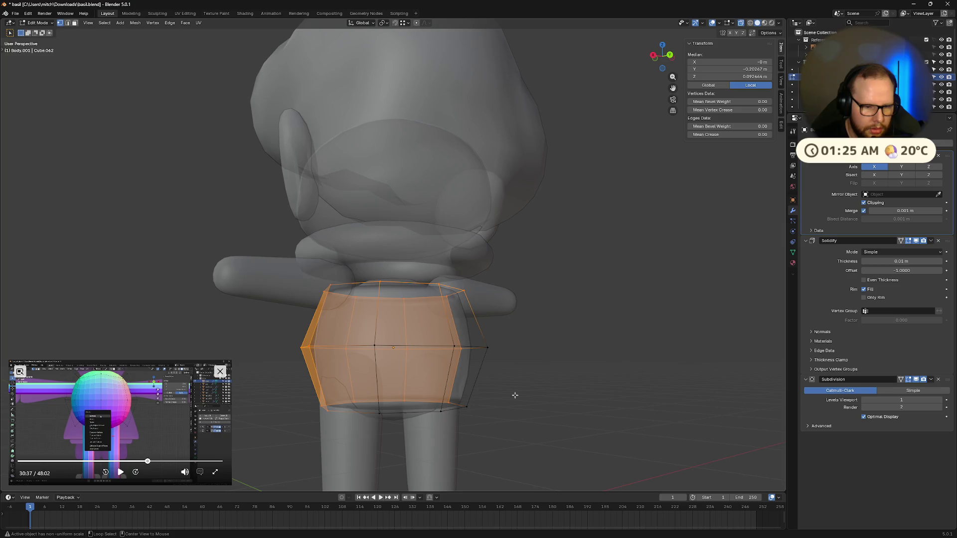
alt+click(404, 413)
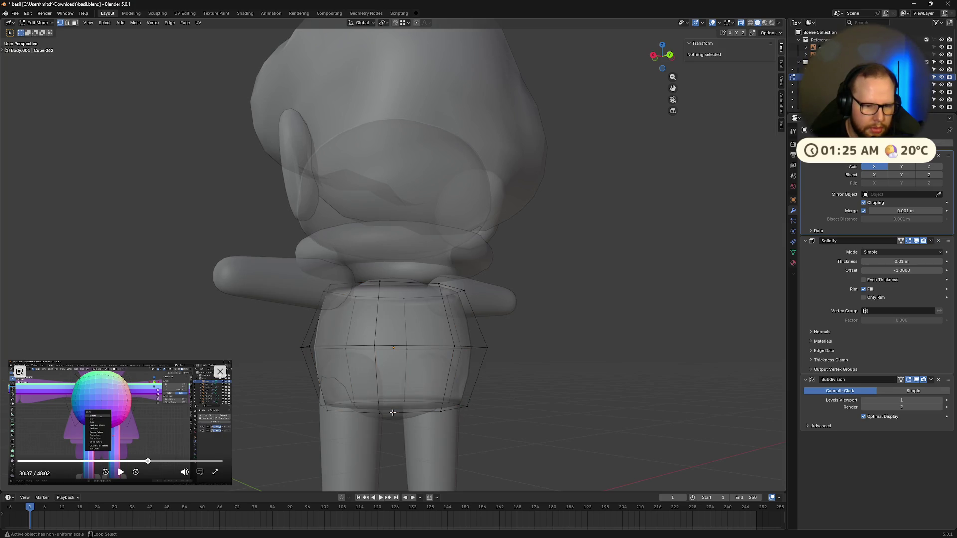
mouse_move(602, 301)
middle_down()
mouse_move(483, 393)
mouse_move(419, 394)
middle_up()
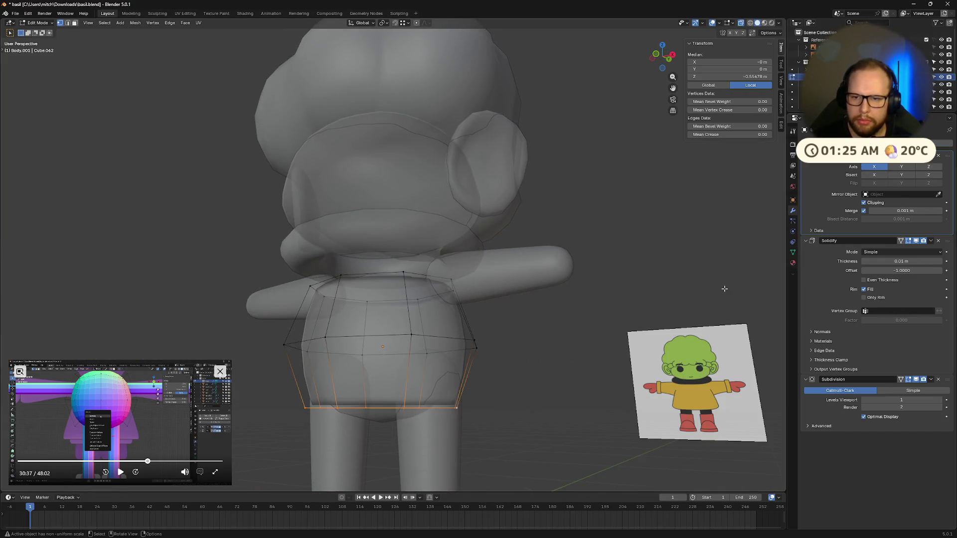
middle_drag(568, 329, 512, 156)
- From the front view, box-select the torso's leftover left half and delete its vertices
click(657, 63)
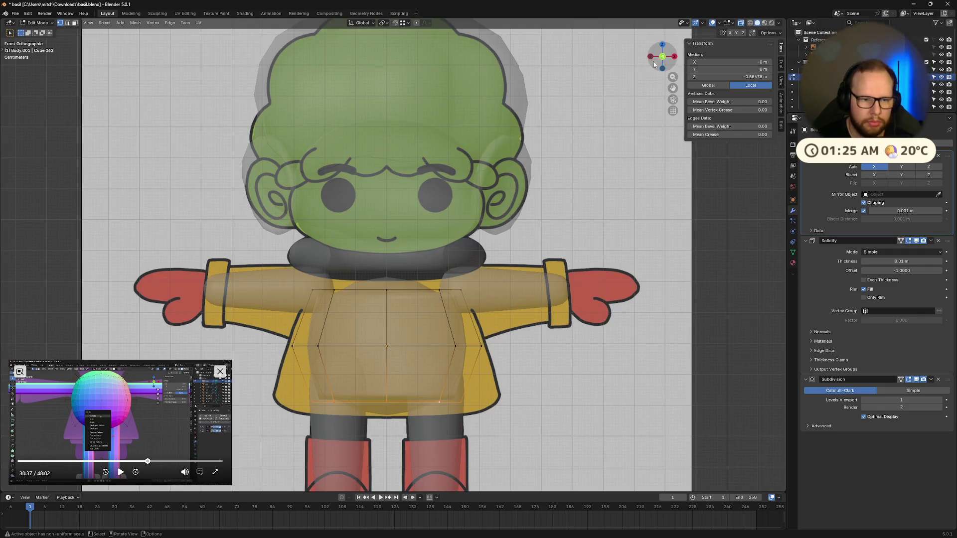
drag(291, 267, 385, 419)
key(x)
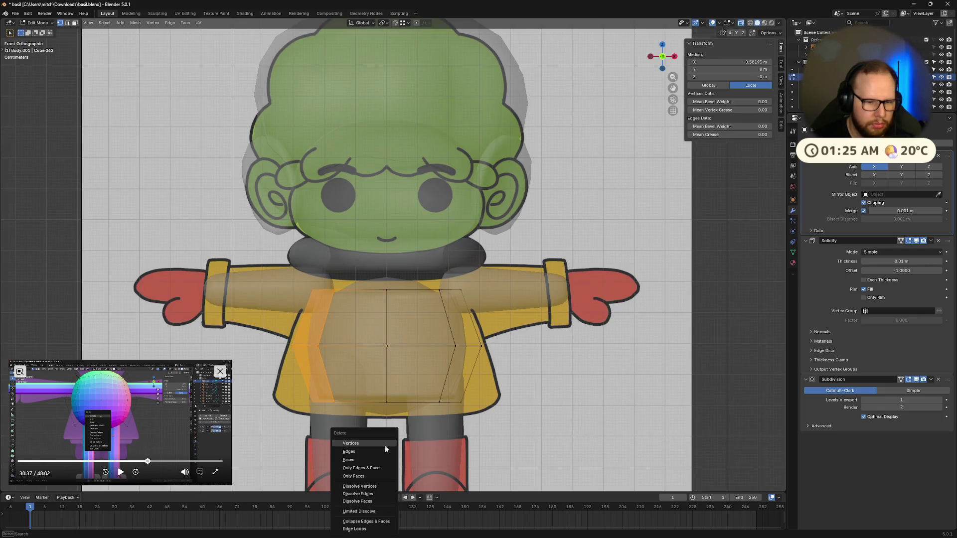
click(385, 446)
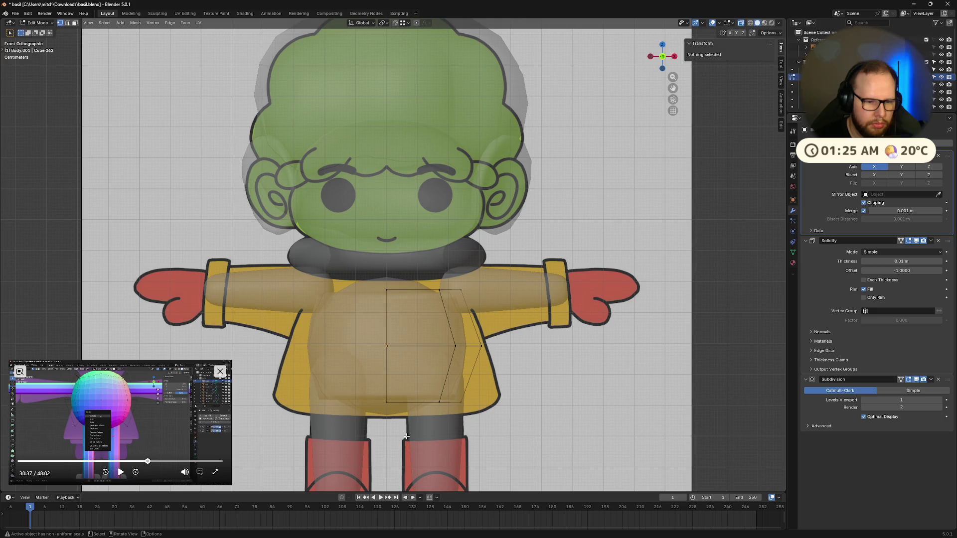
click(864, 202)
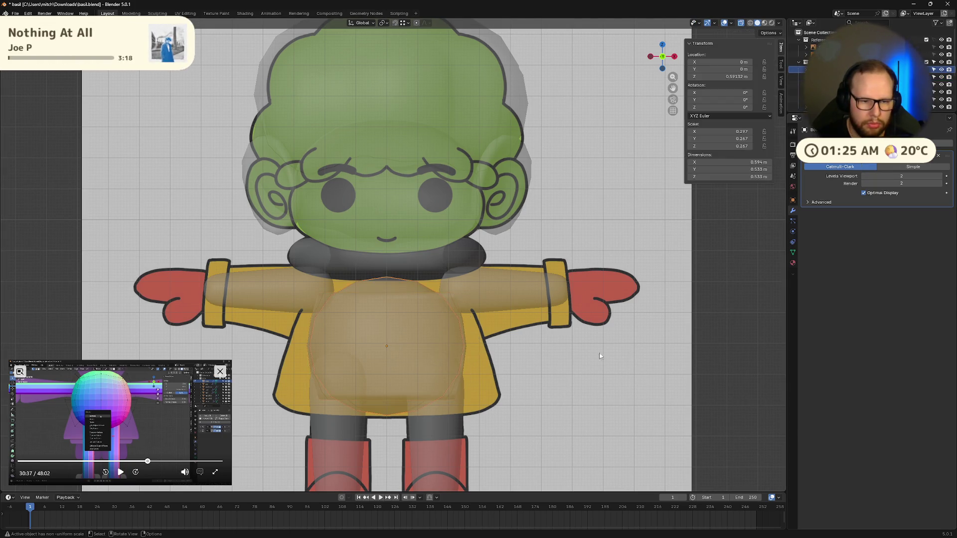
- Select the torso, turn off X-ray, and scale it wider along X
middle_drag(449, 299, 566, 366)
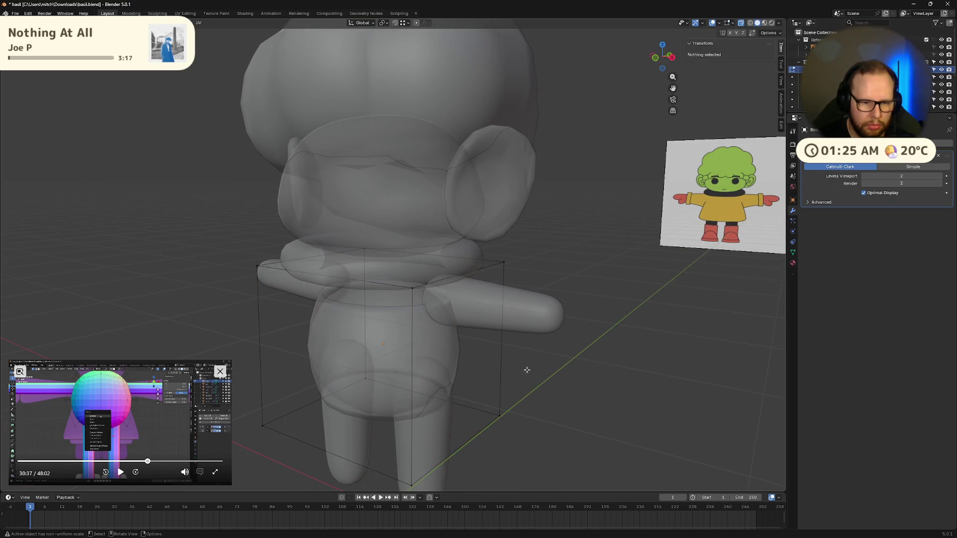
click(453, 357)
mouse_move(498, 365)
middle_down()
mouse_move(449, 399)
mouse_move(546, 355)
middle_up()
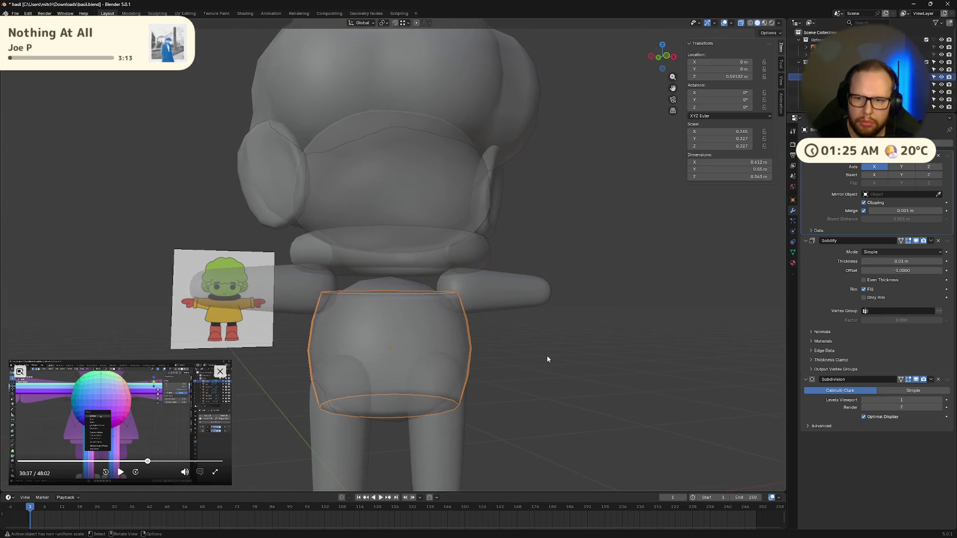
key(Tab)
key(alt+z)
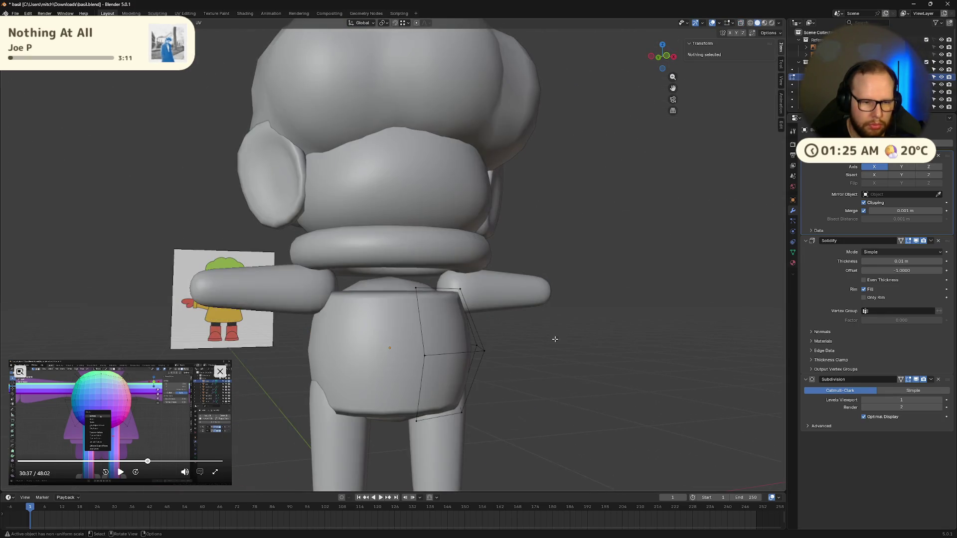
key(Tab)
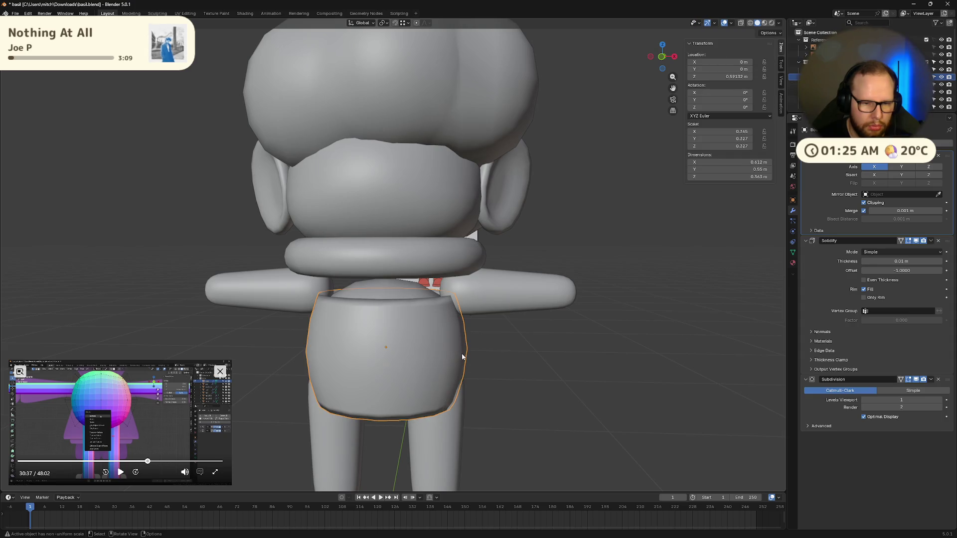
key(s)
key(x)
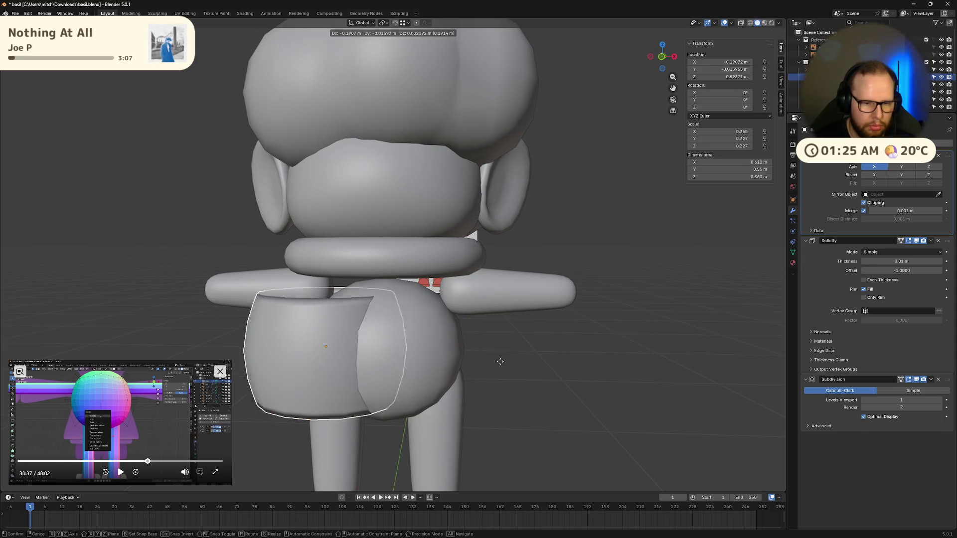
click(479, 363)
- Move the torso down along Z to sit lower against the reference
key(Tab)
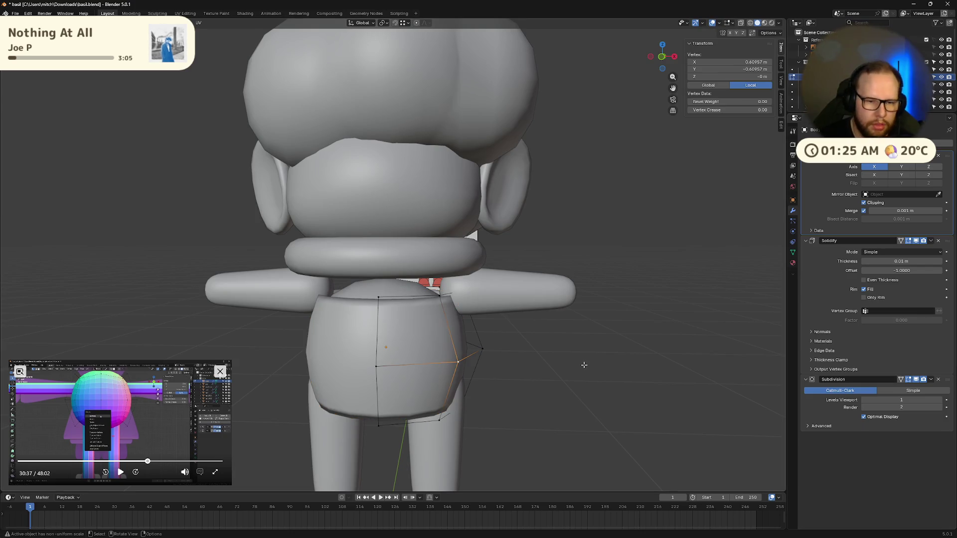
key(Tab)
middle_drag(535, 367, 524, 362)
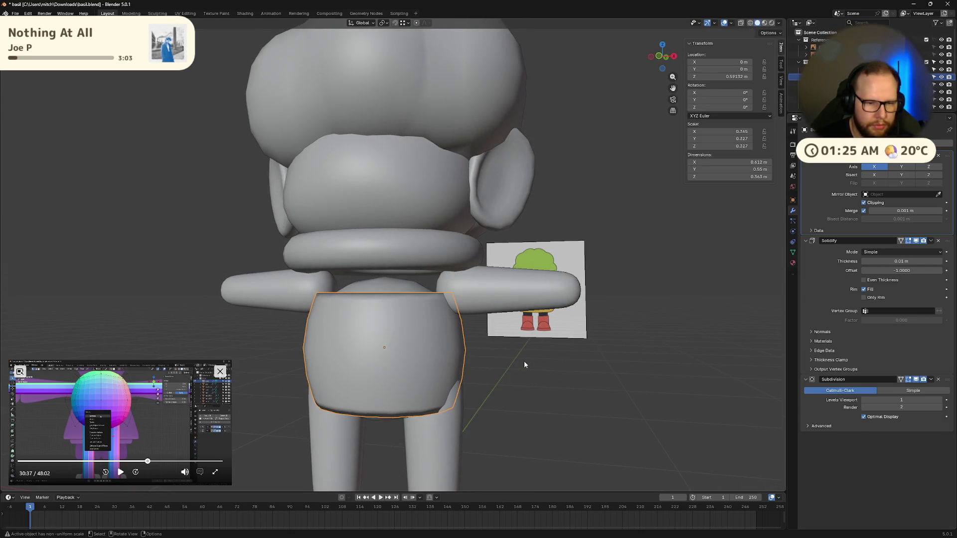
key(g)
key(z)
click(523, 362)
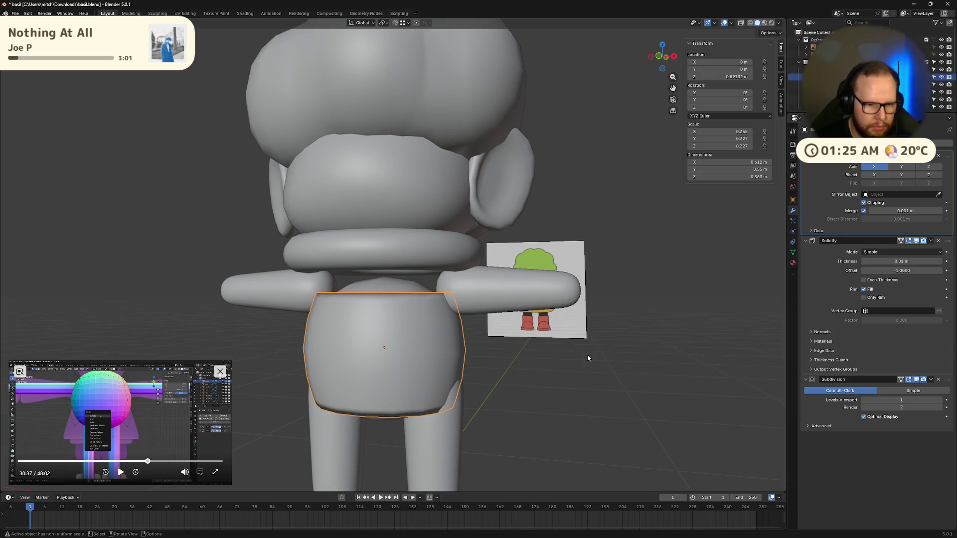
- Scale the torso taller along Z and larger overall, checking it in the front view
mouse_move(587, 354)
middle_down()
mouse_move(497, 359)
mouse_move(606, 355)
middle_up()
key(s)
key(z)
click(547, 358)
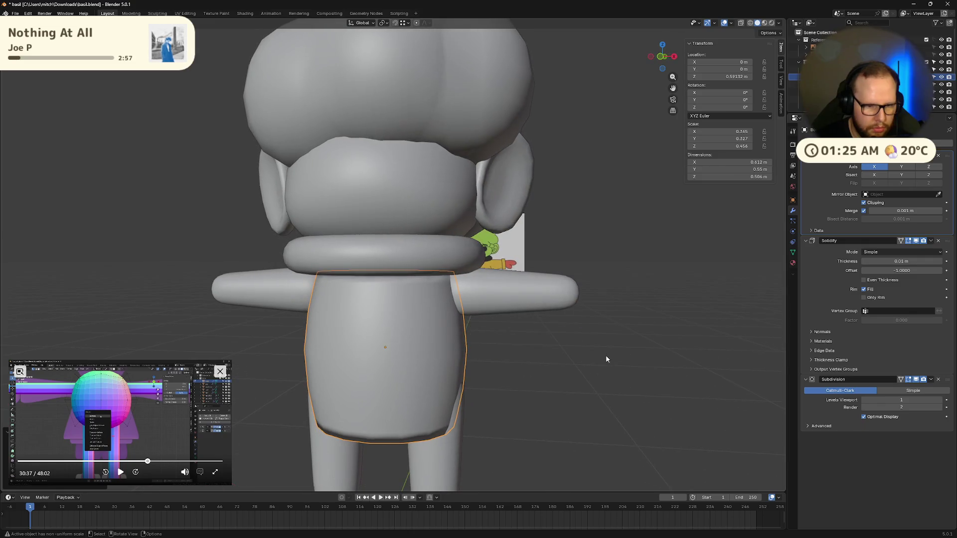
key(s)
click(614, 356)
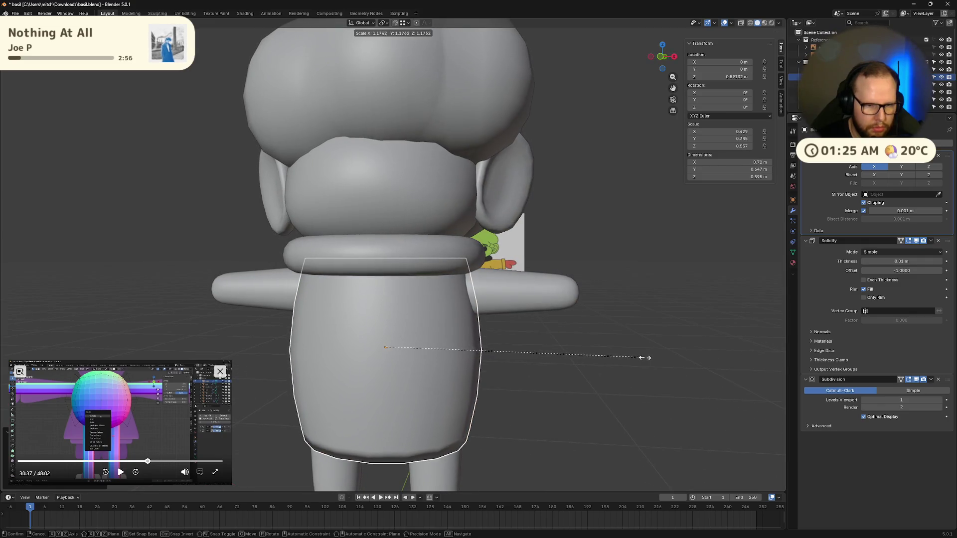
click(662, 57)
key(s)
- Confirm the torso size and select the waist edge loop, viewing it from side and front
click(477, 349)
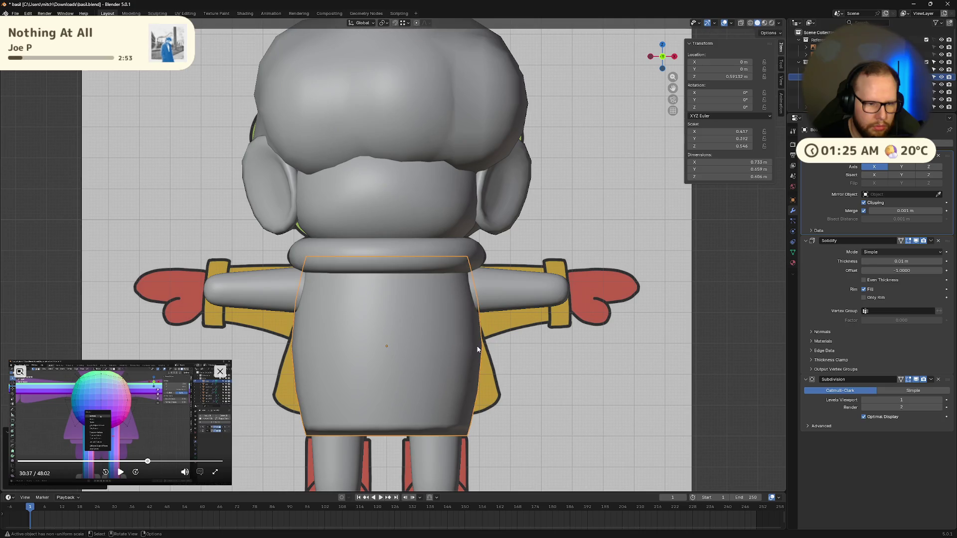
key(Tab)
alt+click(404, 441)
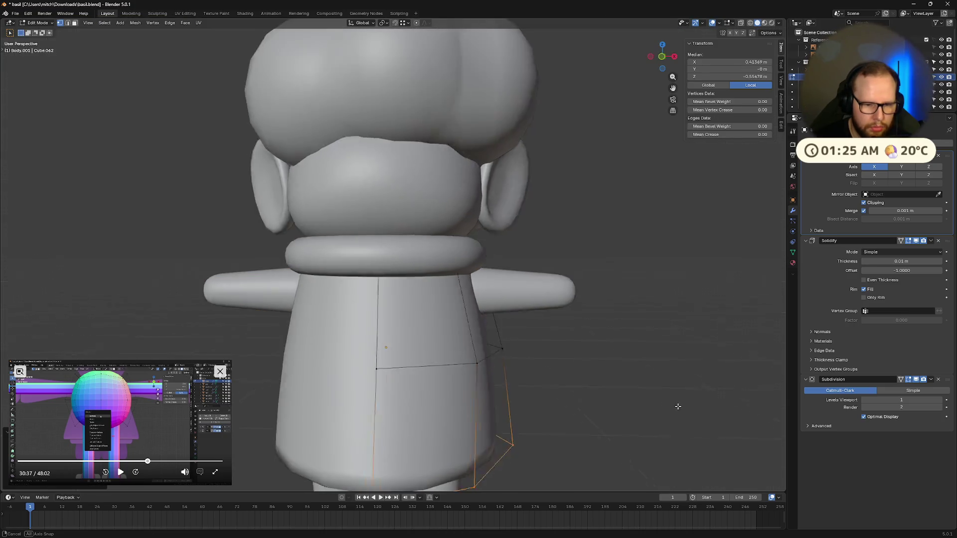
middle_drag(575, 428, 585, 420)
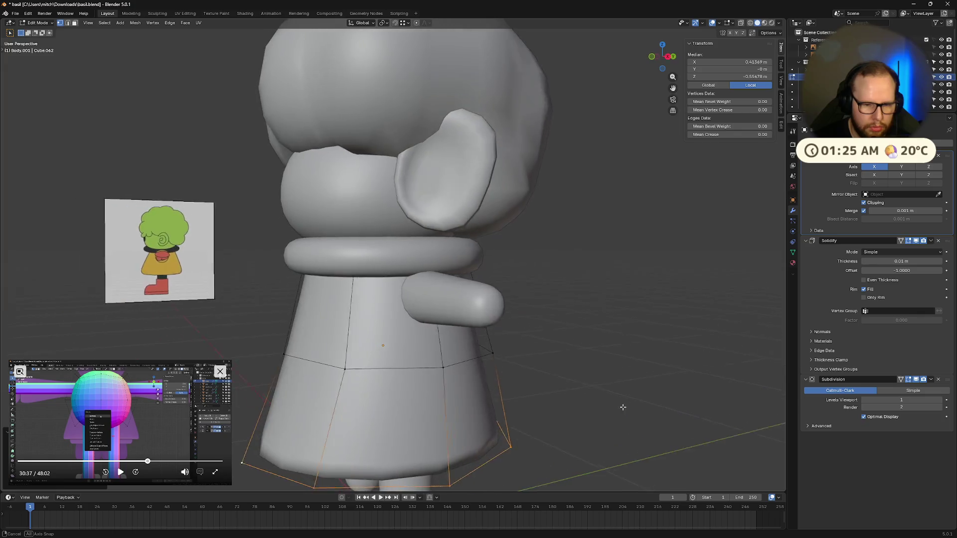
click(670, 72)
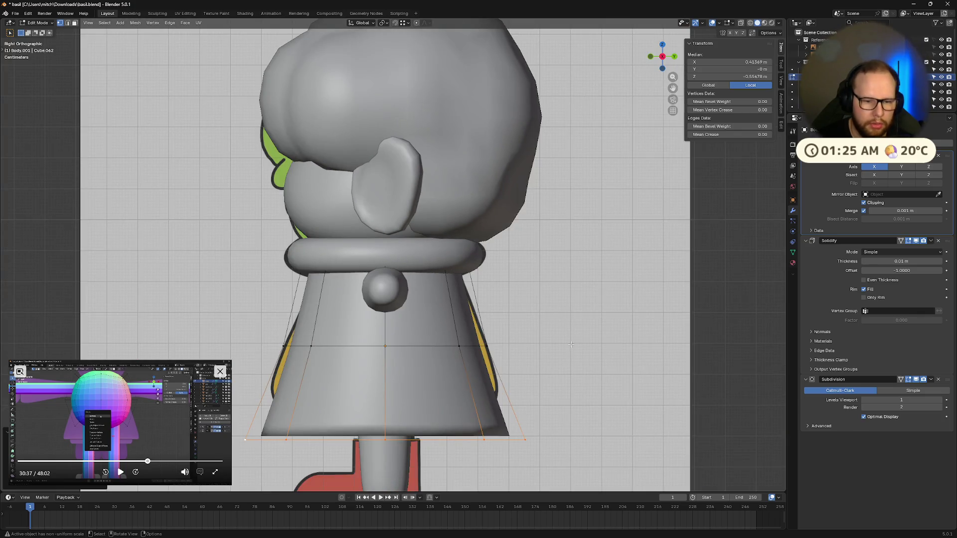
click(652, 57)
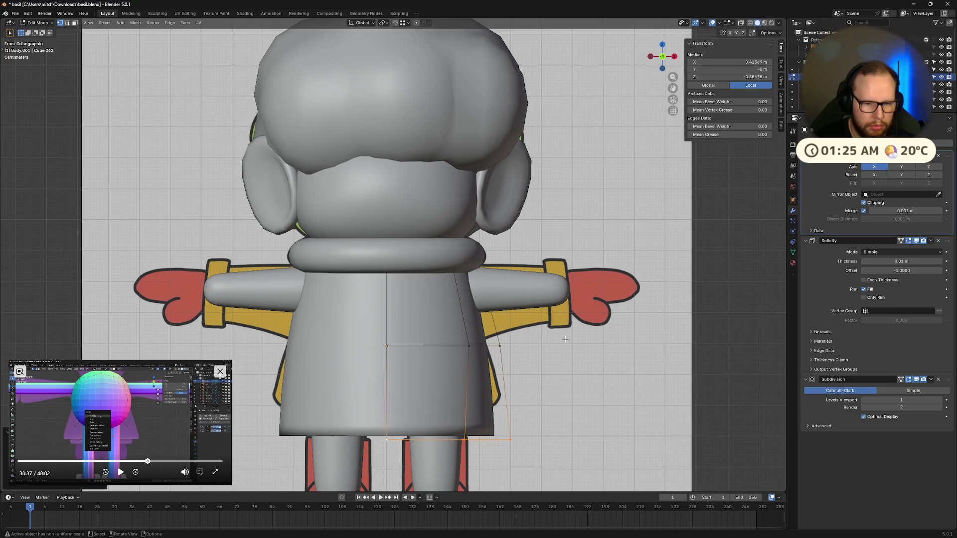
- Widen the bottom edge loop into a flared hem and raise it along Z
key(s)
click(523, 403)
click(480, 447)
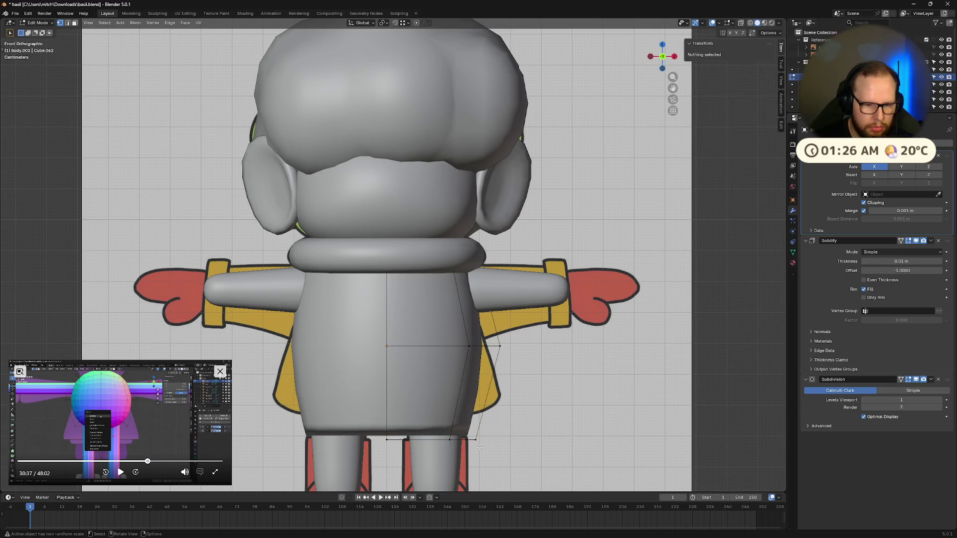
click(466, 441)
key(s)
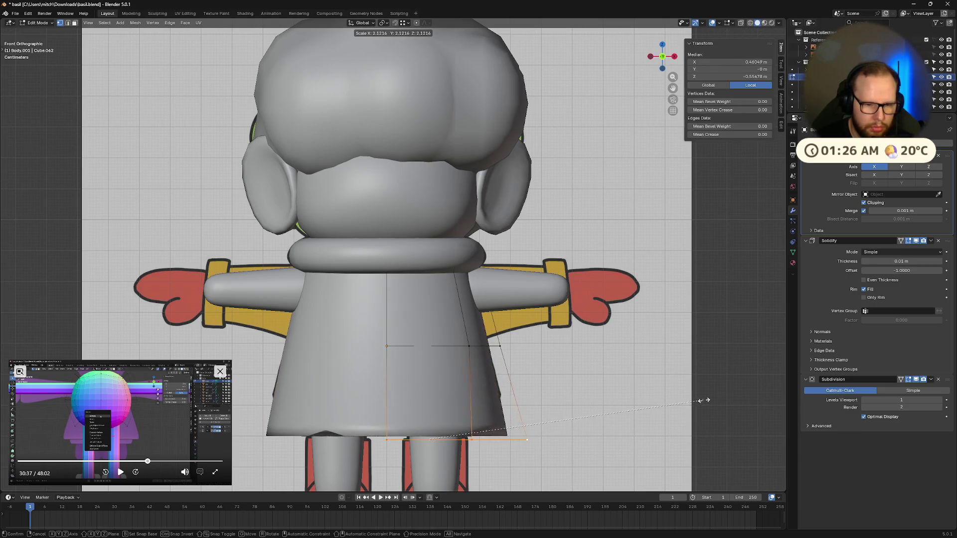
click(717, 398)
key(g)
key(z)
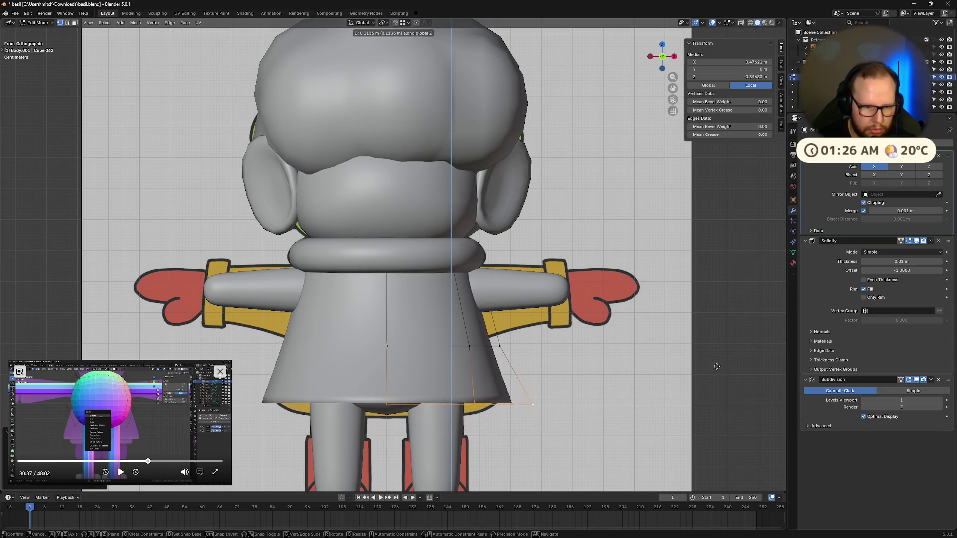
click(717, 380)
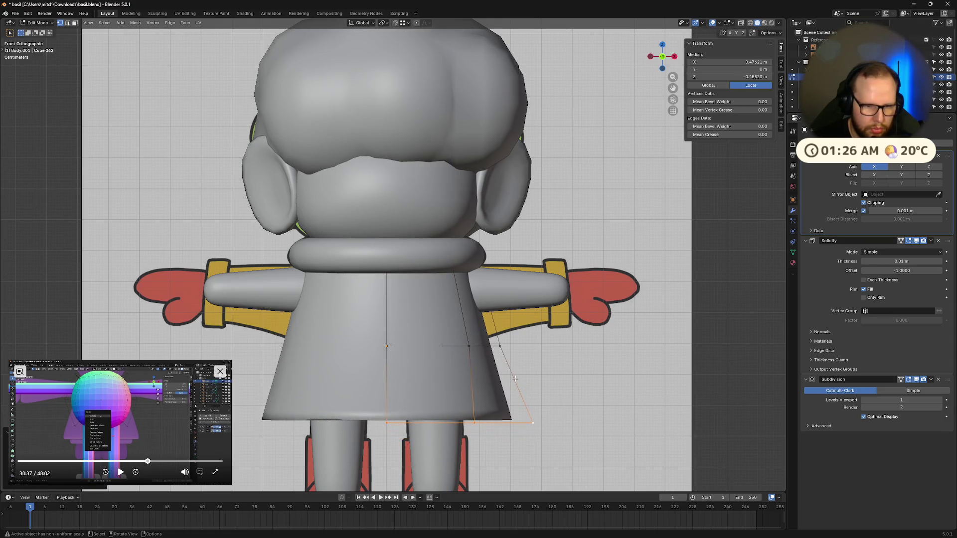
- Lower the middle edge loop and readjust the hem height along Z to form the coat shape
click(488, 345)
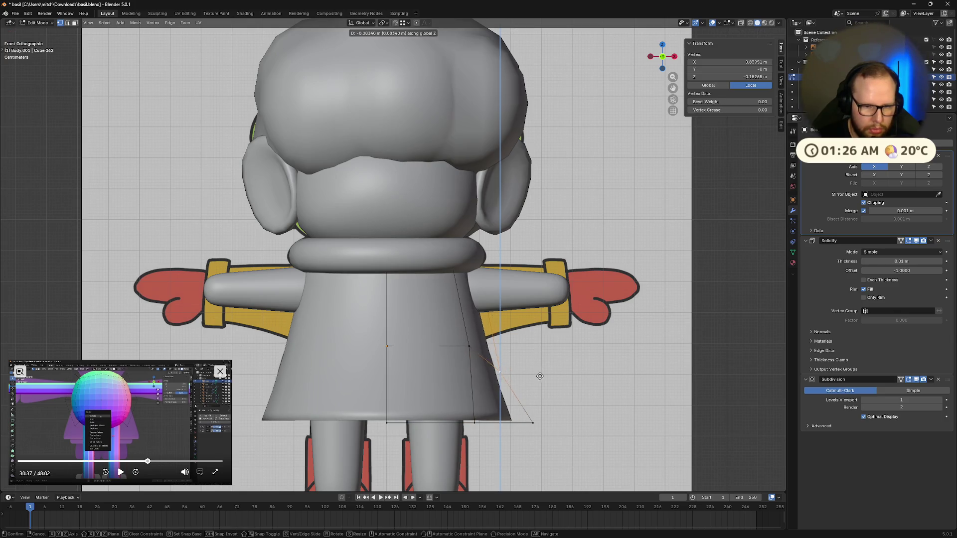
shift+click(488, 344)
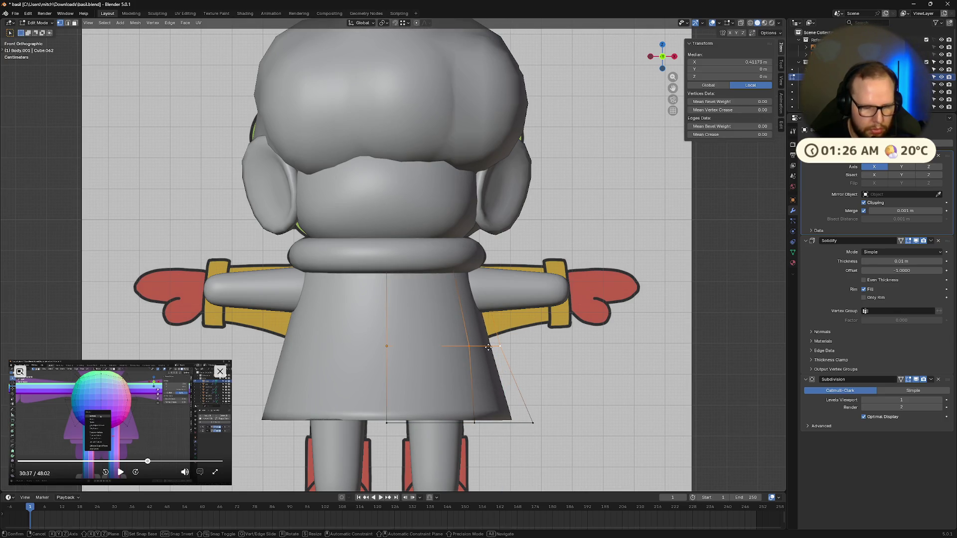
key(g)
key(z)
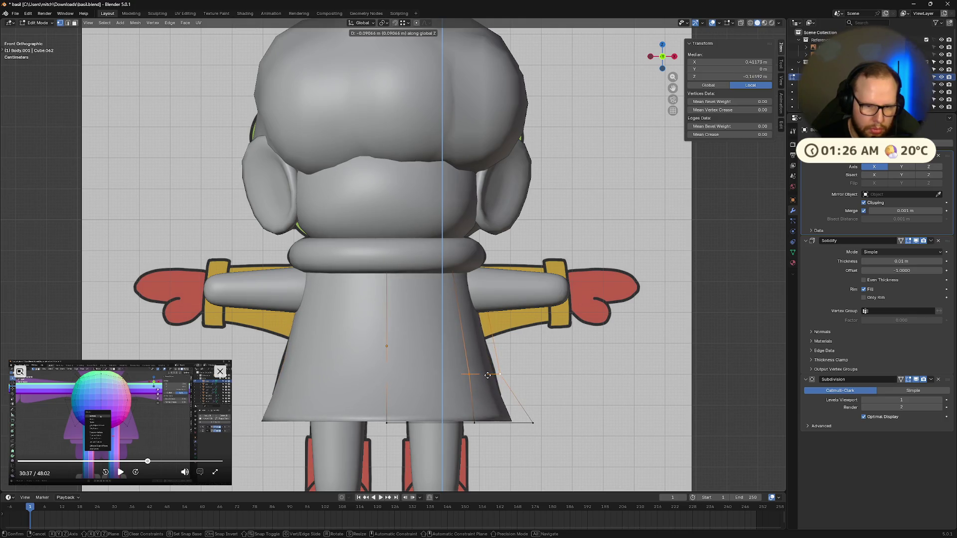
click(488, 374)
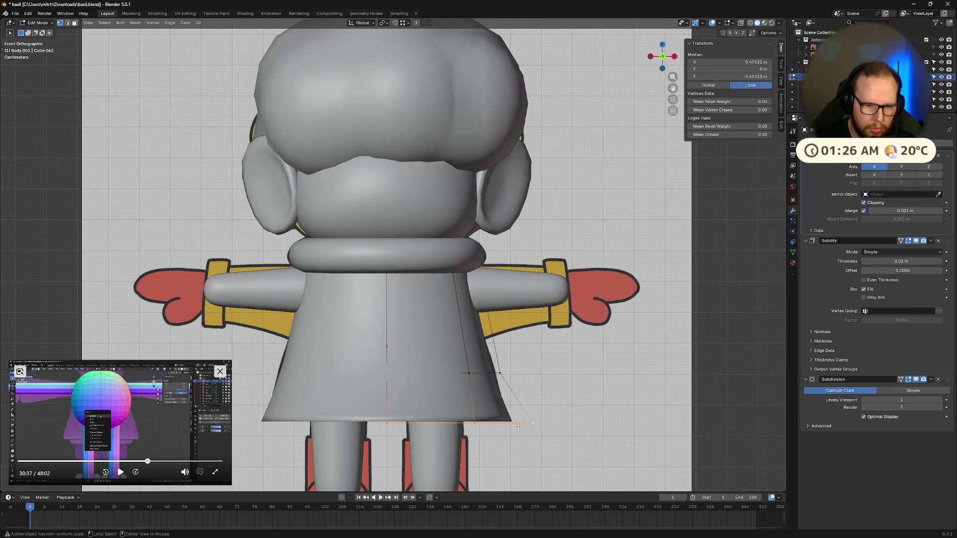
key(g)
key(z)
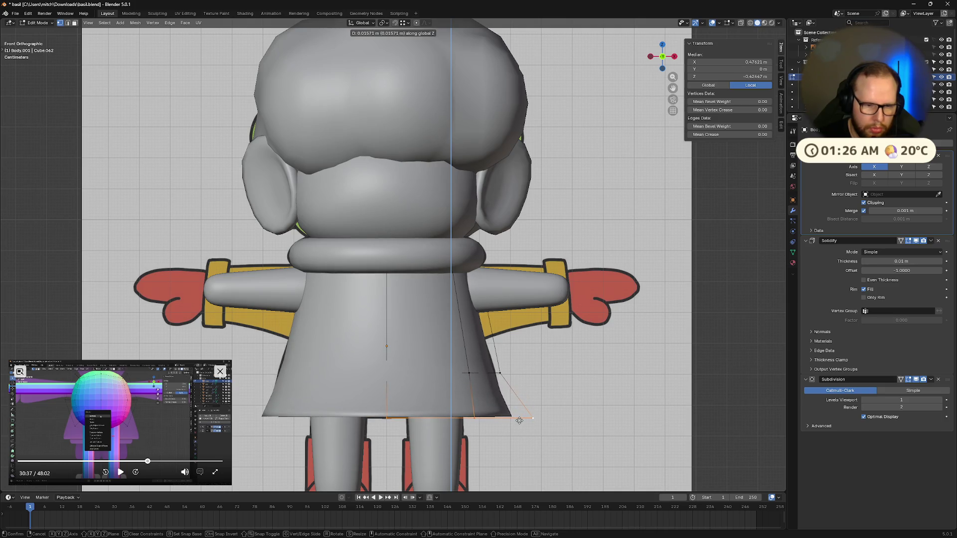
click(519, 420)
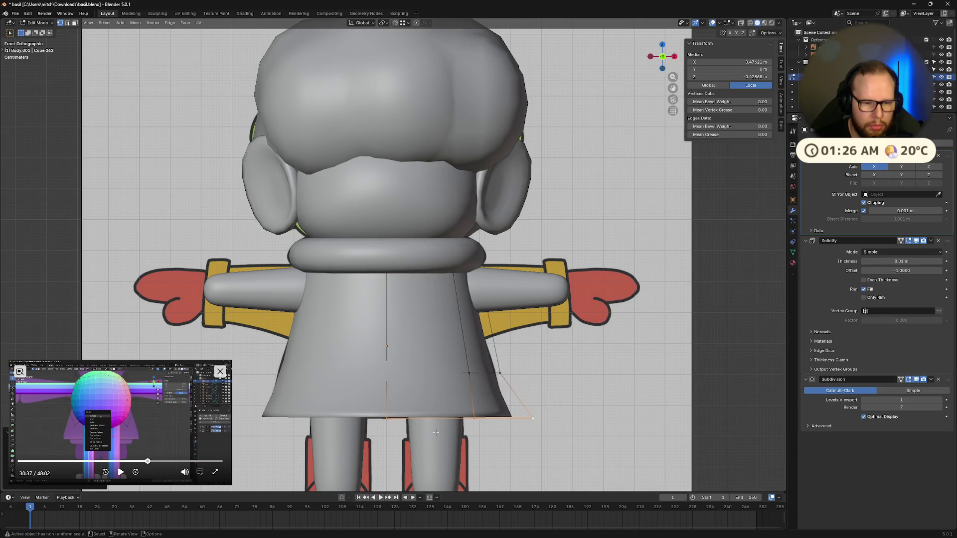
mouse_move(435, 433)
middle_down()
mouse_move(526, 411)
mouse_move(650, 406)
middle_up()
scroll(524, 412, down, 5)
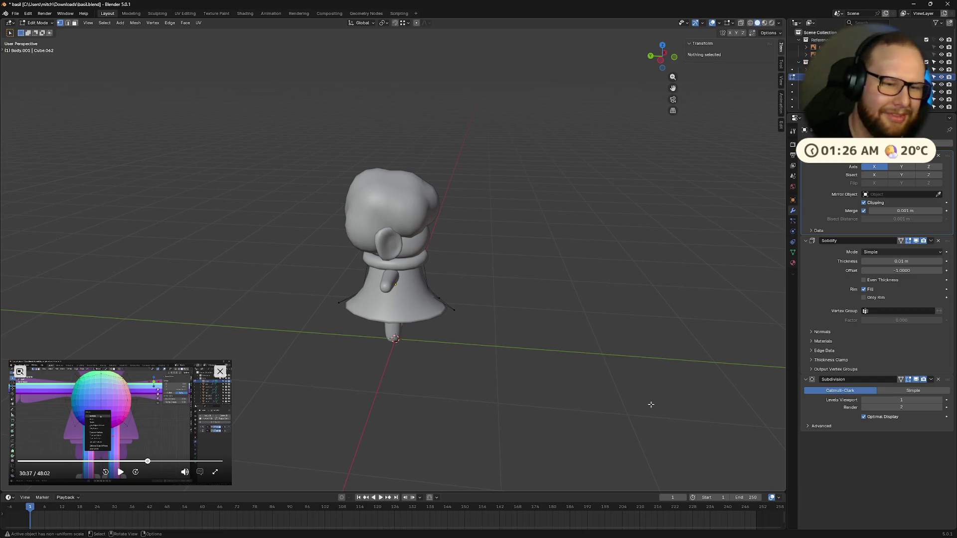
- Select the coat's bottom hem loop and rescale it in perspective
middle_drag(629, 366, 558, 351)
alt+click(557, 351)
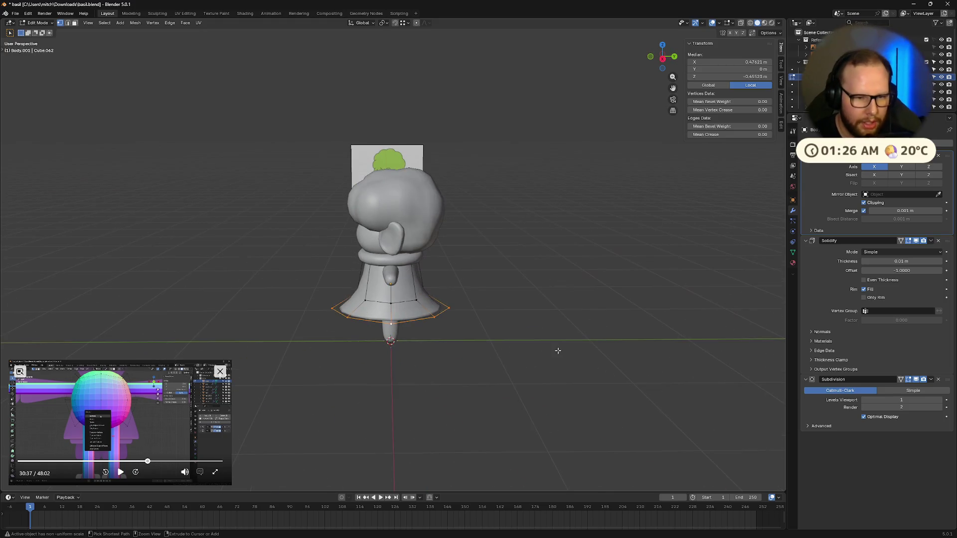
alt+click(560, 350)
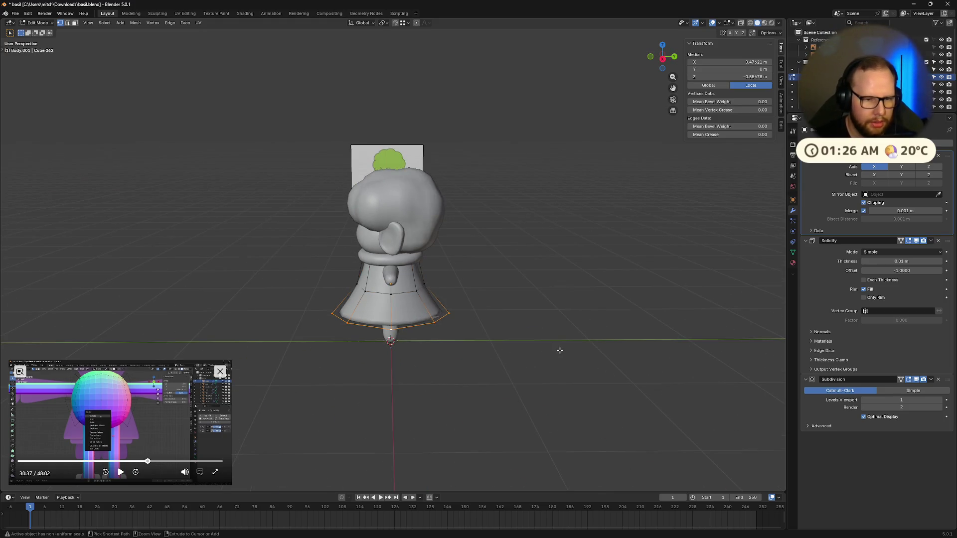
key(s)
key(s)
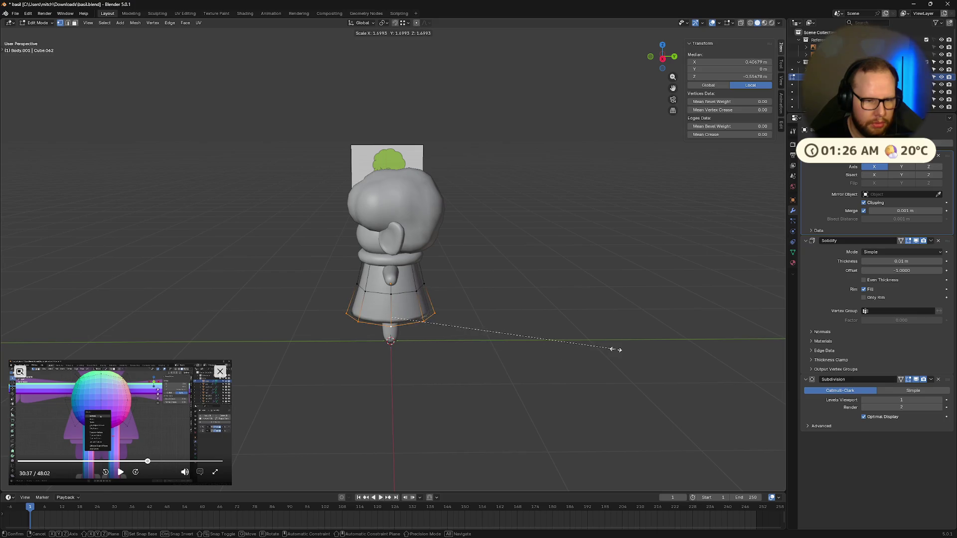
click(615, 350)
- Widen the hem loop again from the front view and check the flare in perspective
click(662, 59)
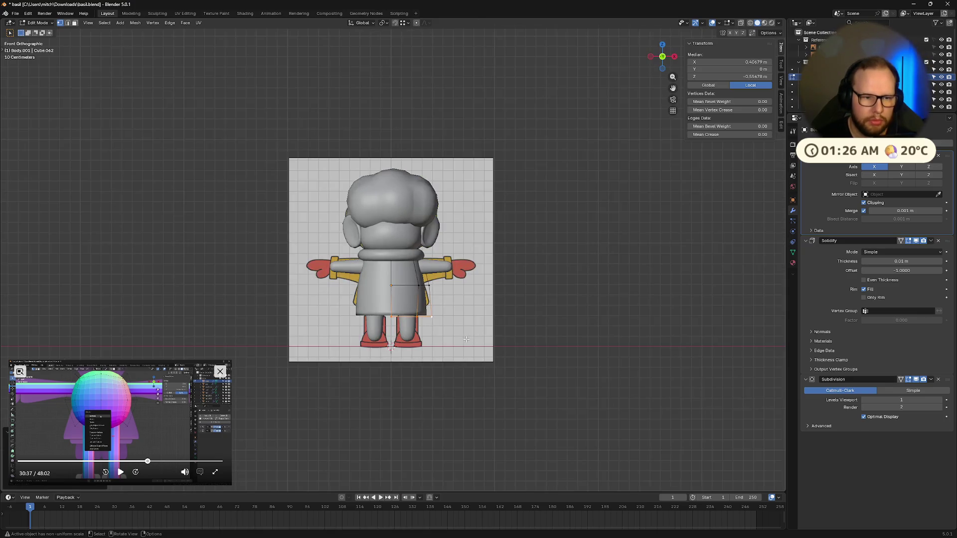
scroll(516, 361, up, 5)
key(s)
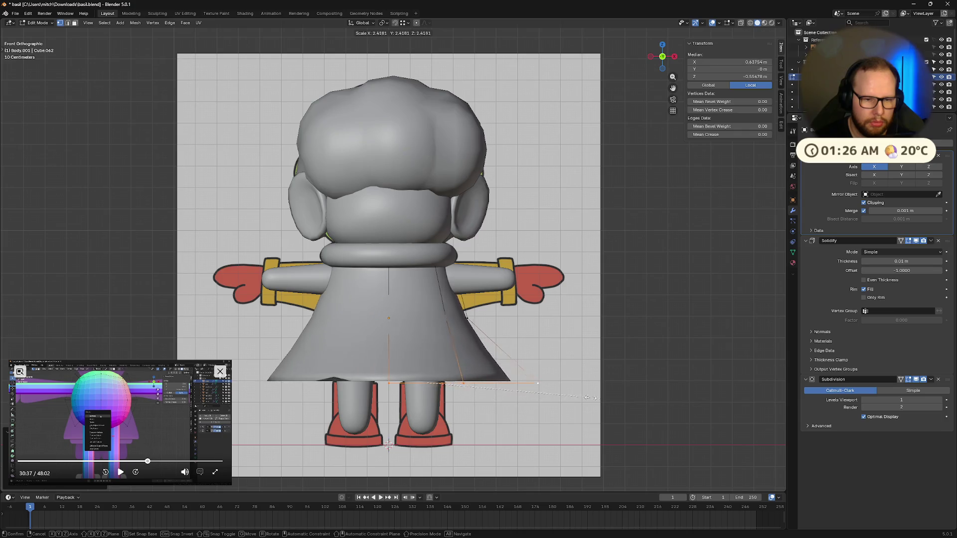
click(524, 391)
mouse_move(524, 391)
middle_down()
mouse_move(451, 392)
mouse_move(477, 373)
middle_up()
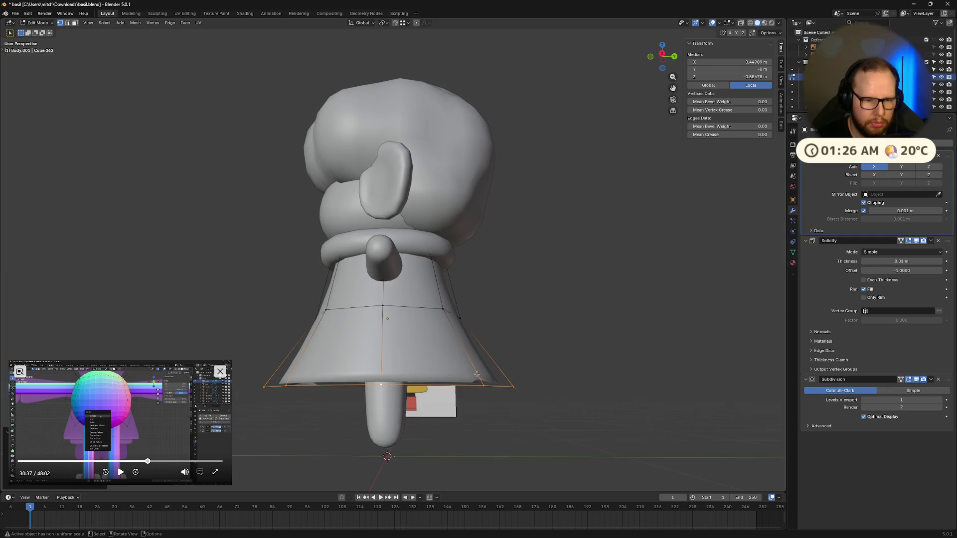
middle_drag(615, 381, 524, 389)
key(Tab)
- Undo the hem flare, delete the coat body object, and select the round body sphere
key(ctrl+z)
key(ctrl+z)
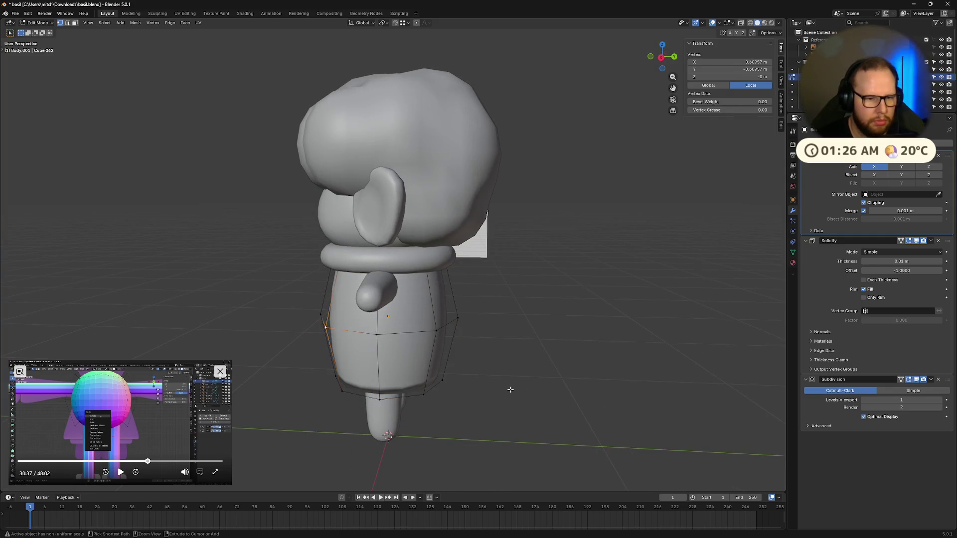
key(ctrl+z)
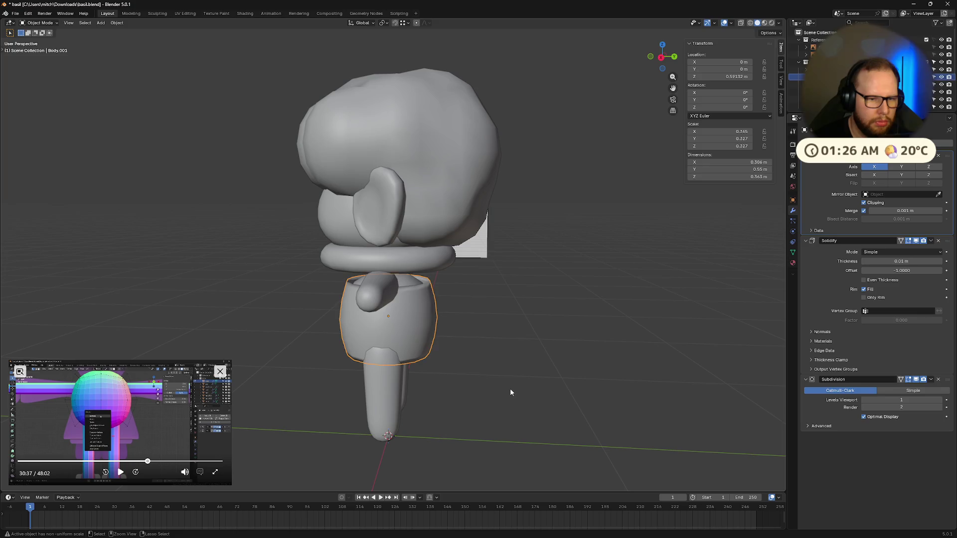
key(Tab)
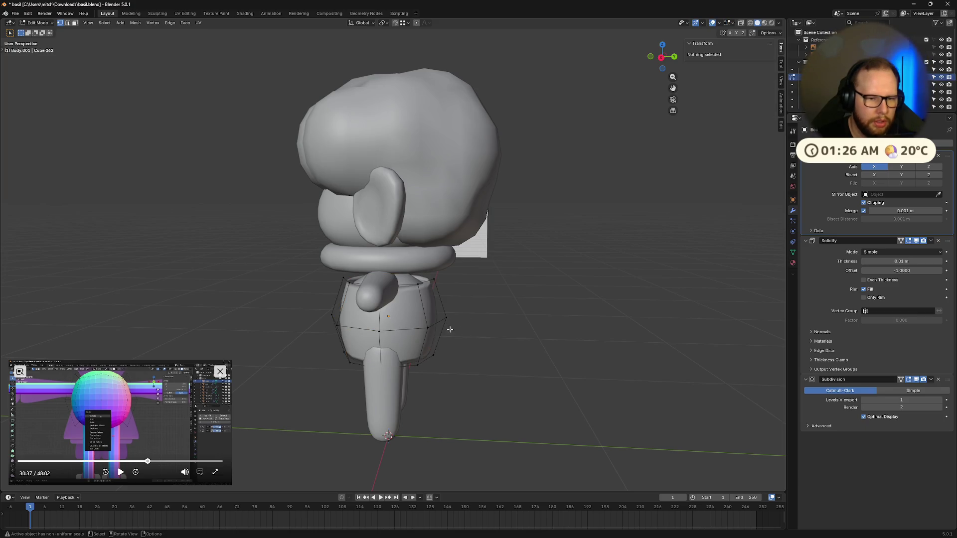
key(Tab)
key(Delete)
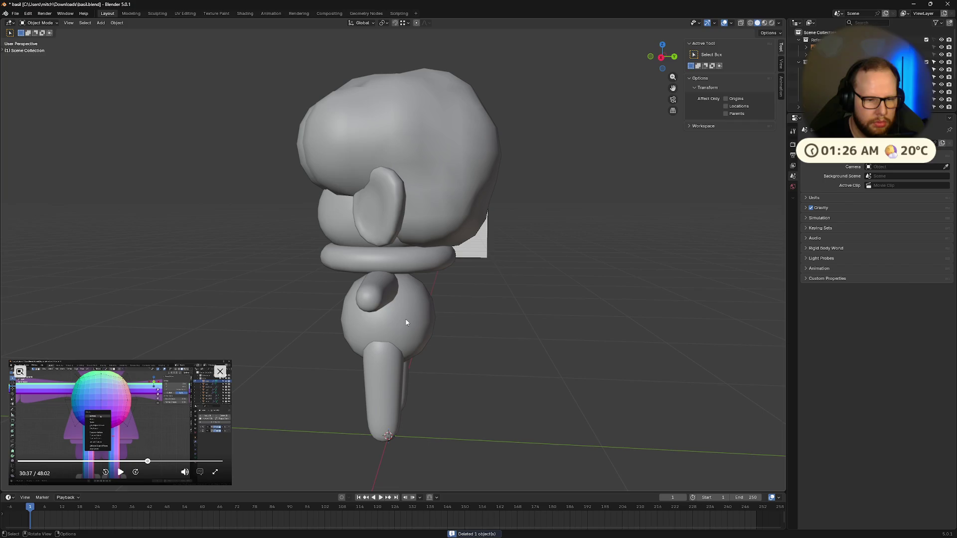
click(407, 322)
middle_drag(406, 322, 518, 280)
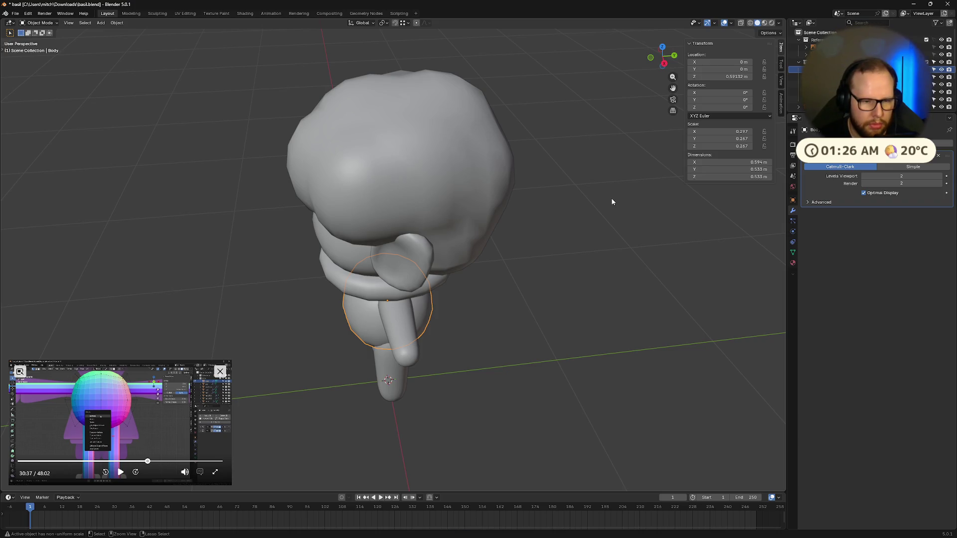
- Enlarge the round body and raise it along Z to sit higher on the character
key(s)
key(Escape)
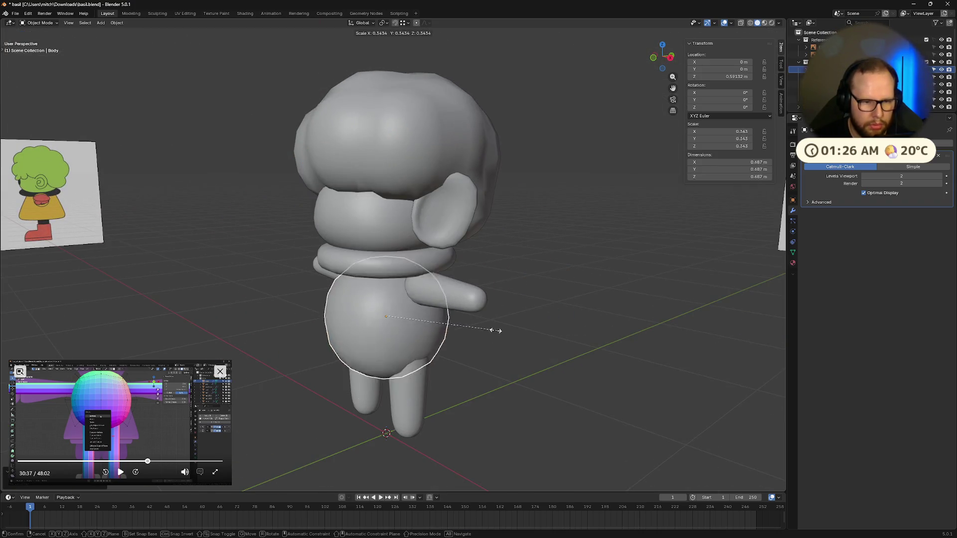
key(s)
click(482, 322)
middle_drag(486, 322, 561, 317)
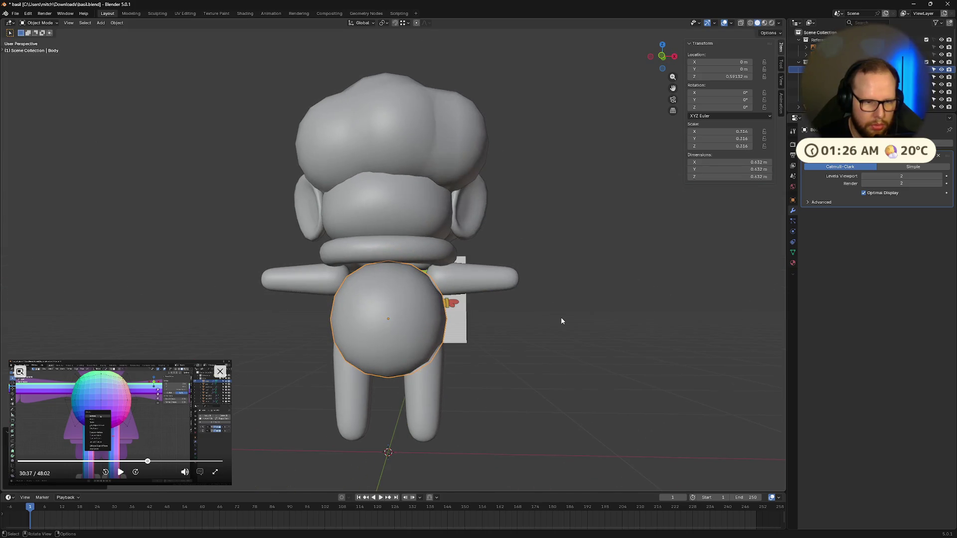
key(g)
key(z)
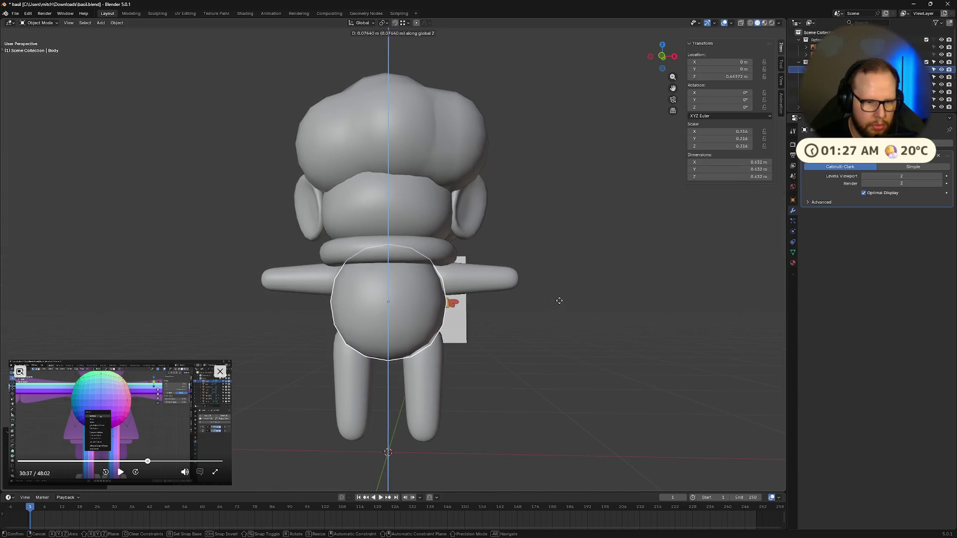
click(563, 303)
mouse_move(562, 303)
middle_down()
mouse_move(651, 403)
mouse_move(588, 360)
mouse_move(397, 300)
middle_up()
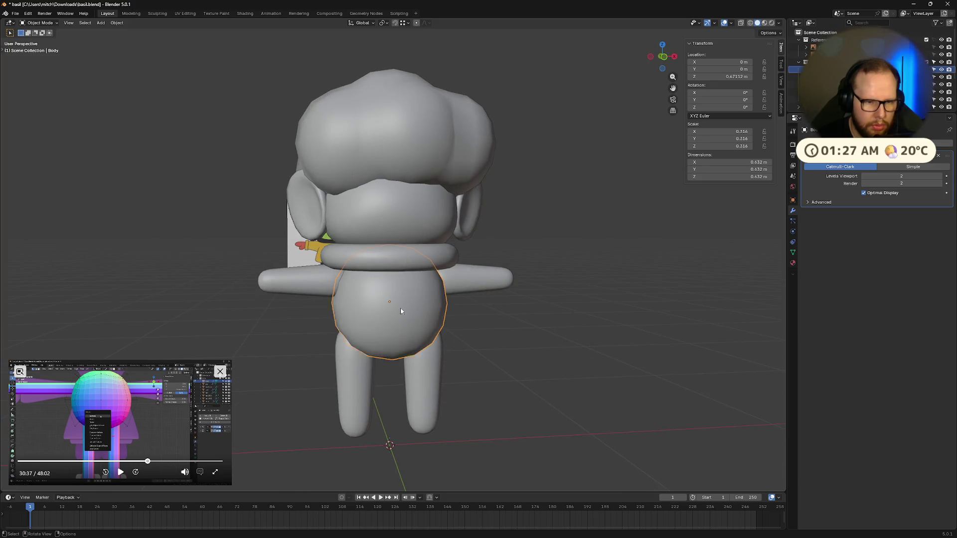
- Apply the body's scale and rotation and the limbs' scale so they read 1.0
right_click(374, 298)
key(Escape)
key(ctrl+a)
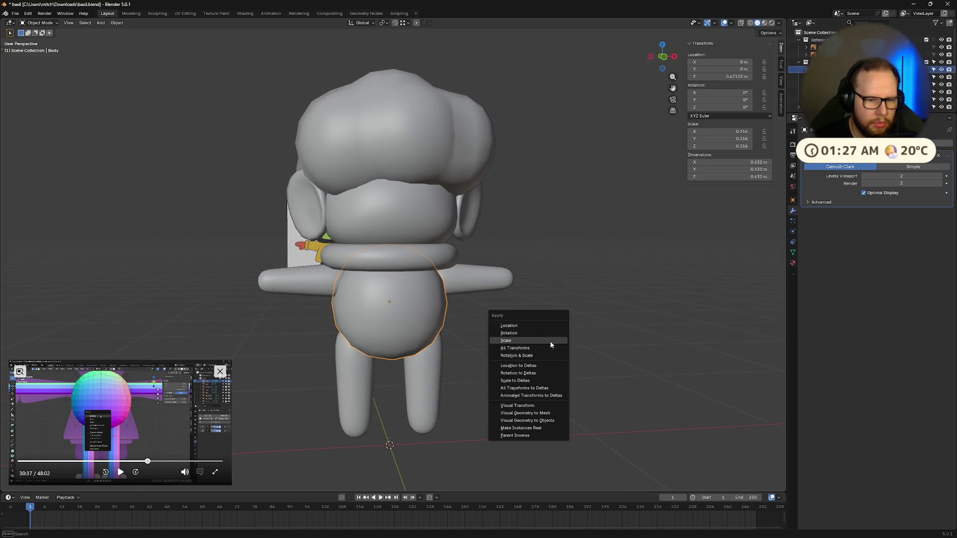
click(523, 341)
key(ctrl+a)
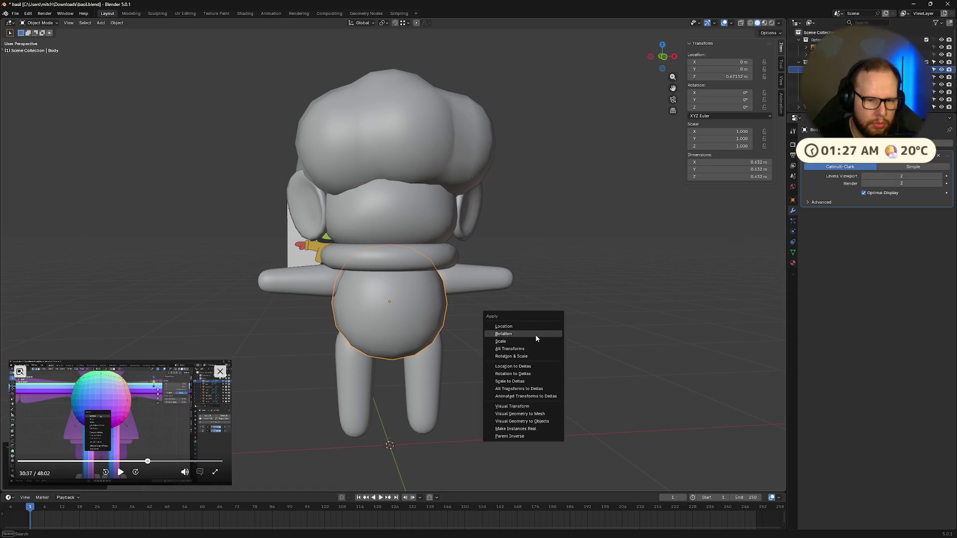
click(535, 334)
middle_drag(563, 331, 566, 317)
click(455, 292)
key(ctrl+a)
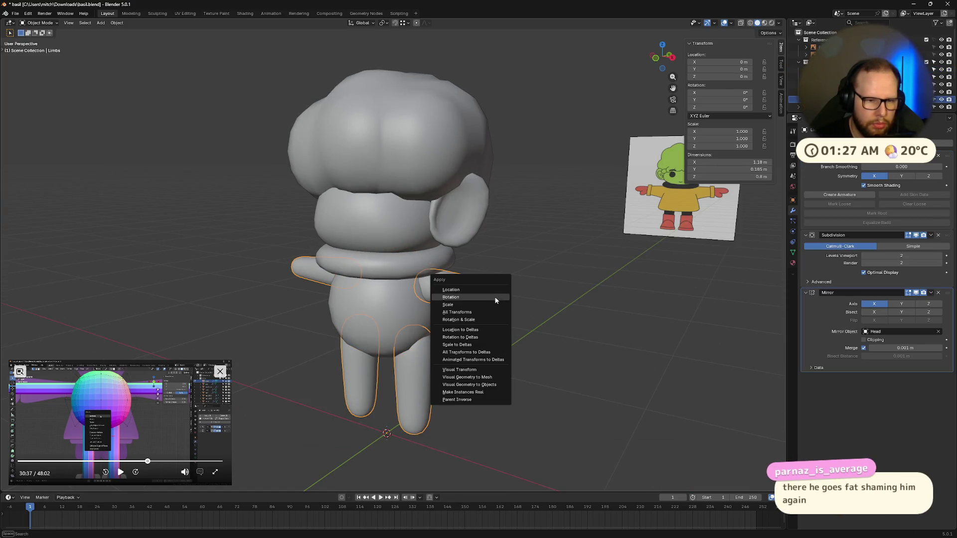
click(486, 303)
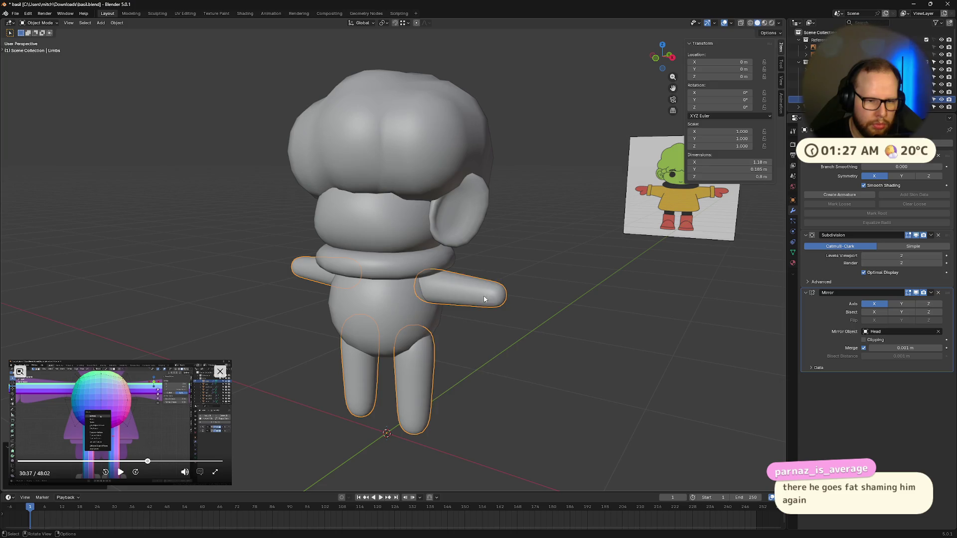
- Apply the transforms of the head, ears and hair objects in turn
click(380, 196)
key(ctrl+a)
click(445, 232)
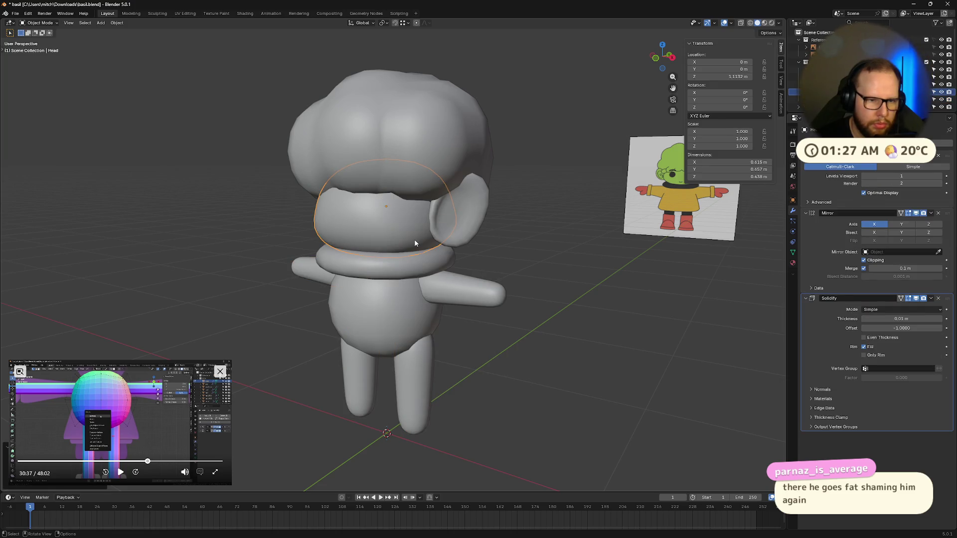
key(ctrl+a)
click(456, 224)
key(ctrl+a)
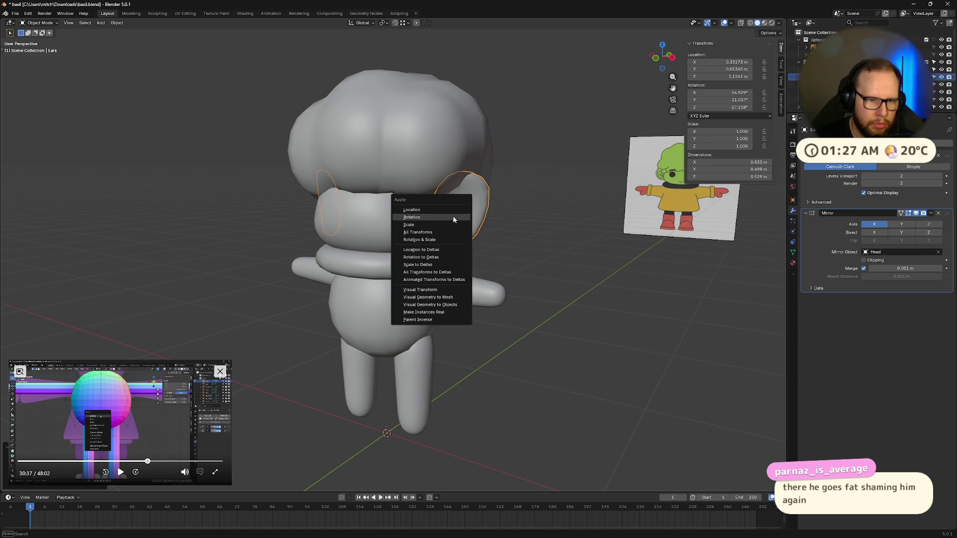
click(454, 218)
click(419, 145)
key(ctrl+a)
click(418, 157)
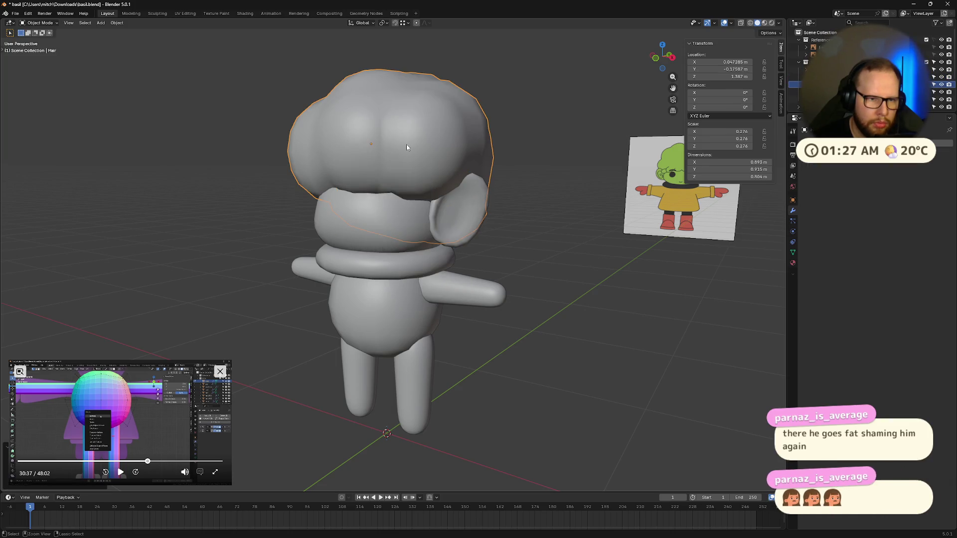
key(ctrl+a)
- Apply the collar ring's transforms and tweak its Solidify thickness
click(407, 151)
middle_drag(566, 314, 449, 299)
click(417, 258)
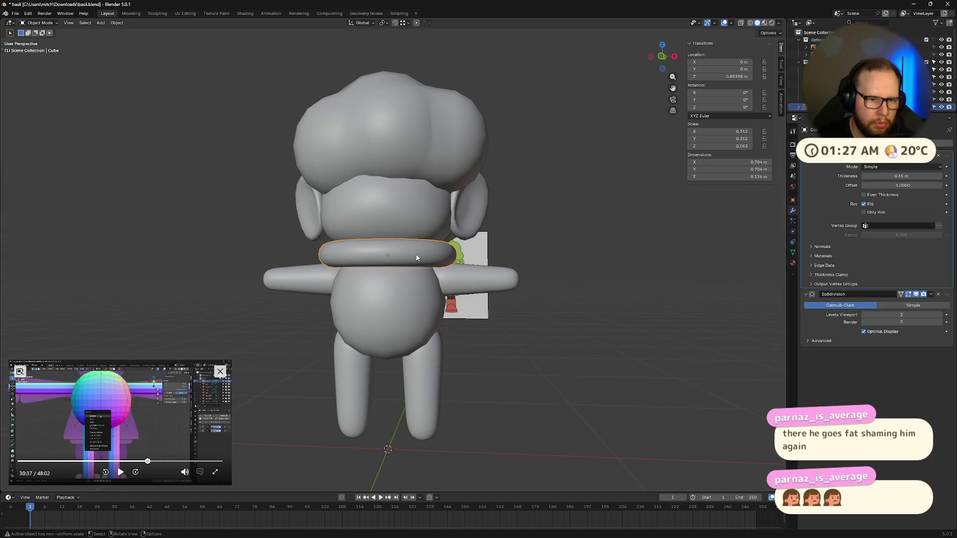
key(ctrl+a)
click(416, 254)
key(ctrl+a)
click(408, 248)
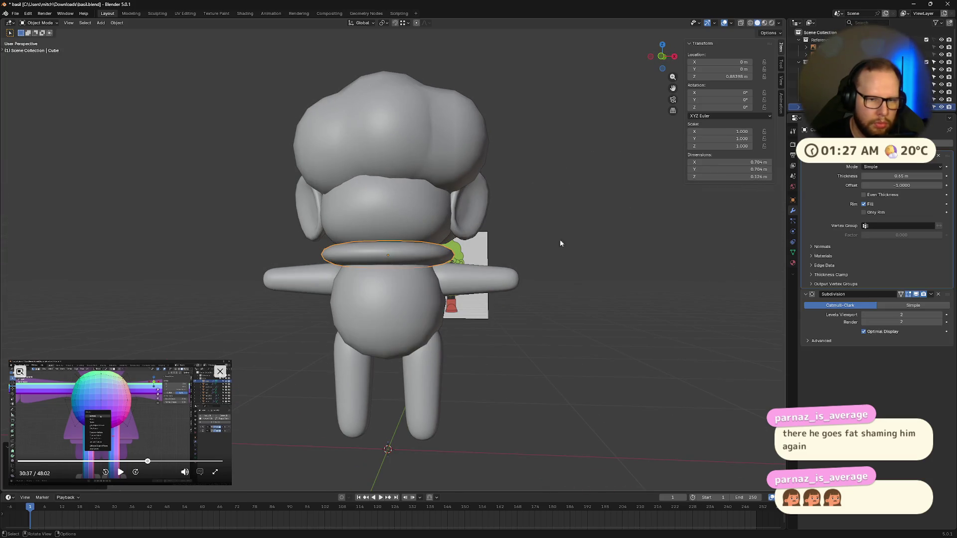
drag(901, 176, 912, 175)
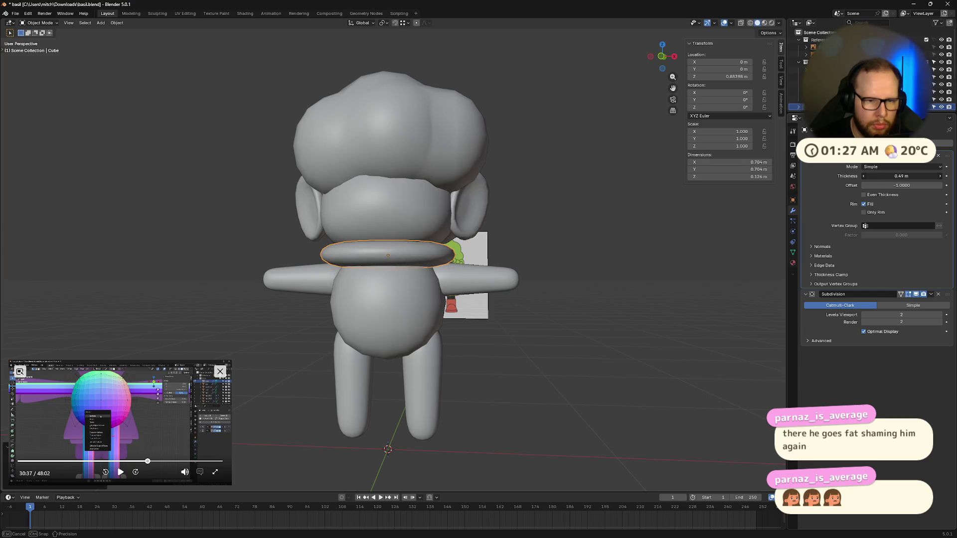
- Stretch the collar taller along Z and apply its scale back to 1.0
middle_drag(661, 282, 598, 288)
click(596, 294)
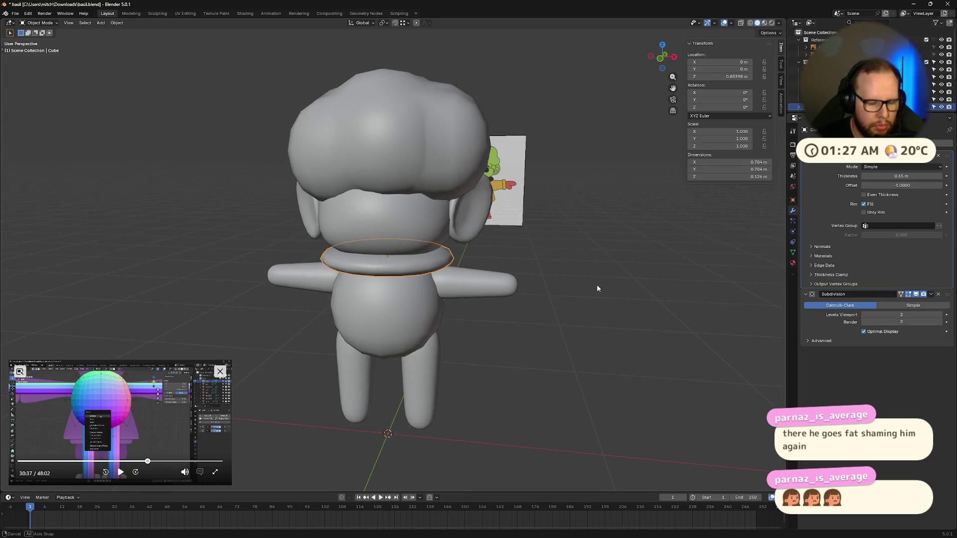
key(s)
key(z)
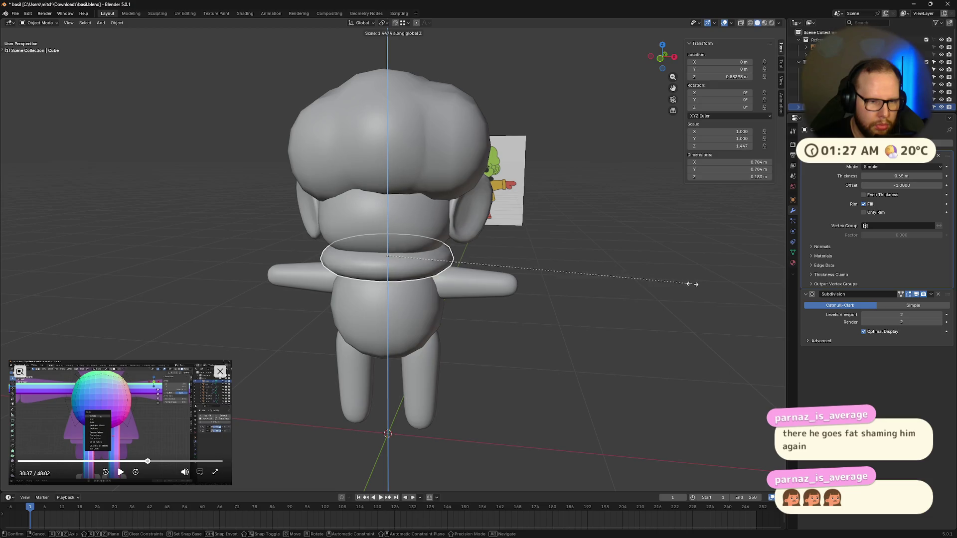
click(691, 284)
middle_drag(687, 281, 693, 278)
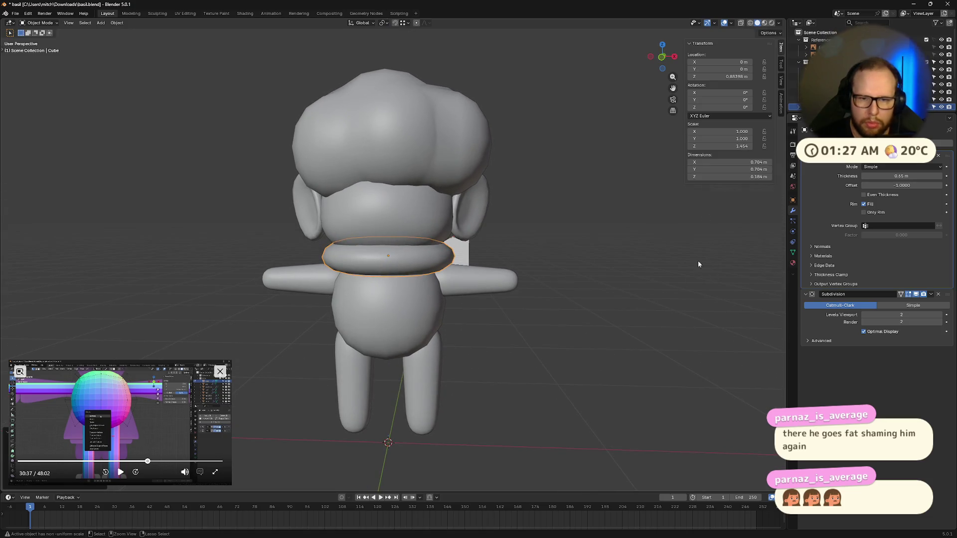
right_click(528, 285)
key(Escape)
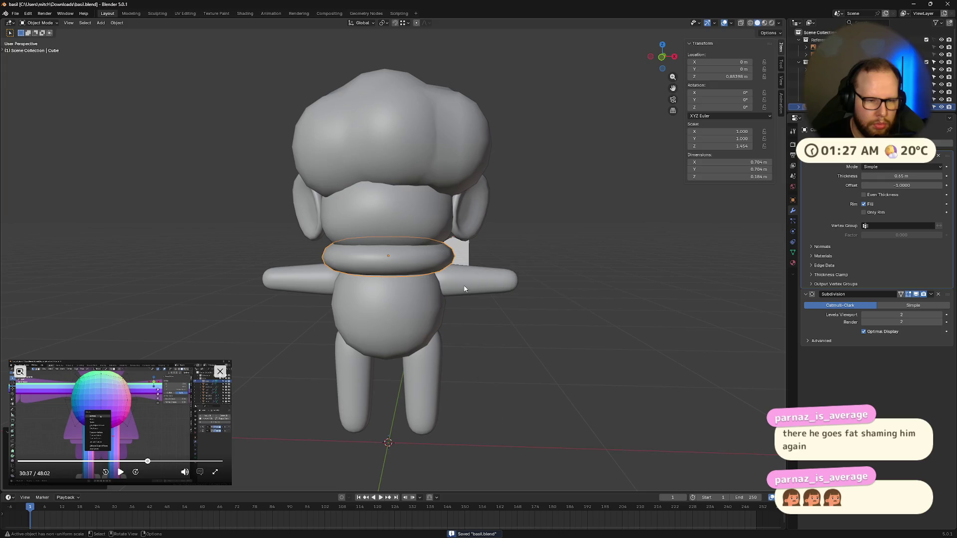
key(ctrl+a)
click(454, 292)
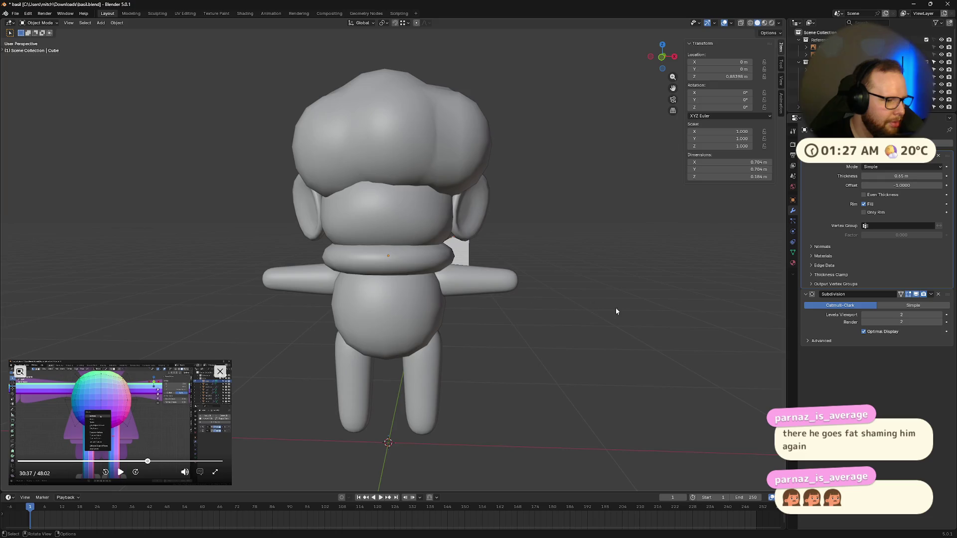
- Duplicate the round body in place, undoing a first offset copy
mouse_move(498, 294)
middle_down()
mouse_move(562, 313)
mouse_move(468, 303)
mouse_move(535, 284)
mouse_move(356, 303)
middle_up()
click(341, 291)
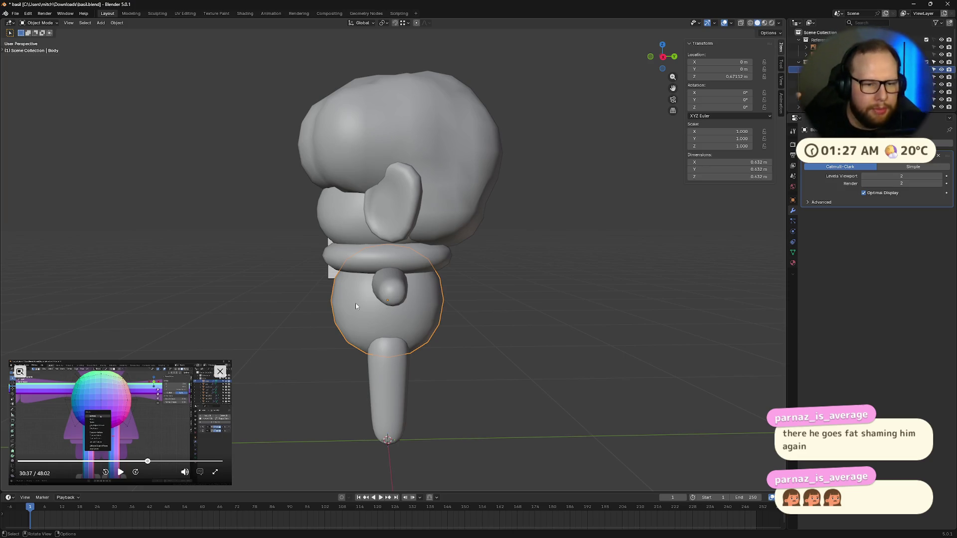
middle_drag(355, 303, 458, 302)
scroll(463, 304, up, 2)
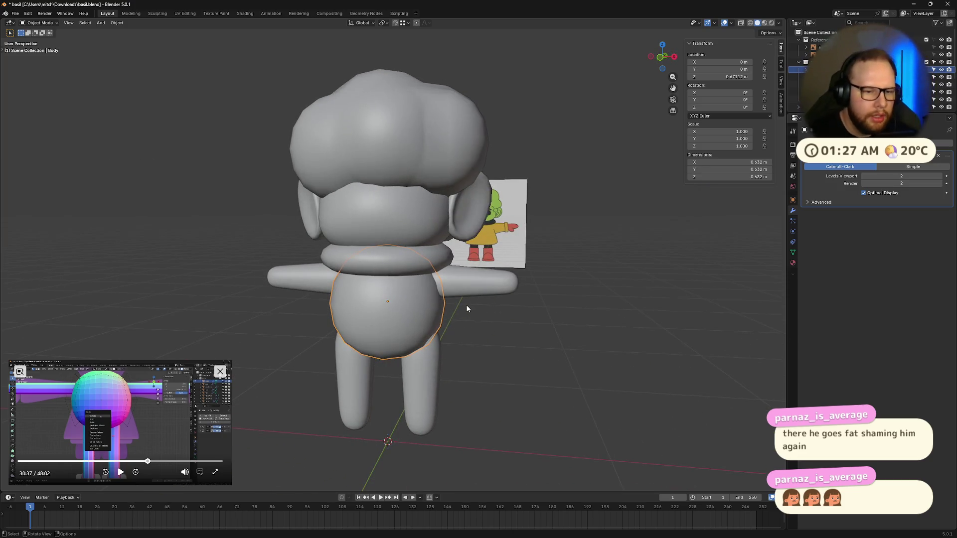
key(shift+d)
click(475, 322)
right_click(475, 321)
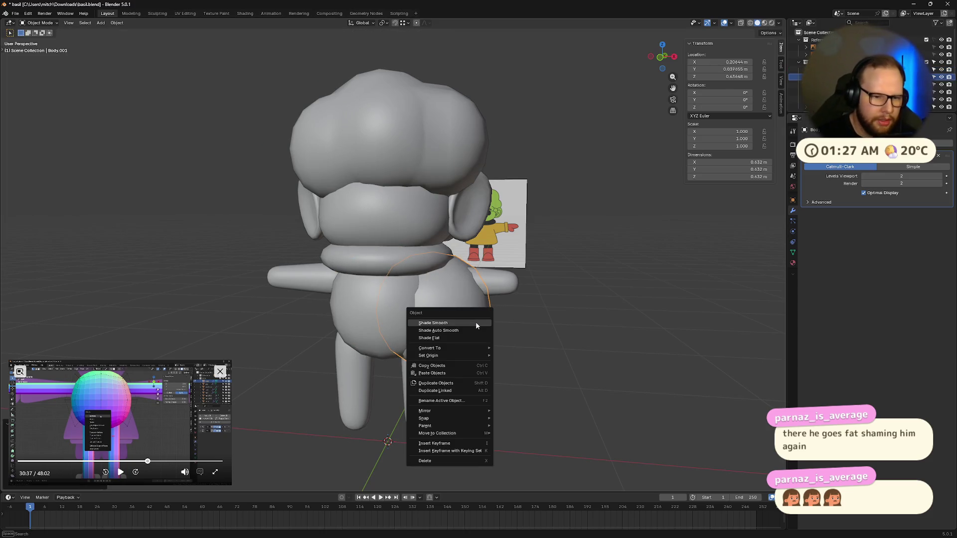
key(Escape)
key(ctrl+z)
key(shift+d)
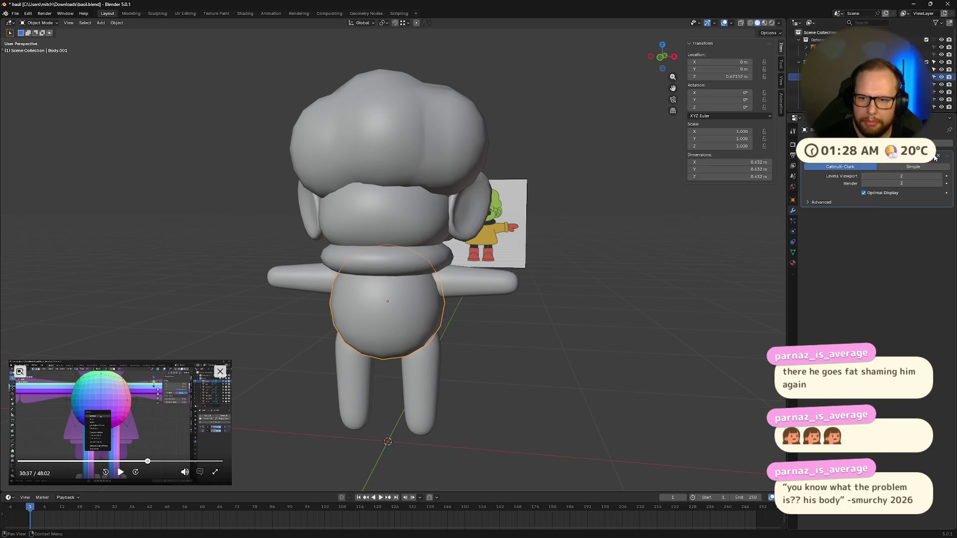
- Lower the copy's viewport subdivision to level 1 and apply the modifier for a faceted sphere
click(867, 176)
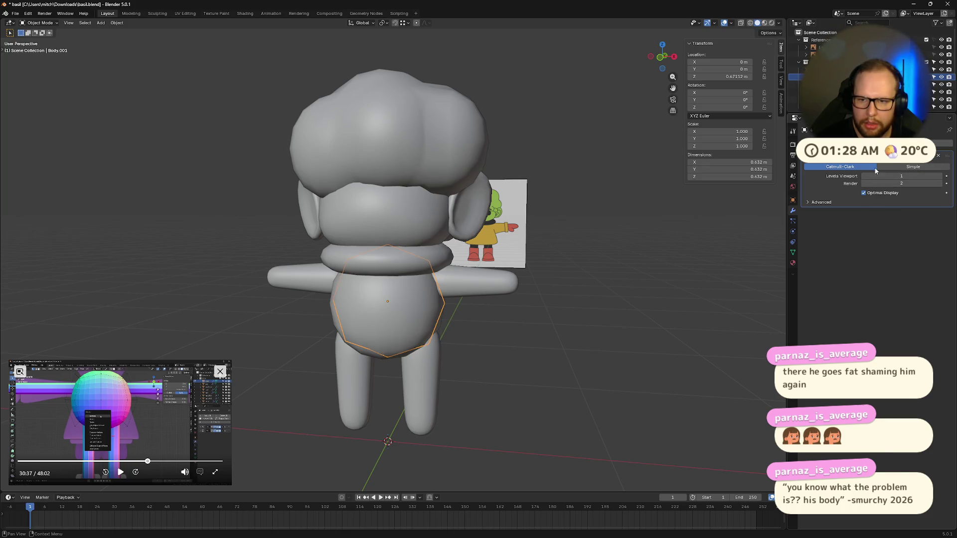
click(934, 158)
click(909, 166)
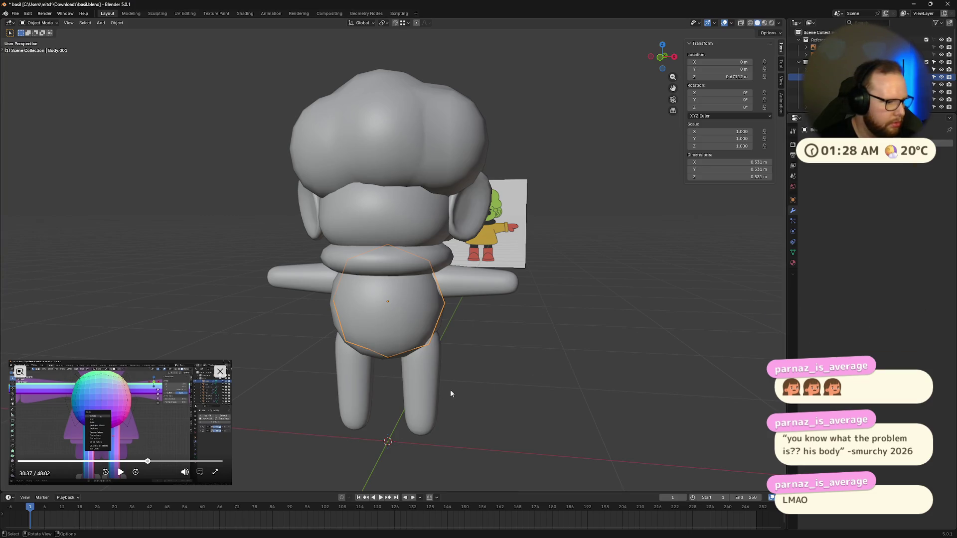
scroll(450, 390, up, 3)
scroll(429, 388, up, 2)
- Enter Edit Mode with X-ray shading and dissolve the body's top pole vertex
mouse_move(481, 307)
middle_down()
mouse_move(510, 351)
mouse_move(478, 348)
middle_up()
key(Tab)
key(Tab)
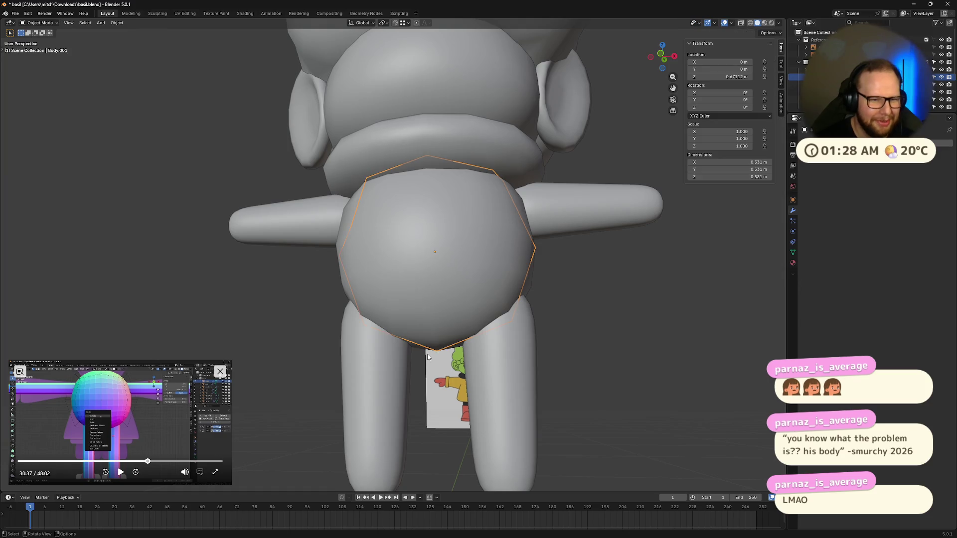
key(Tab)
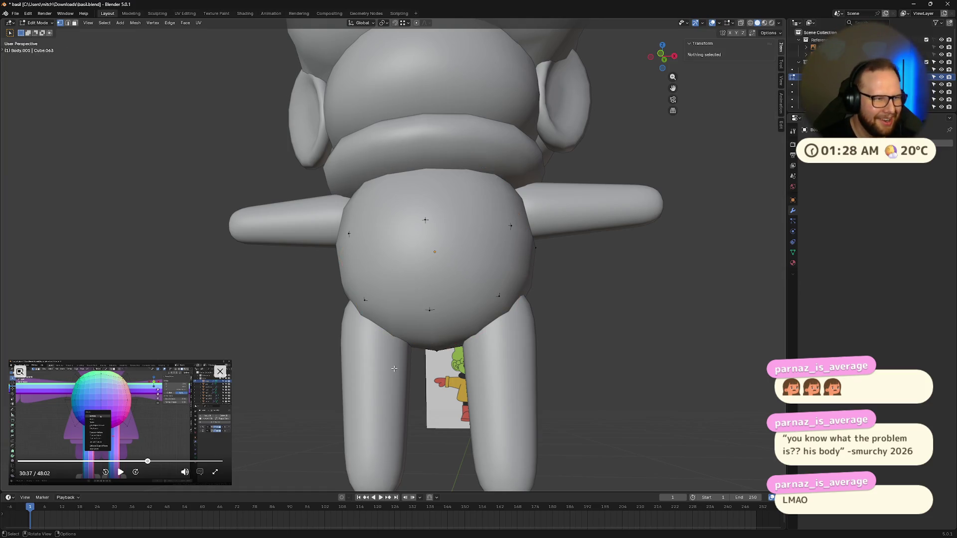
key(w)
click(436, 343)
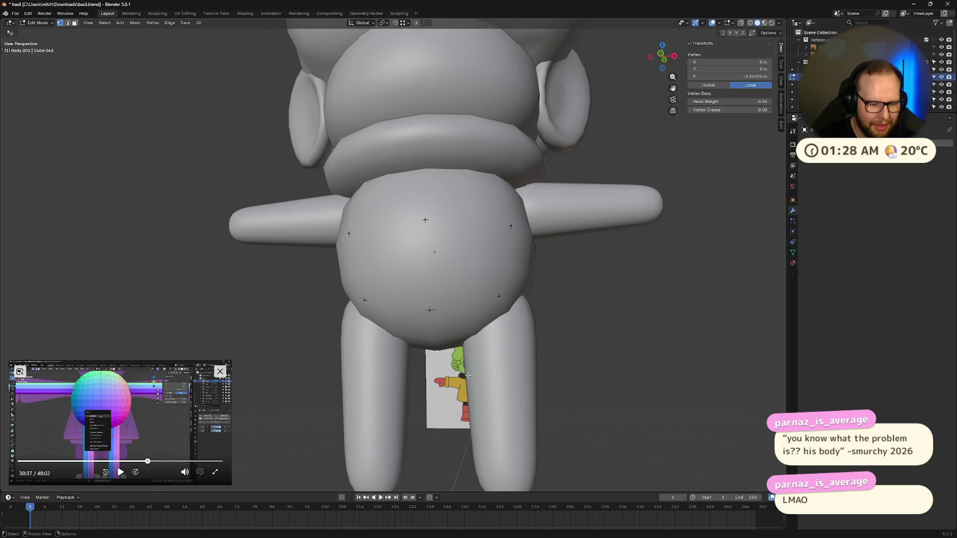
key(z)
click(468, 397)
mouse_move(468, 375)
middle_down()
mouse_move(478, 323)
mouse_move(479, 332)
middle_up()
click(435, 152)
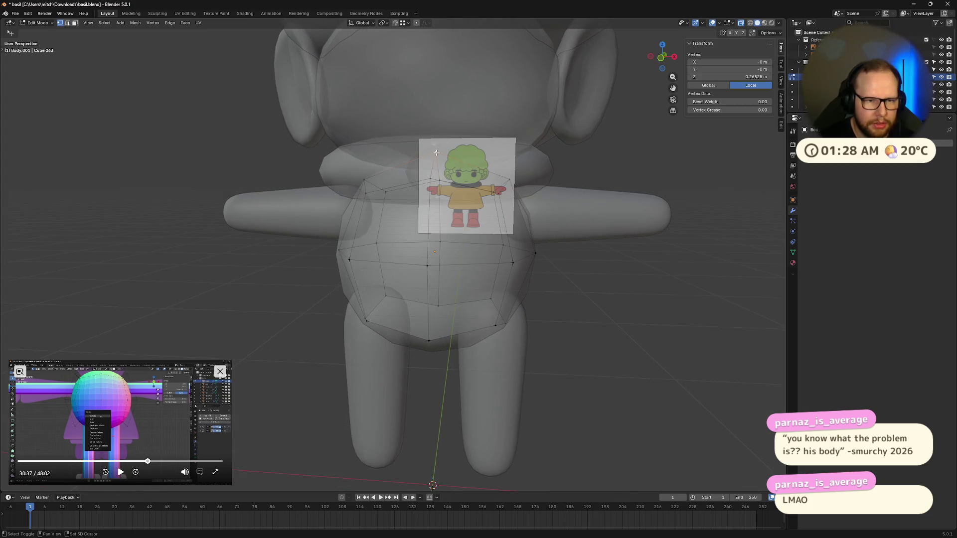
right_click(491, 193)
click(478, 225)
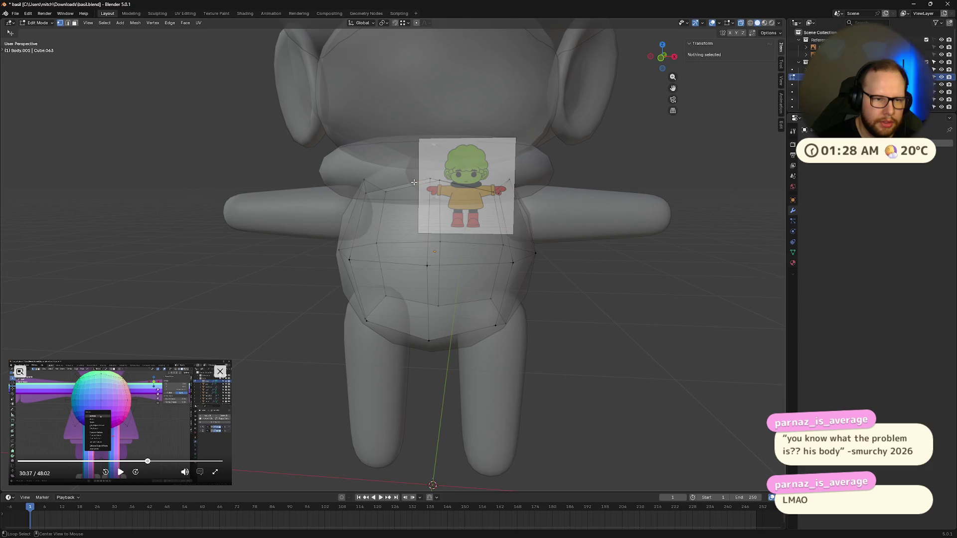
- Flatten the top and bottom edge loops level, leaving a squat angular barrel, and exit editing
click(414, 181)
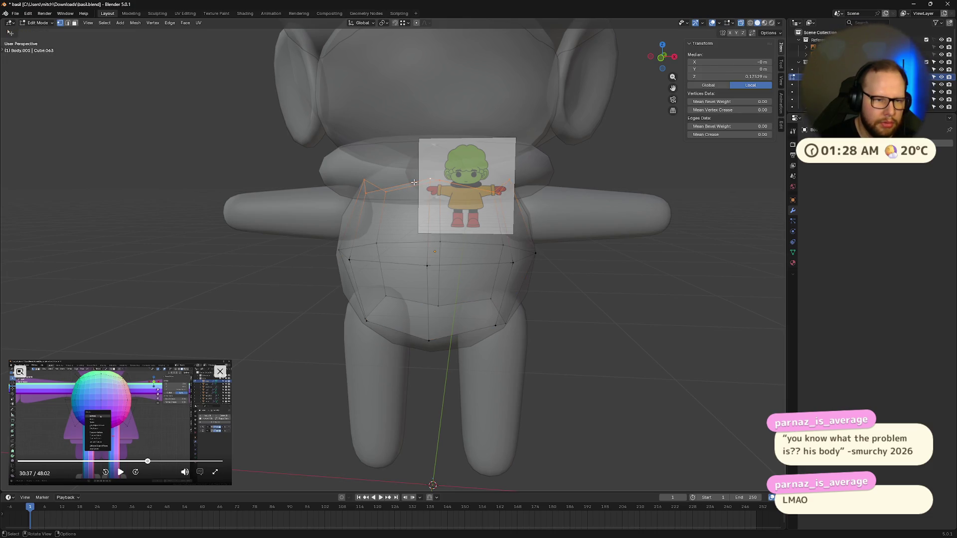
right_click(414, 182)
click(478, 225)
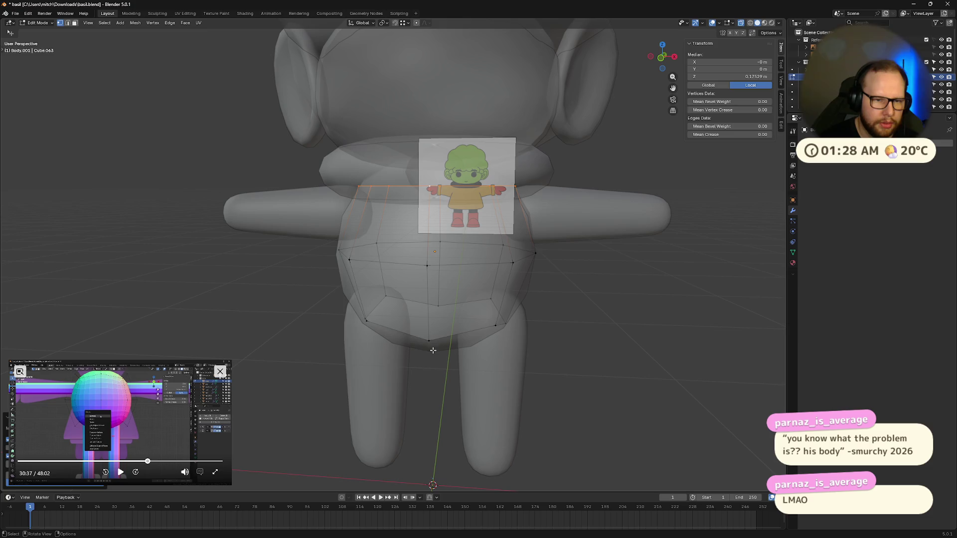
right_click(414, 334)
click(493, 334)
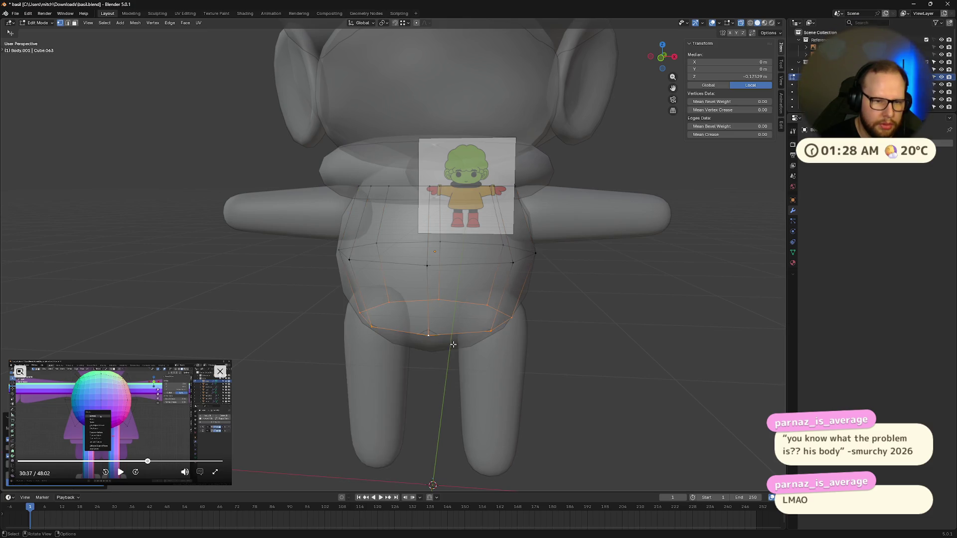
middle_drag(464, 351, 529, 370)
key(Tab)
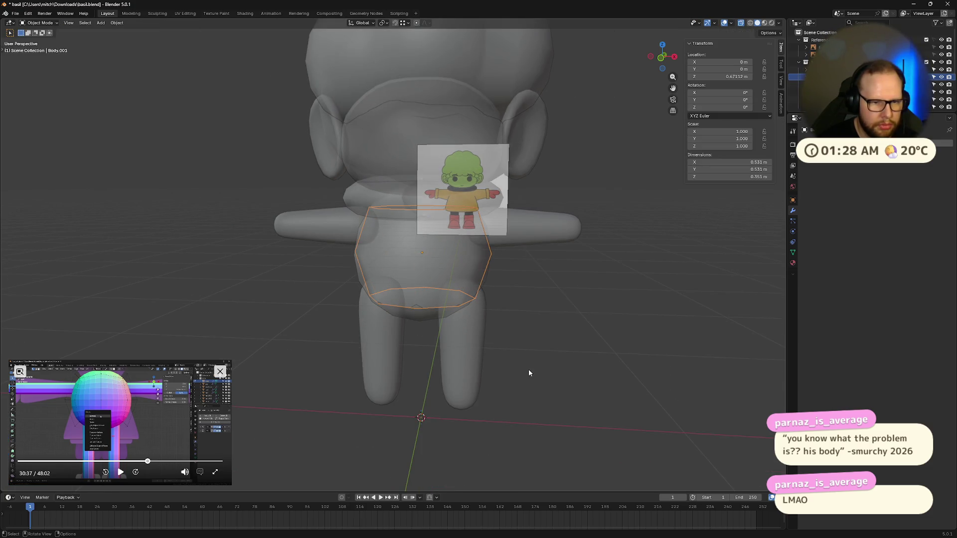
- Stretch the body shell taller, lower it and scale it up so it hangs from collar to upper legs
key(alt+z)
key(s)
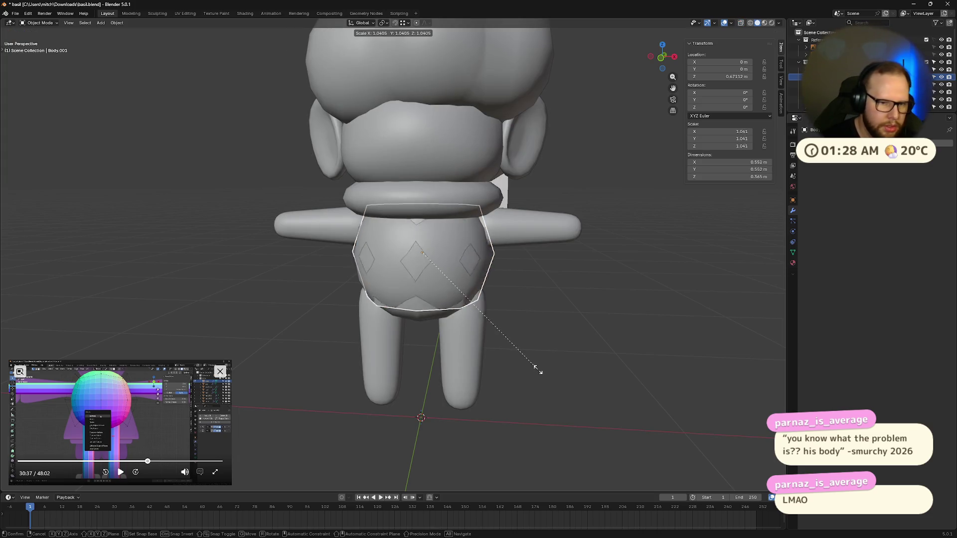
key(z)
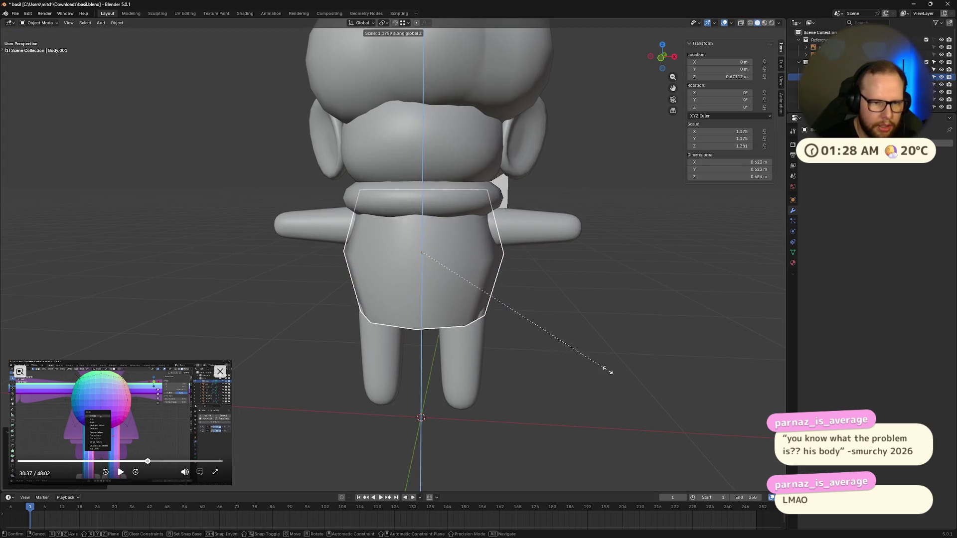
click(679, 378)
key(g)
key(z)
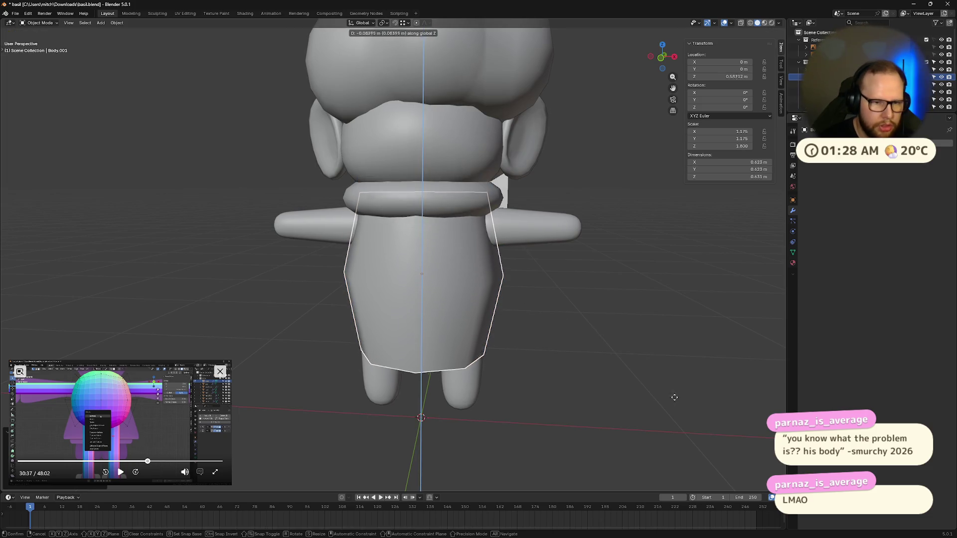
click(672, 400)
key(s)
click(681, 399)
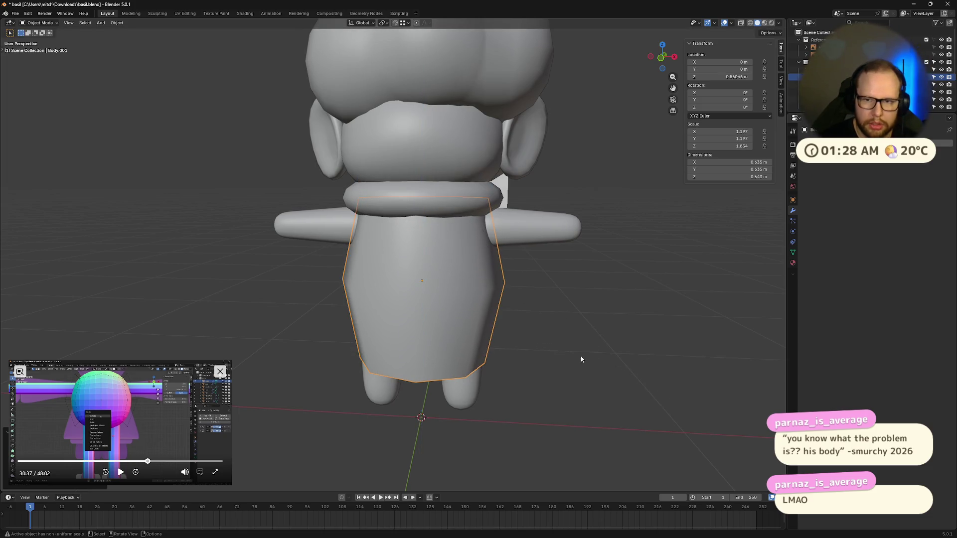
mouse_move(580, 356)
middle_down()
mouse_move(527, 253)
mouse_move(494, 253)
middle_up()
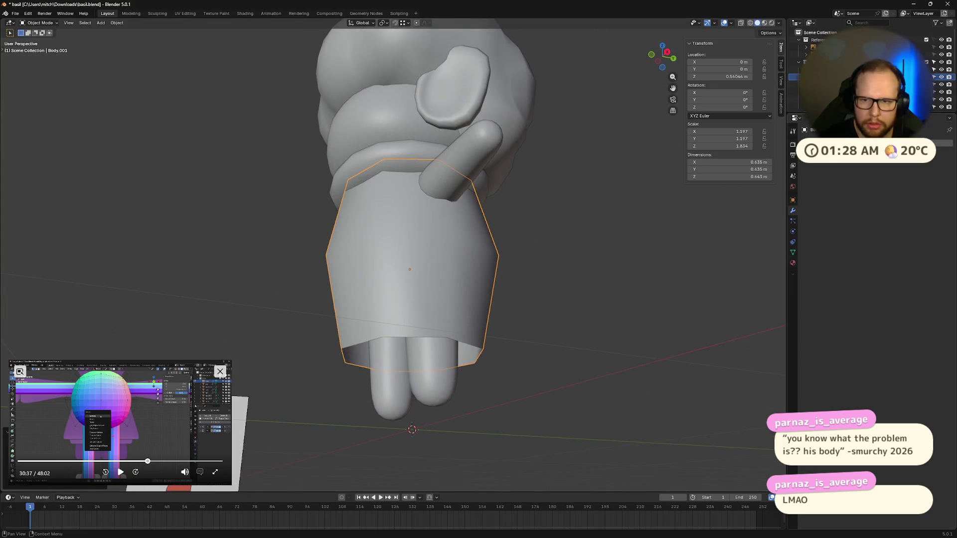
- Add Solidify, Mirror and Subdivision Surface modifiers with Mirror ordered above Subdivision
click(860, 172)
click(902, 254)
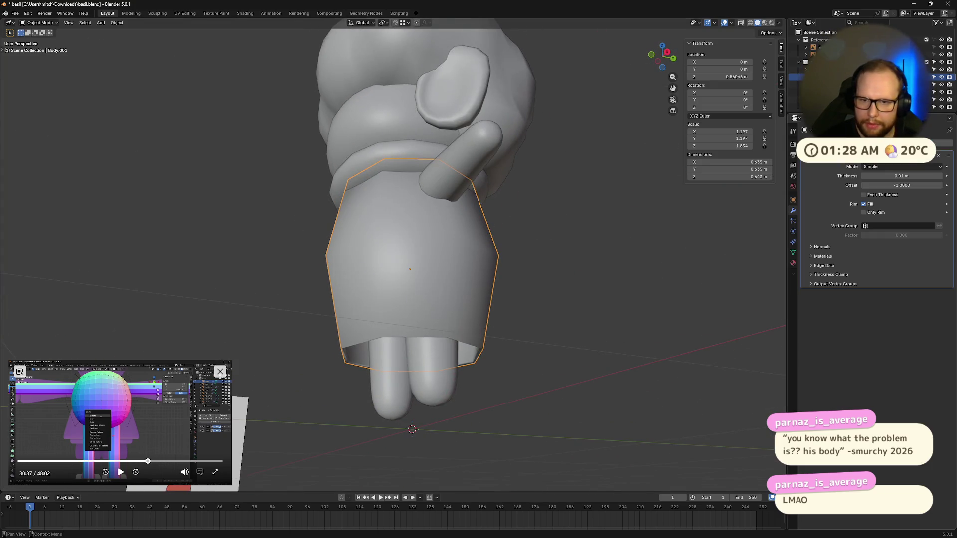
click(860, 142)
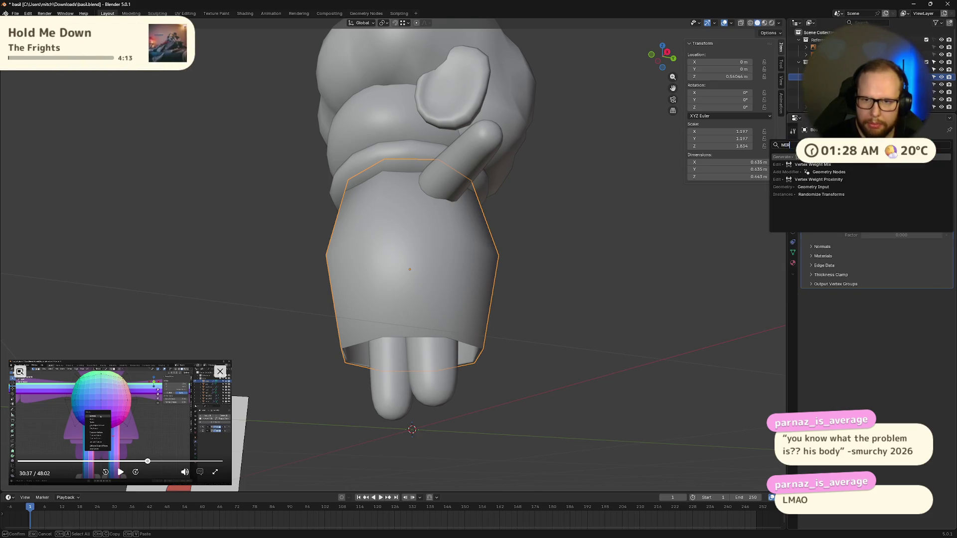
click(902, 224)
click(860, 161)
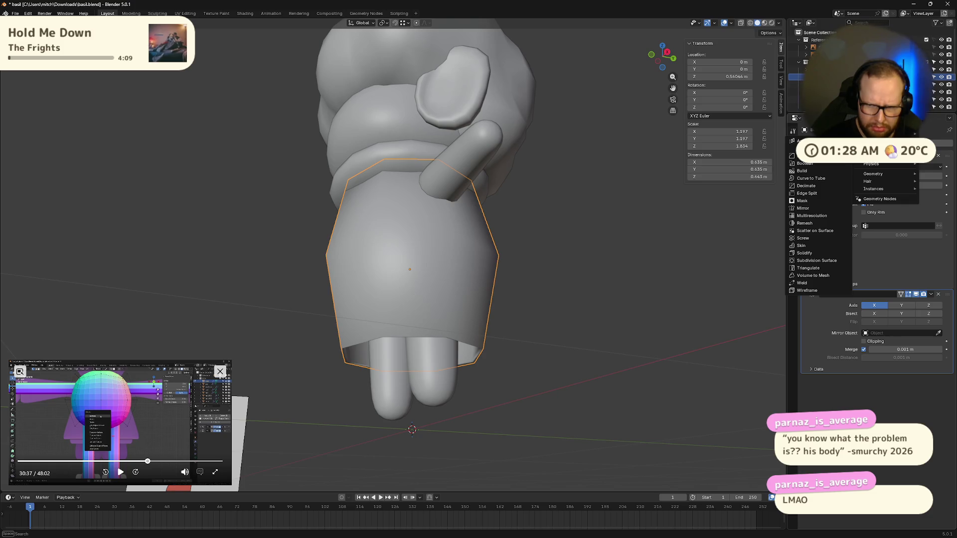
click(816, 260)
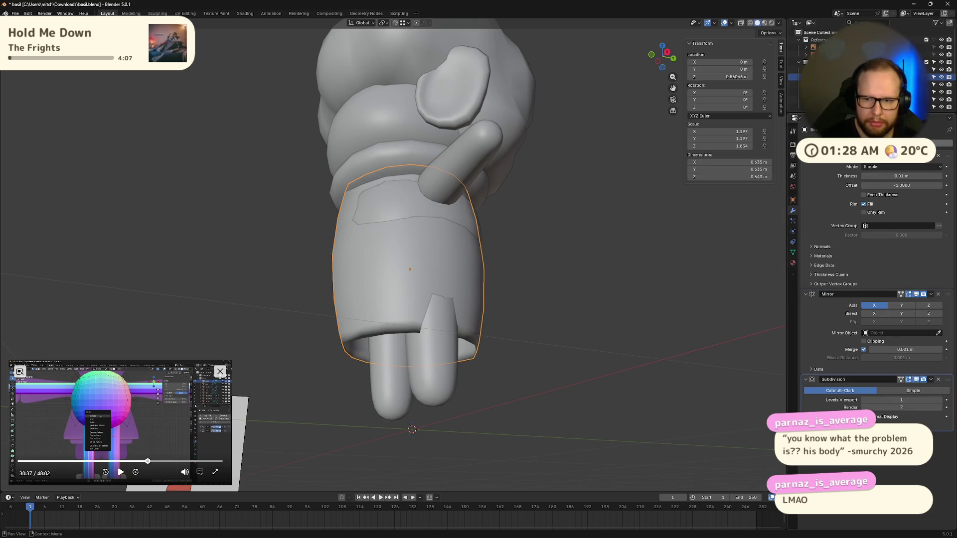
mouse_move(948, 294)
mouse_down()
mouse_move(950, 363)
mouse_move(949, 294)
mouse_up()
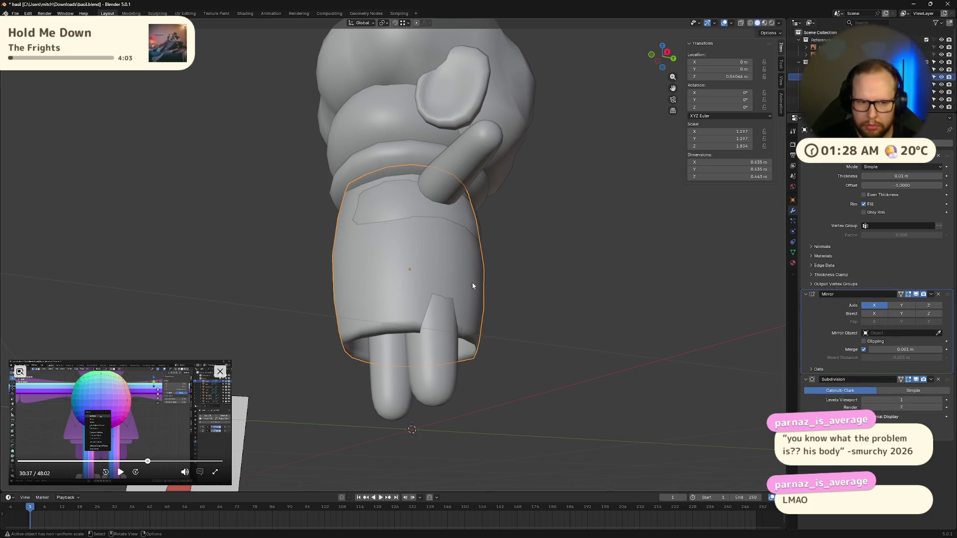
mouse_move(472, 282)
middle_down()
mouse_move(567, 324)
mouse_move(474, 313)
middle_up()
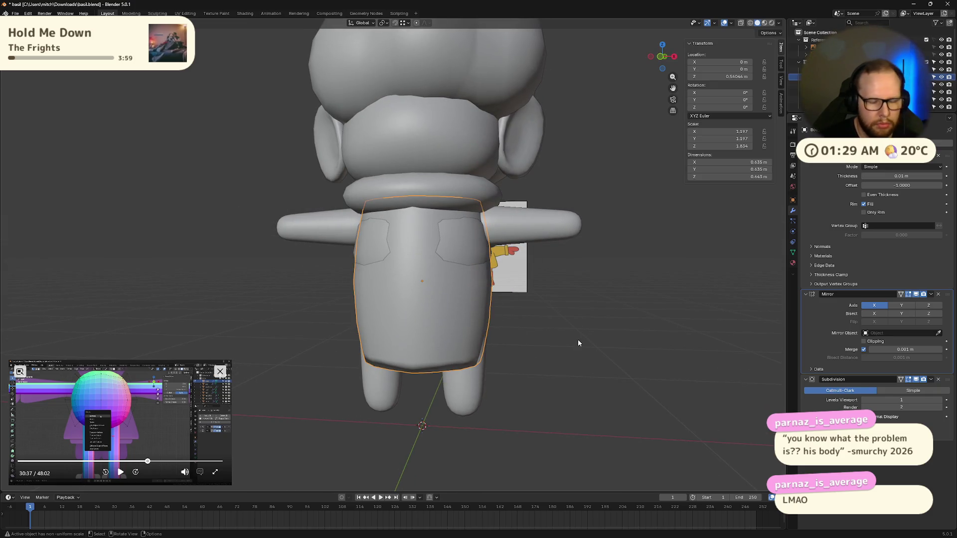
- Scale the coat shell wider then shorter along Z so it ends above the legs
key(s)
click(596, 340)
click(628, 361)
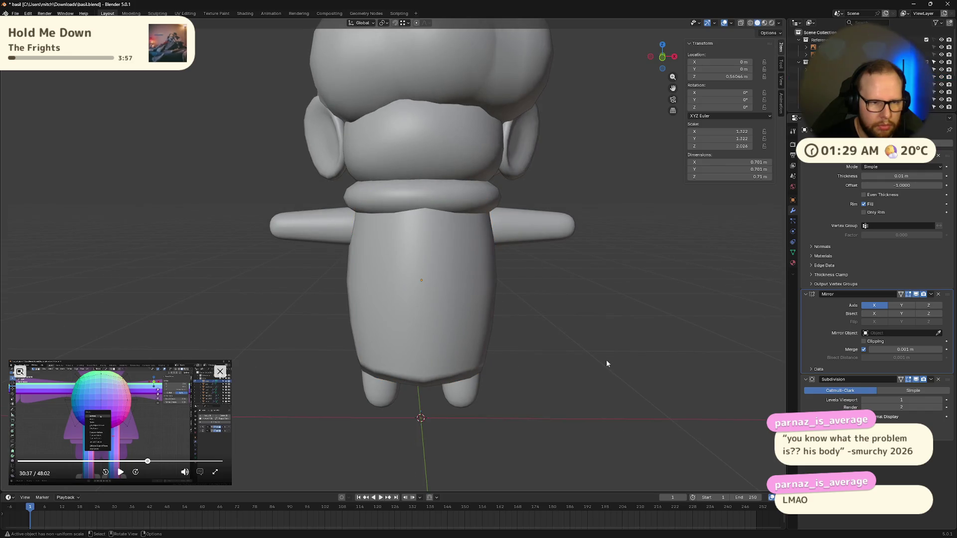
click(447, 328)
key(s)
key(z)
click(554, 336)
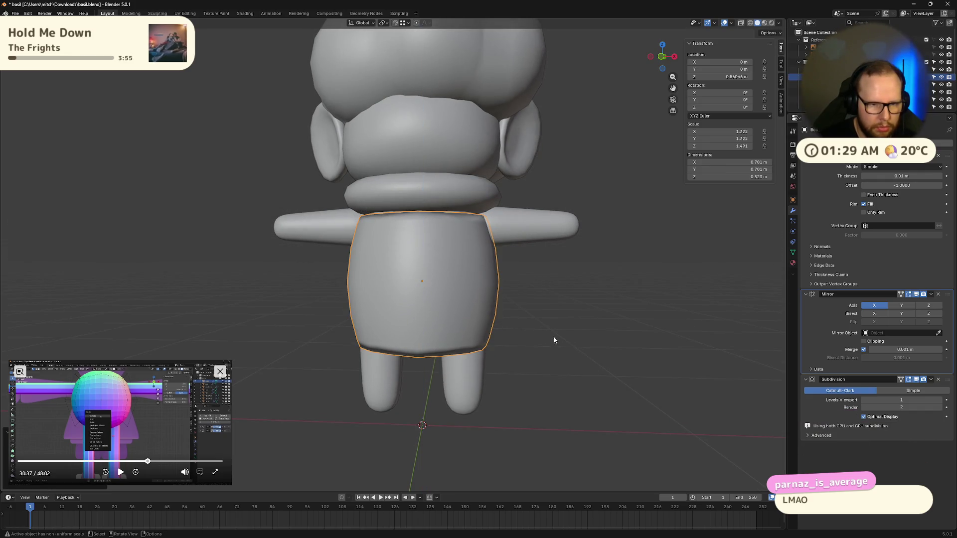
- Enter Edit Mode on the body and switch to front orthographic view over the reference
click(465, 321)
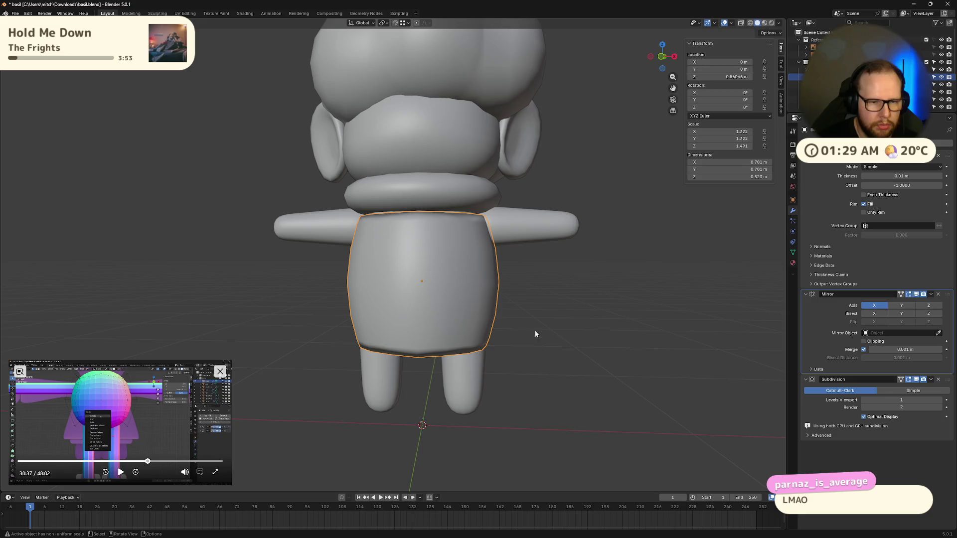
click(570, 336)
click(454, 284)
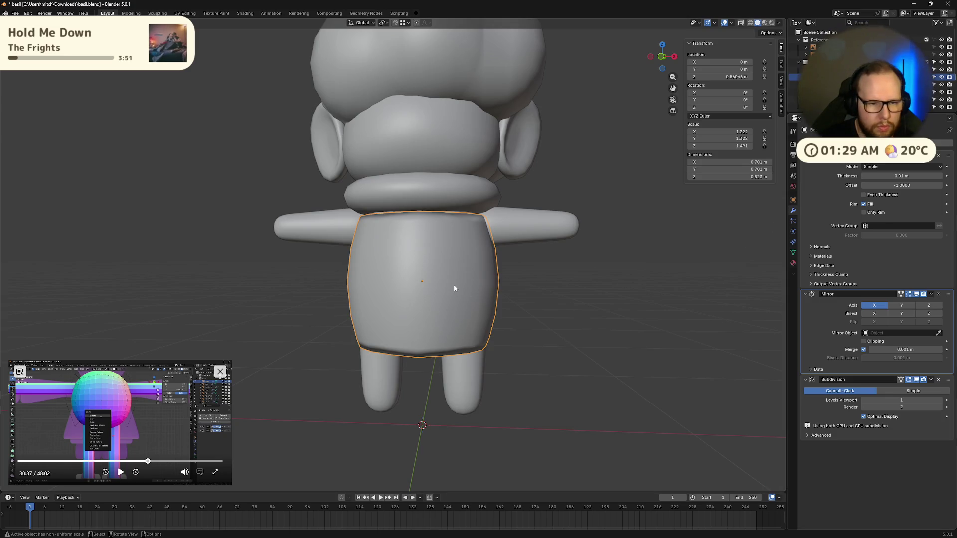
key(Tab)
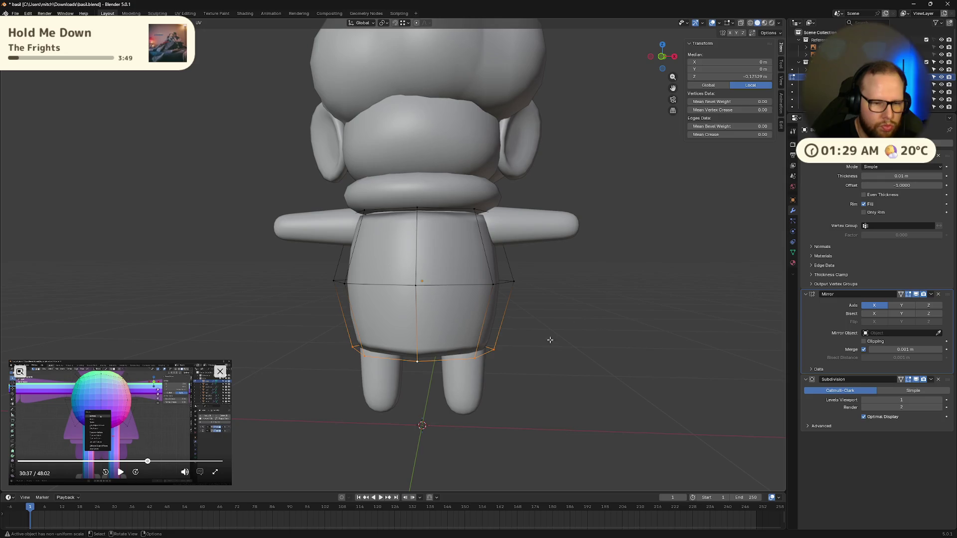
click(660, 57)
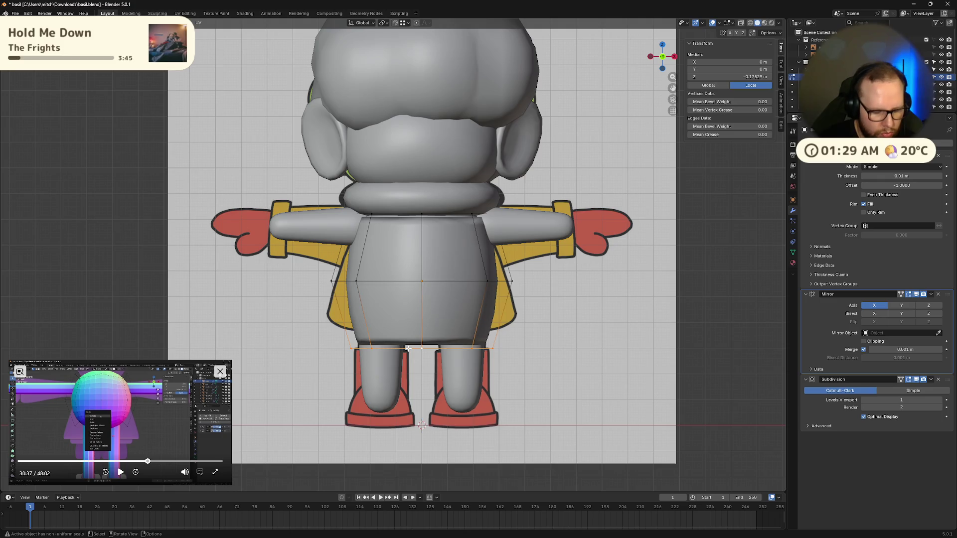
- Flare the bottom ring into a skirt, raise it and narrow it slightly
key(s)
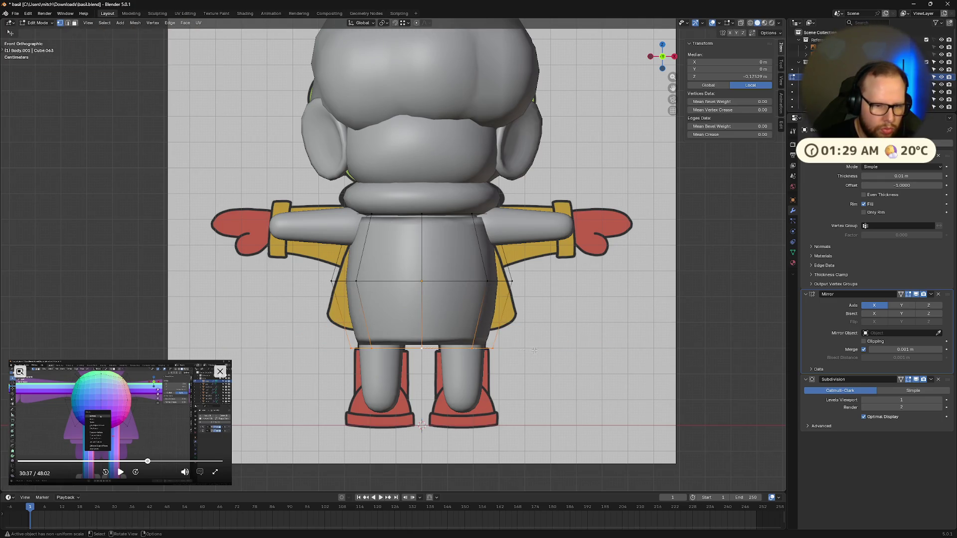
click(631, 351)
key(g)
key(z)
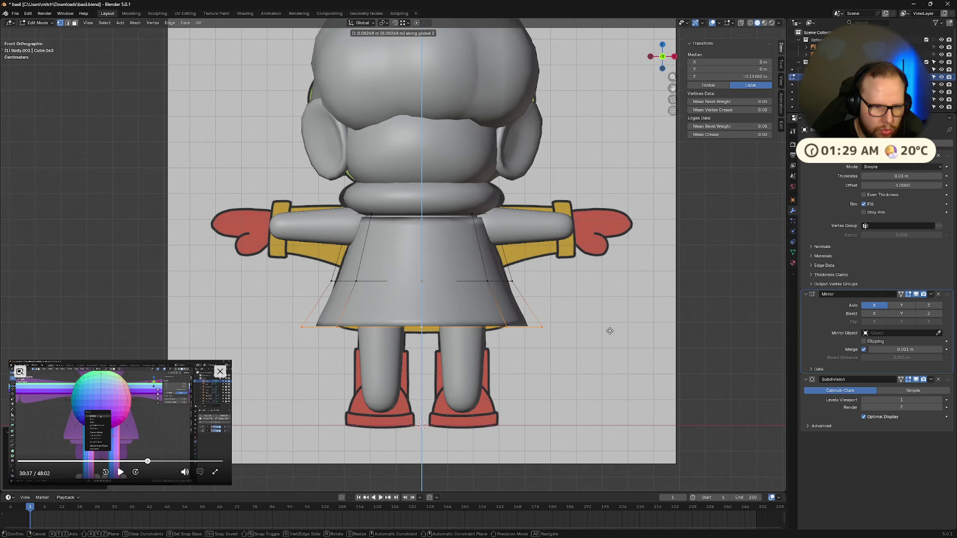
click(609, 339)
key(s)
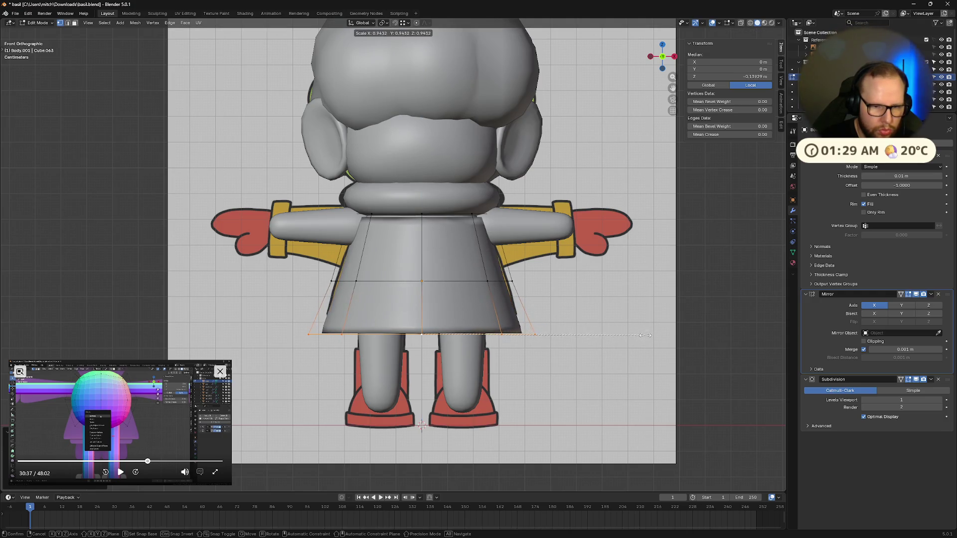
click(498, 281)
- Lower the middle ring and scale it outward to flare the coat, redoing the flare once
alt+click(499, 281)
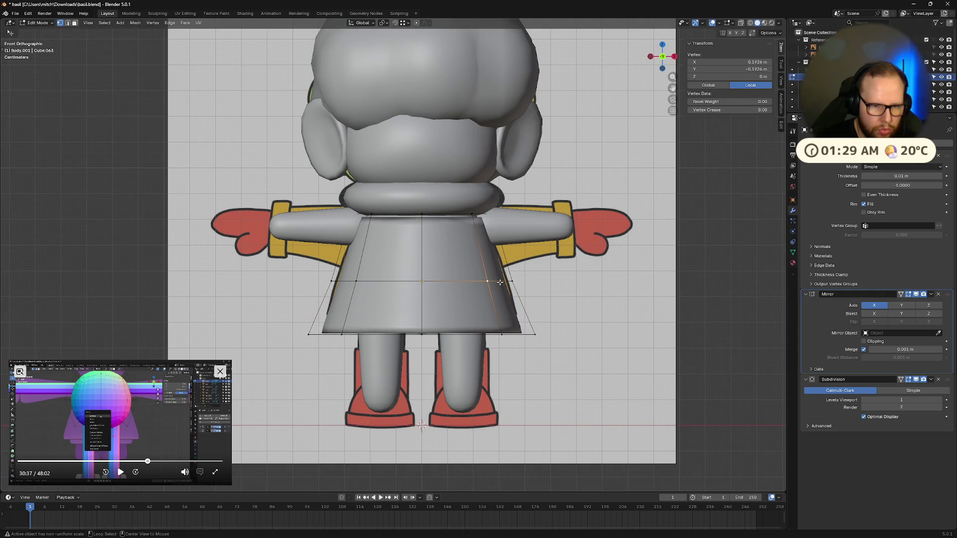
key(g)
key(z)
click(568, 307)
key(s)
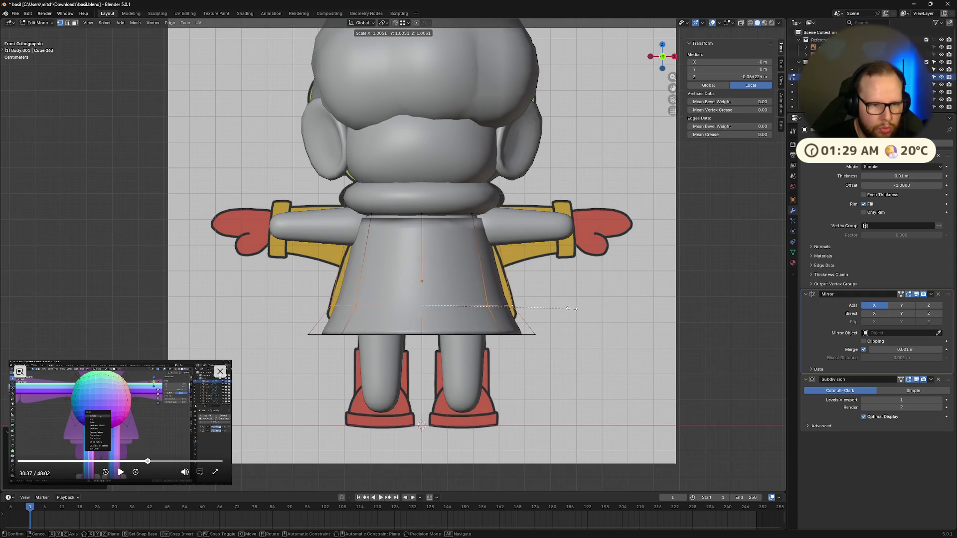
click(572, 309)
key(ctrl+z)
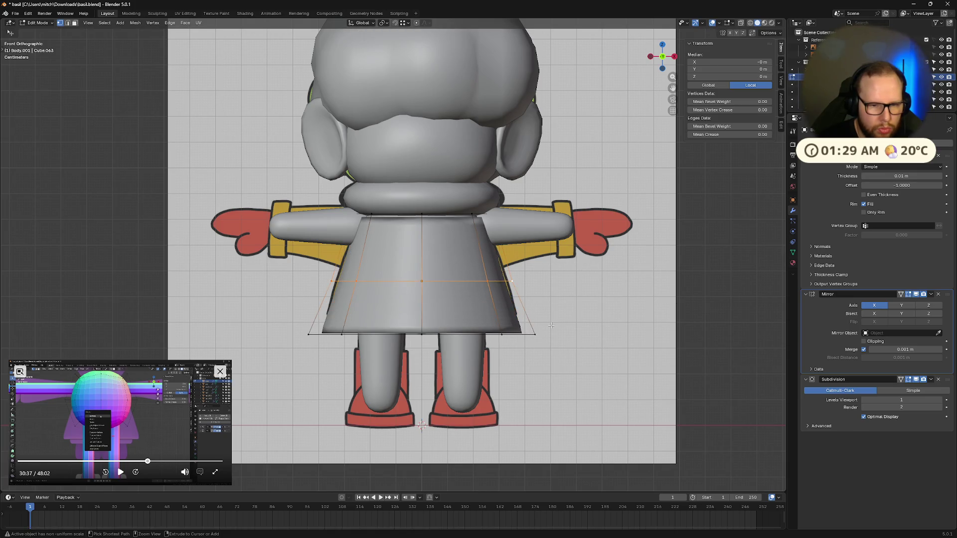
key(s)
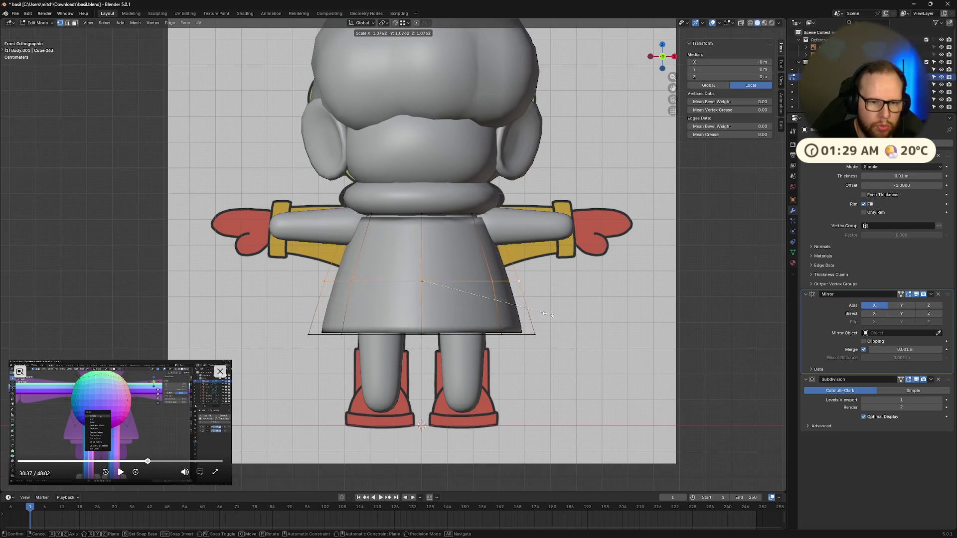
click(538, 312)
- Reposition the whole bottom edge loop to match the reference and turn on X-ray shading
click(268, 326)
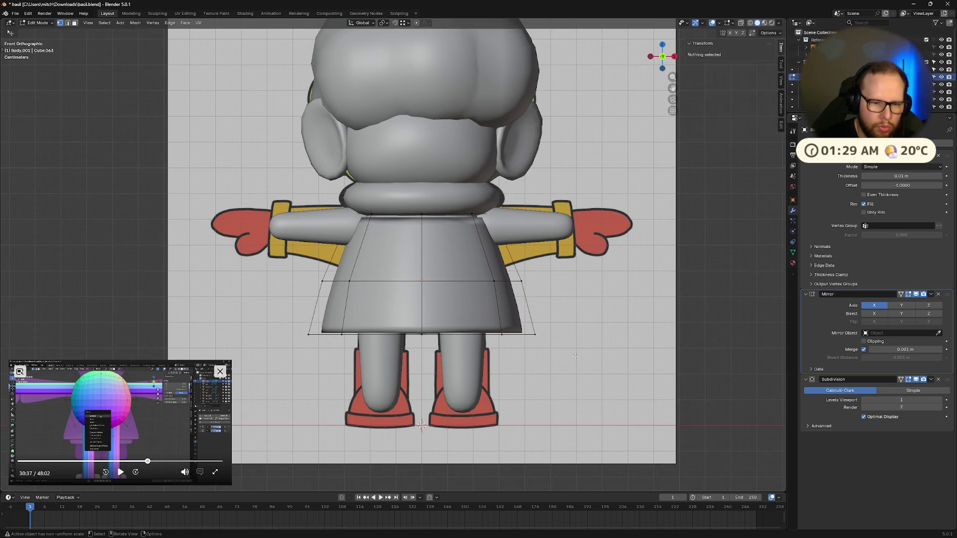
click(552, 331)
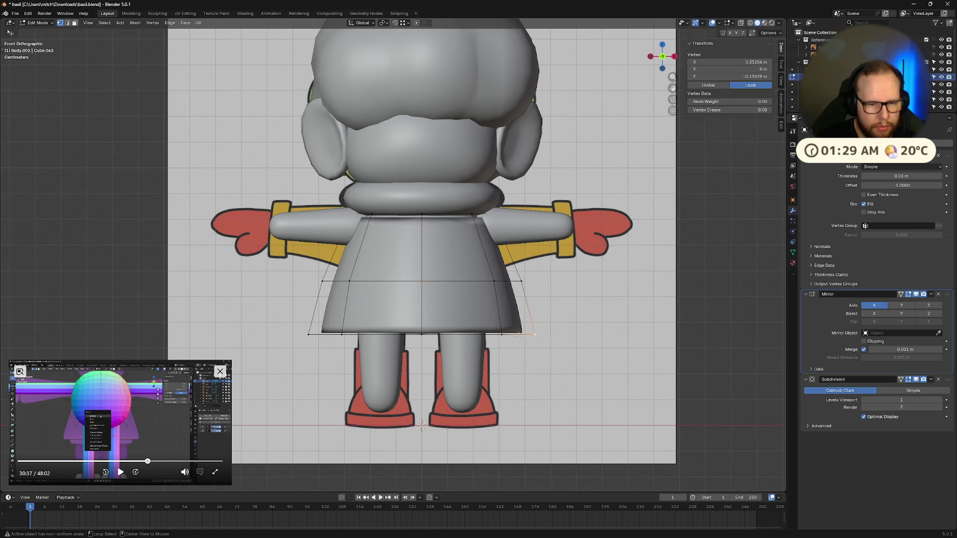
alt+click(535, 333)
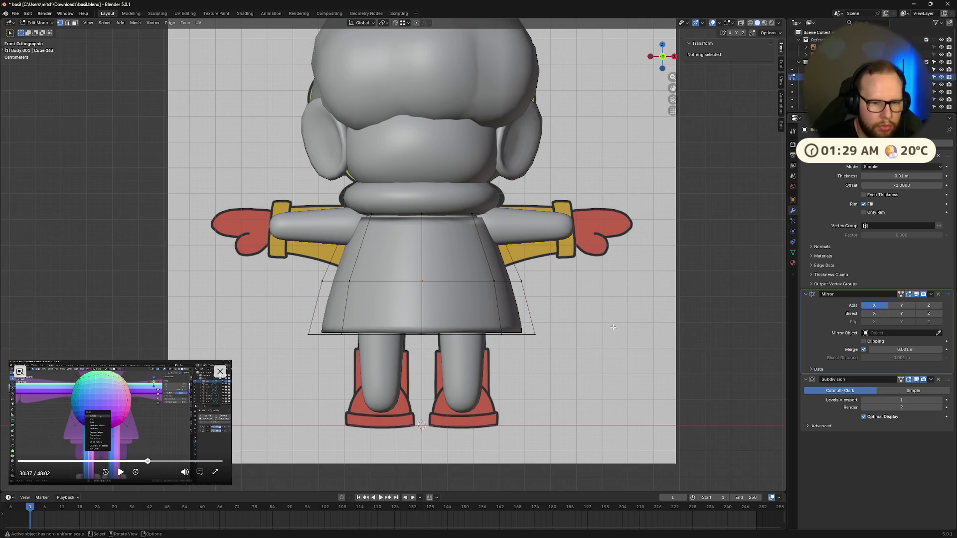
key(g)
click(639, 358)
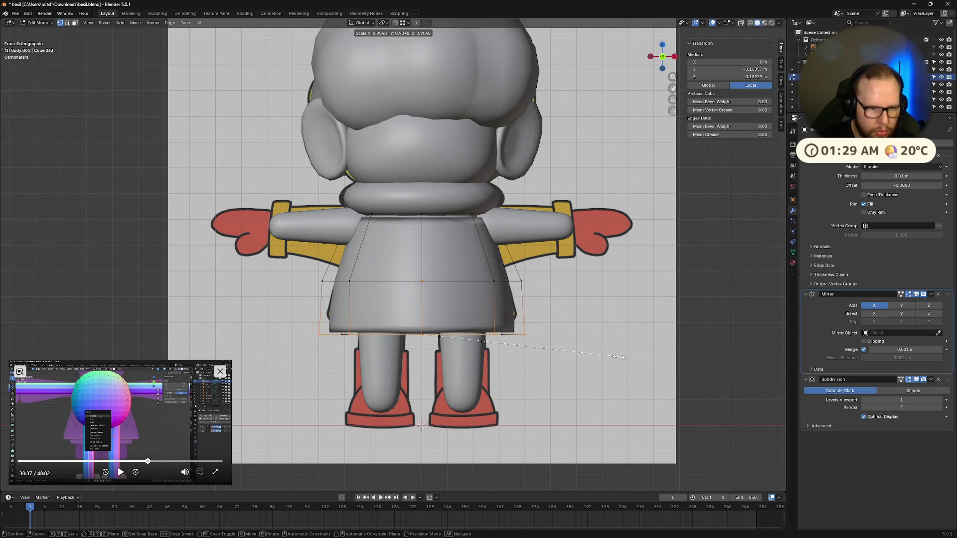
key(alt+z)
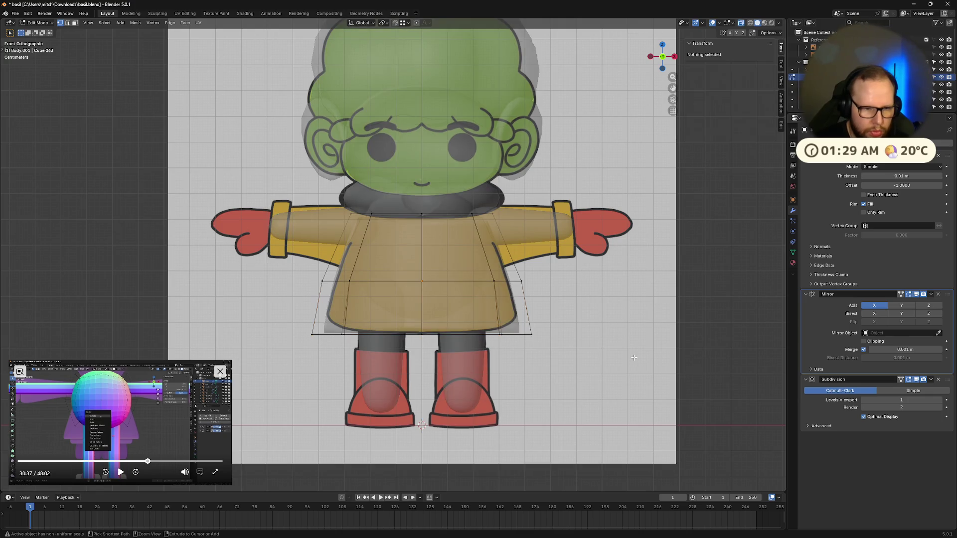
- Resize the coat's bottom edge loop and nudge its height up and down along Z
key(s)
click(557, 330)
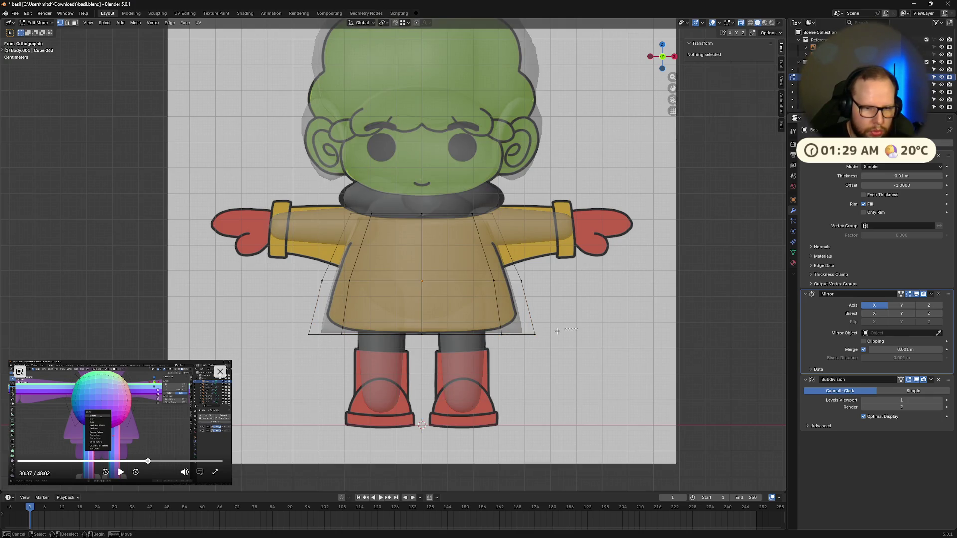
drag(285, 327, 578, 340)
key(s)
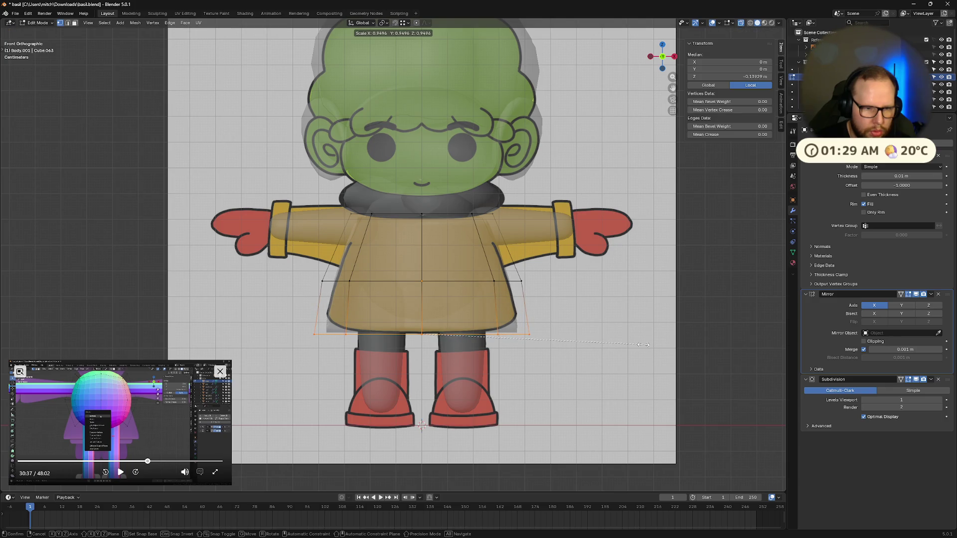
click(643, 345)
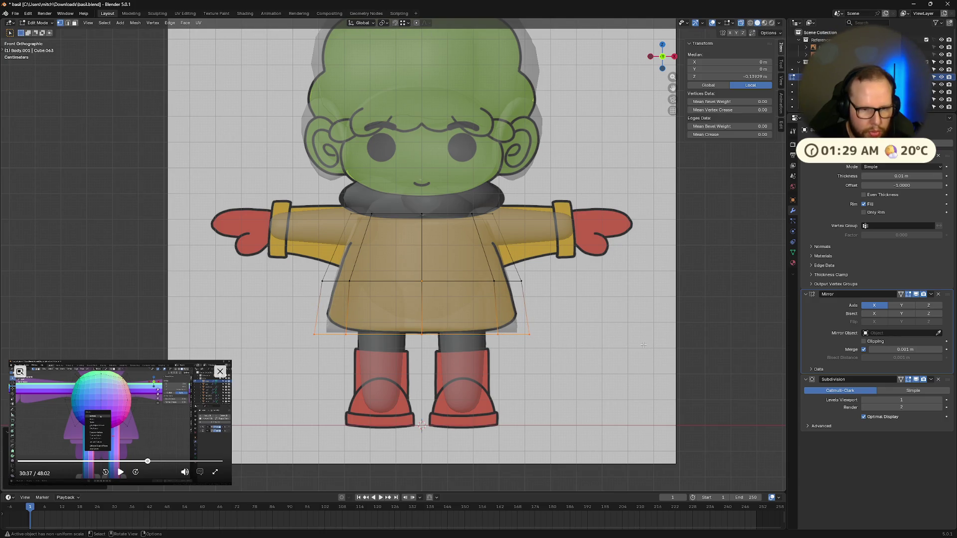
key(g)
key(z)
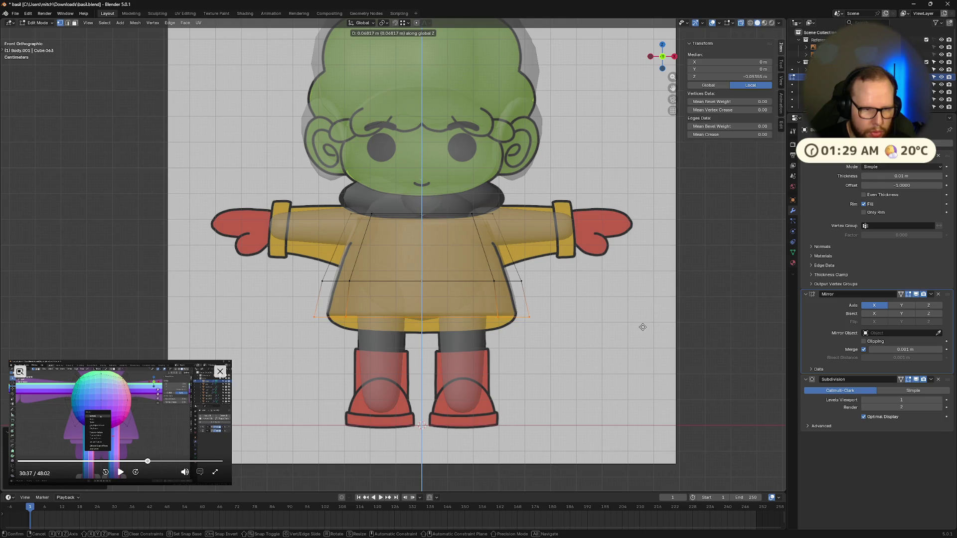
click(642, 327)
key(g)
key(z)
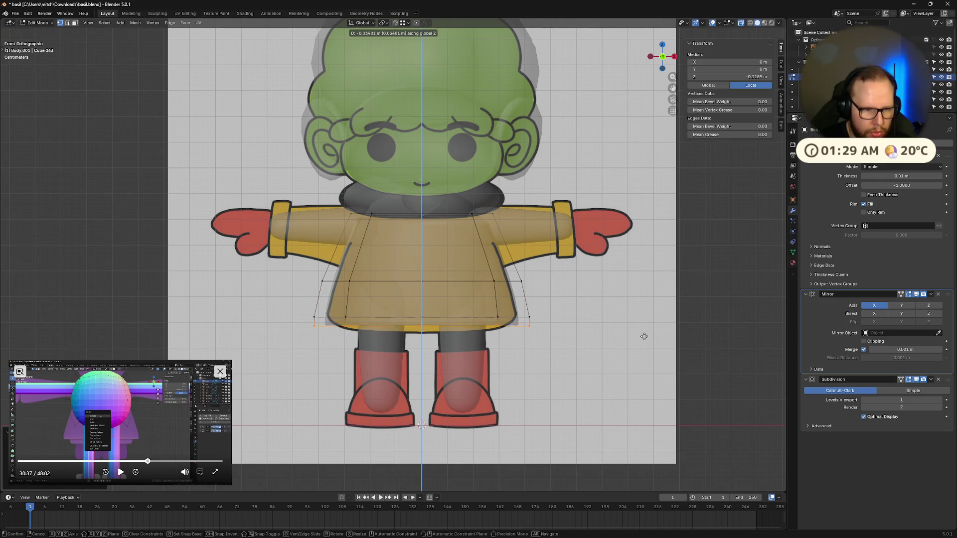
click(644, 343)
- Tuck the hem inward and raise it to match the reference, then check the coat all round
key(s)
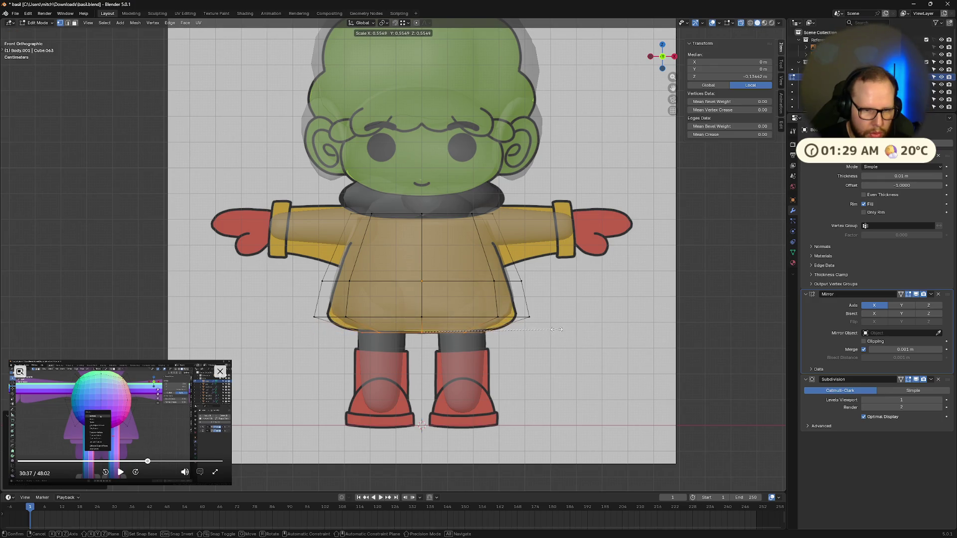
click(605, 327)
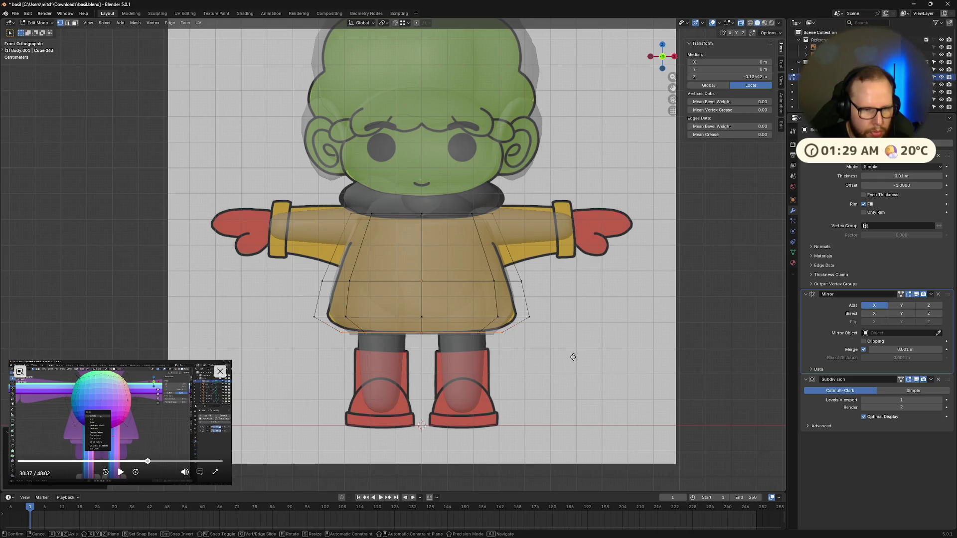
key(g)
key(z)
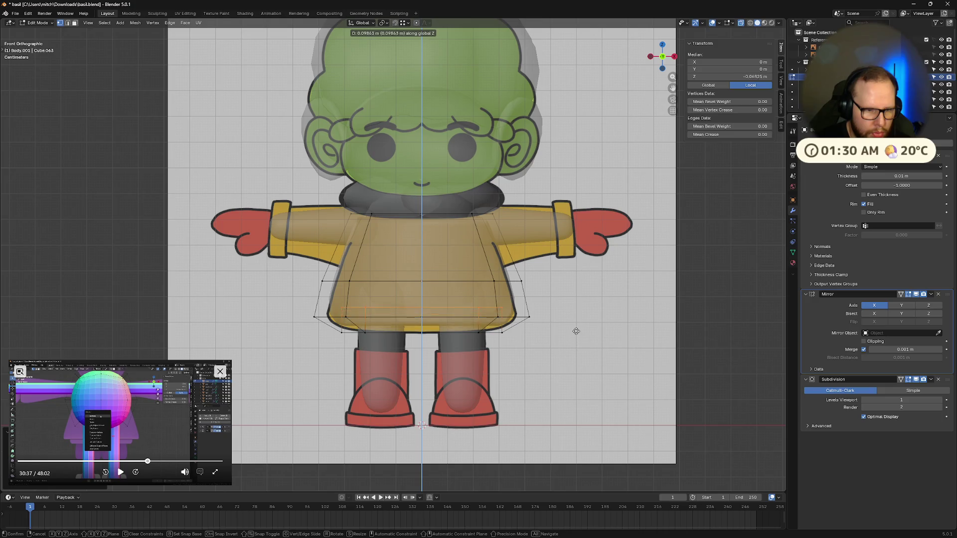
click(576, 324)
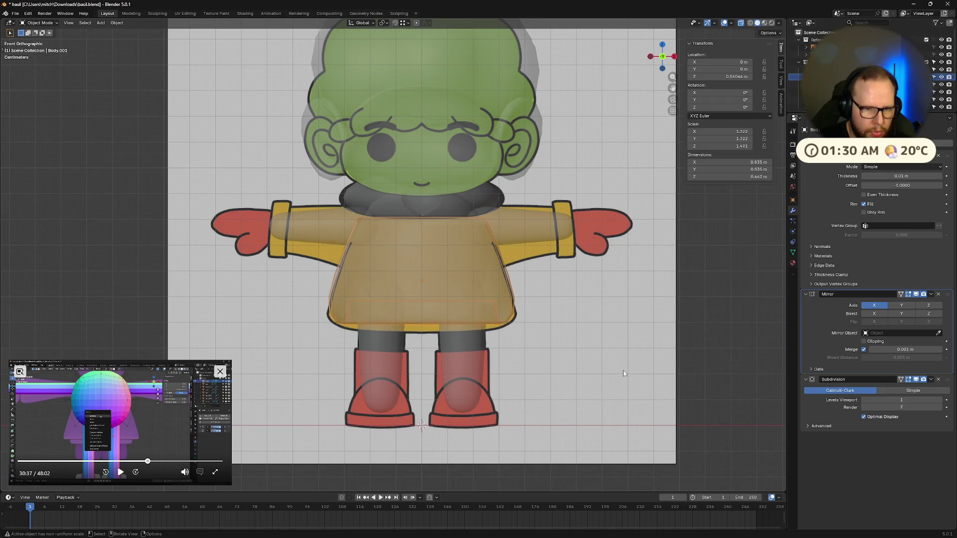
key(Tab)
key(alt+z)
mouse_move(607, 332)
middle_down()
mouse_move(726, 399)
mouse_move(625, 405)
middle_up()
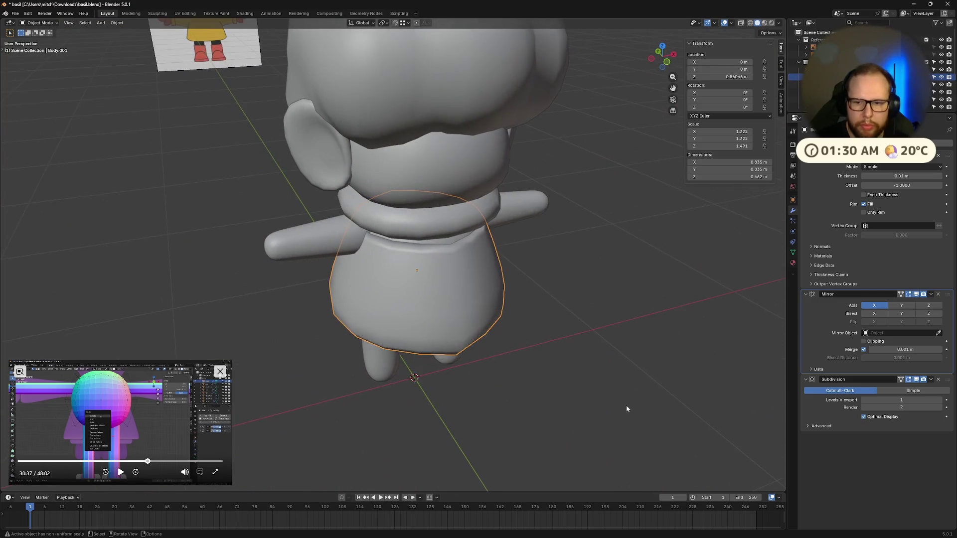
mouse_move(718, 395)
middle_down()
mouse_move(689, 387)
mouse_move(689, 371)
middle_up()
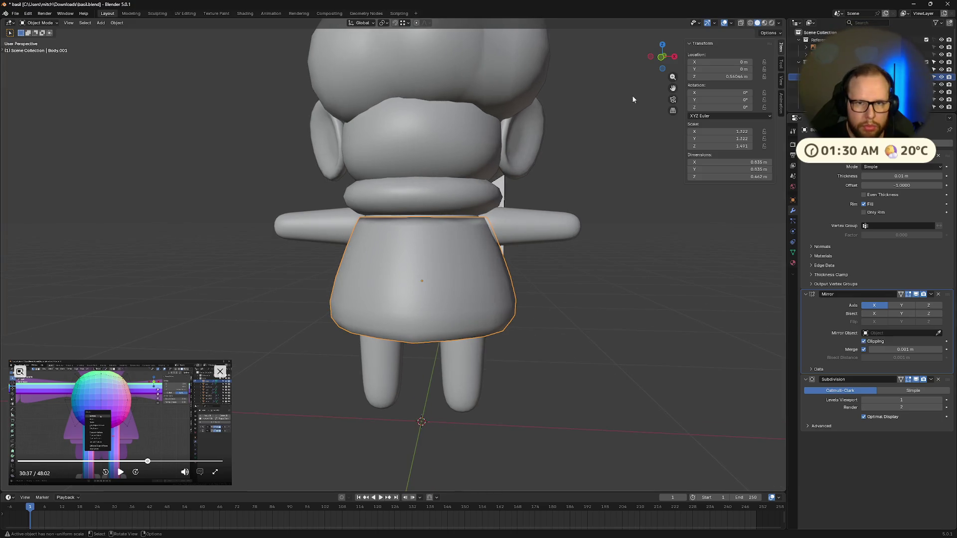
- Delete the coat's left-half vertices in front X-ray view so the mirror rebuilds that side
click(663, 58)
key(Tab)
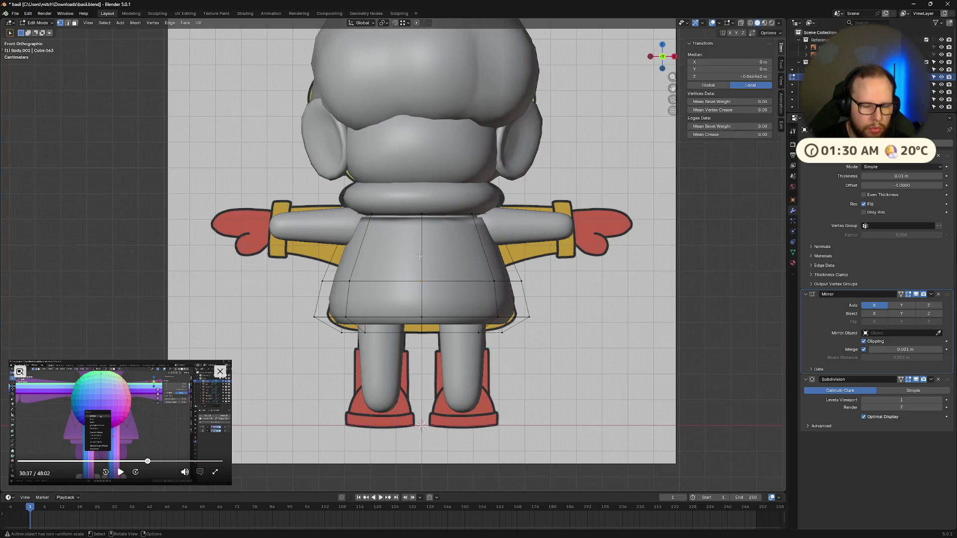
key(alt+z)
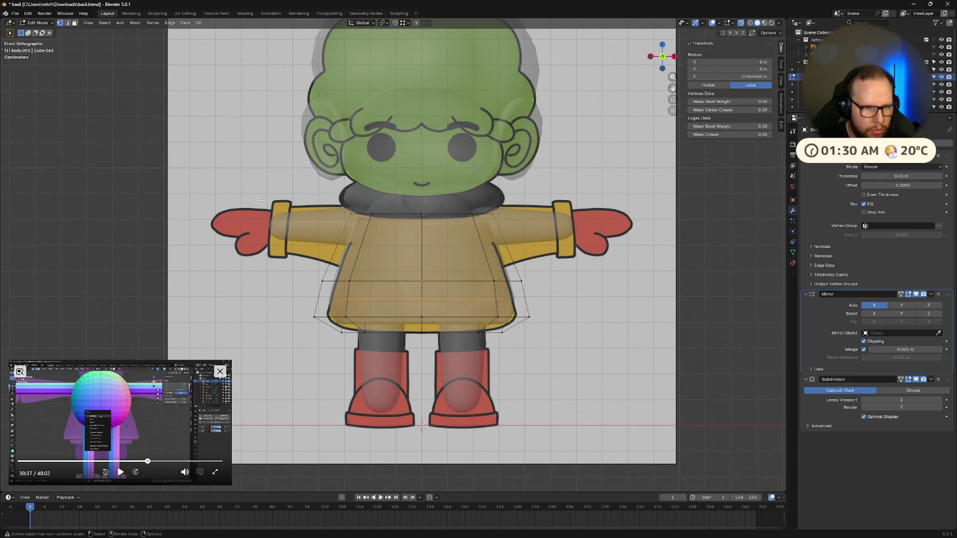
drag(312, 203, 416, 359)
key(x)
click(400, 387)
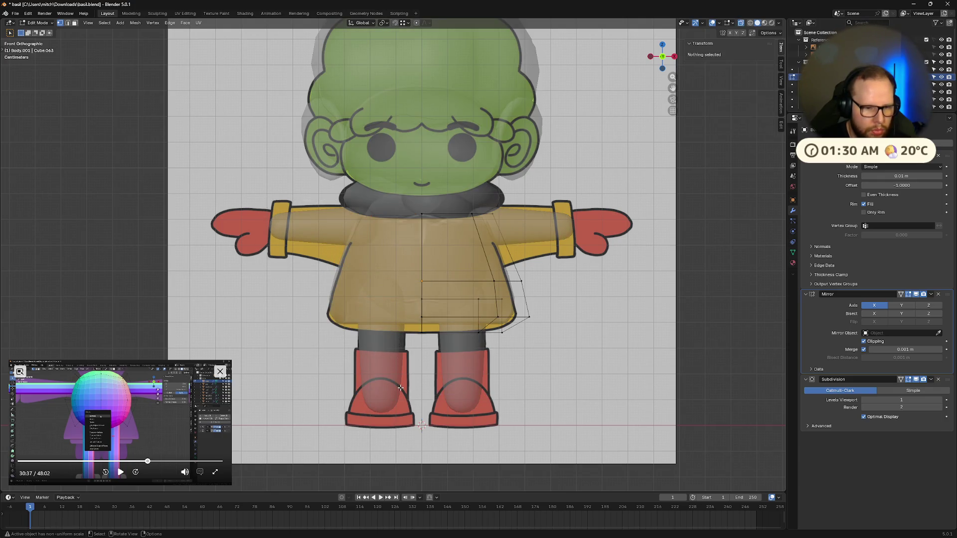
key(Tab)
key(alt+z)
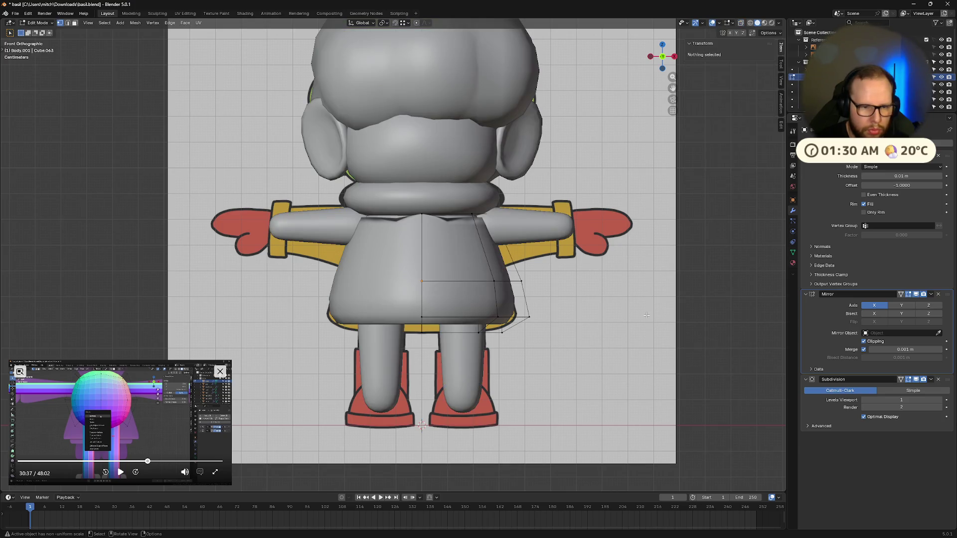
mouse_move(648, 318)
middle_down()
mouse_move(523, 341)
mouse_move(562, 327)
mouse_move(434, 242)
middle_up()
key(Tab)
- Even out the coat's upper edge loop into a circle with LoopTools Circle
click(412, 228)
right_click(412, 228)
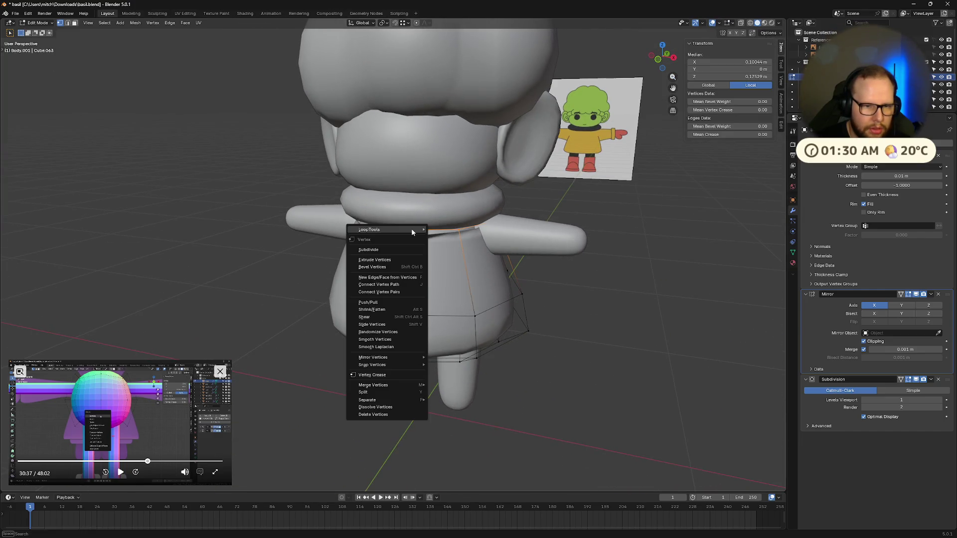
click(389, 261)
mouse_move(464, 306)
middle_down()
mouse_move(420, 284)
mouse_move(411, 270)
middle_up()
right_click(378, 221)
mouse_move(389, 230)
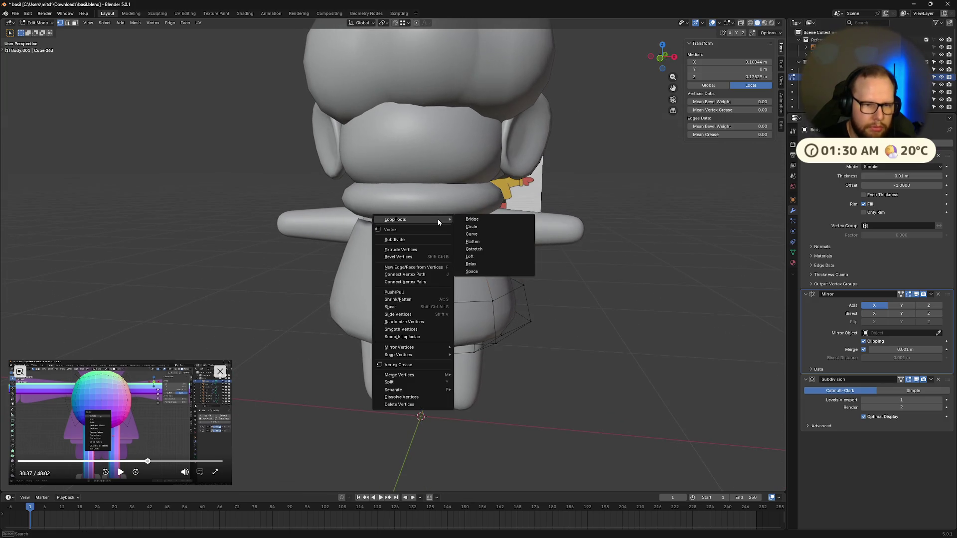
click(472, 227)
mouse_move(465, 299)
middle_down()
mouse_move(563, 293)
mouse_move(546, 315)
middle_up()
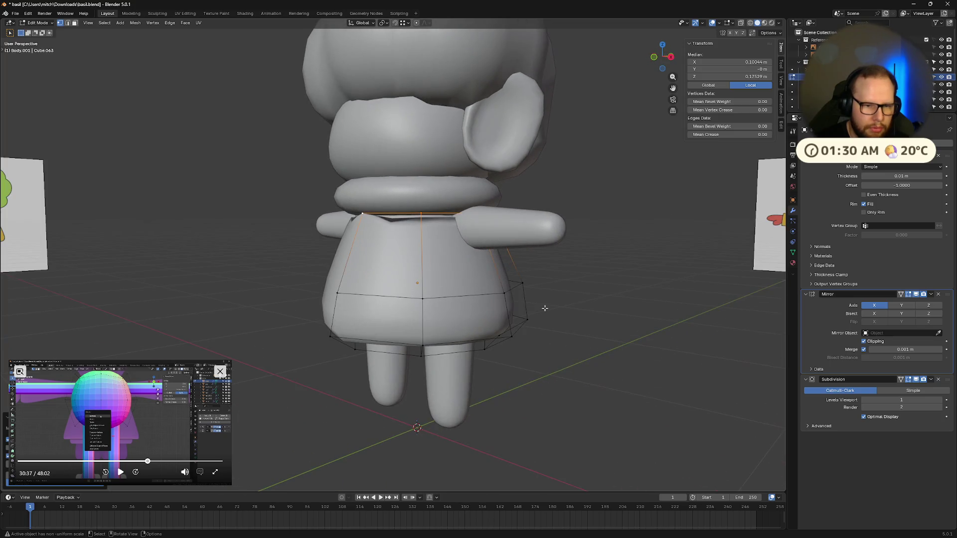
- Adjust the rounded loop's height along Z and return to object mode
key(g)
key(z)
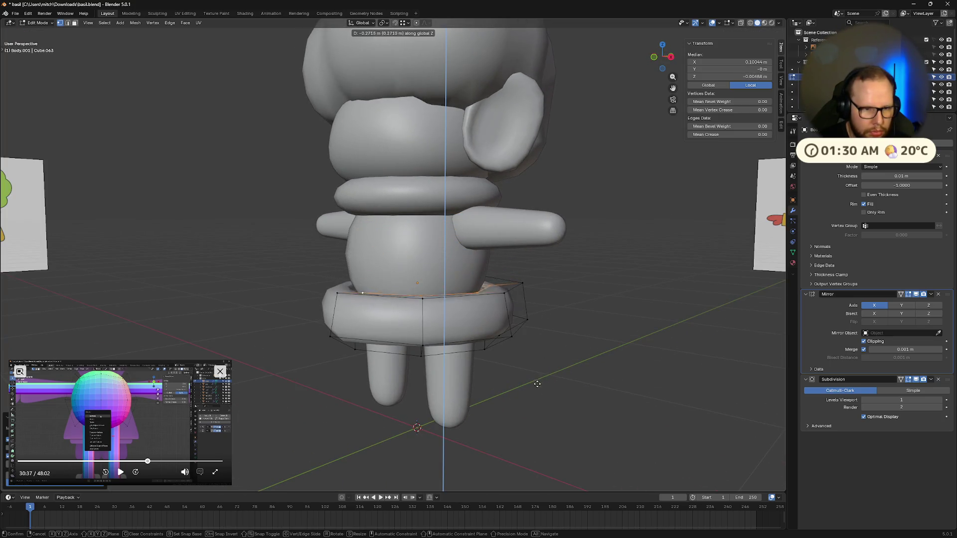
click(538, 385)
mouse_move(539, 386)
middle_down()
mouse_move(555, 408)
mouse_move(584, 388)
middle_up()
middle_drag(613, 359, 630, 365)
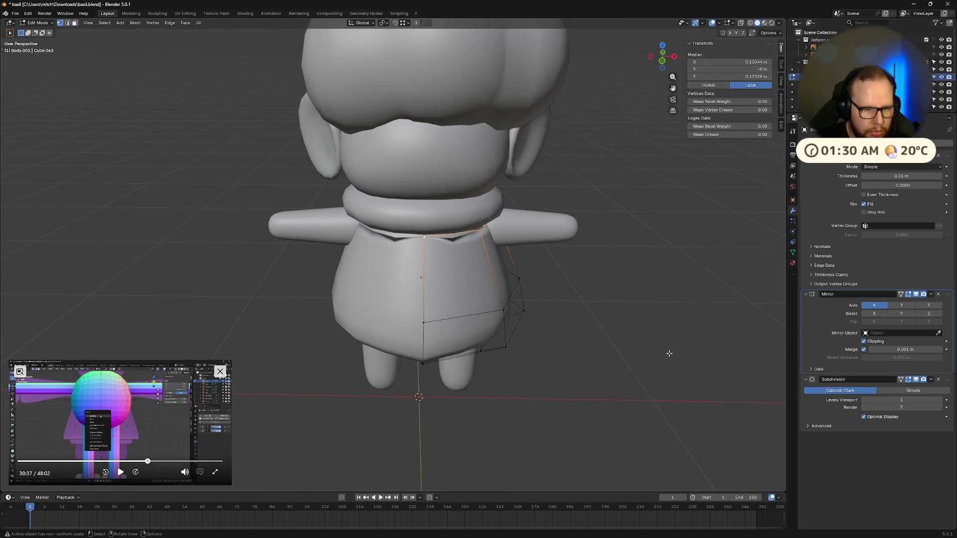
key(Tab)
key(g)
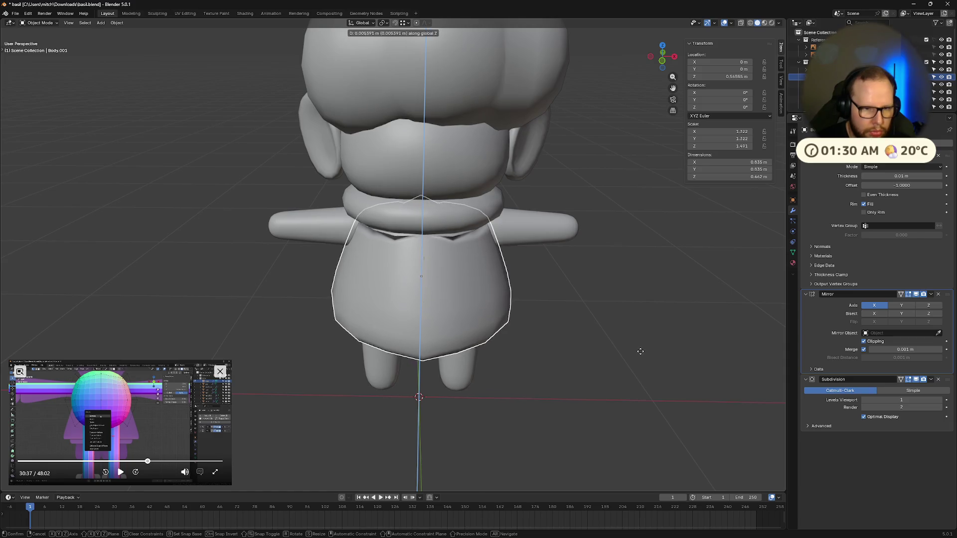
- Try the head as mirror object and a larger merge distance, then undo the change
right_click(639, 348)
key(s)
key(x)
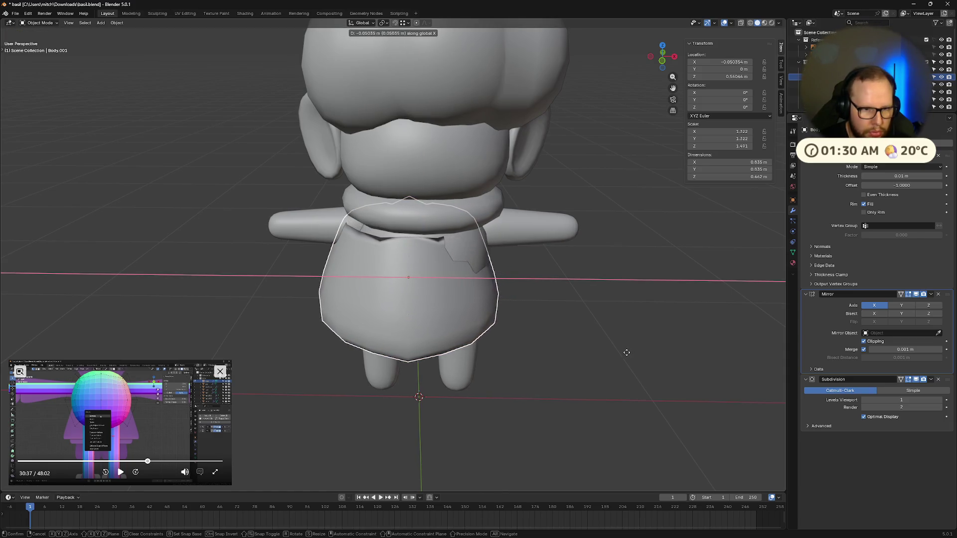
right_click(632, 353)
middle_drag(610, 379, 774, 311)
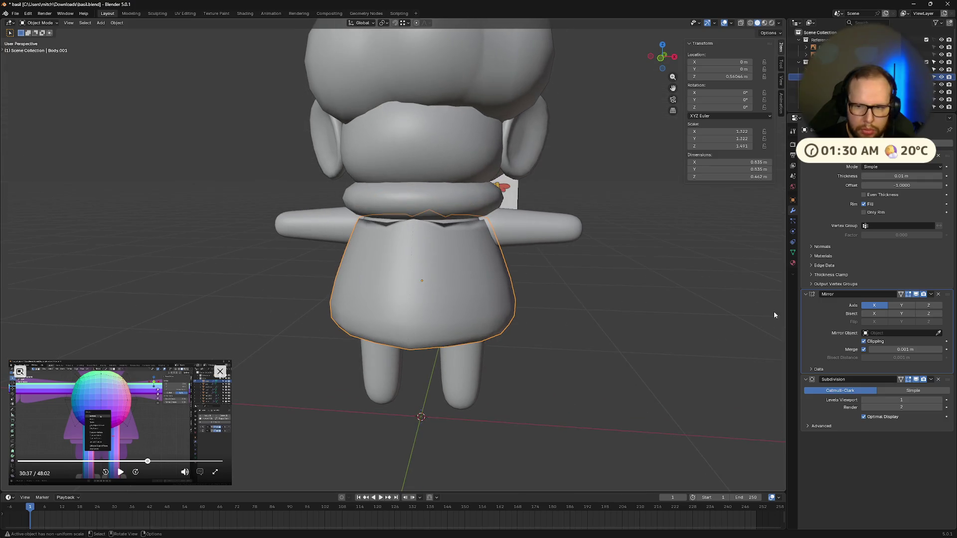
click(436, 136)
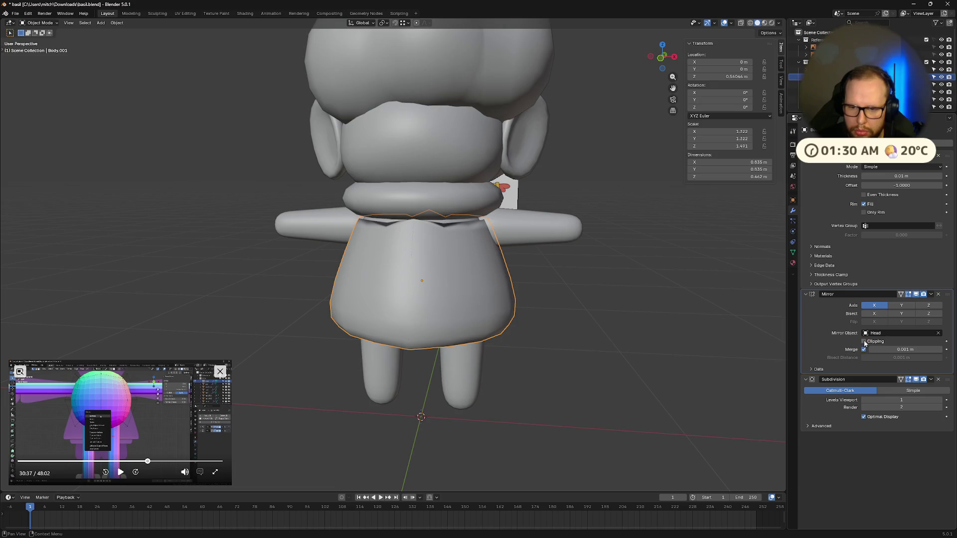
drag(871, 349, 915, 349)
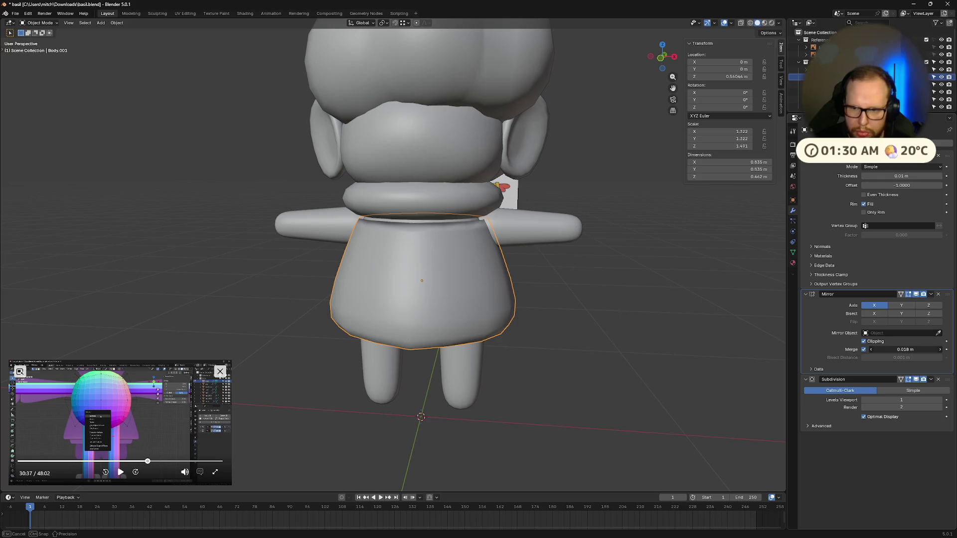
key(ctrl+z)
key(Tab)
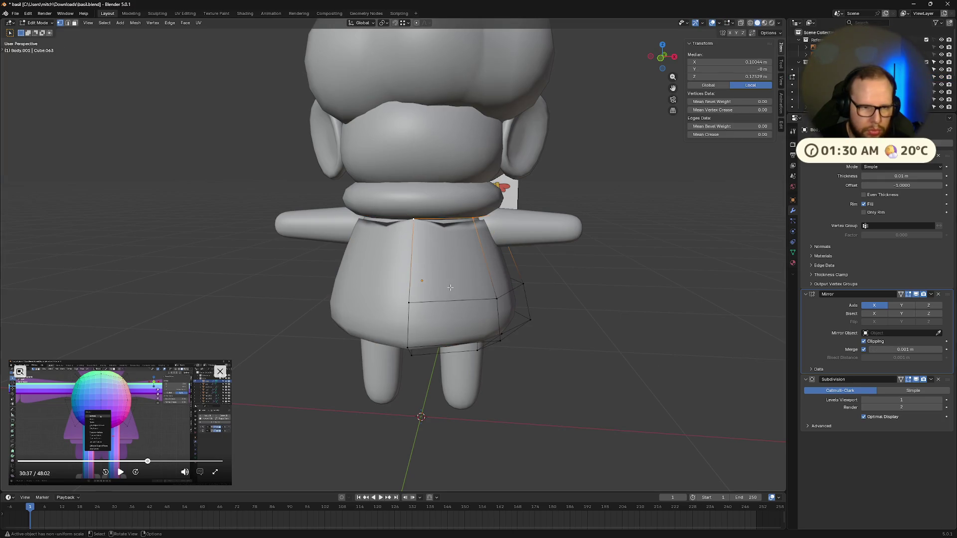
key(Tab)
- Set the coat body's origin to its centre and apply its scale
click(451, 288)
right_click(380, 267)
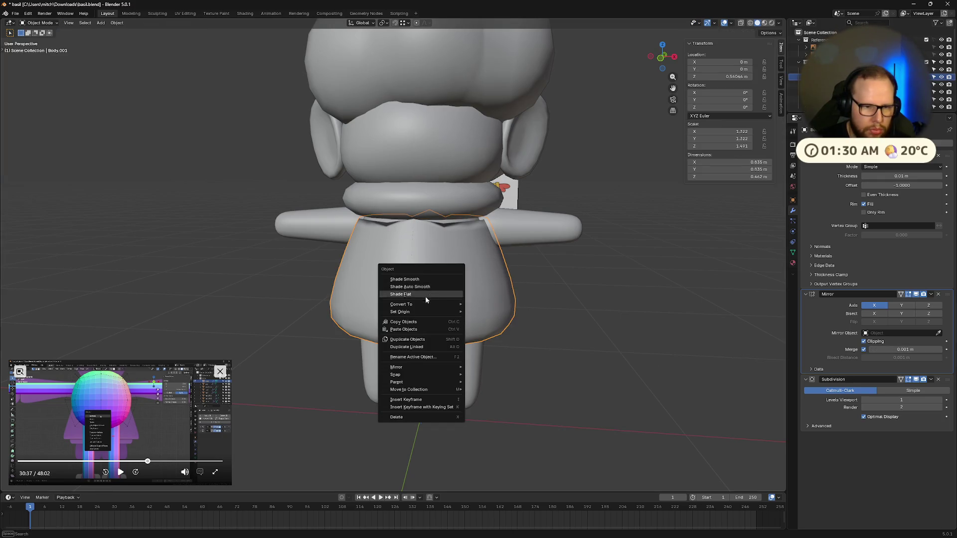
click(508, 310)
key(ctrl+a)
click(479, 306)
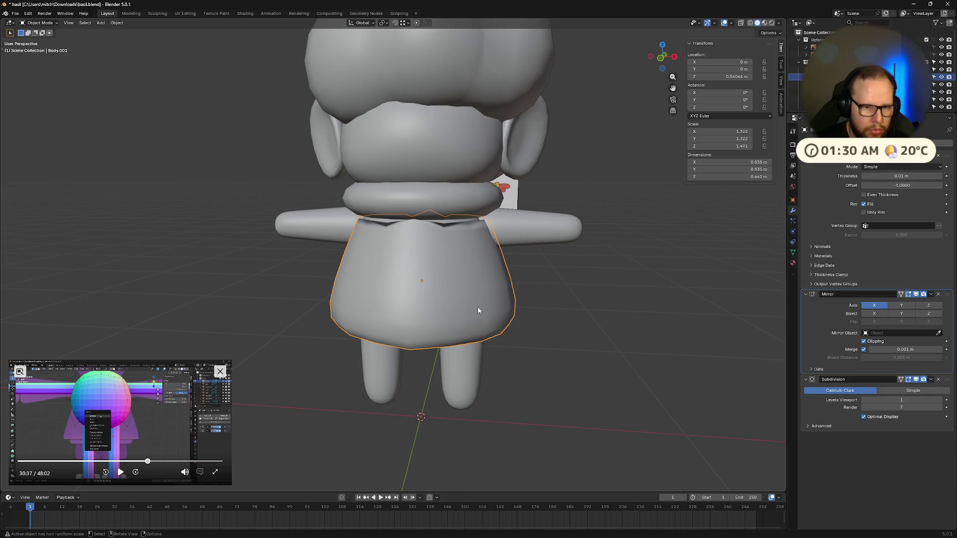
key(ctrl+a)
click(478, 310)
- Raise the mirror merge distance to 0.1 m to close the neck seam
click(582, 303)
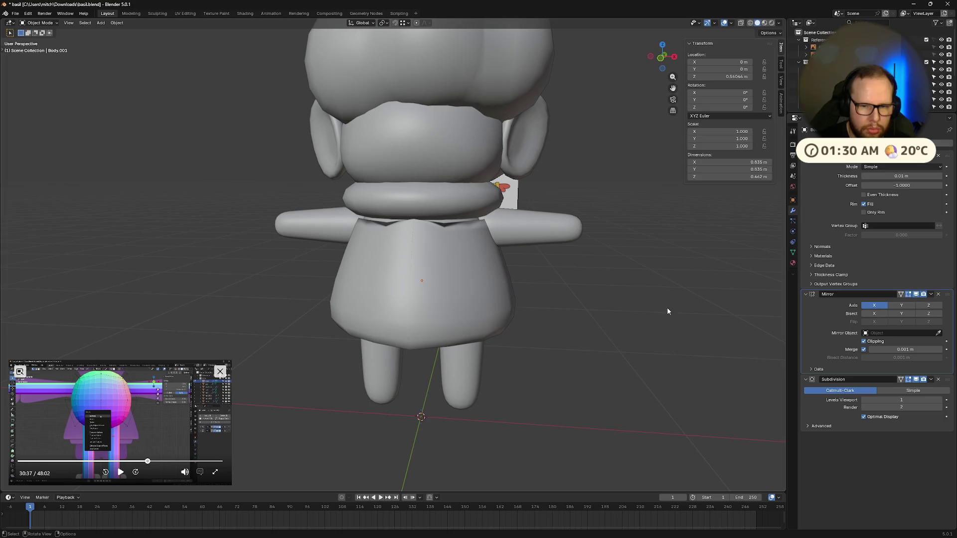
drag(905, 350, 869, 350)
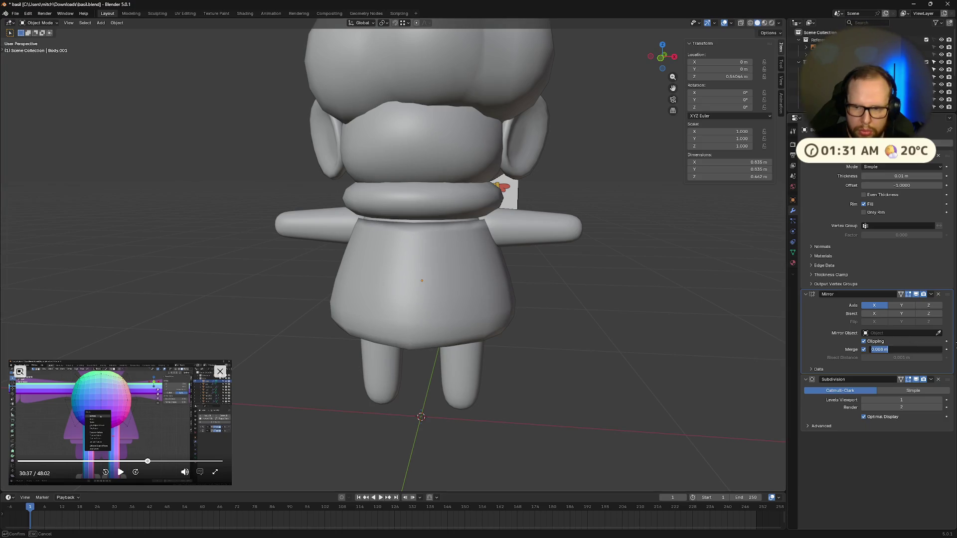
text(1)
text(0.1 m)
key(Return)
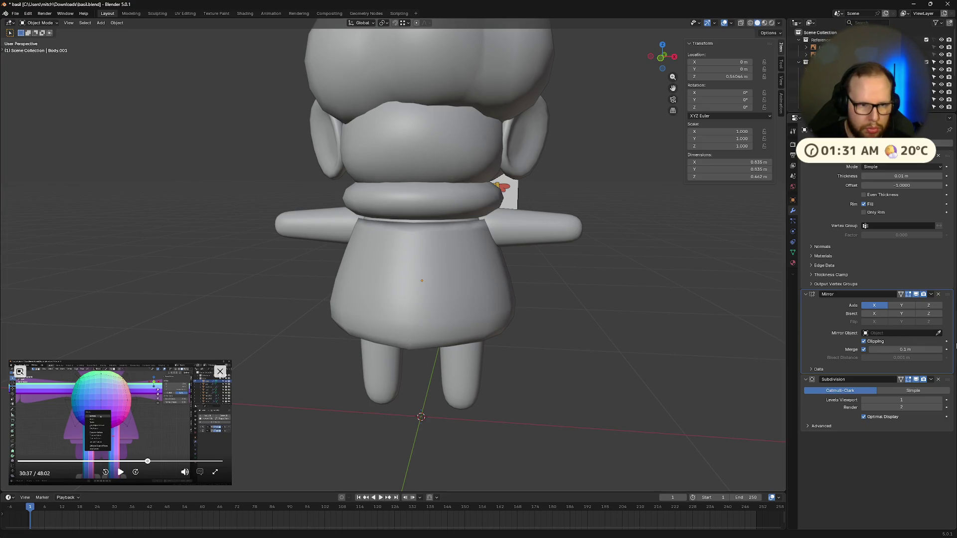
- Shrink two opposite top-rim vertices inward along their normals around the neck
mouse_move(585, 336)
middle_down()
mouse_move(496, 255)
mouse_move(504, 257)
middle_up()
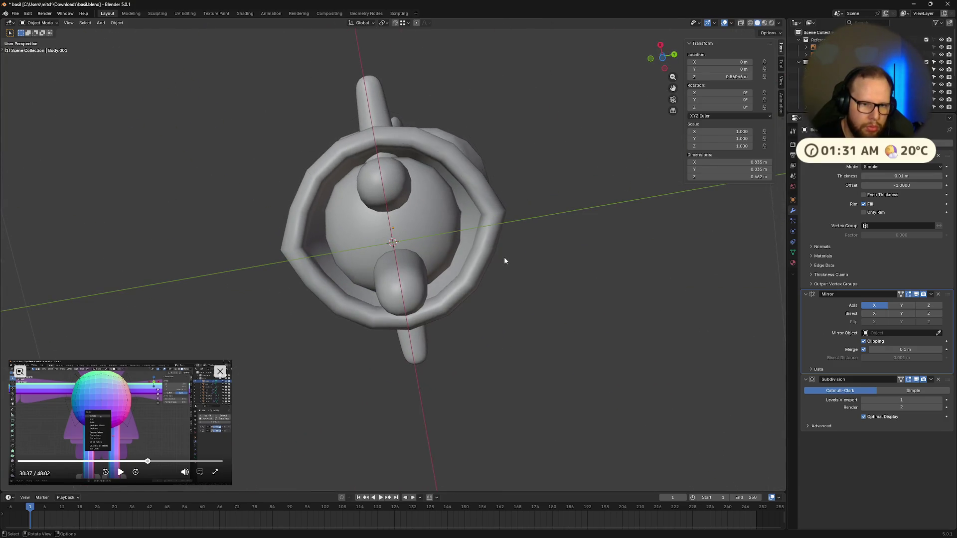
key(Tab)
click(289, 255)
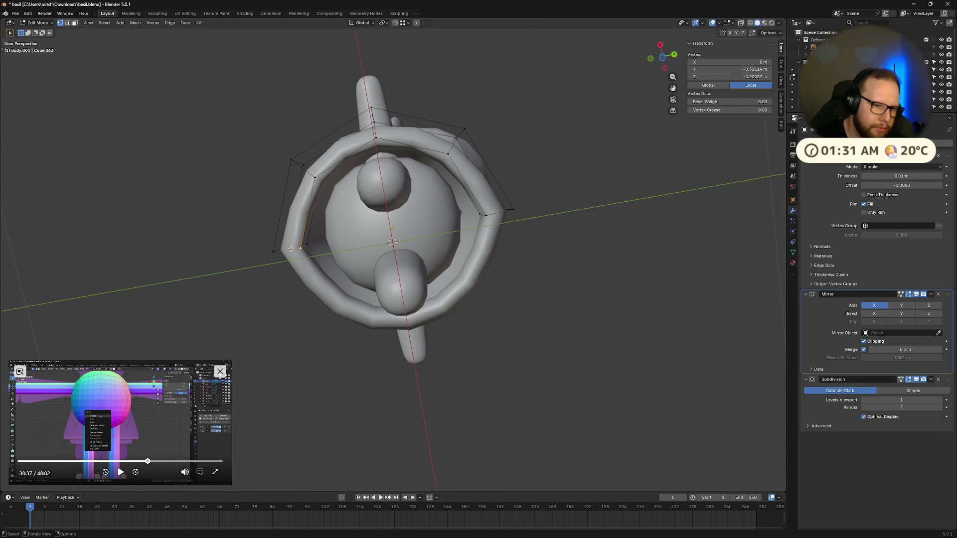
ctrl+click(497, 214)
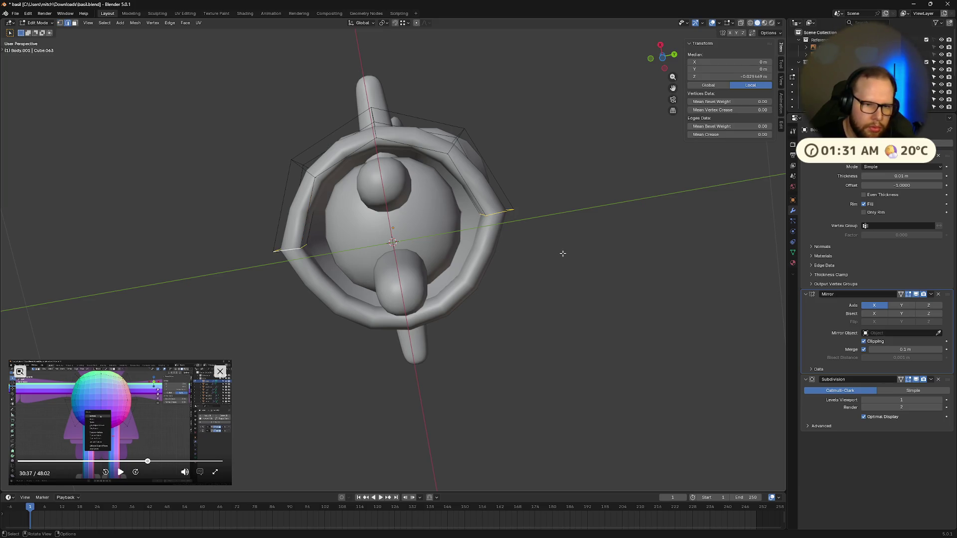
key(alt+s)
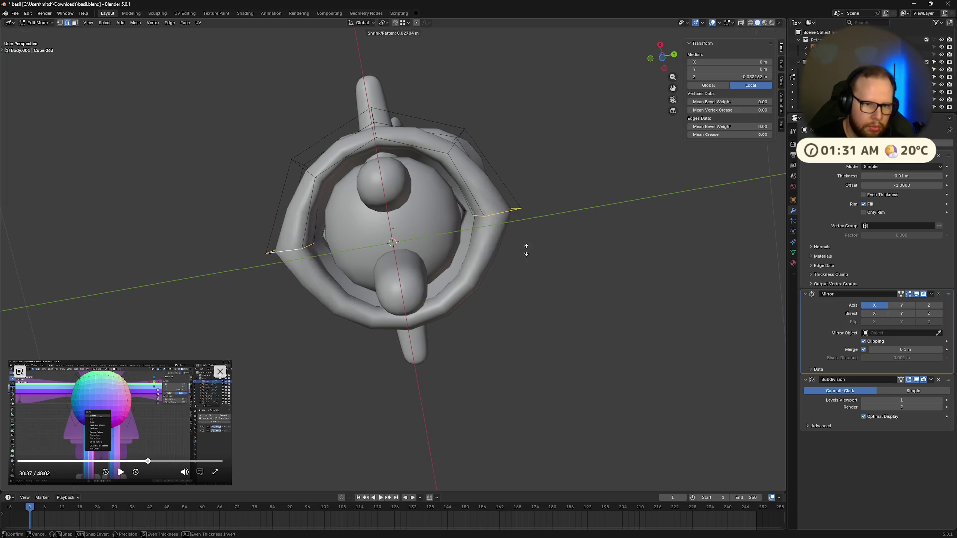
click(532, 254)
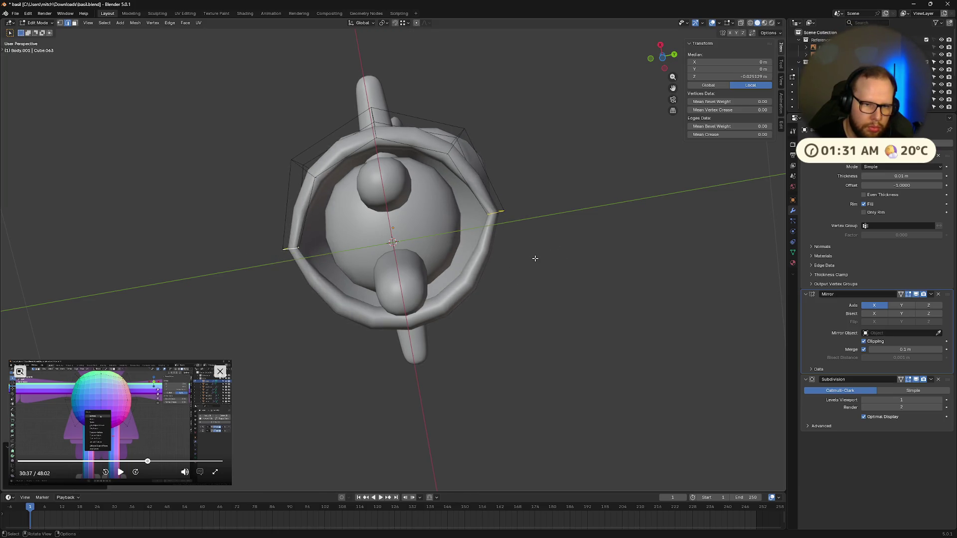
key(Tab)
middle_drag(479, 225, 524, 285)
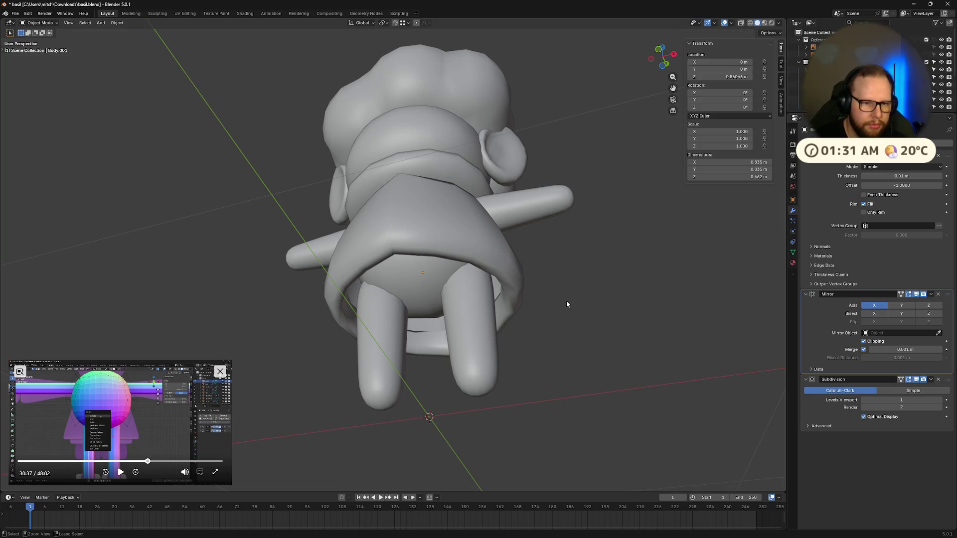
- Push the coat's bottom edge loop outward so it hangs over the upper legs
click(486, 247)
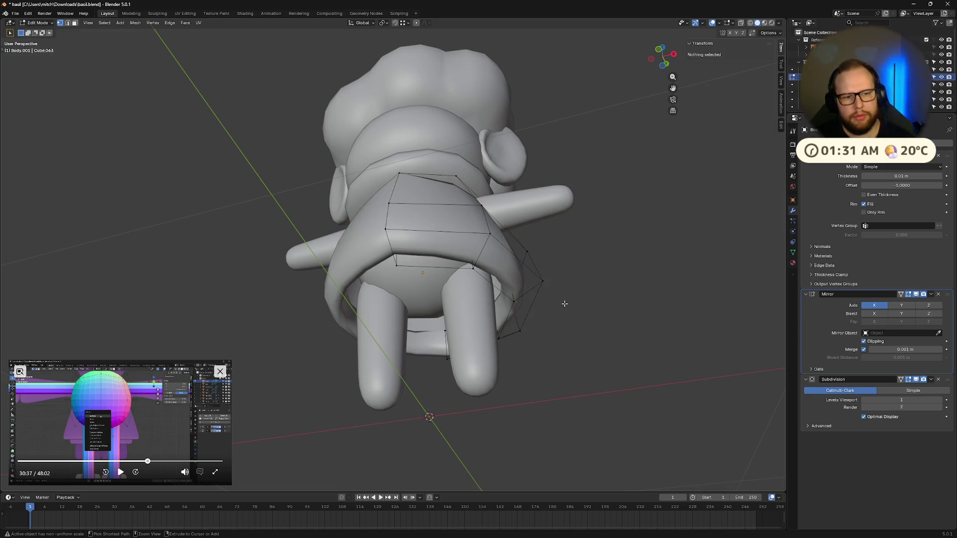
key(Tab)
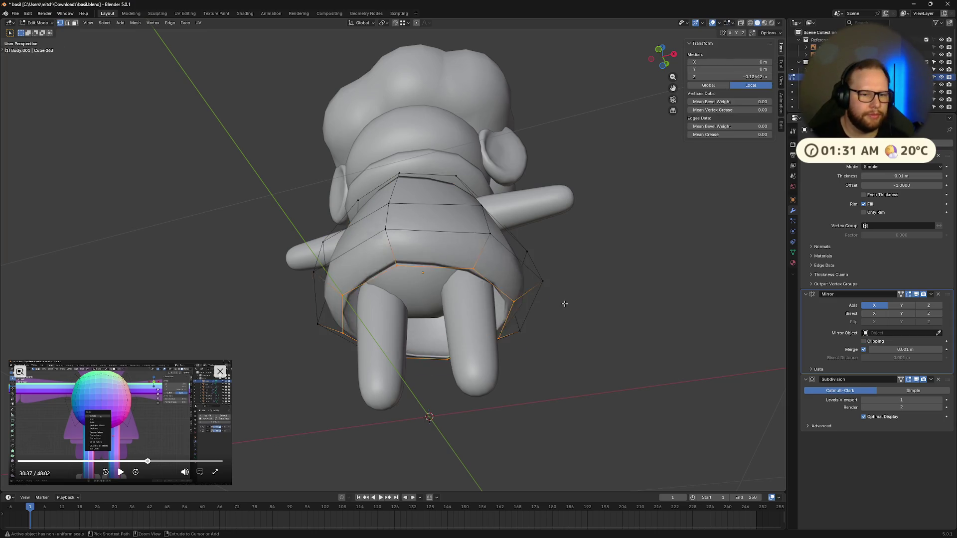
click(552, 297)
key(alt)
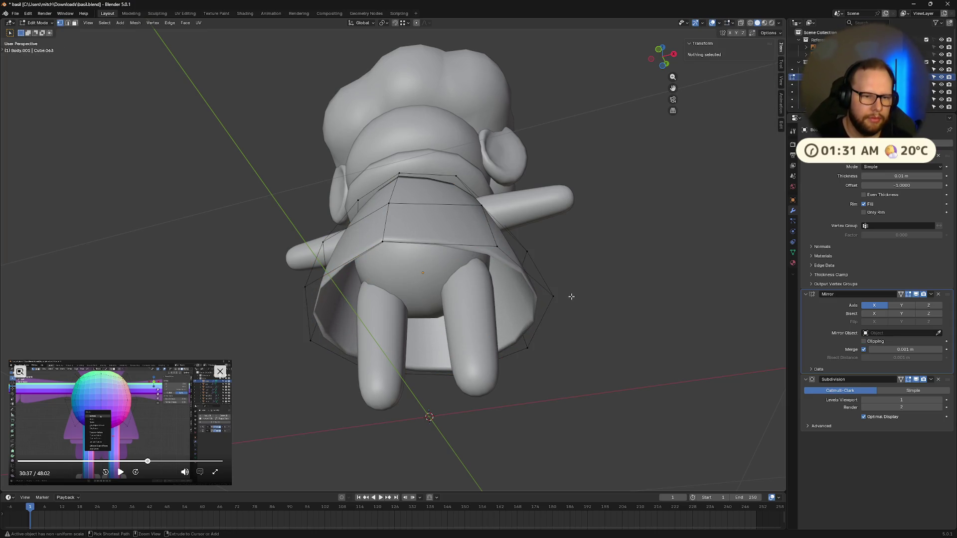
key(Tab)
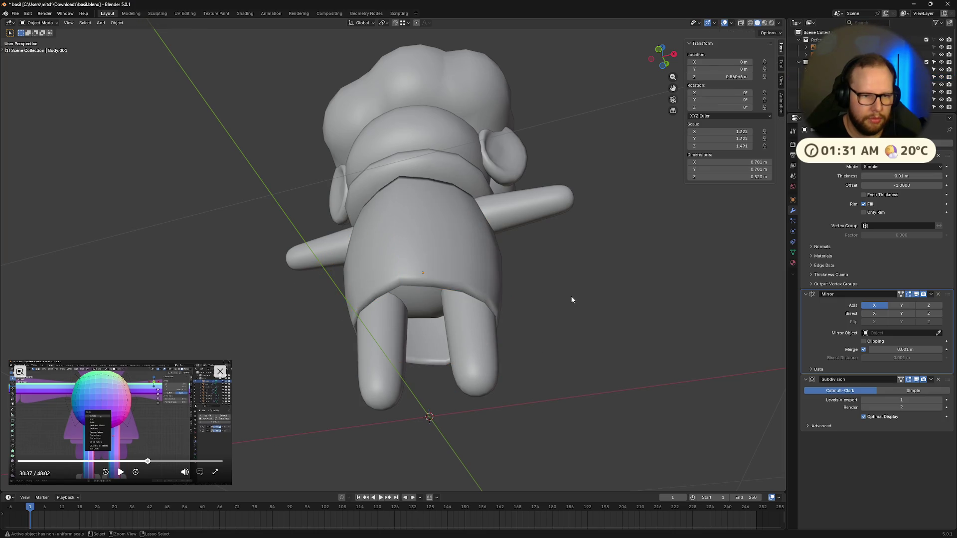
- Switch to the body shell and line it up in a straight-on orthographic view for editing
middle_drag(571, 296, 562, 270)
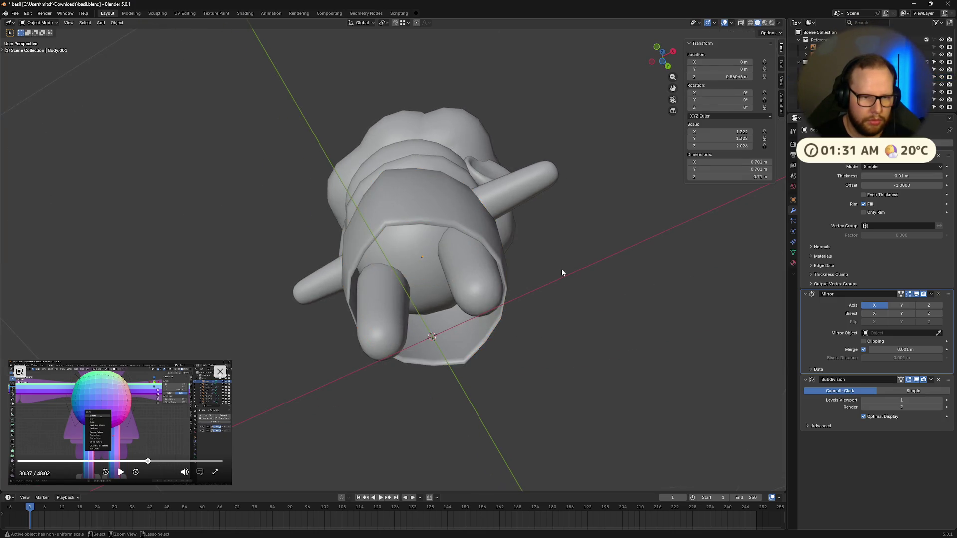
key(ctrl+z)
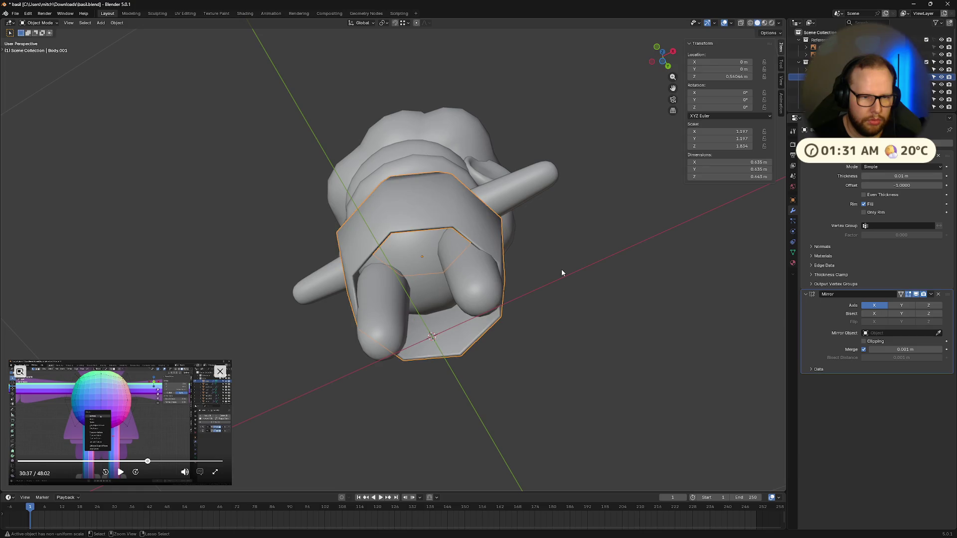
key(KP_7)
middle_drag(503, 251, 579, 304)
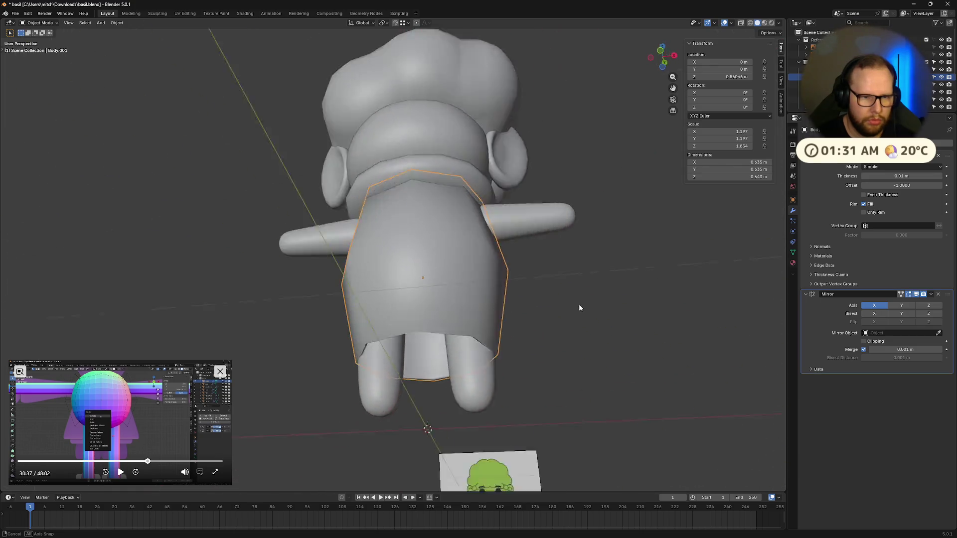
key(ctrl+KP_1)
key(Tab)
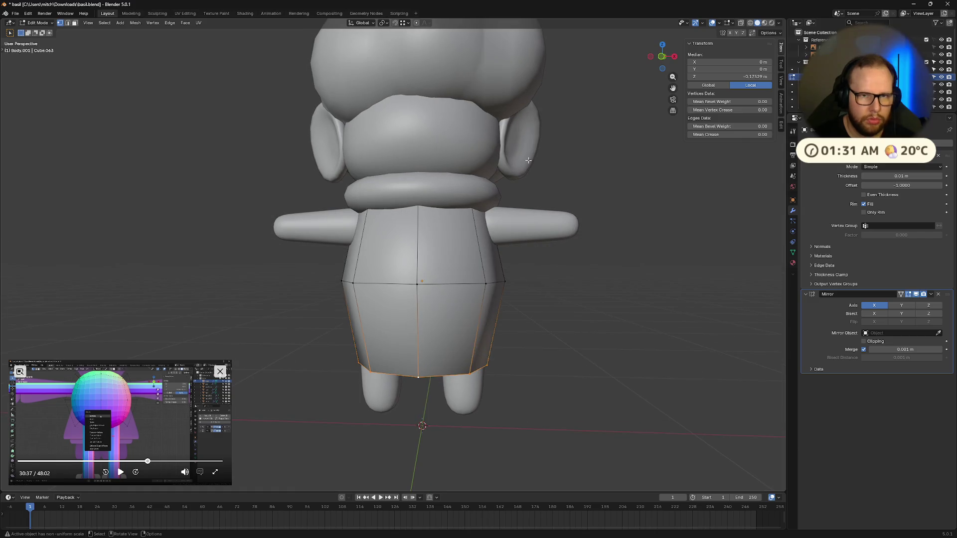
- Delete the body shell's left-half vertices in front X-ray view so the mirror rebuilds them
key(KP_1)
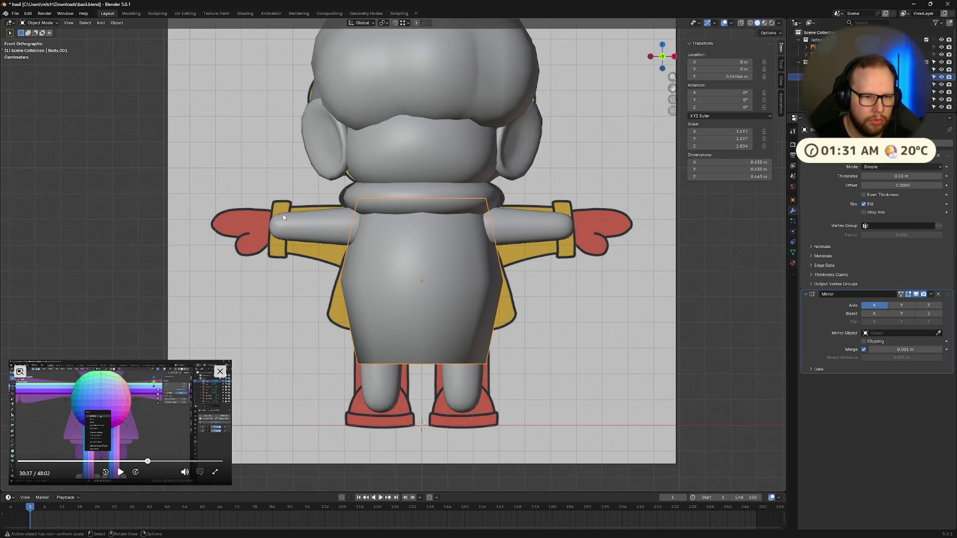
key(alt+z)
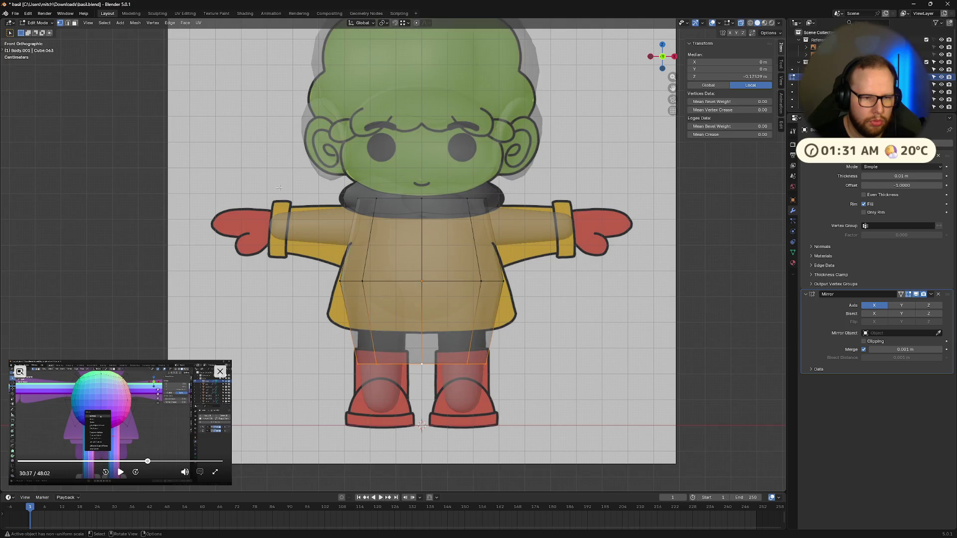
drag(284, 181, 397, 389)
key(x)
click(403, 400)
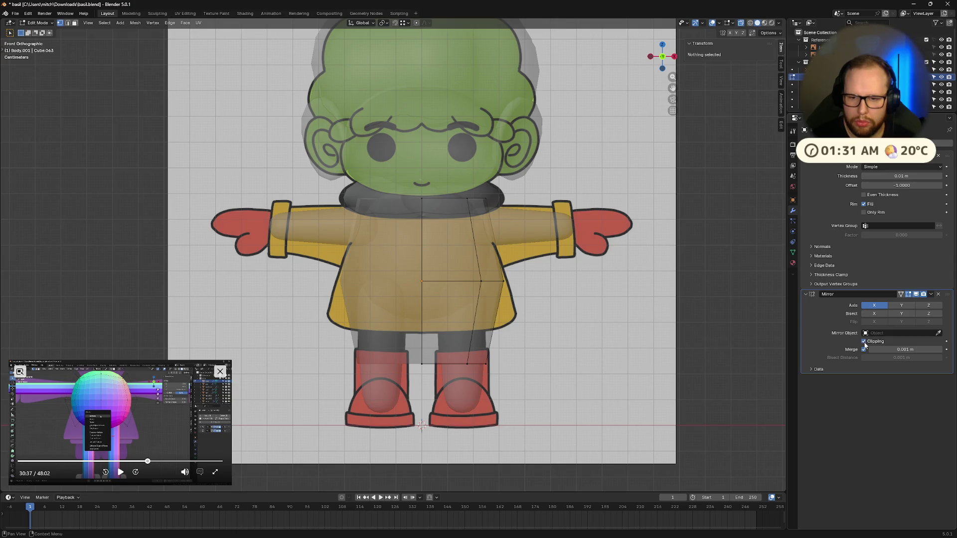
key(Tab)
- Turn on Clipping in the Mirror modifier and inspect the shell from the back
mouse_move(622, 334)
middle_down()
mouse_move(597, 277)
mouse_move(627, 251)
mouse_move(650, 317)
mouse_move(647, 228)
middle_up()
key(alt+z)
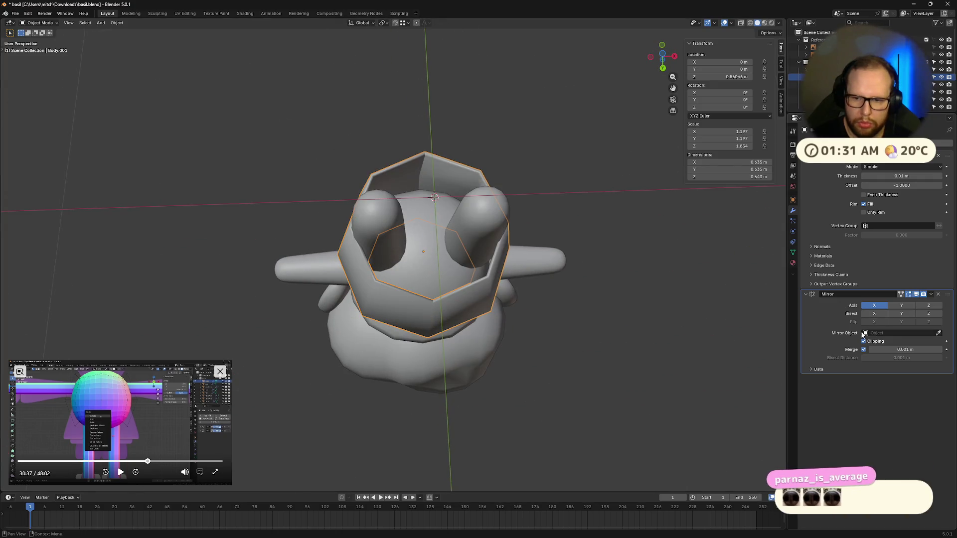
click(873, 307)
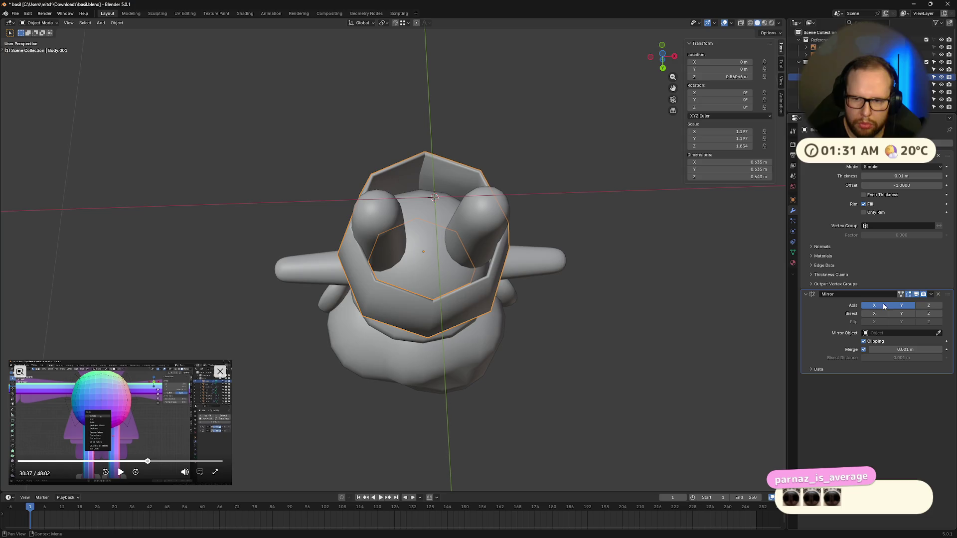
mouse_move(617, 331)
middle_down()
mouse_move(513, 294)
mouse_move(511, 354)
mouse_move(439, 364)
middle_up()
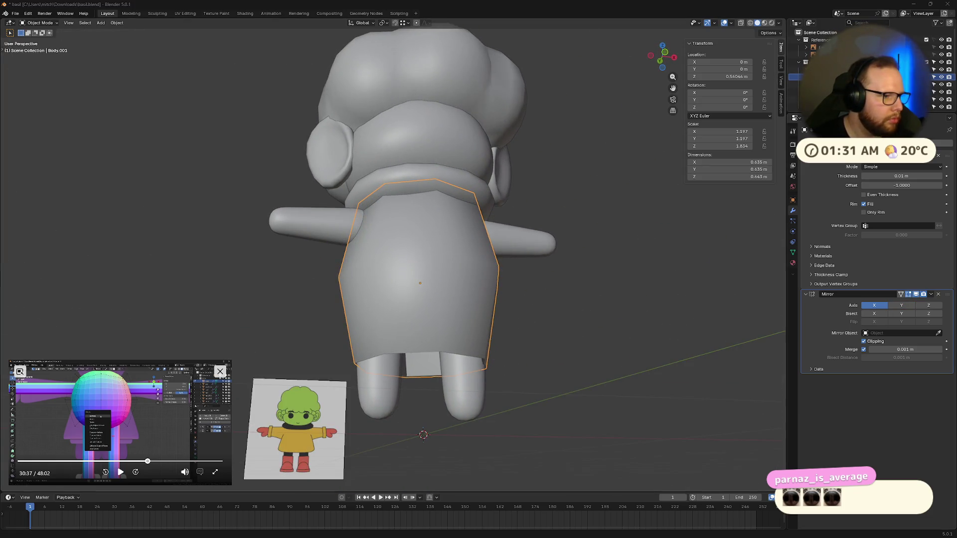
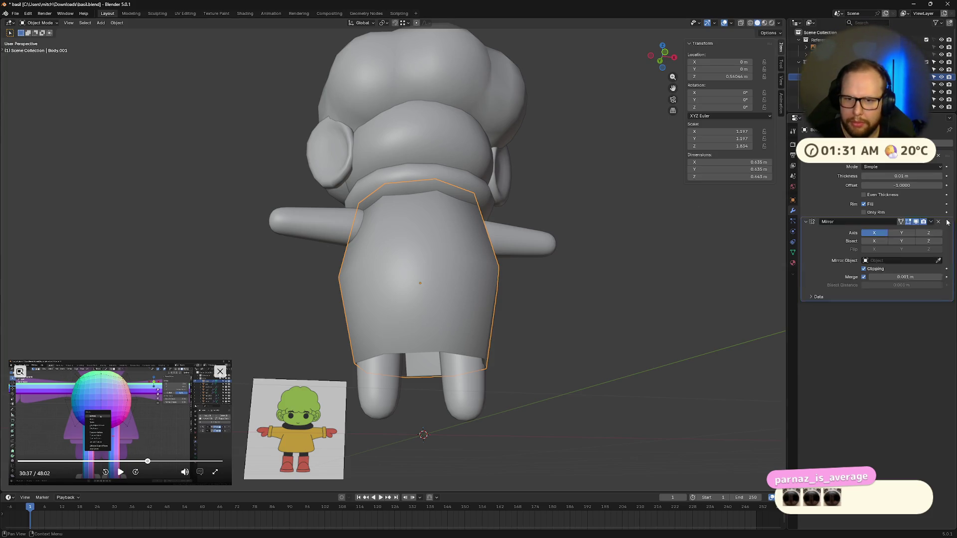
- Move the Mirror modifier above Solidify in the coat's modifier stack
drag(946, 295, 947, 172)
mouse_move(524, 225)
middle_down()
mouse_move(447, 324)
mouse_move(566, 301)
mouse_move(575, 352)
mouse_move(525, 357)
middle_up()
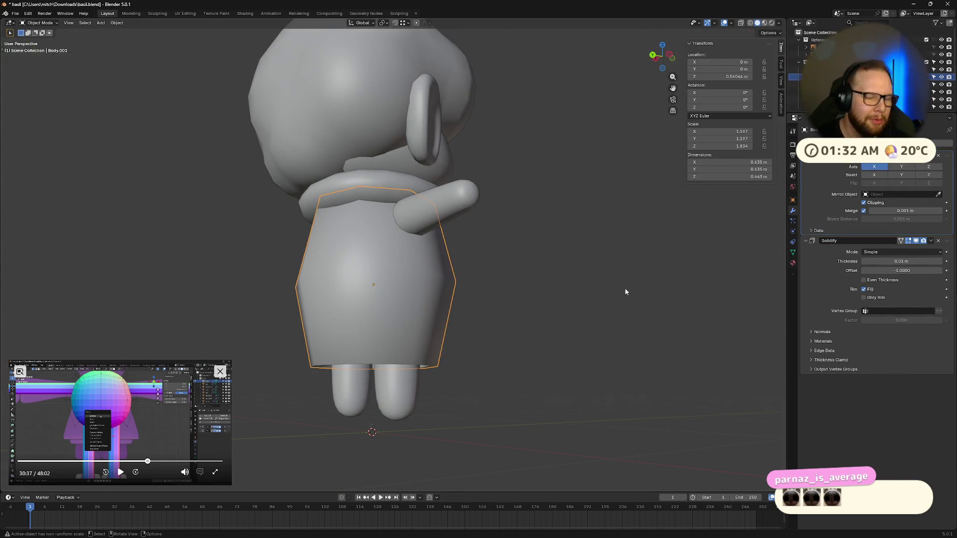
middle_drag(754, 290, 551, 284)
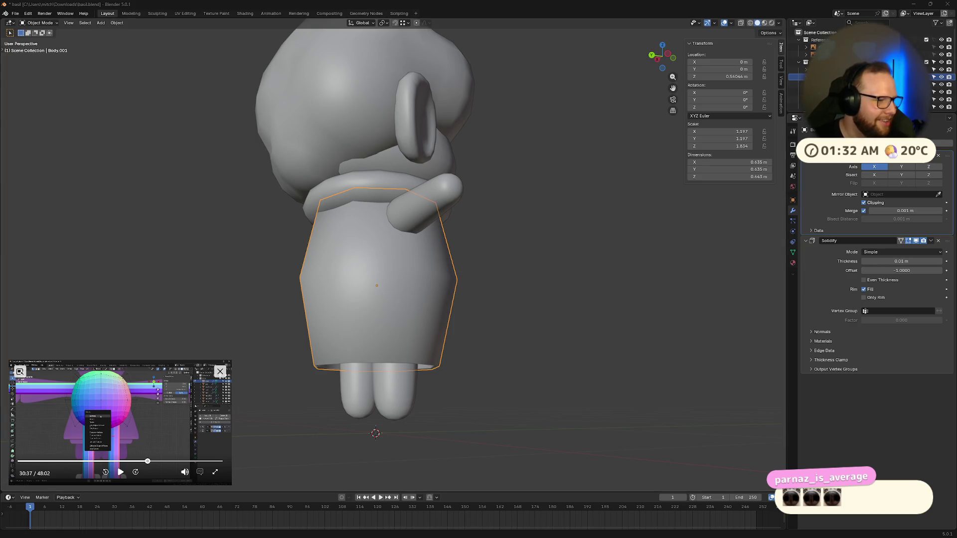
mouse_move(378, 331)
middle_down()
mouse_move(452, 262)
mouse_move(583, 292)
mouse_move(575, 329)
mouse_move(554, 332)
mouse_move(578, 312)
mouse_move(574, 334)
middle_up()
- Scale the coat down slightly along Z so it sits shorter on the body
key(s)
key(z)
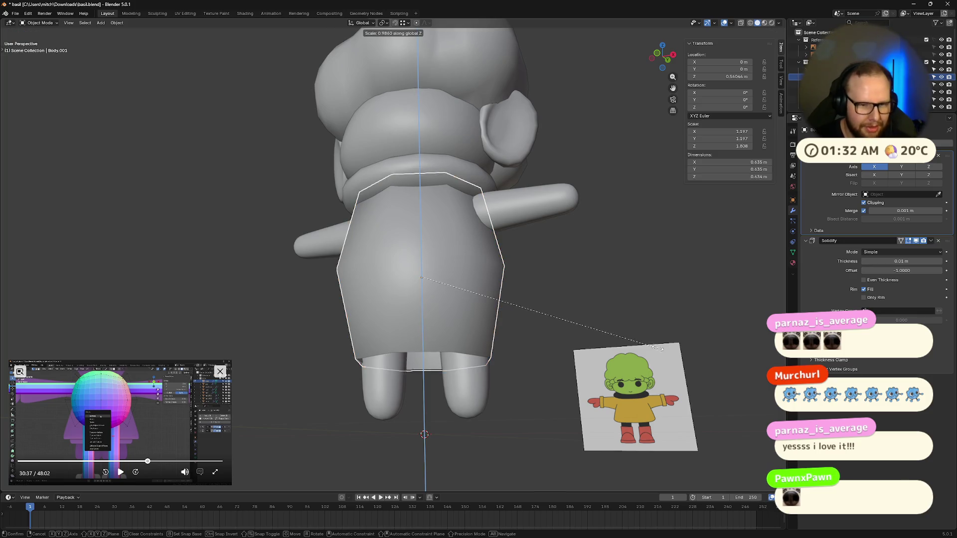
click(598, 320)
middle_drag(561, 341, 551, 305)
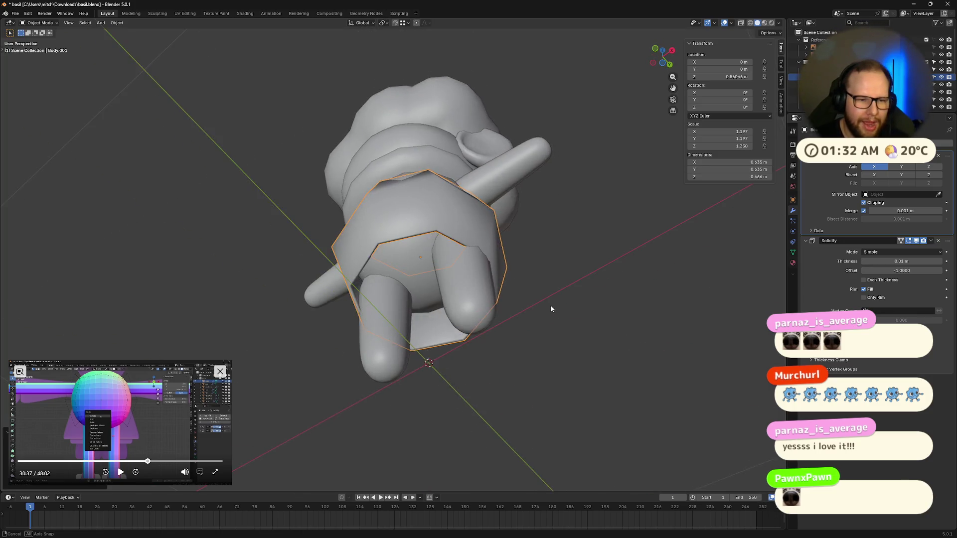
middle_drag(491, 288, 540, 336)
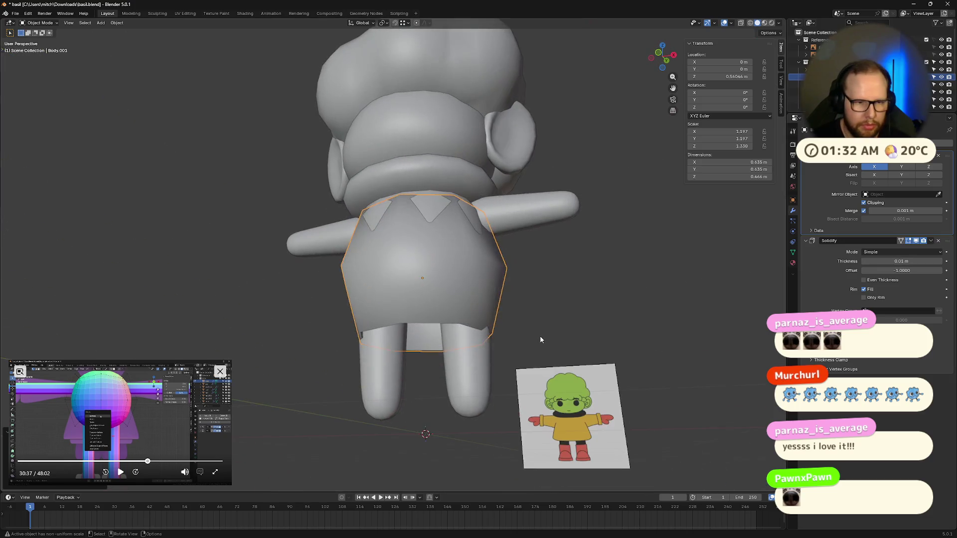
- Apply the coat's scale so all axes read 1
key(Tab)
key(Tab)
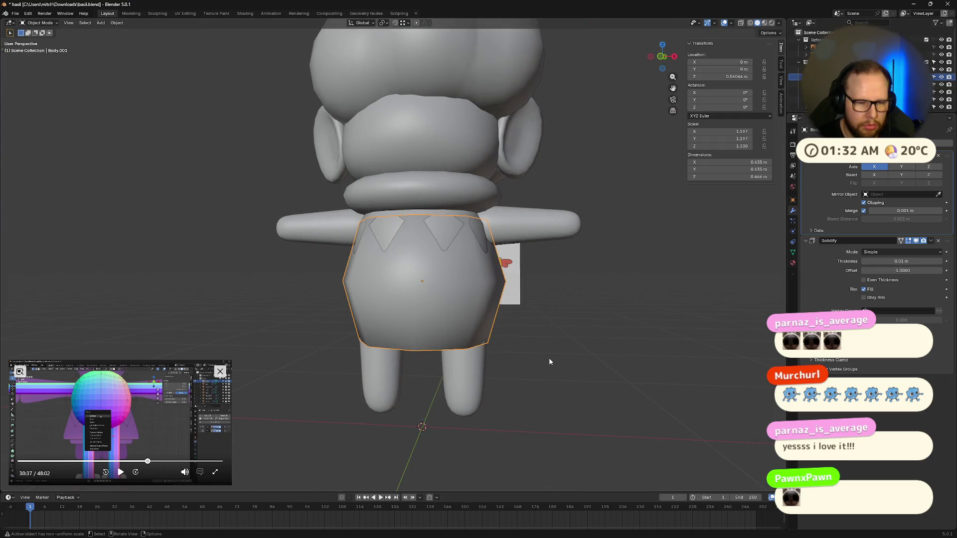
key(ctrl+a)
click(599, 371)
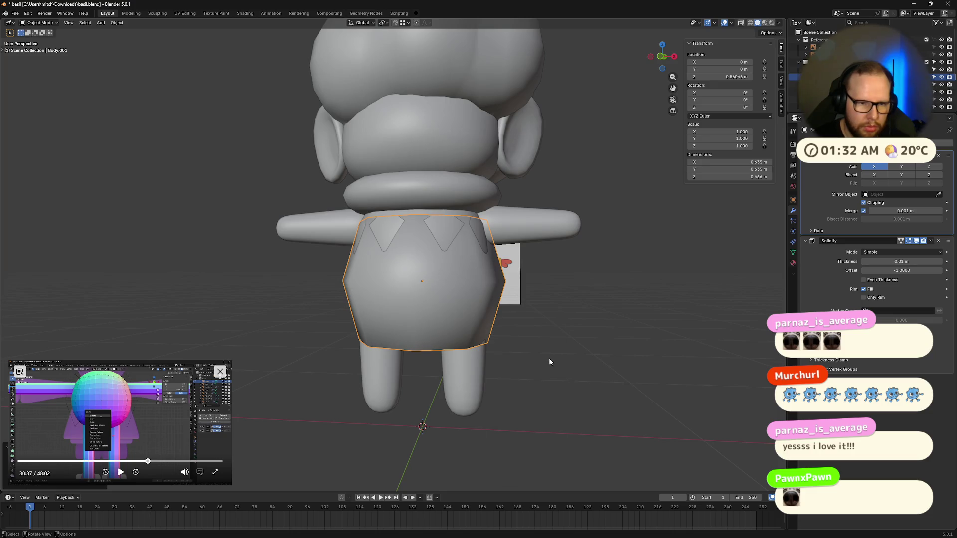
middle_drag(549, 357, 465, 287)
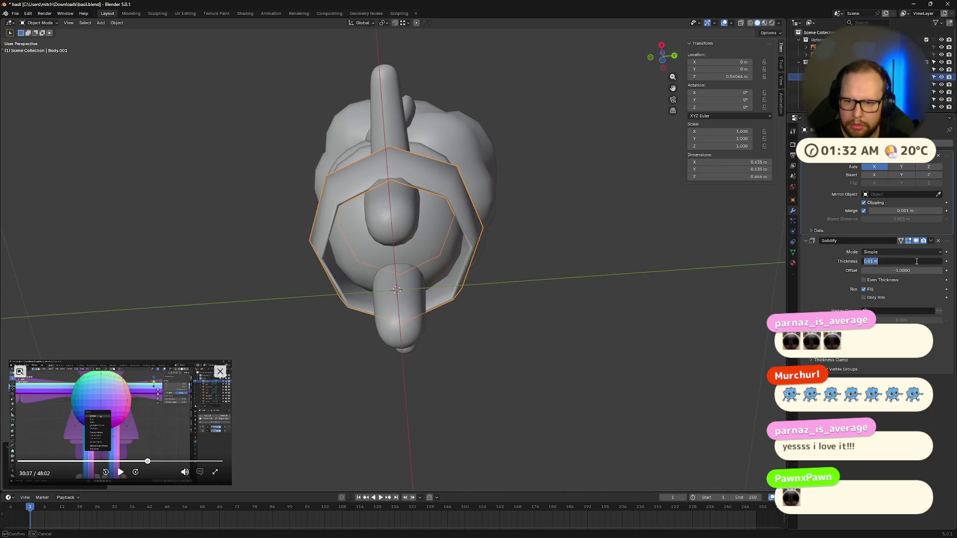
text(1)
- Adjust the Solidify thickness value to change the depth of the coat's shell
key(Return)
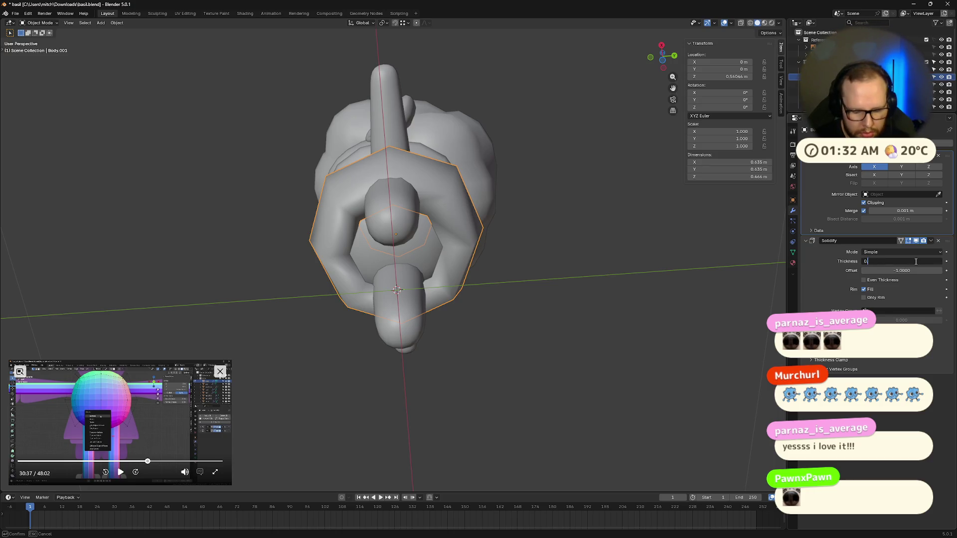
key(Return)
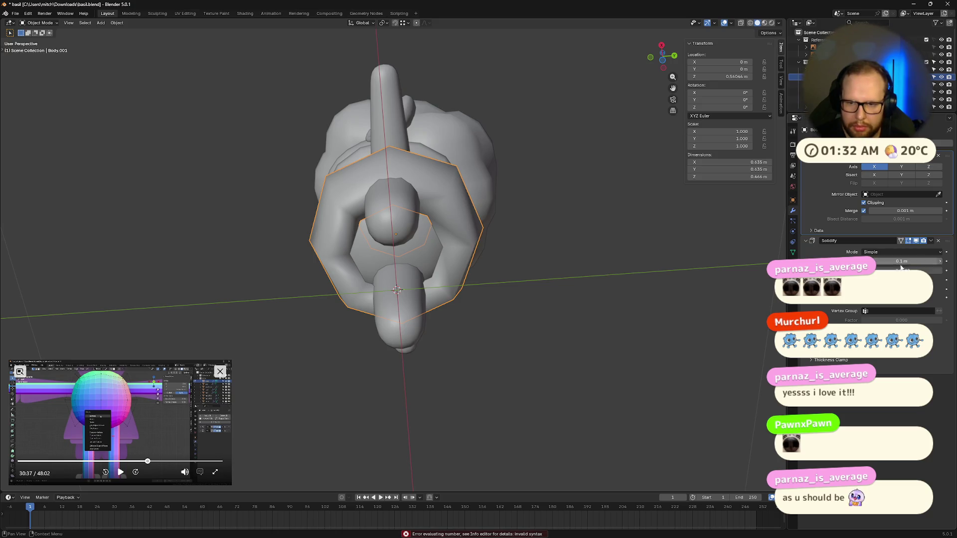
drag(902, 262, 890, 263)
mouse_move(542, 285)
middle_down()
mouse_move(520, 296)
mouse_move(570, 346)
middle_up()
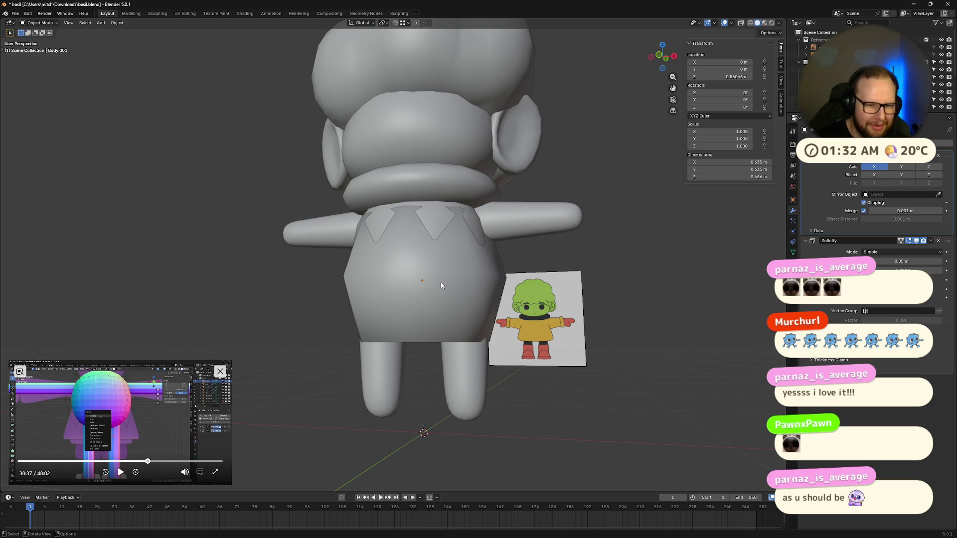
- Select the coat on its own and scale it up to widen it
key(Tab)
key(Tab)
key(a)
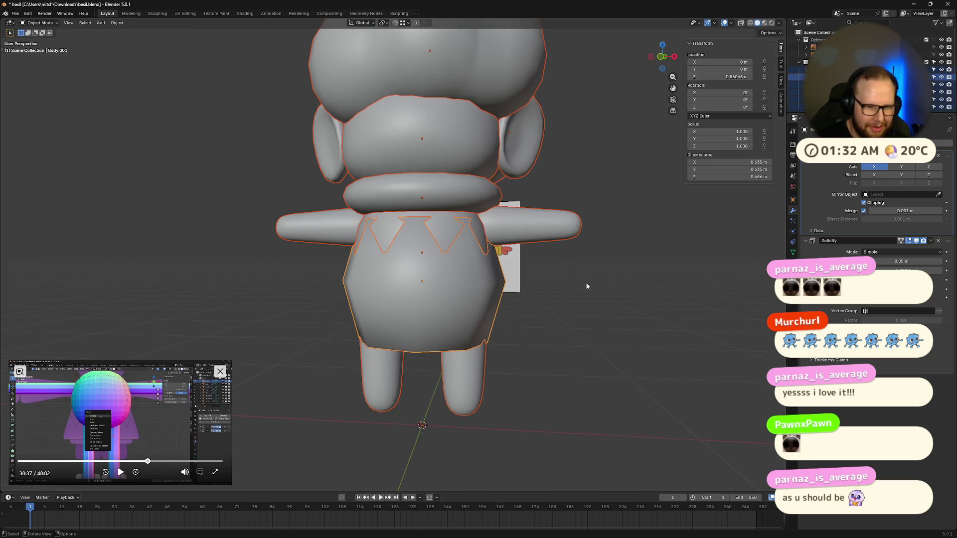
key(Tab)
key(Tab)
click(548, 296)
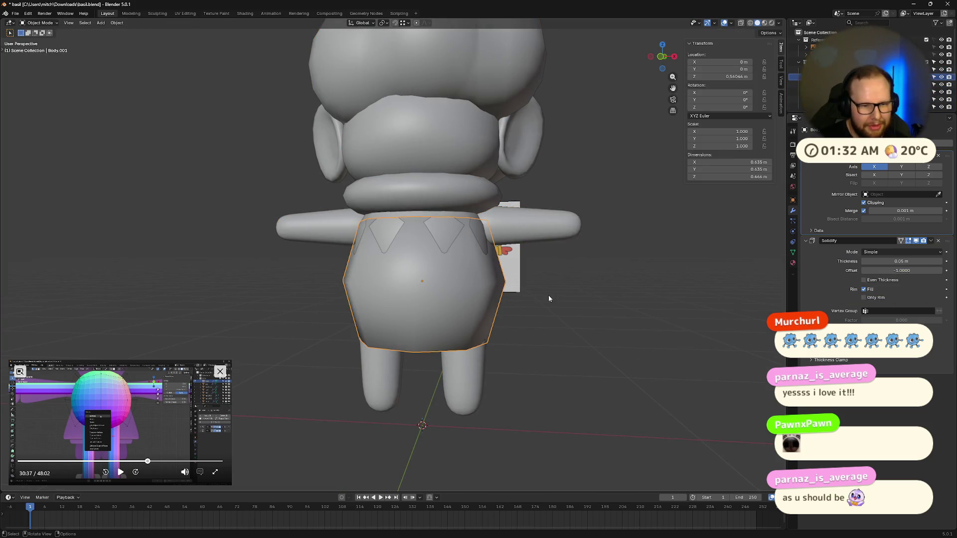
key(s)
click(563, 300)
key(s)
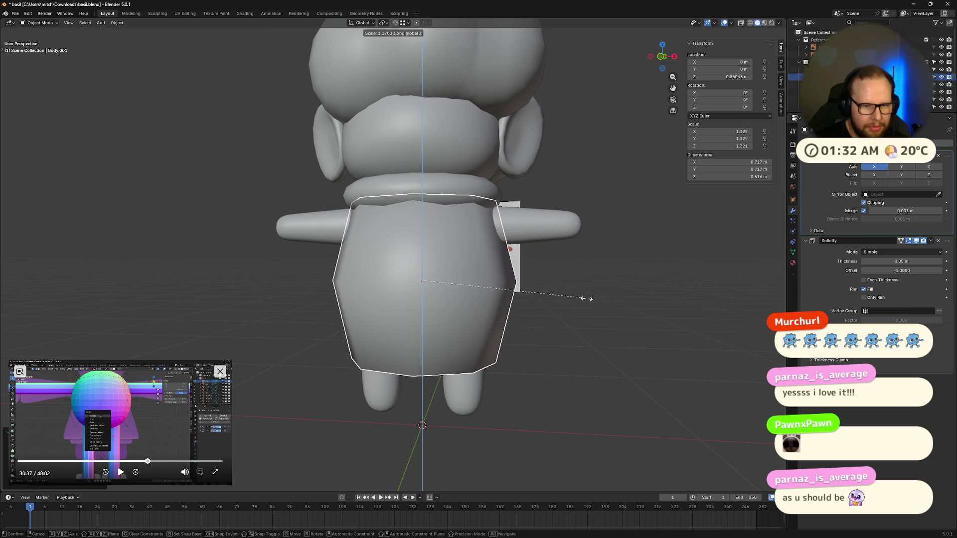
click(562, 300)
middle_drag(563, 300, 597, 293)
- Flare the coat's bottom edge loop outward, then view it from the front with X-ray on
key(Tab)
alt+click(433, 366)
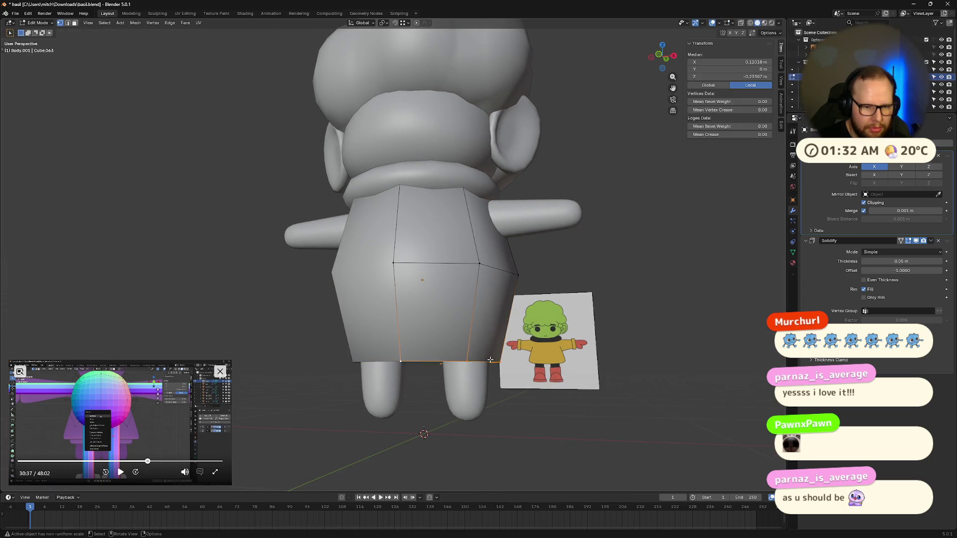
middle_drag(449, 337, 479, 329)
key(s)
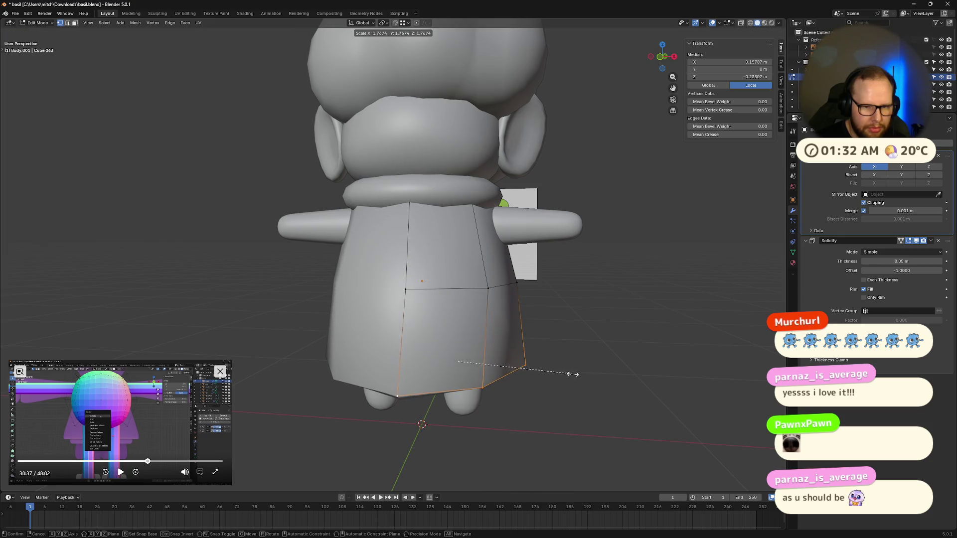
click(566, 372)
key(KP_1)
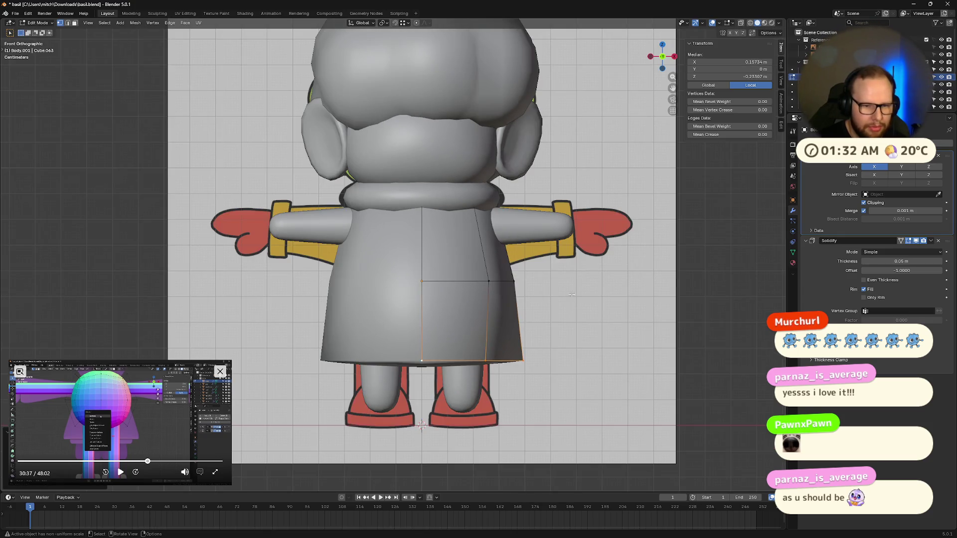
key(Tab)
key(alt+z)
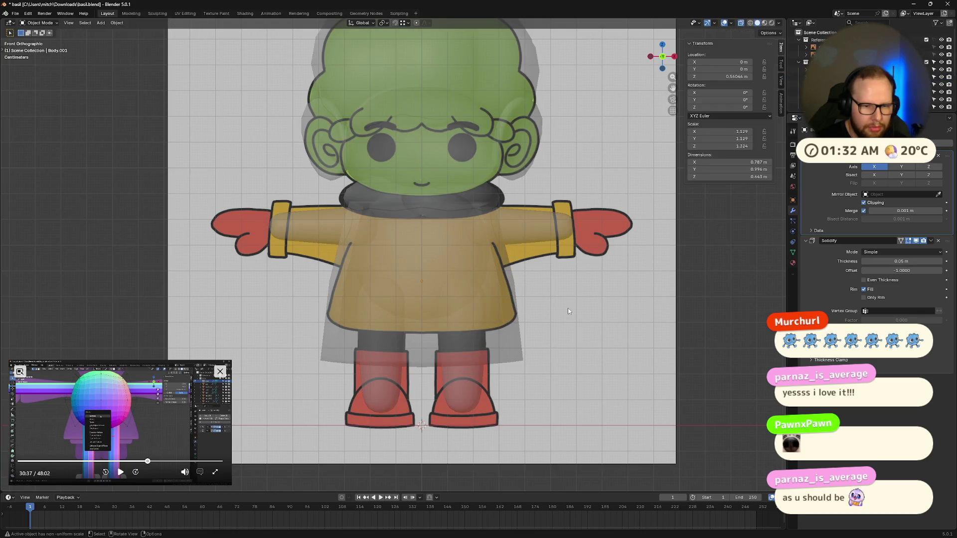
- Stretch the coat along Z twice so its height lines up with the reference
click(464, 300)
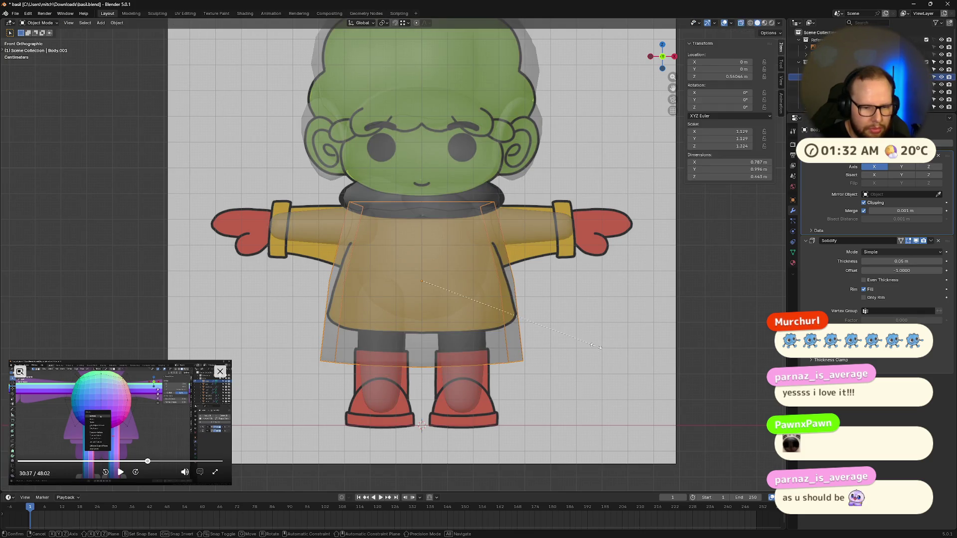
key(s)
key(z)
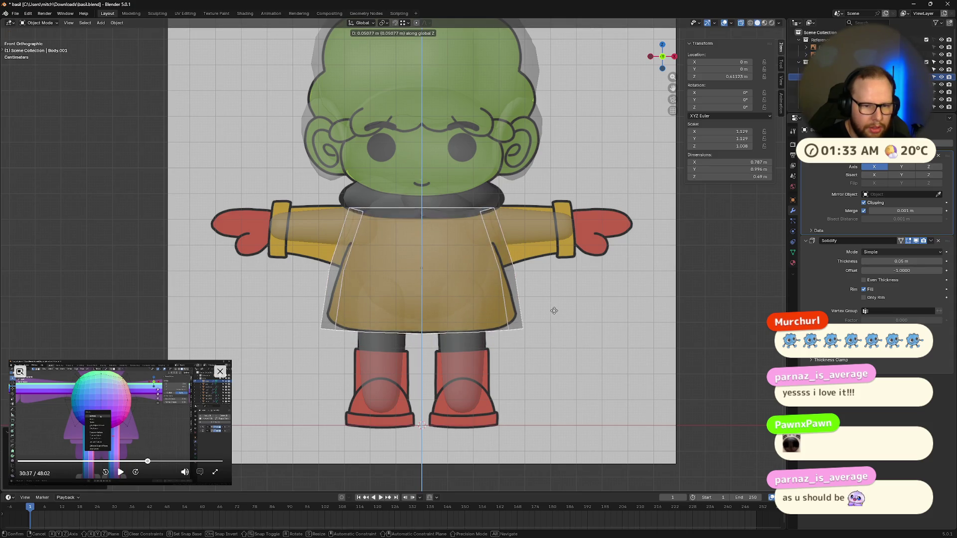
click(555, 306)
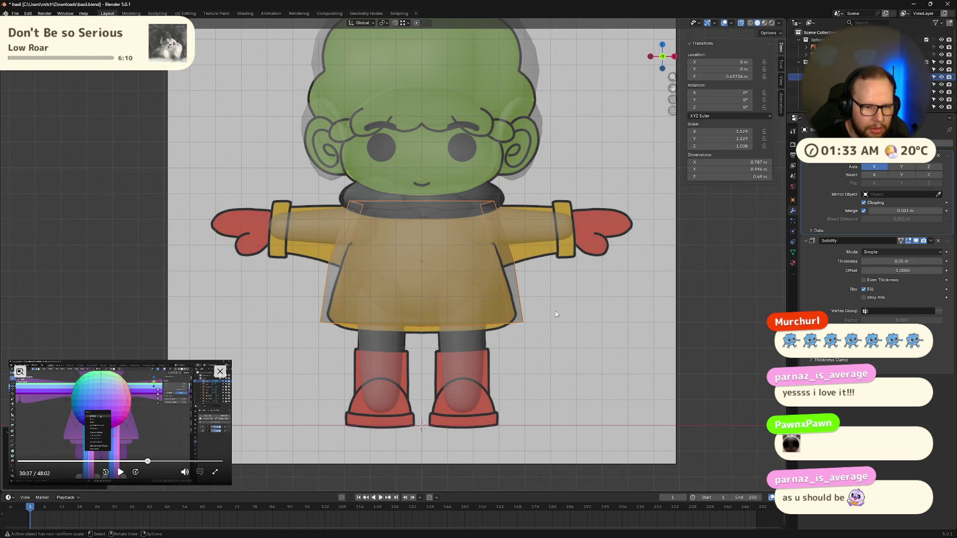
key(s)
key(z)
click(572, 315)
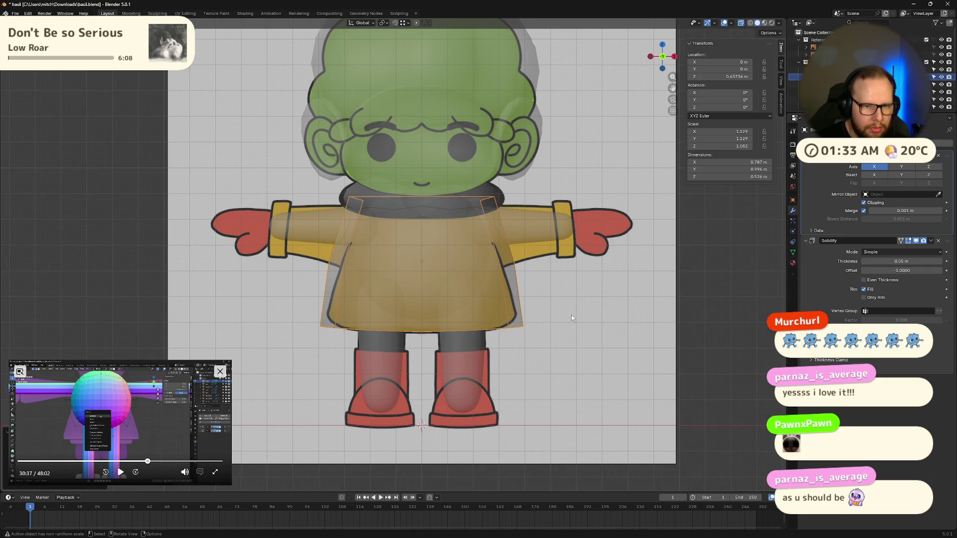
- Shrink the selected hem vertices and lower them to the reference hem line
key(Tab)
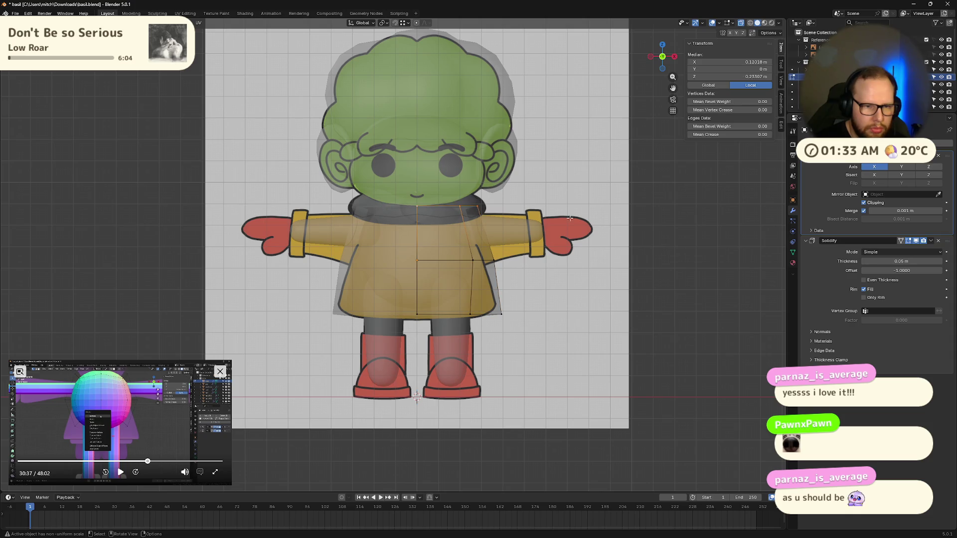
key(s)
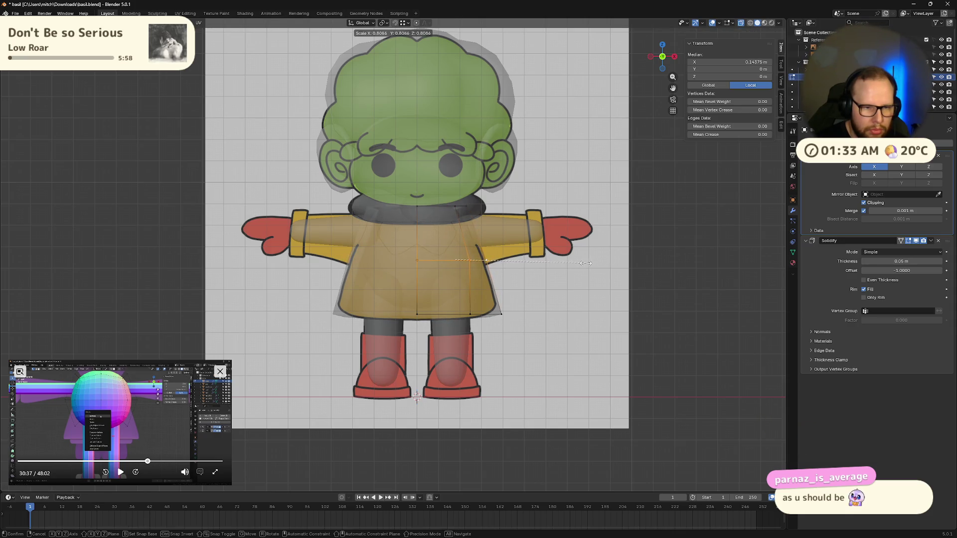
click(585, 264)
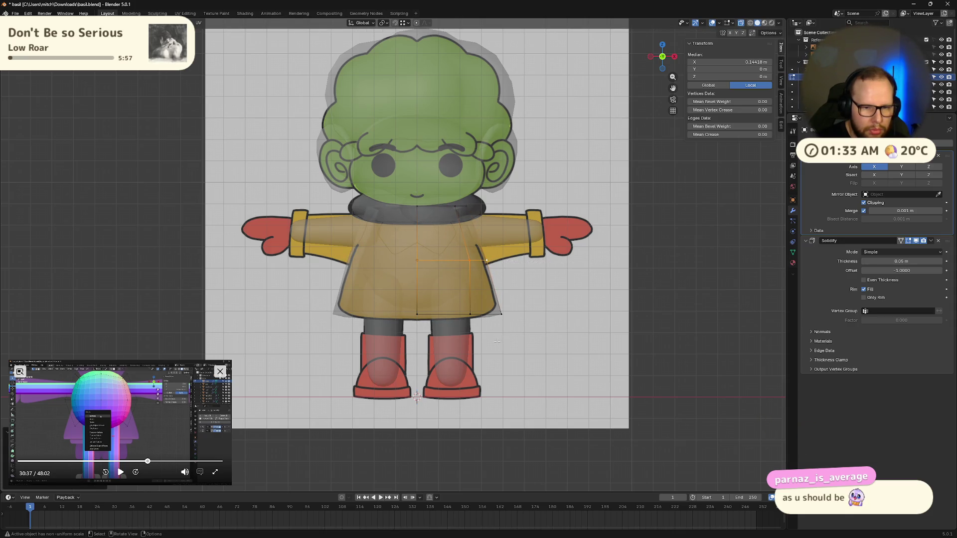
key(g)
key(z)
click(590, 302)
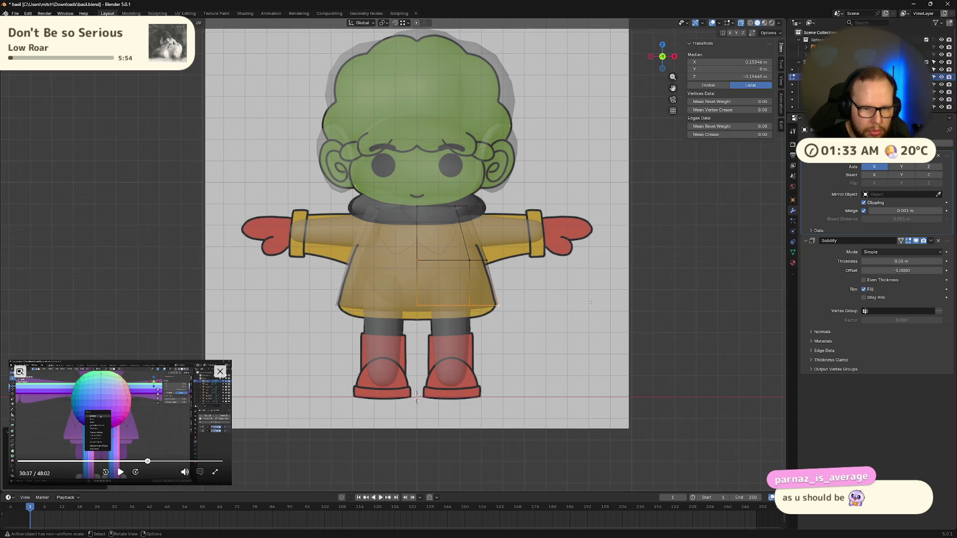
key(g)
key(z)
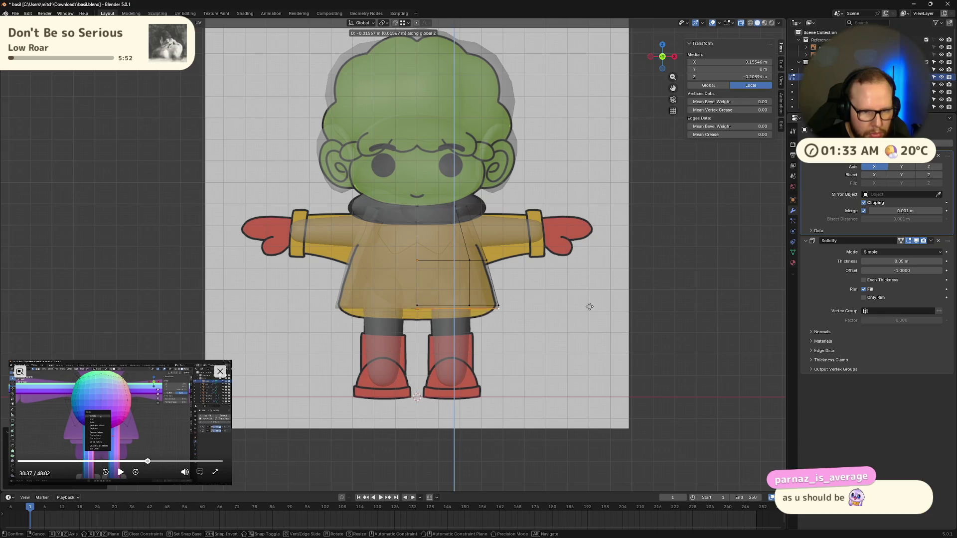
click(589, 314)
- Shrink the selection further and raise it to fit the reference coat outline
key(s)
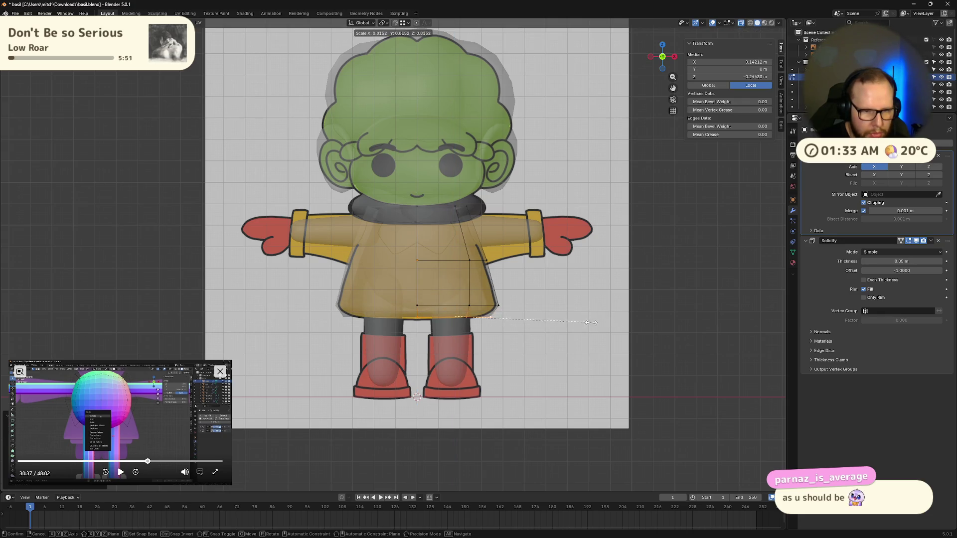
click(571, 317)
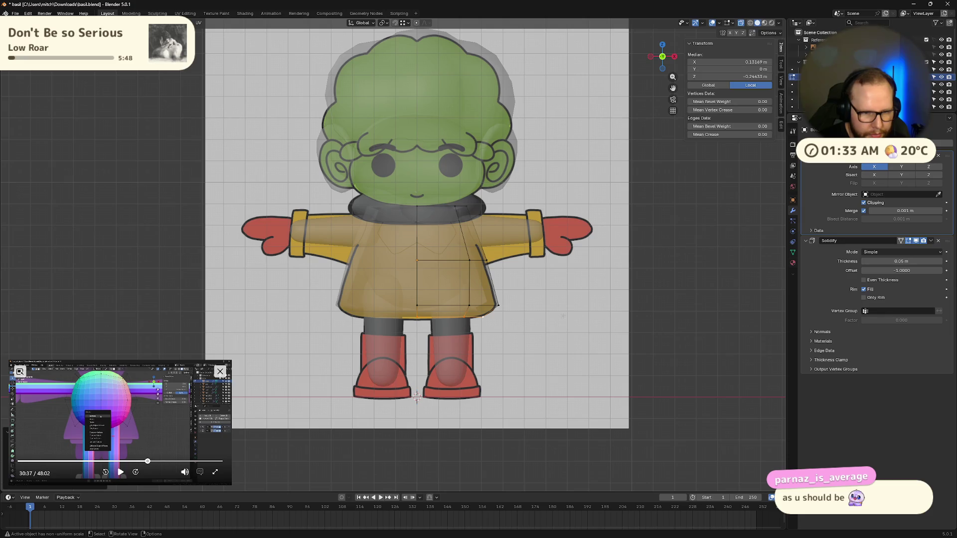
key(g)
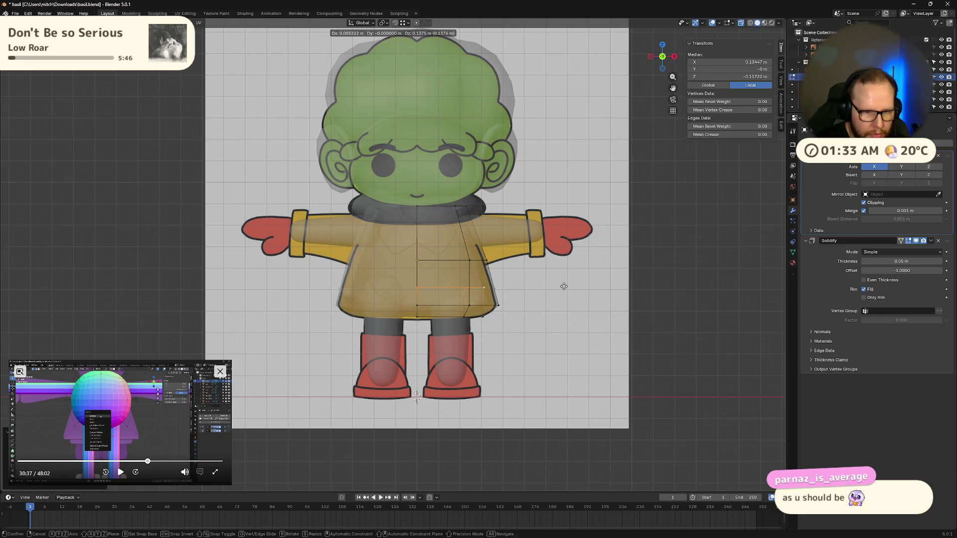
key(z)
click(563, 301)
mouse_move(563, 301)
middle_down()
mouse_move(574, 324)
mouse_move(551, 330)
mouse_move(483, 267)
mouse_move(490, 248)
middle_up()
- Toggle the coat between modes and undo the earlier widening of its bottom ring
key(Tab)
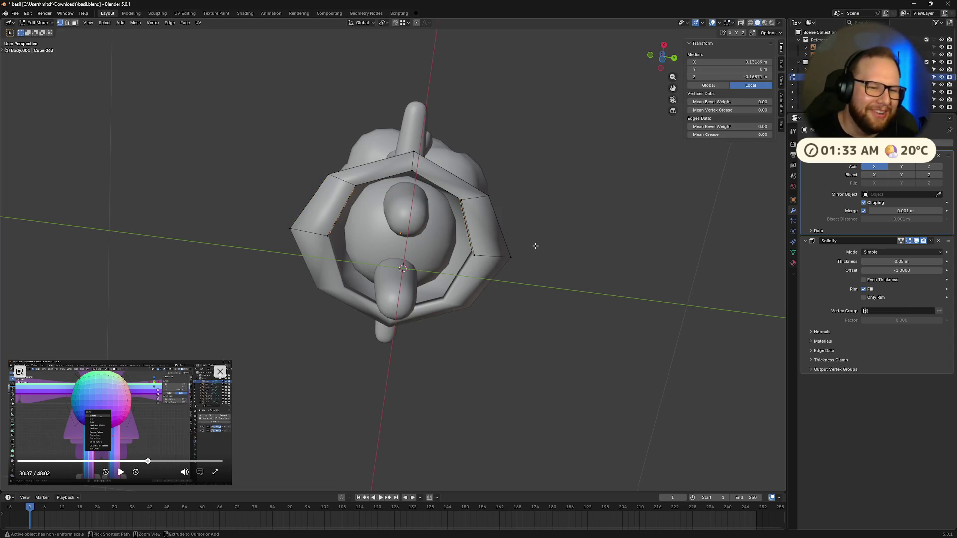
key(Tab)
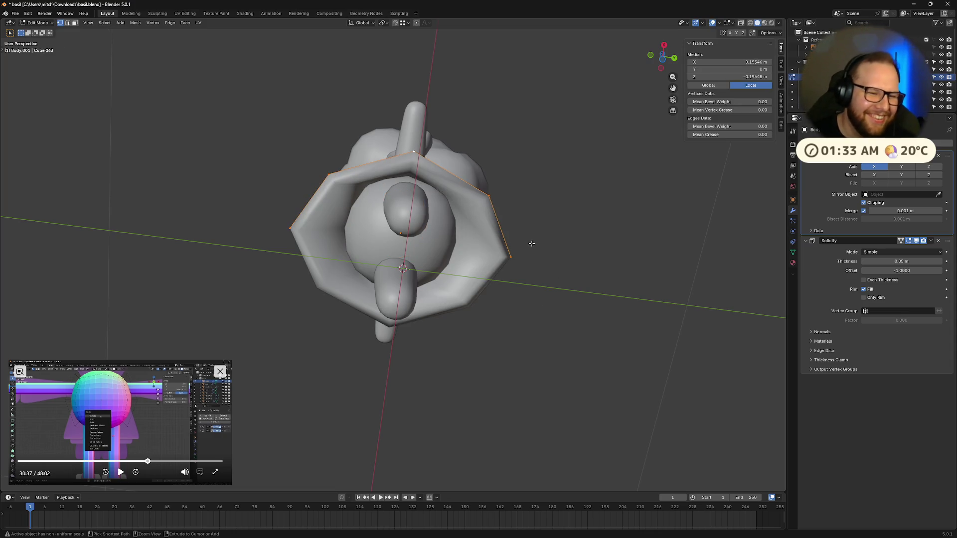
key(f)
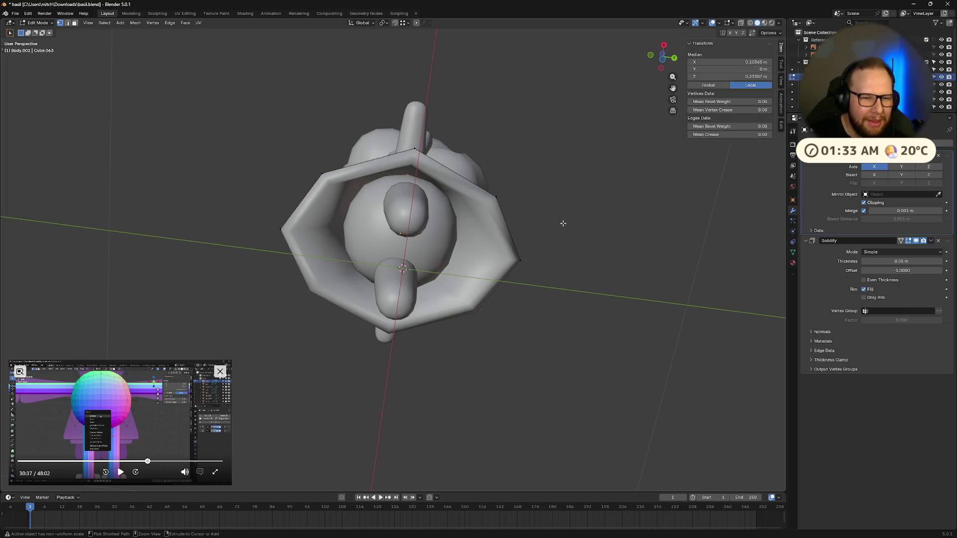
key(Tab)
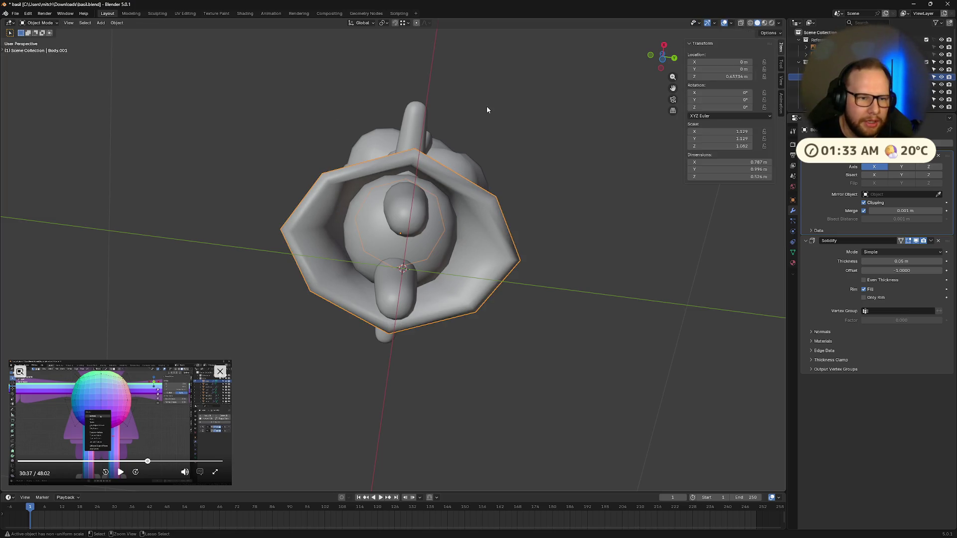
key(Tab)
key(Tab)
key(Tab)
key(Tab)
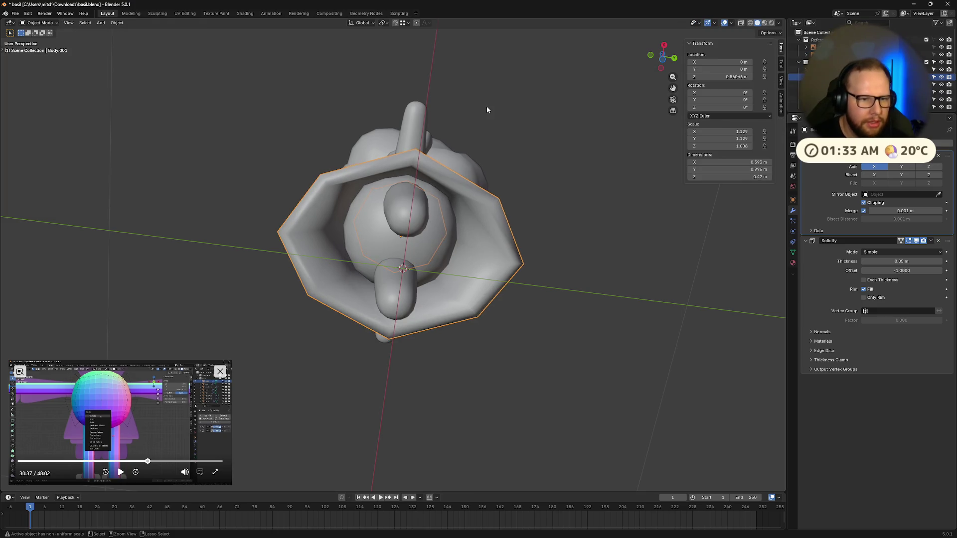
key(Tab)
key(ctrl+z)
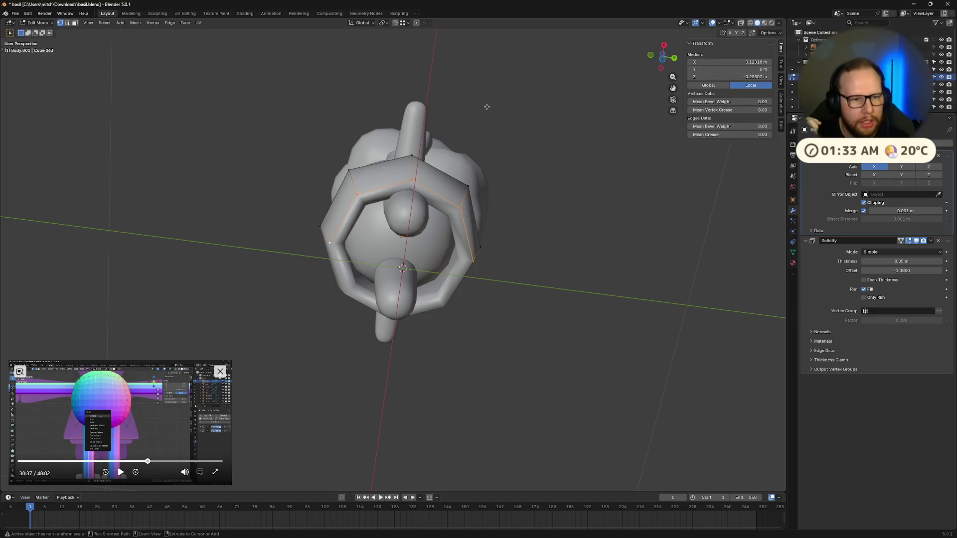
middle_drag(373, 179, 456, 224)
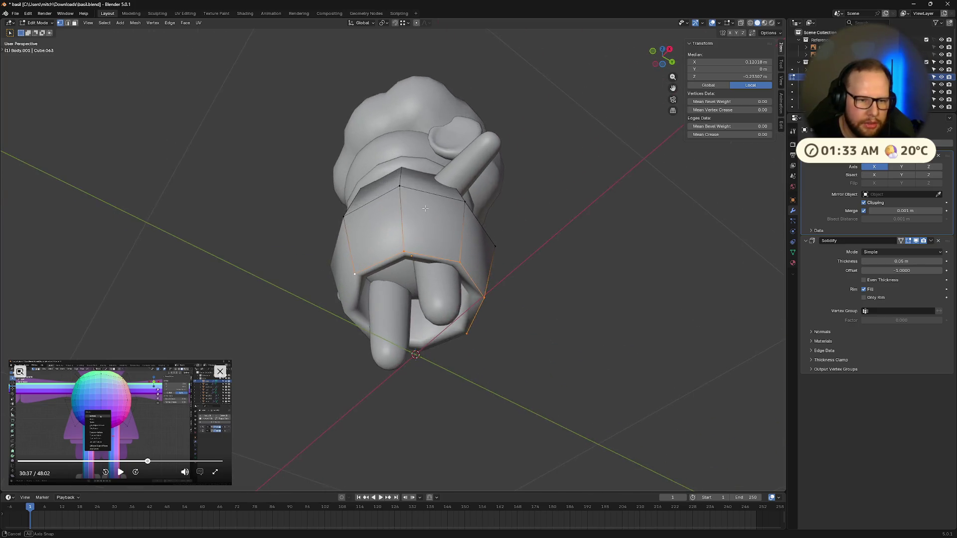
- Flare the bottom edge loop outward, undo it, and redo a gentler flare just wider than the body
key(s)
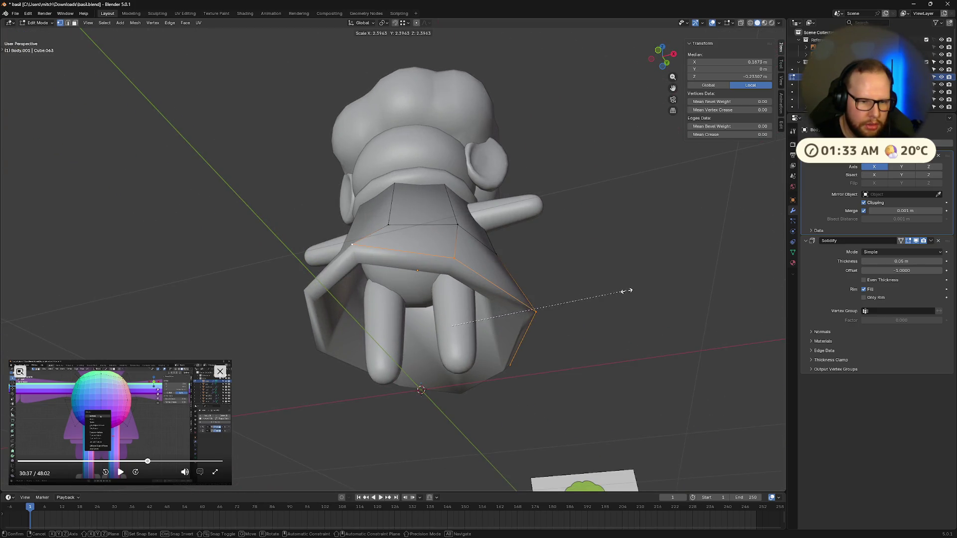
click(494, 284)
mouse_move(494, 285)
middle_down()
mouse_move(518, 260)
mouse_move(538, 266)
middle_up()
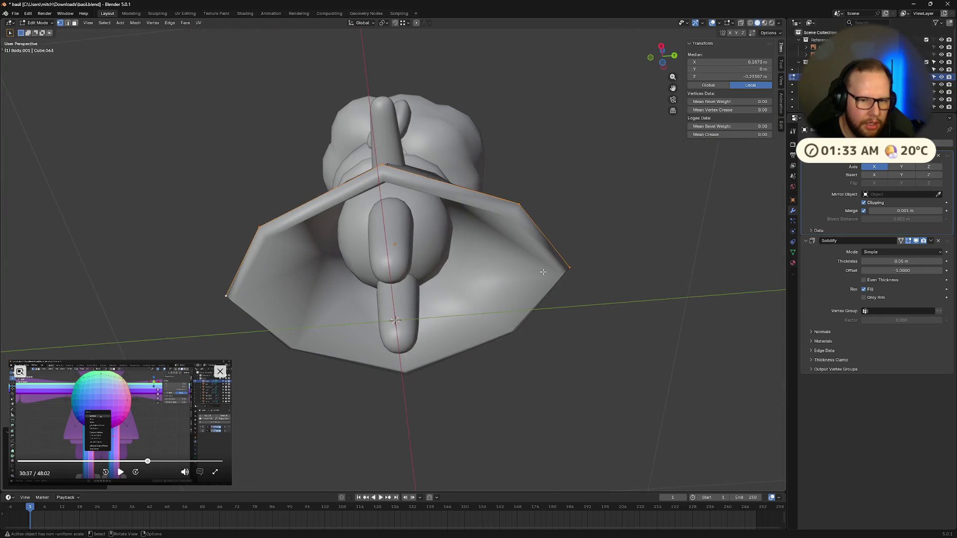
key(ctrl+z)
middle_drag(538, 299, 591, 329)
key(s)
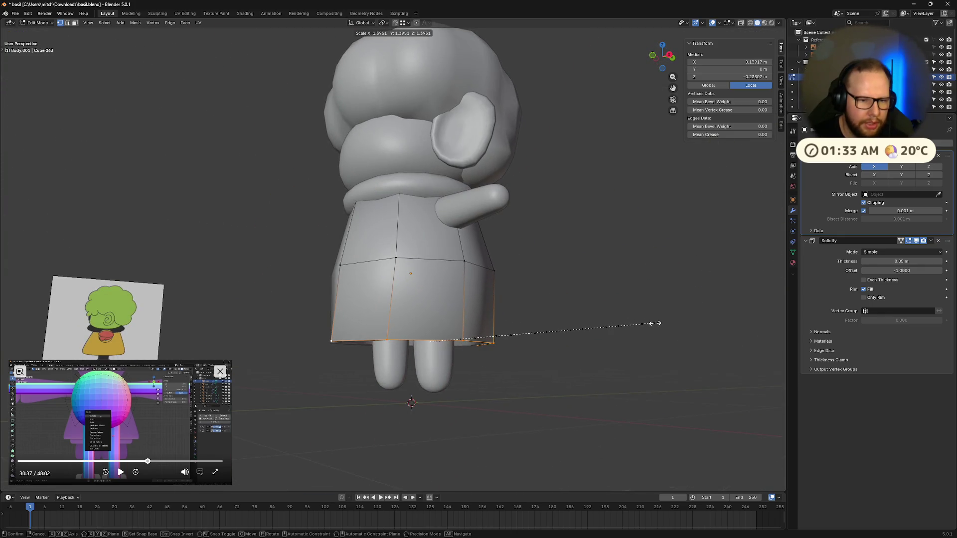
click(658, 324)
mouse_move(650, 314)
middle_down()
mouse_move(639, 245)
mouse_move(598, 269)
mouse_move(614, 294)
middle_up()
key(Tab)
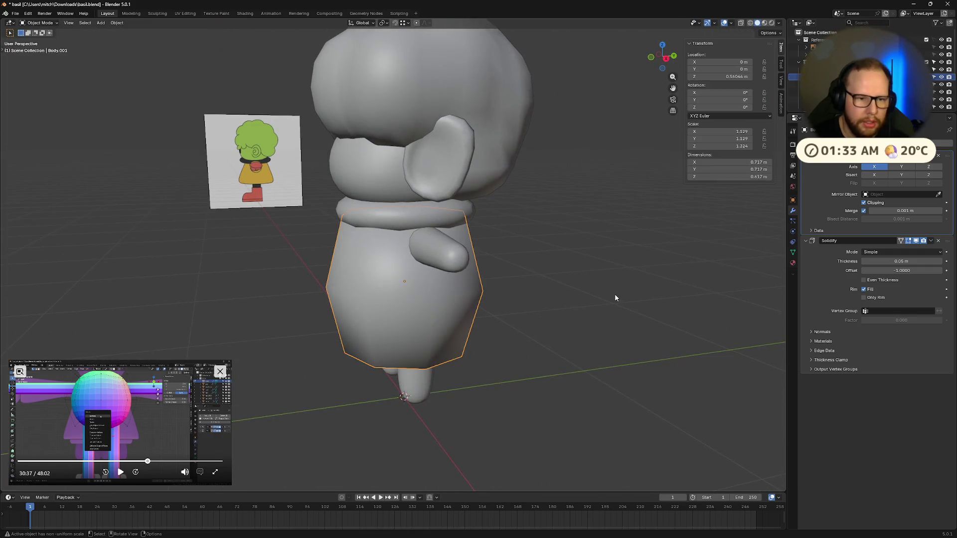
key(s)
- Select all objects and apply their scale, then view the character from the front
right_click(615, 294)
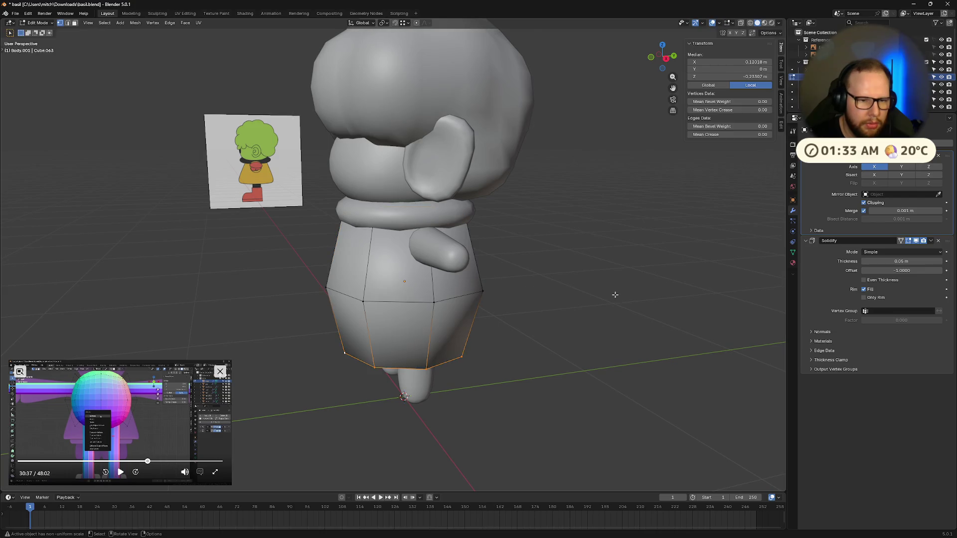
scroll(599, 284, down, 5)
middle_drag(586, 275, 579, 294)
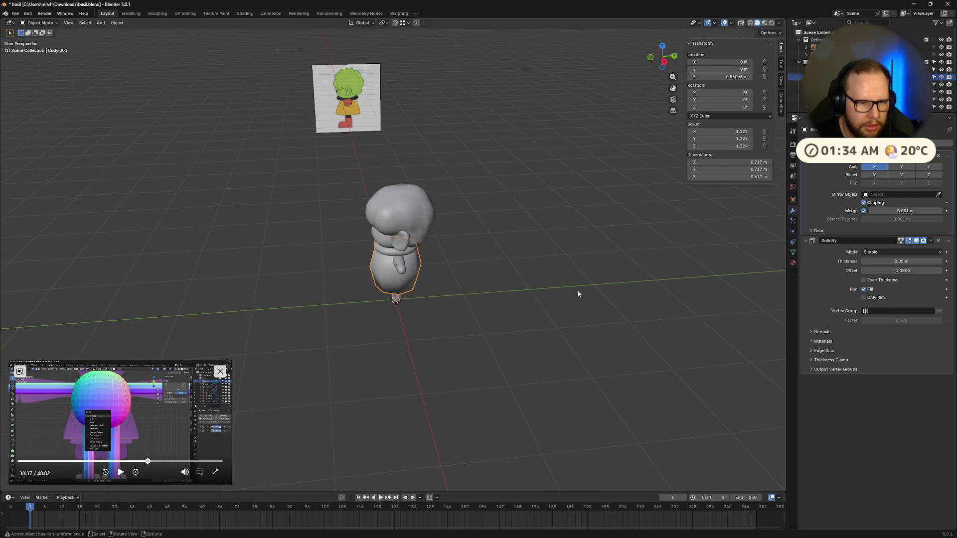
key(a)
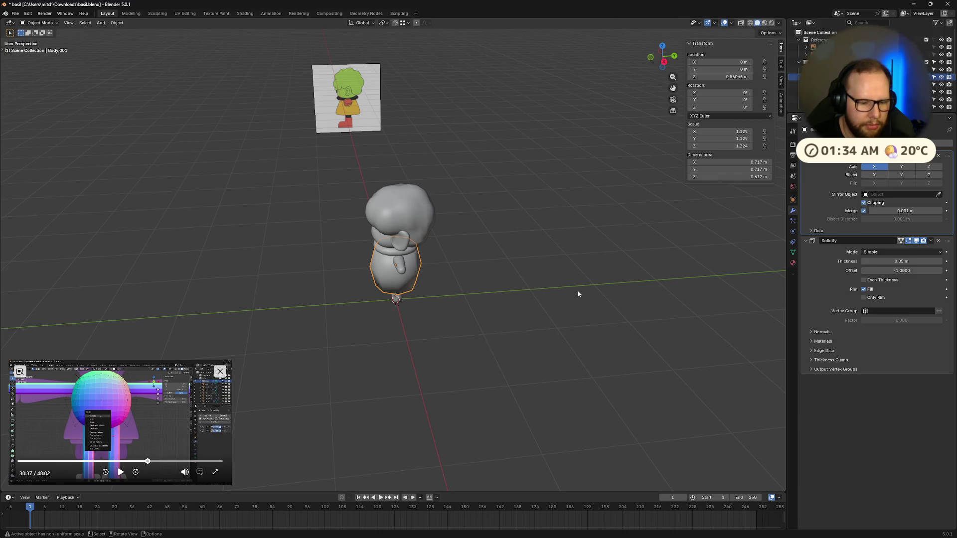
right_click(577, 290)
key(Escape)
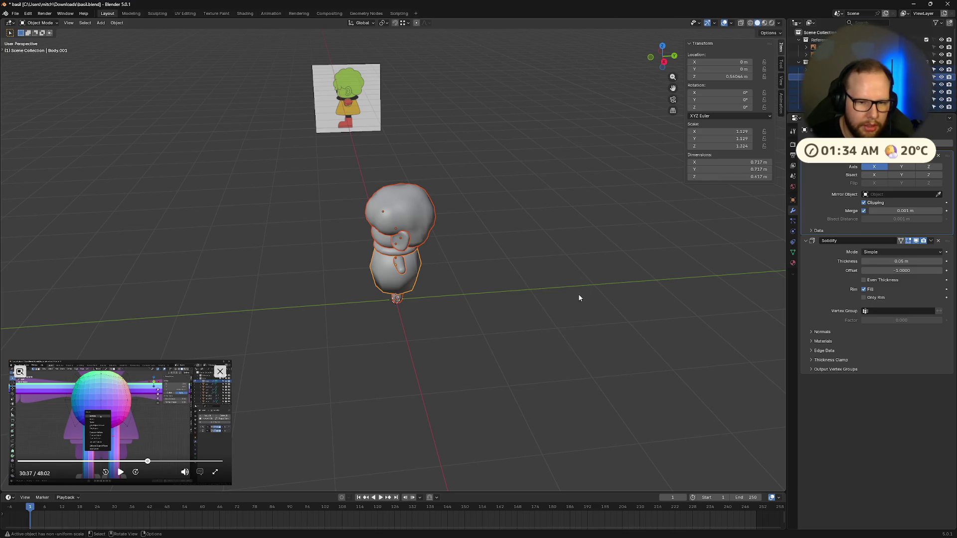
key(ctrl+a)
click(578, 293)
click(457, 303)
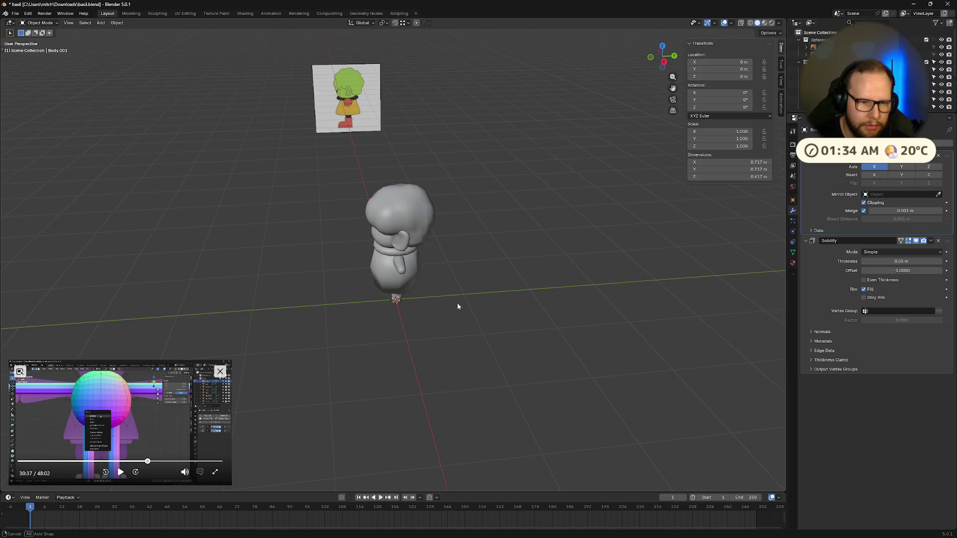
key(KP_1)
- Undo an accidental head enlargement and select the coat instead
click(403, 217)
key(s)
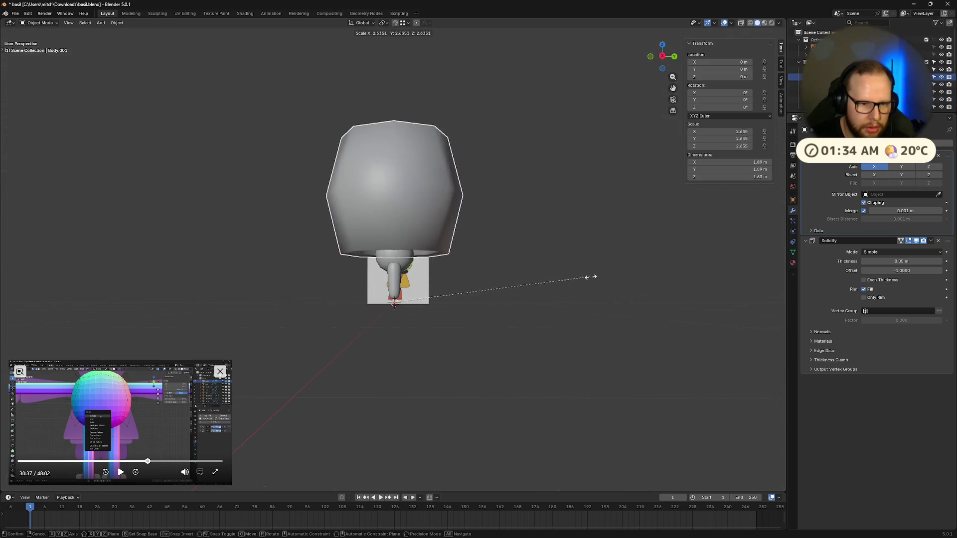
click(642, 280)
key(ctrl+z)
key(s)
key(z)
key(Escape)
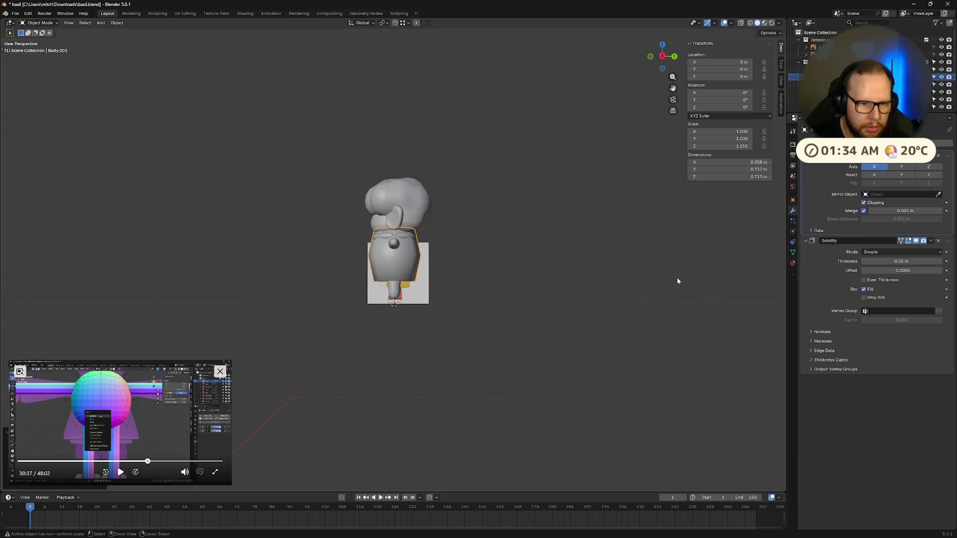
key(s)
click(738, 276)
scroll(490, 287, up, 4)
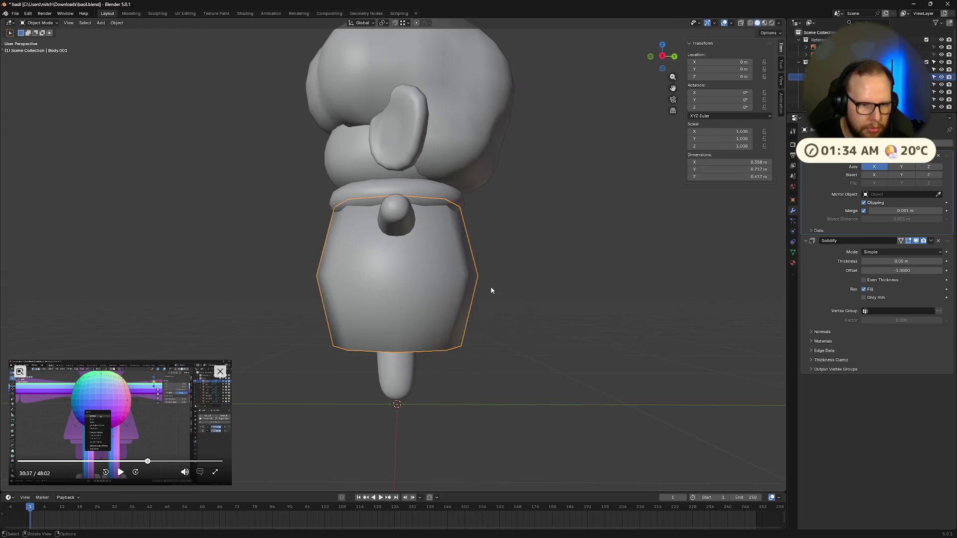
- Edit the coat mesh and scale its bottom edge loop outward
key(Tab)
scroll(598, 344, up, 3)
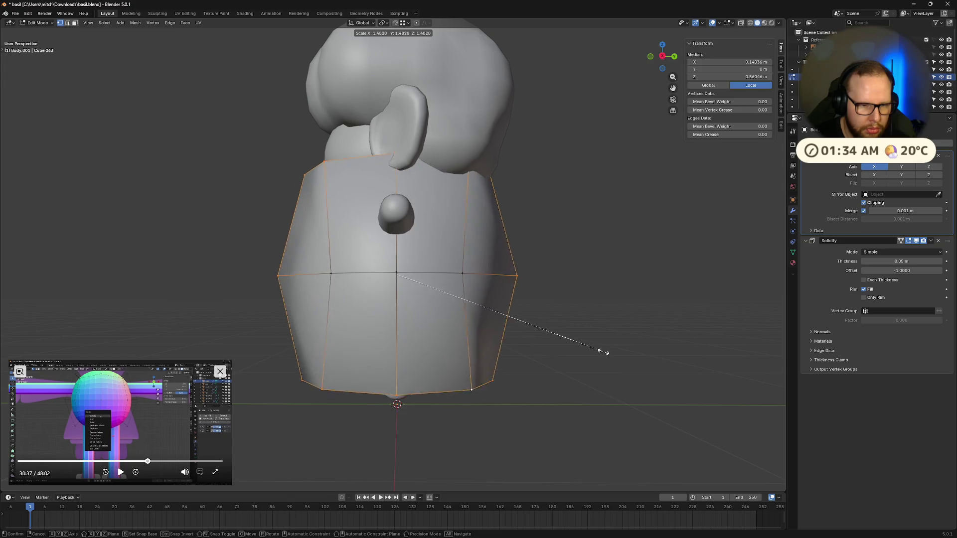
scroll(598, 352, down, 3)
middle_drag(598, 351, 511, 341)
middle_drag(434, 298, 448, 224)
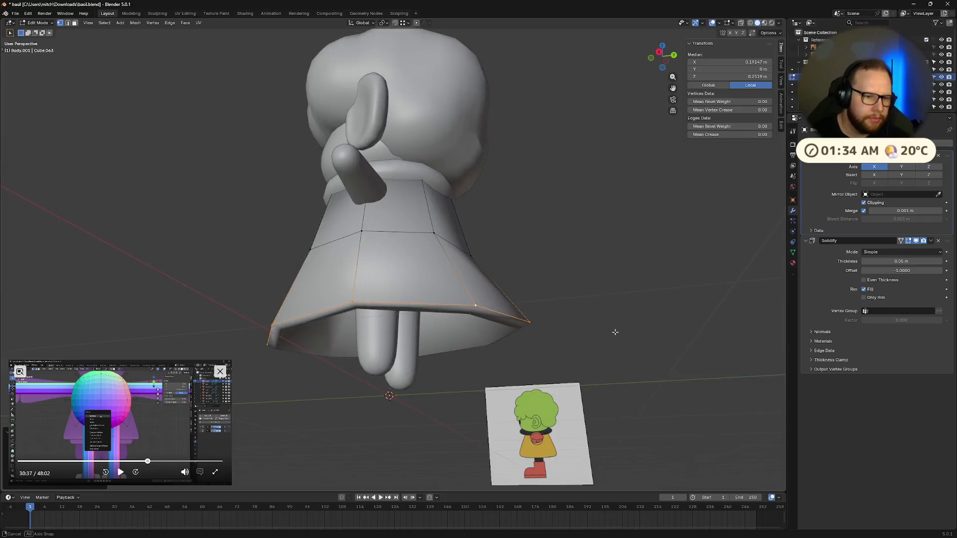
key(s)
click(523, 314)
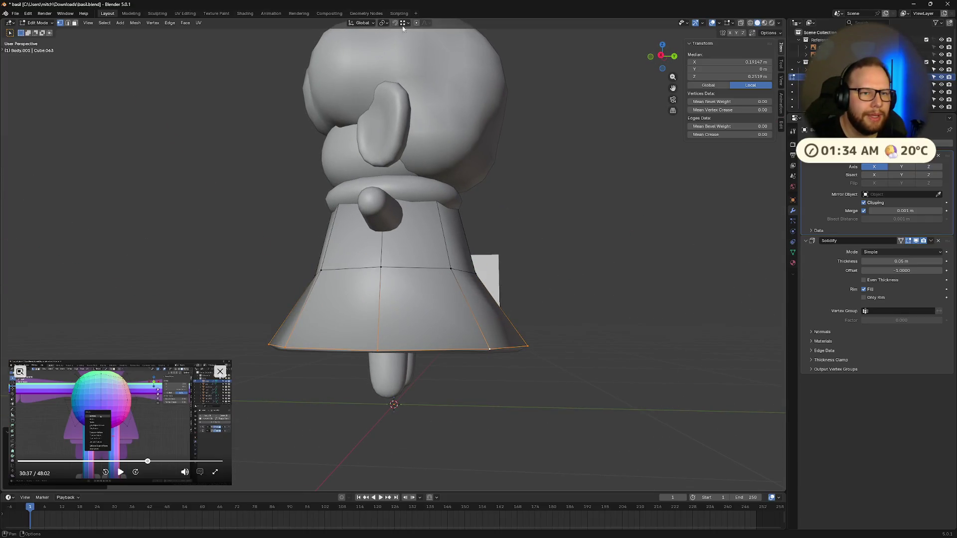
- Widen a higher coat edge loop, then flare the hem outward again
middle_drag(447, 258, 464, 187)
alt+click(441, 209)
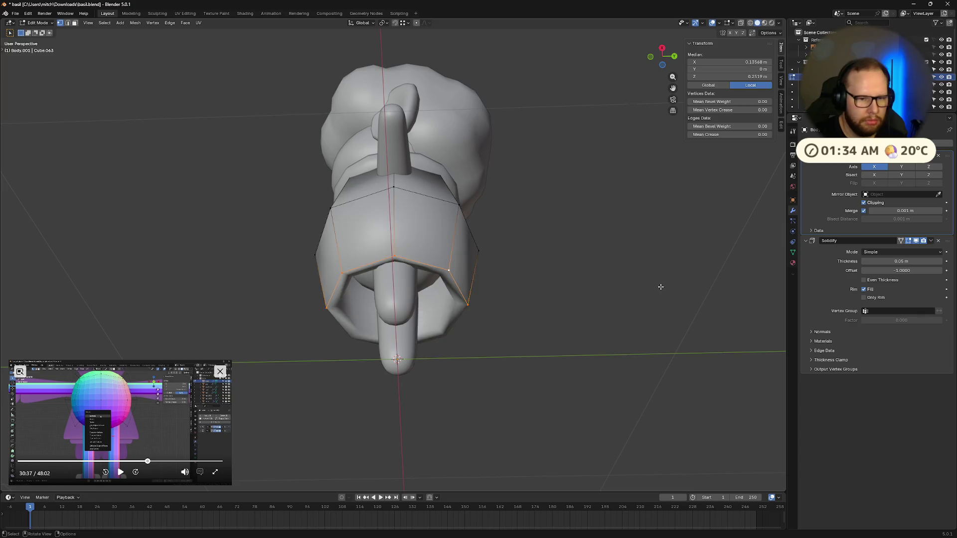
middle_drag(449, 224, 523, 247)
key(s)
click(614, 193)
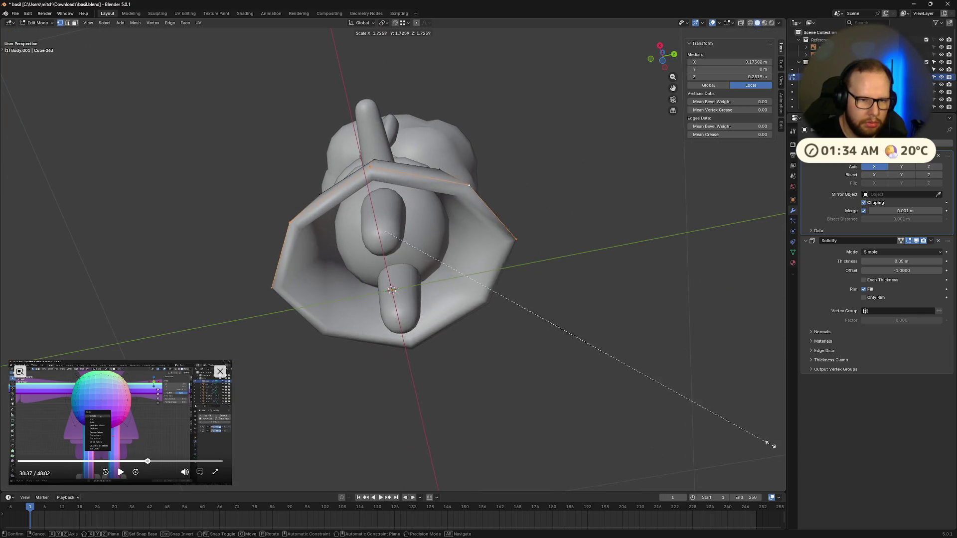
mouse_move(755, 429)
middle_down()
mouse_move(571, 332)
mouse_move(568, 359)
mouse_move(591, 348)
middle_up()
key(s)
click(748, 329)
- Try scaling the hem in Local orientation, undo it, and return to Global orientation
middle_drag(779, 331, 523, 224)
click(363, 23)
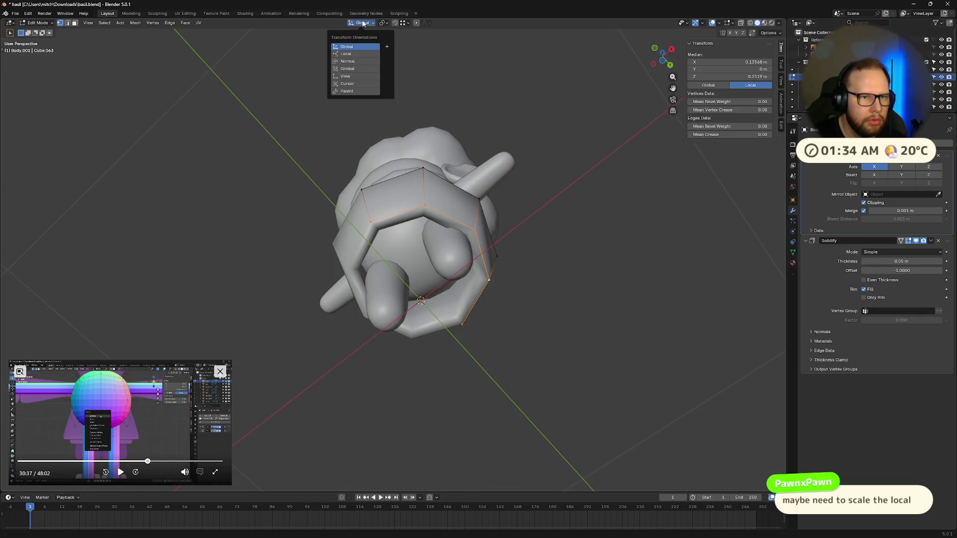
click(346, 55)
key(s)
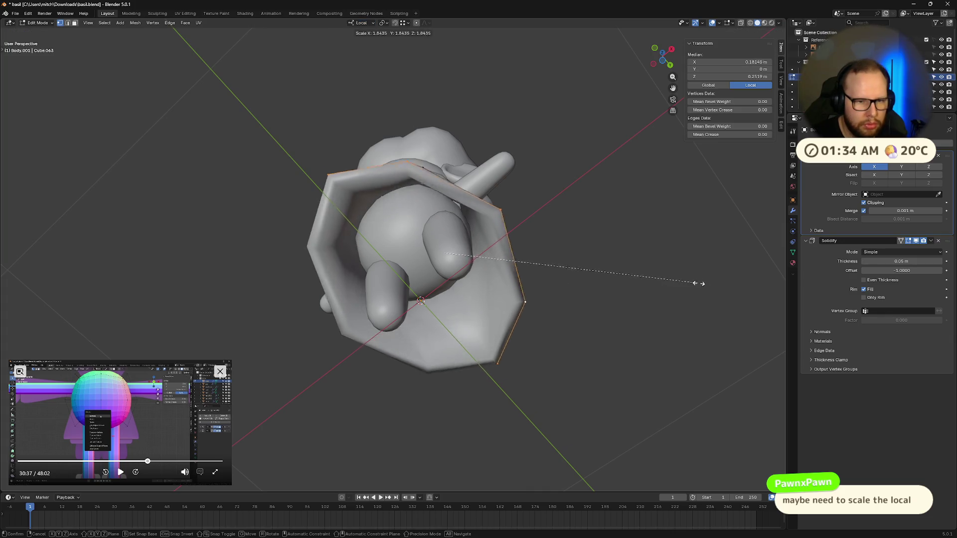
click(736, 281)
key(ctrl+z)
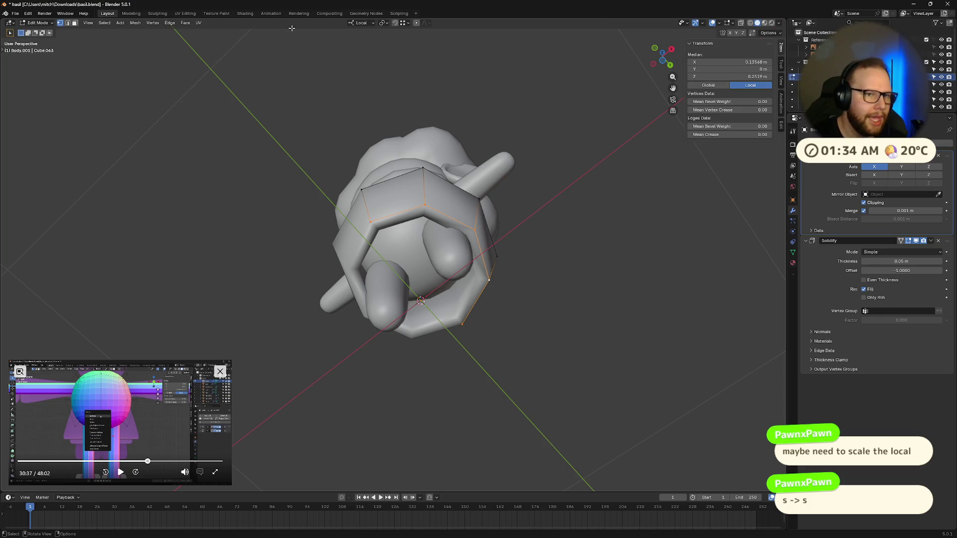
click(361, 22)
click(347, 46)
- Widen the hem with its height locked (Shift+Z), then scale it once more into a bell shape
key(s)
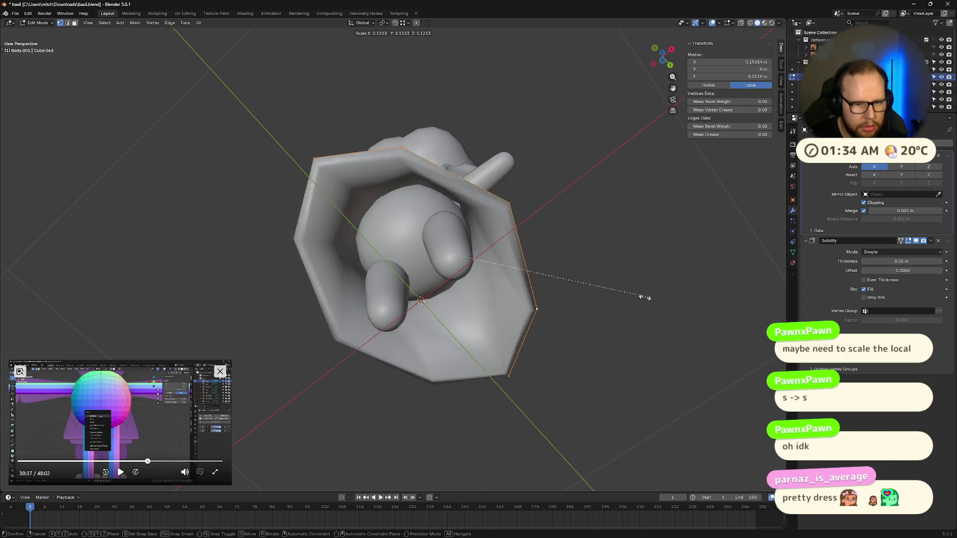
key(shift+z)
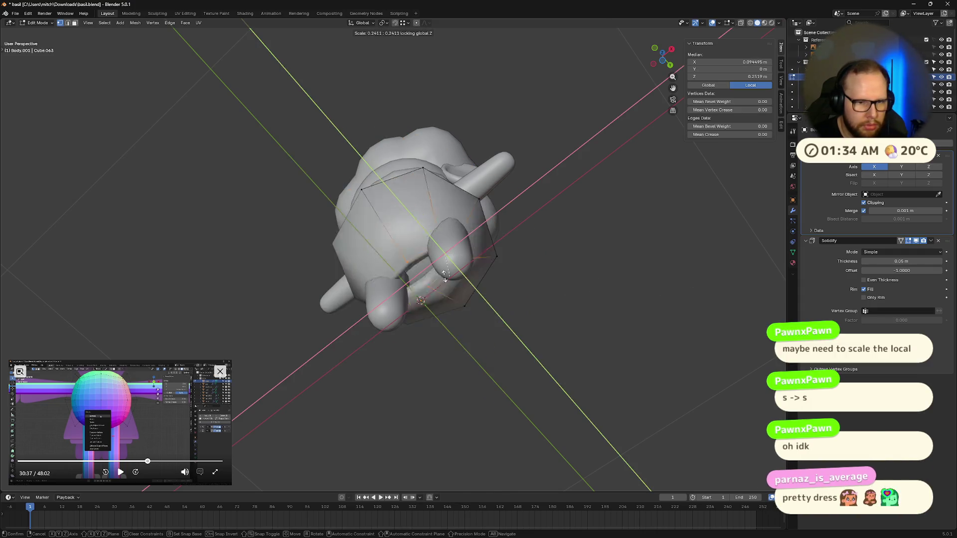
click(575, 281)
middle_drag(516, 277, 418, 188)
key(s)
click(694, 289)
middle_drag(673, 292, 595, 254)
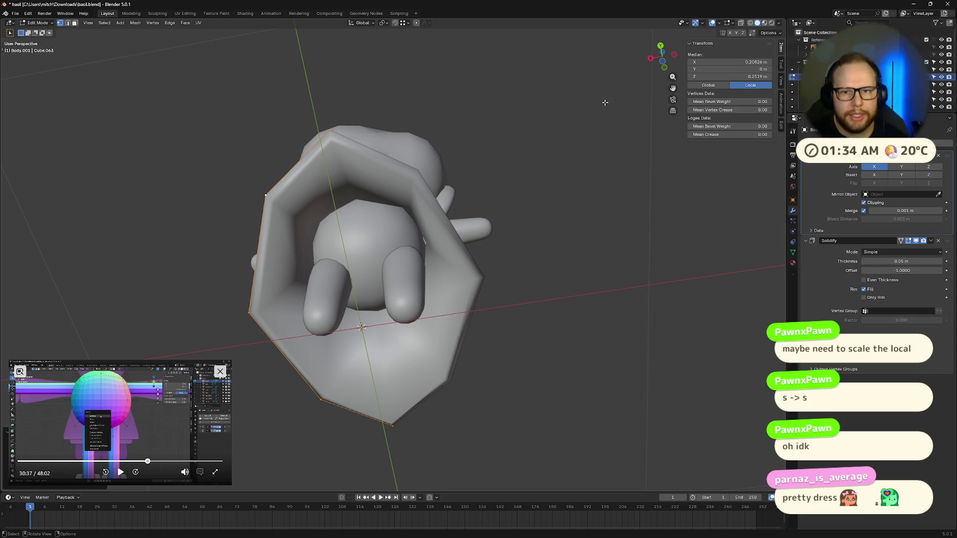
mouse_move(360, 327)
middle_down()
mouse_move(449, 261)
mouse_move(523, 305)
mouse_move(625, 269)
middle_up()
scroll(486, 284, down, 6)
scroll(599, 277, up, 7)
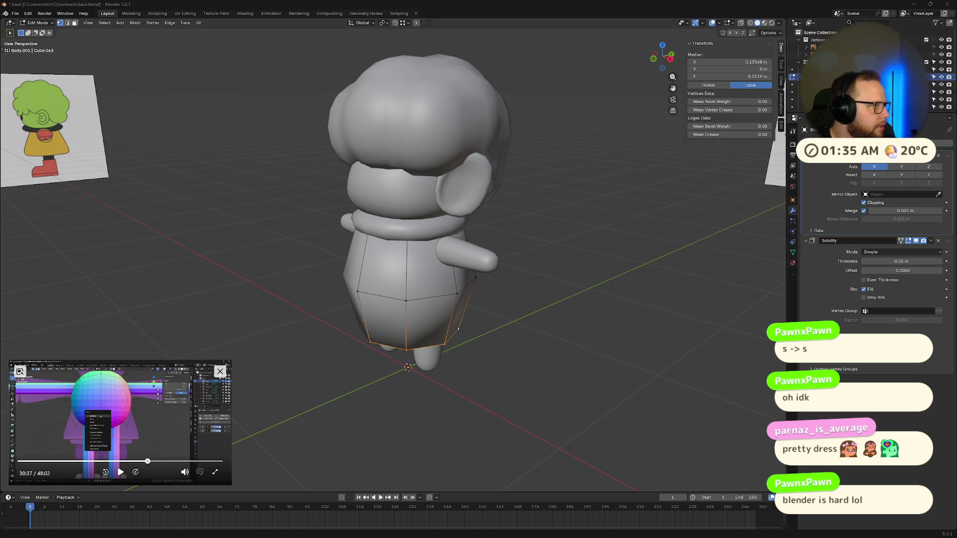
- Scale the hem faces outward horizontally with Shift+Z, then return the coat to solid Object Mode
mouse_move(448, 264)
middle_down()
mouse_move(527, 263)
mouse_move(521, 254)
middle_up()
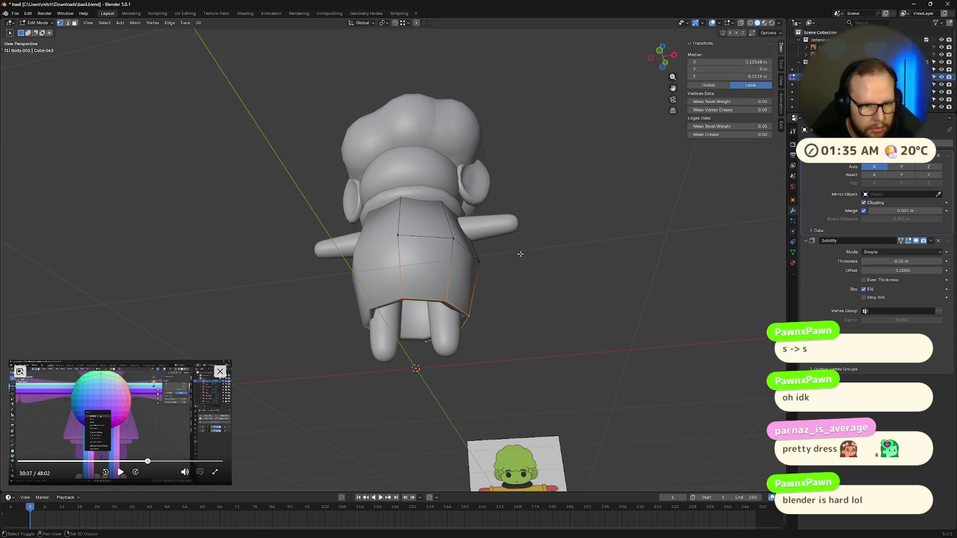
key(shift+z)
key(shift+z)
key(shift+z)
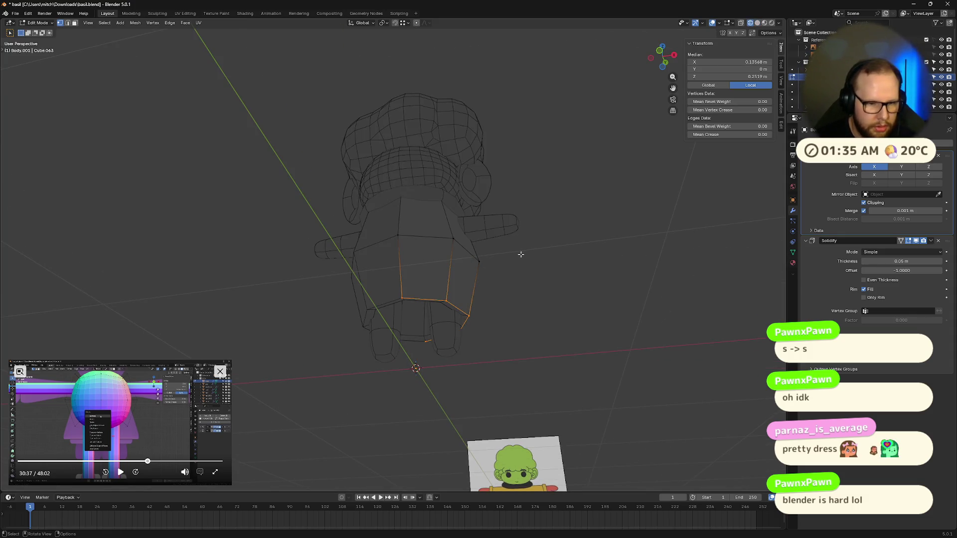
key(s)
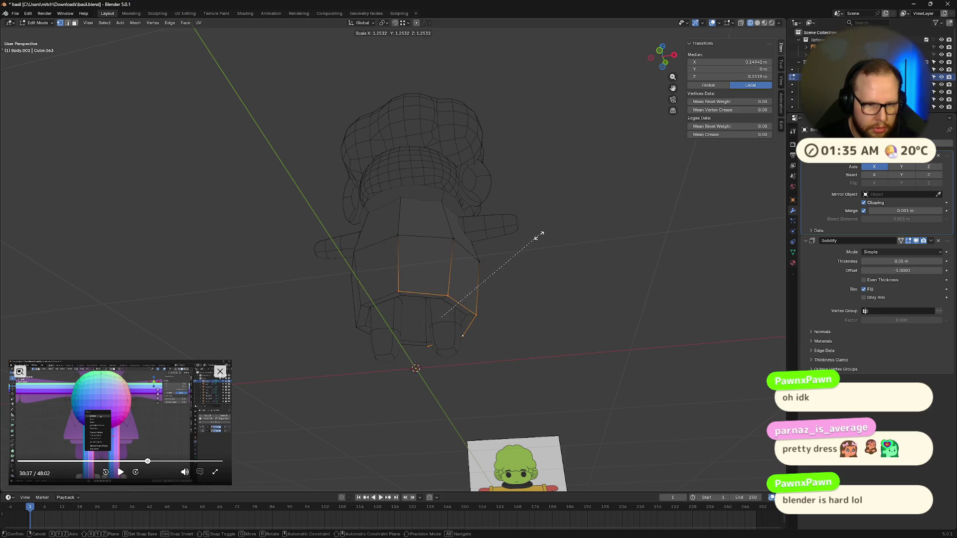
key(x)
key(shift+z)
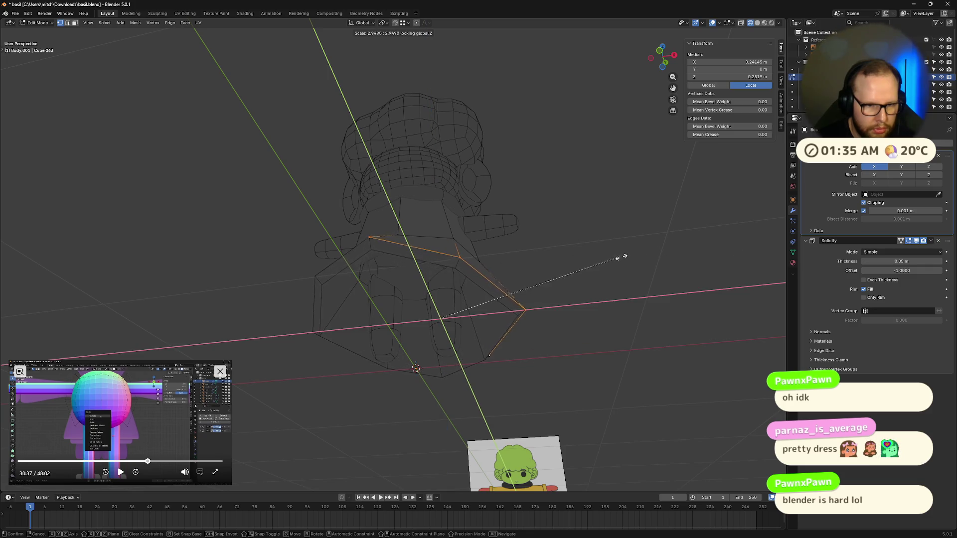
click(705, 234)
mouse_move(705, 235)
middle_down()
mouse_move(611, 216)
mouse_move(620, 268)
middle_up()
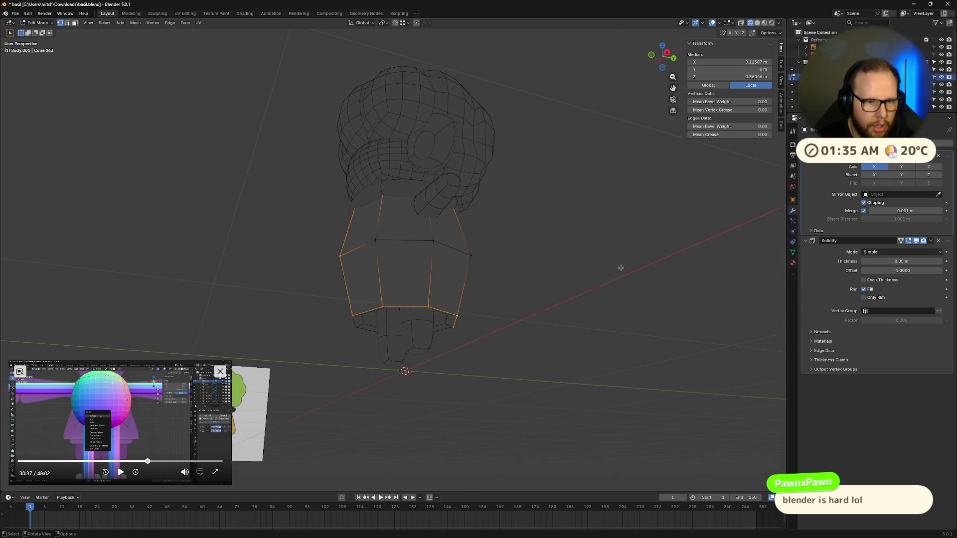
mouse_move(564, 247)
middle_down()
mouse_move(533, 326)
mouse_move(564, 335)
middle_up()
key(Tab)
key(shift+z)
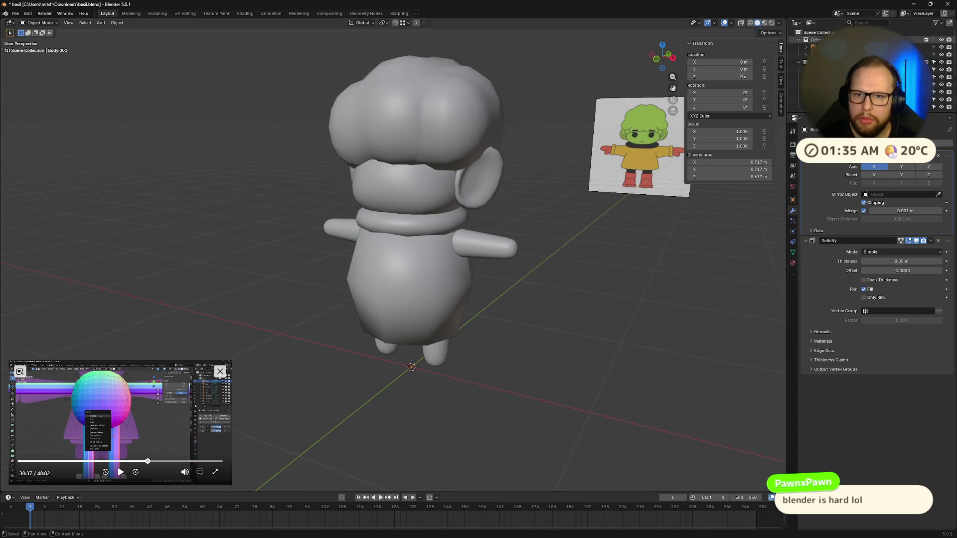
- Make Cube.001 active, unhide all the hidden head pieces and view the character from the front
click(947, 67)
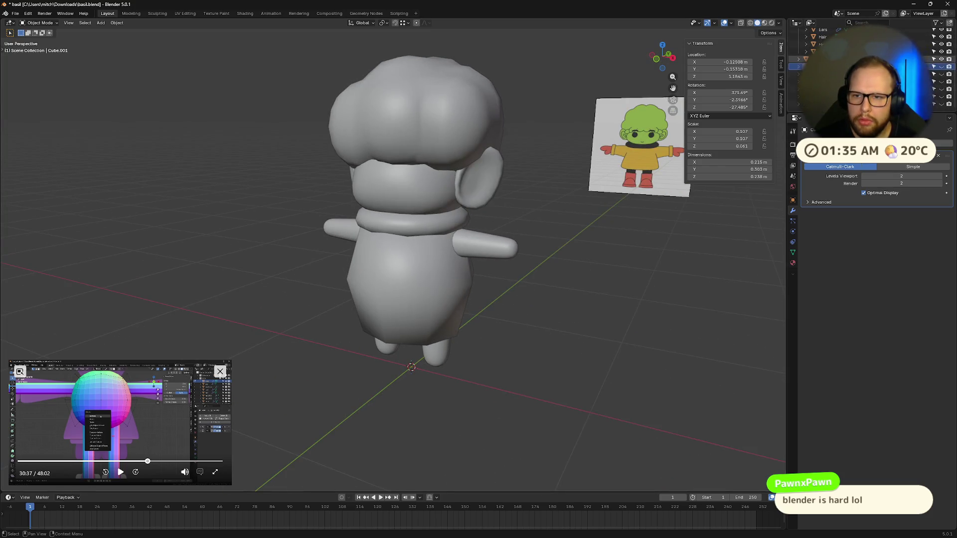
click(948, 73)
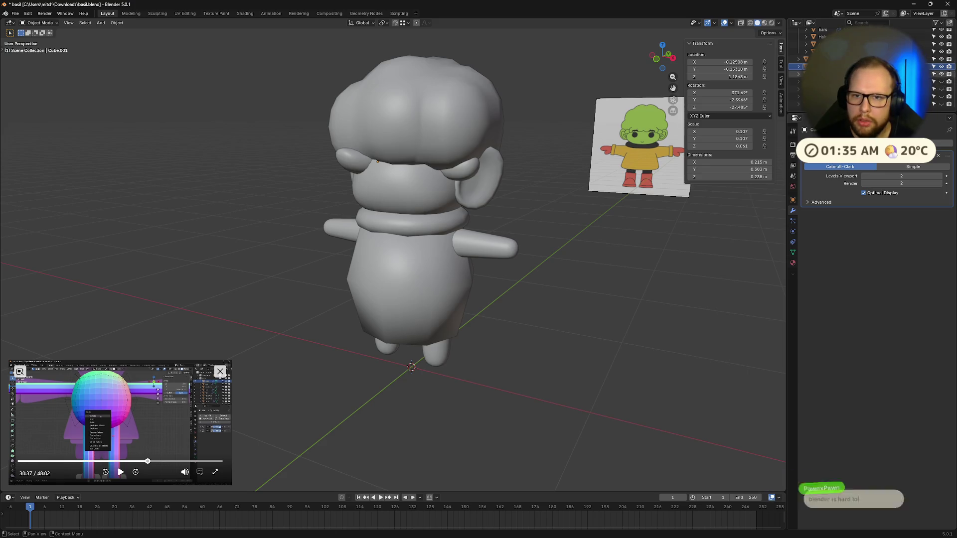
click(949, 80)
click(948, 95)
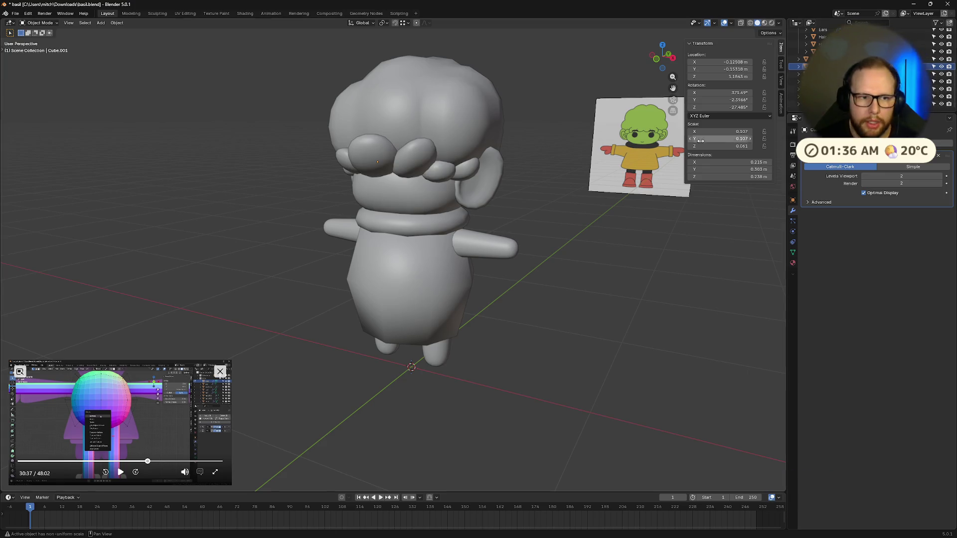
key(KP_1)
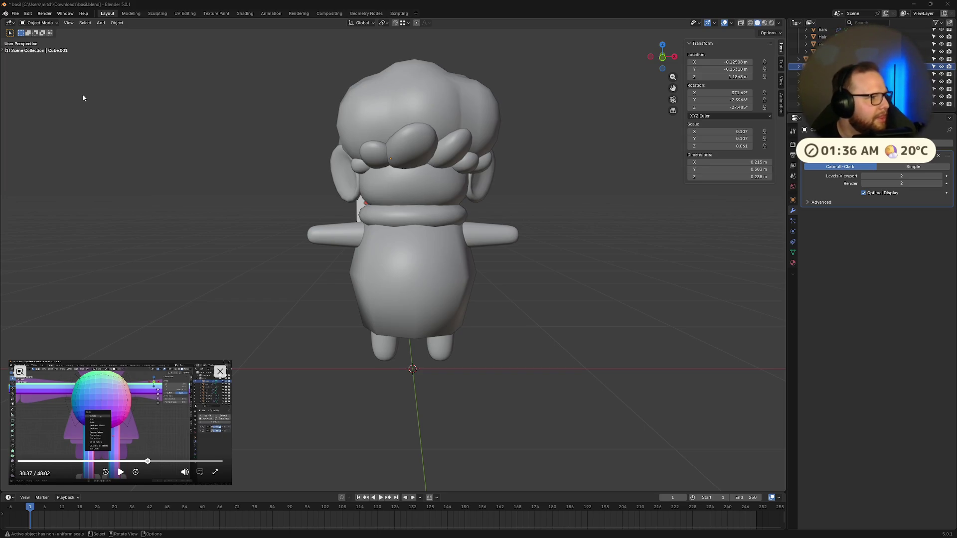
- Move one hair puff piece up/down along the Z axis to a new height
mouse_move(409, 170)
middle_down()
mouse_move(457, 210)
mouse_move(413, 182)
mouse_move(430, 159)
mouse_move(395, 132)
mouse_move(440, 146)
mouse_move(448, 210)
mouse_move(486, 256)
middle_up()
scroll(441, 206, up, 2)
click(384, 105)
key(g)
key(z)
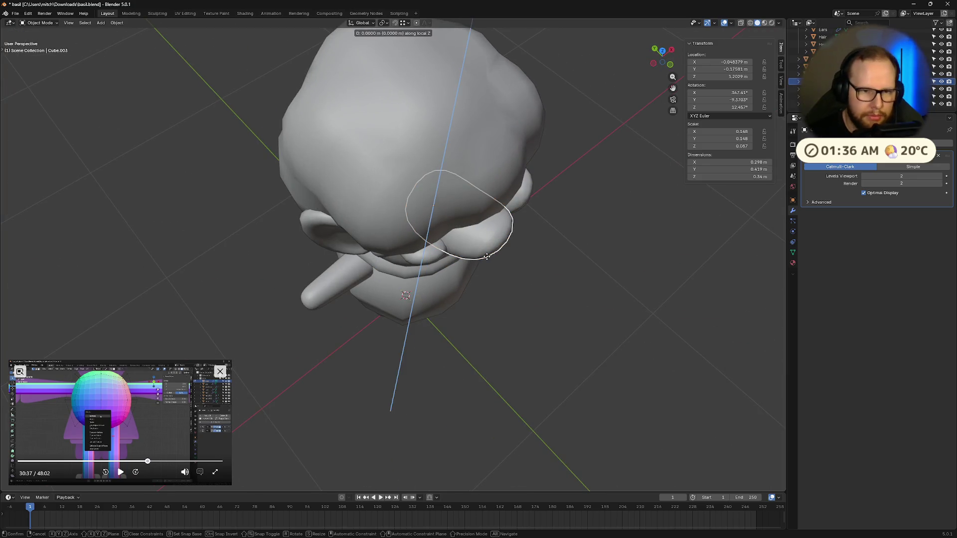
click(587, 279)
- Select the nose-shaped piece and enter Edit Mode with nothing selected
mouse_move(587, 279)
middle_down()
mouse_move(530, 265)
mouse_move(458, 299)
middle_up()
click(419, 314)
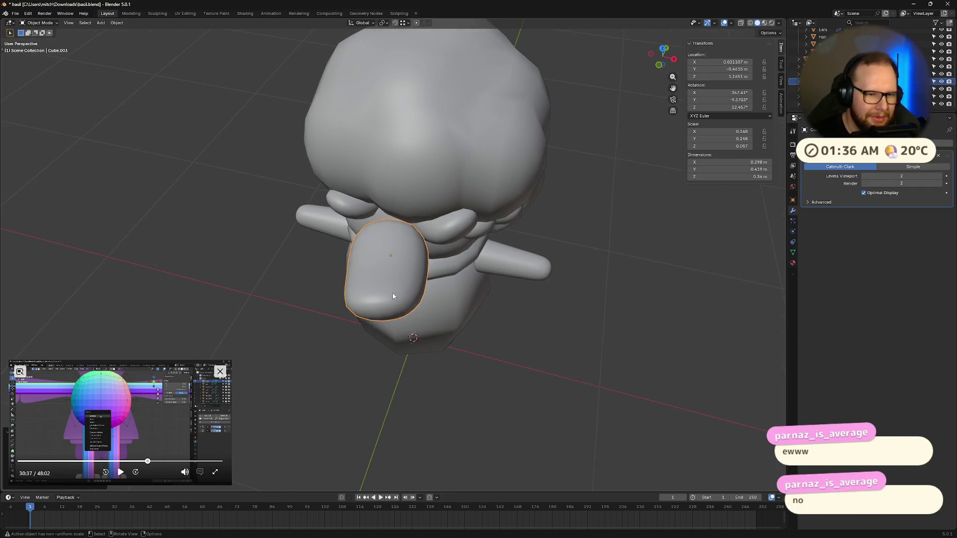
key(Tab)
click(385, 281)
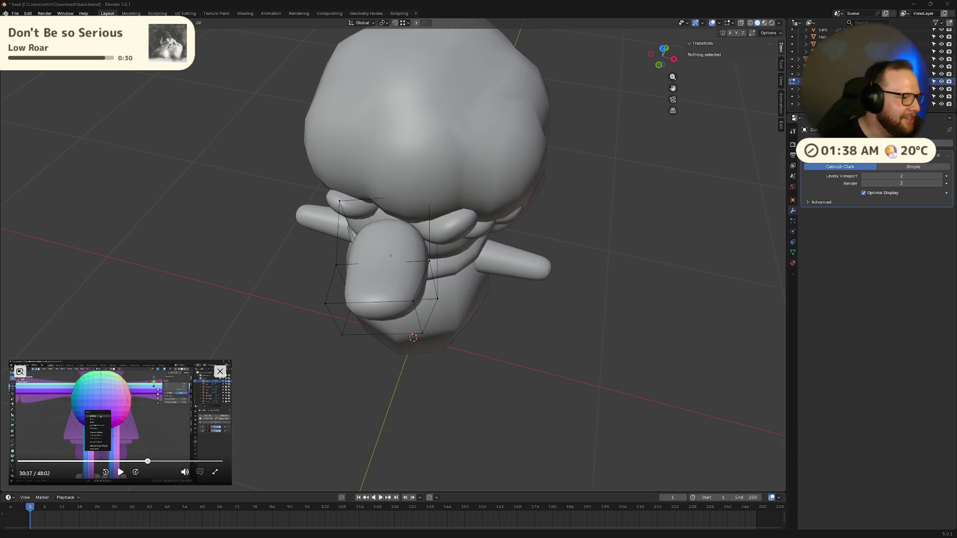
- Orbit to a frontal view and select the lower face of the nose cage
mouse_move(326, 283)
middle_down()
mouse_move(525, 260)
mouse_move(553, 292)
middle_up()
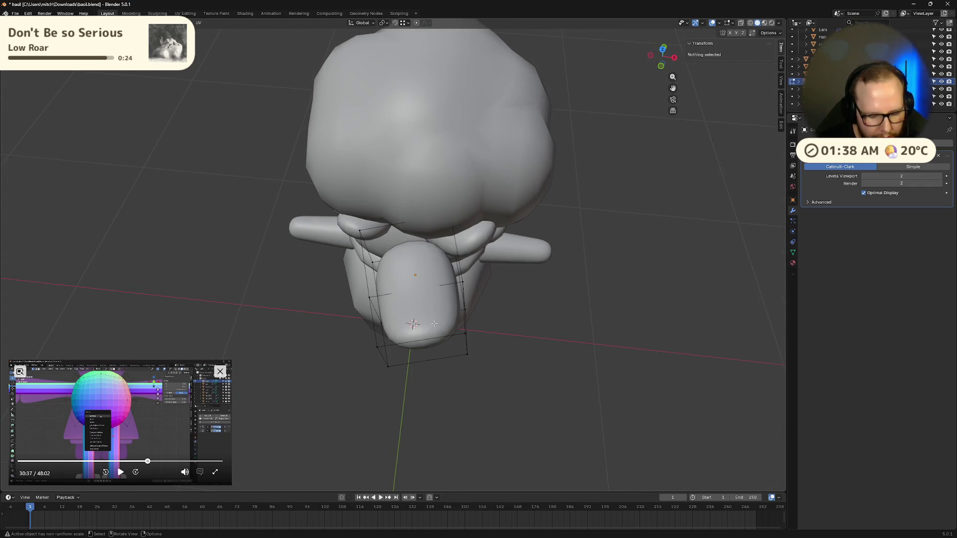
click(454, 303)
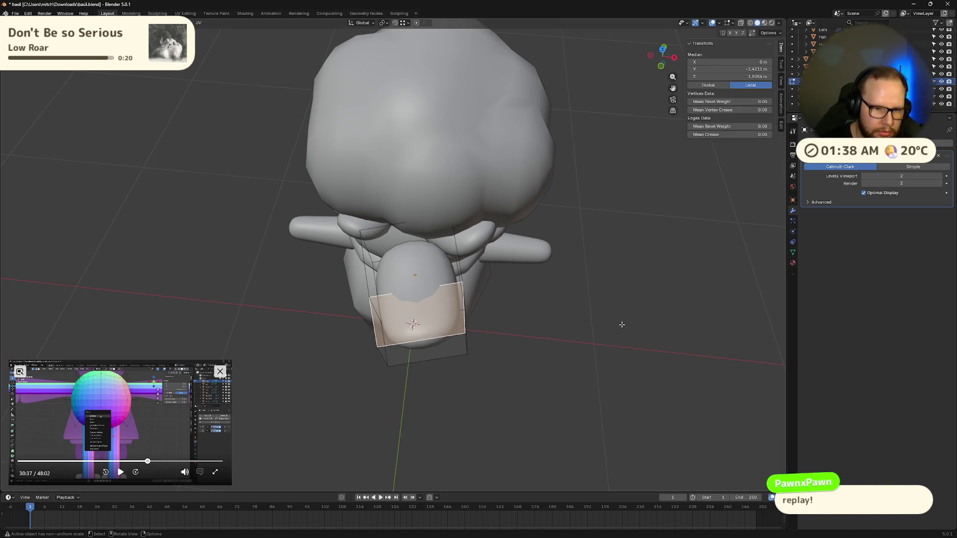
- Shrink the lower nose face and sink it inward along its normal
key(s)
click(603, 324)
key(g)
key(z)
key(z)
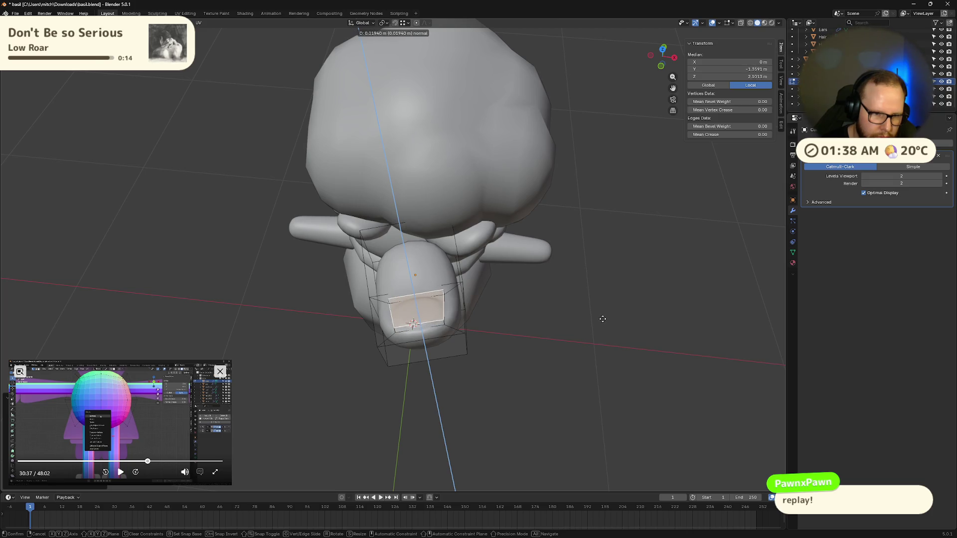
click(605, 329)
middle_drag(602, 320, 449, 299)
- Give the small edge loop at the nose tip a full crease of 1 via Shift+E
key(Tab)
key(Tab)
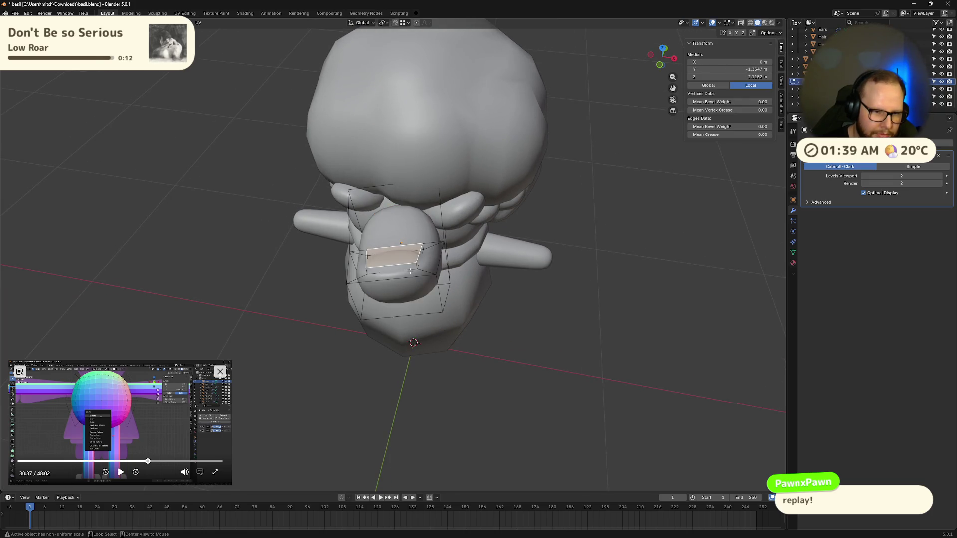
key(l)
click(410, 269)
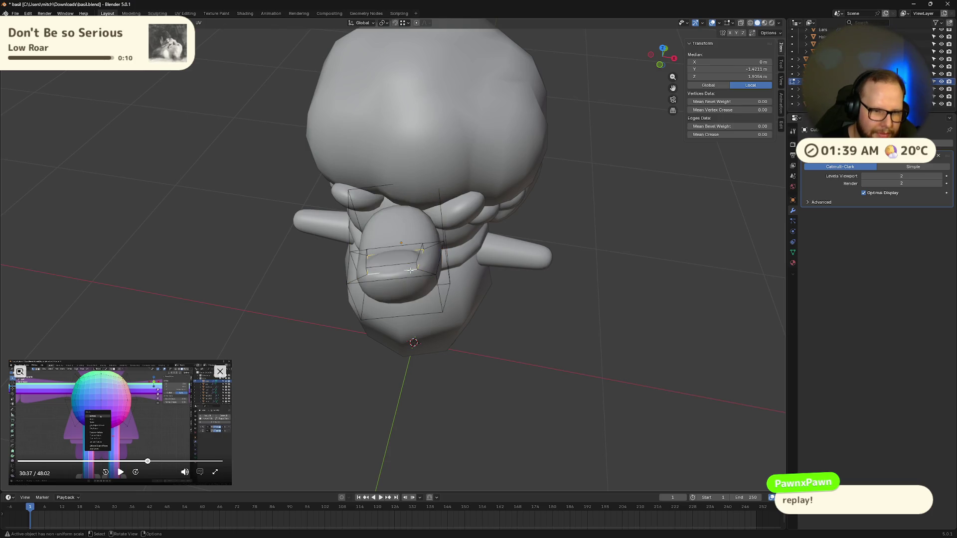
key(shift+e)
text(1)
key(Return)
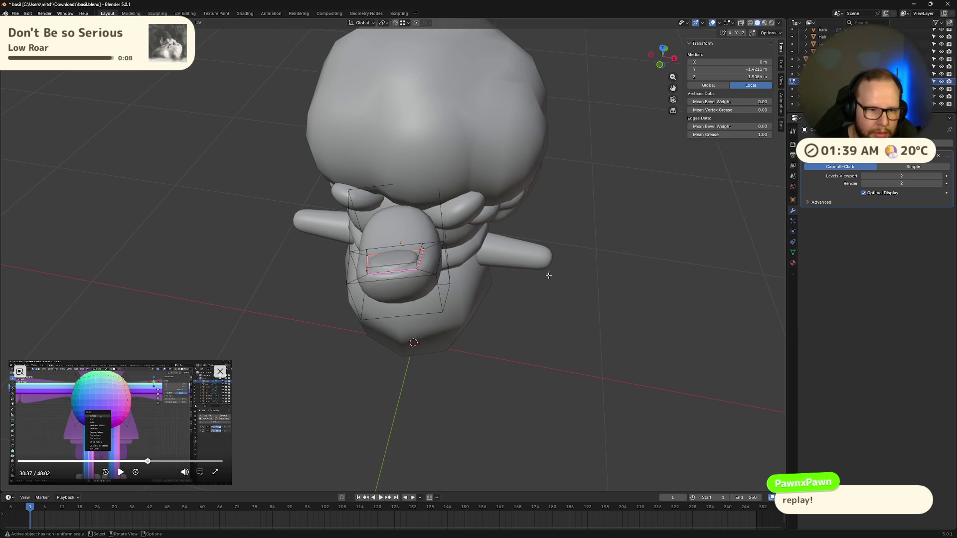
- Lower the upper nose face along Z, then review the nose in Object Mode from several angles
click(408, 256)
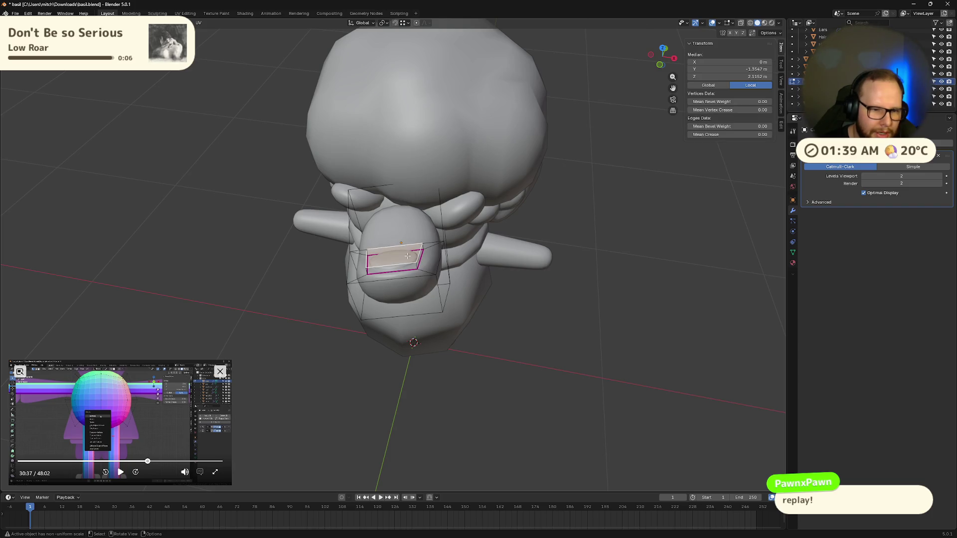
key(g)
key(z)
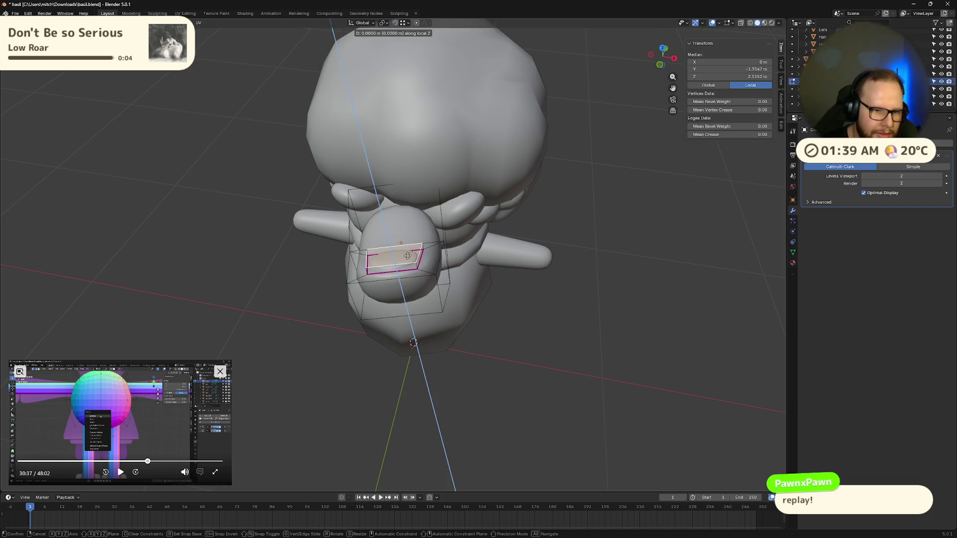
click(606, 280)
key(Tab)
mouse_move(603, 283)
middle_down()
mouse_move(643, 298)
mouse_move(570, 295)
middle_up()
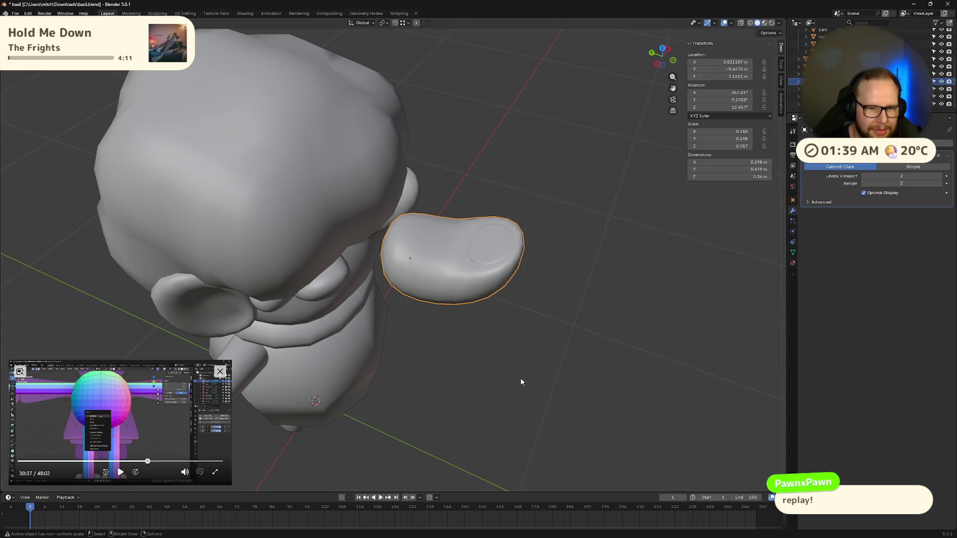
middle_drag(486, 380, 512, 396)
mouse_move(347, 319)
middle_down()
mouse_move(386, 408)
mouse_move(431, 246)
mouse_move(562, 196)
mouse_move(566, 291)
middle_up()
- Move an edge on the nose's underside along local Z and return to Object Mode
key(Tab)
key(a)
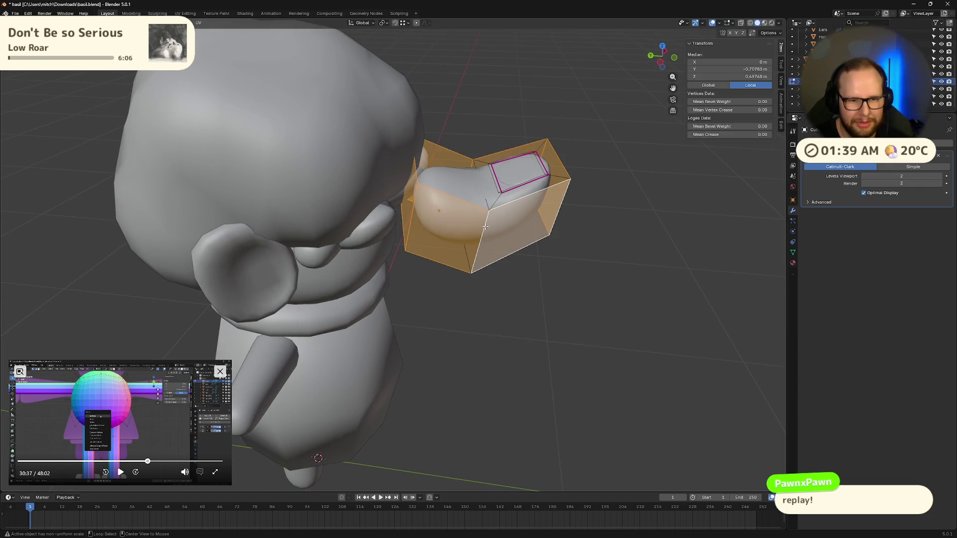
key(alt+a)
click(445, 176)
middle_drag(464, 247, 485, 264)
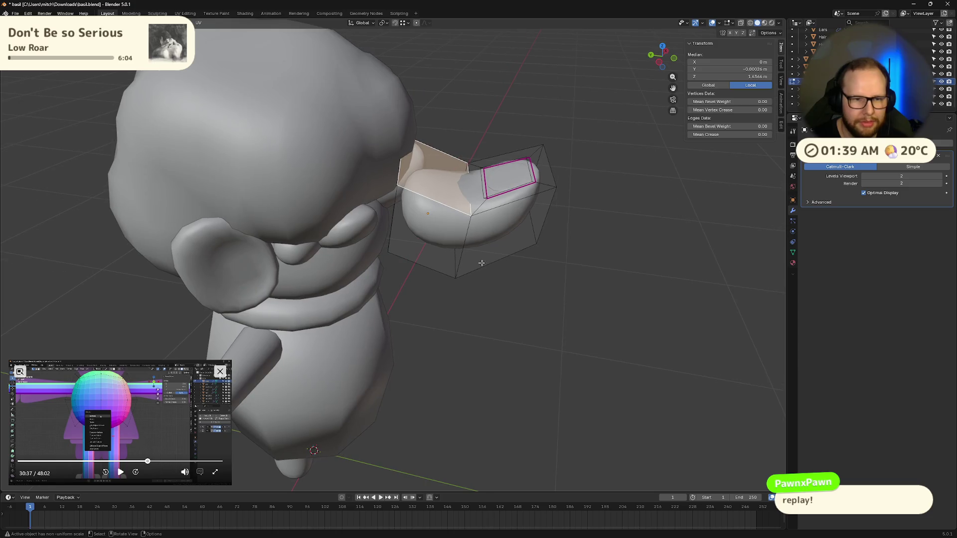
click(466, 241)
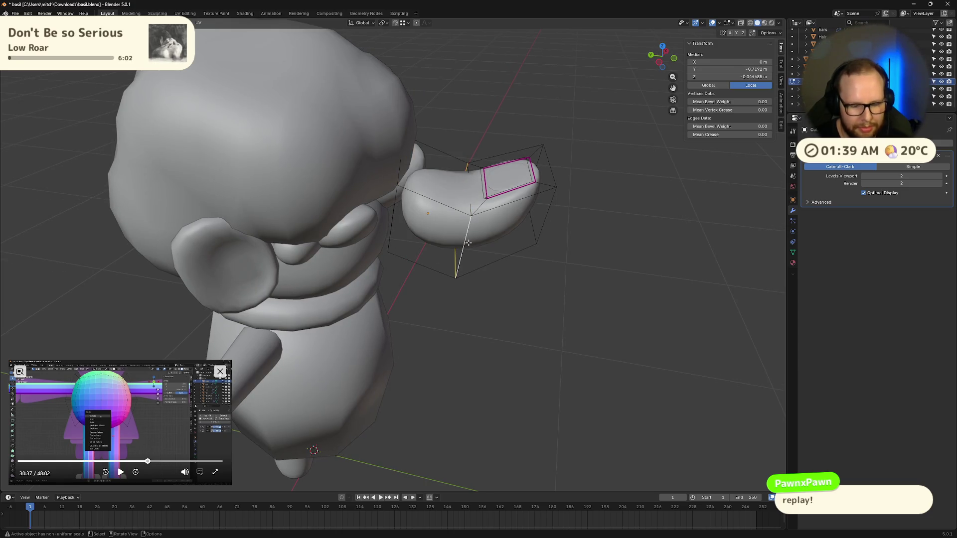
key(g)
key(z)
key(z)
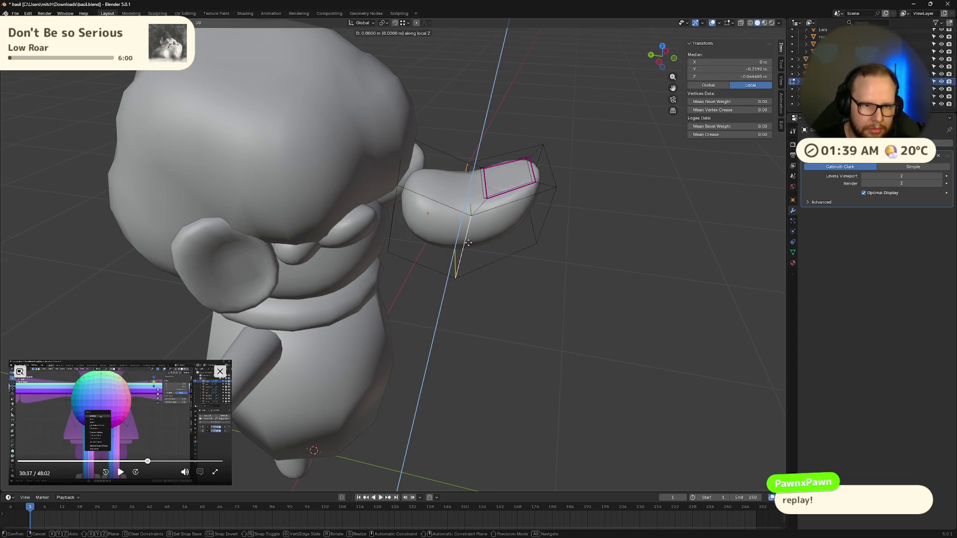
click(469, 233)
middle_drag(469, 233, 561, 278)
key(Tab)
scroll(544, 254, down, 2)
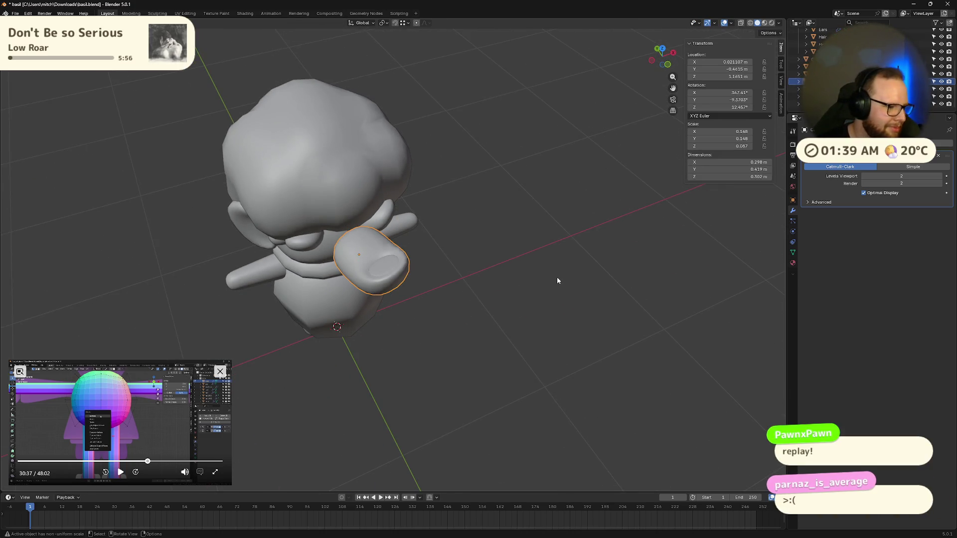
scroll(557, 277, up, 2)
scroll(557, 277, up, 2)
scroll(471, 267, up, 2)
scroll(488, 296, up, 2)
scroll(488, 296, down, 2)
scroll(488, 296, down, 2)
scroll(484, 292, up, 2)
scroll(479, 294, up, 1)
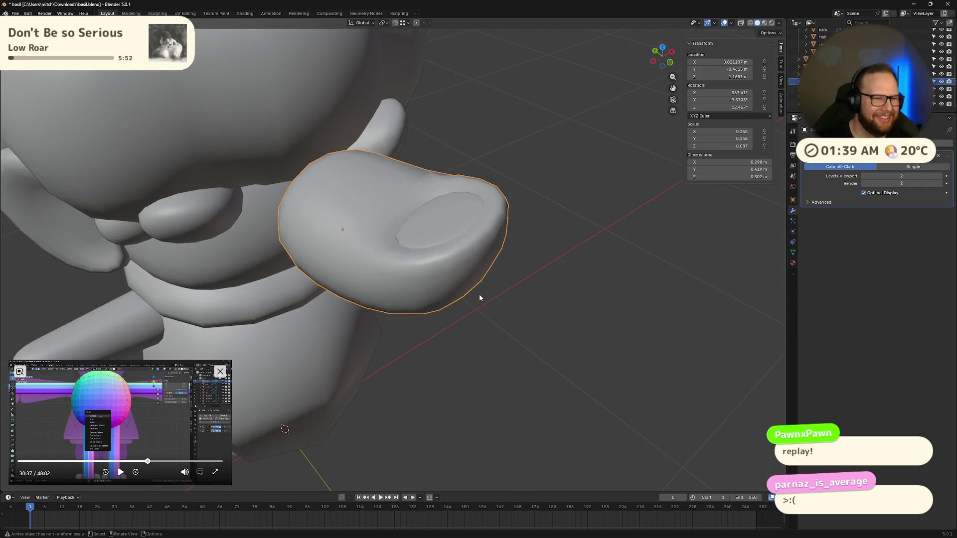
- Delete the cluster of face pieces, leaving the head bare, then select the neck ring
click(247, 247)
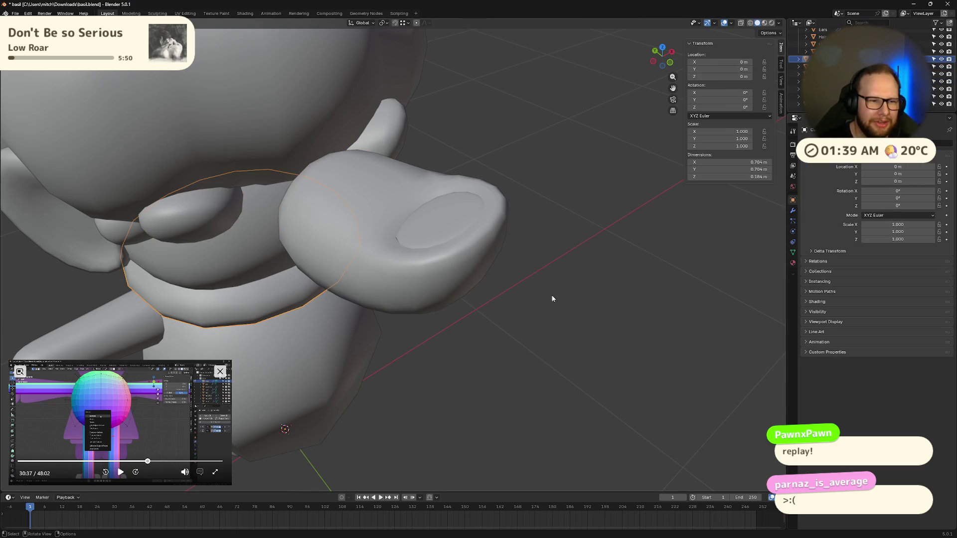
scroll(553, 298, down, 3)
click(935, 66)
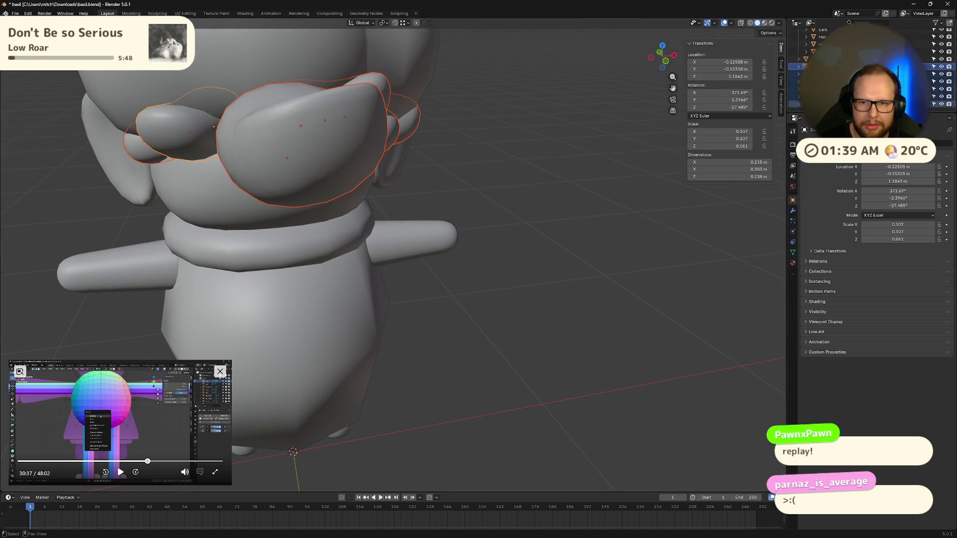
scroll(498, 270, down, 3)
key(x)
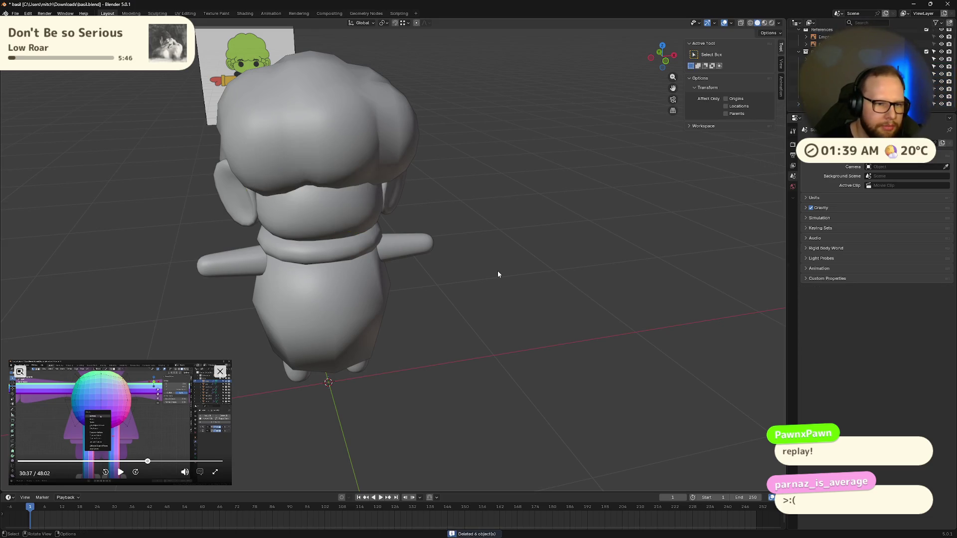
middle_drag(498, 271, 463, 222)
click(882, 103)
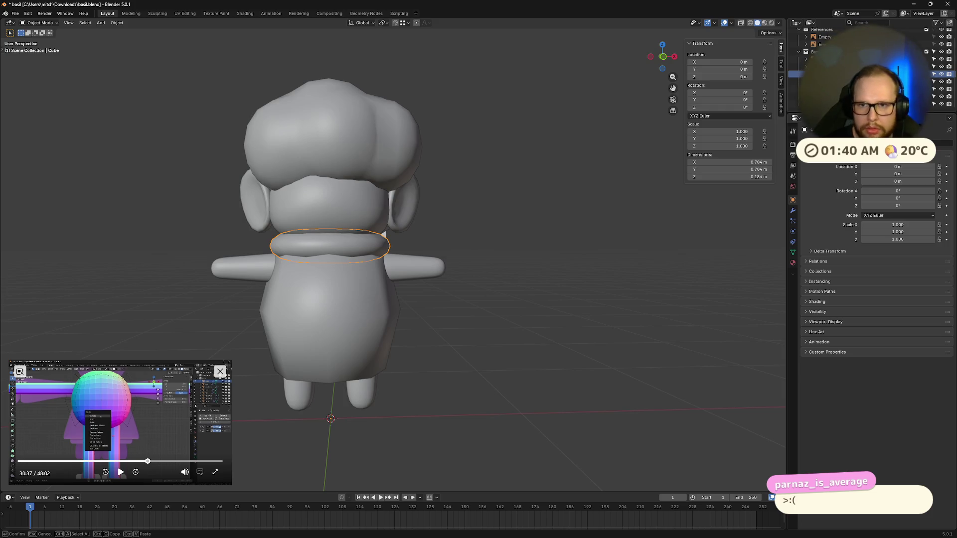
click(805, 103)
text(NeckRing)
- Select every character object and apply All Transforms, then Apply Scale
click(329, 322)
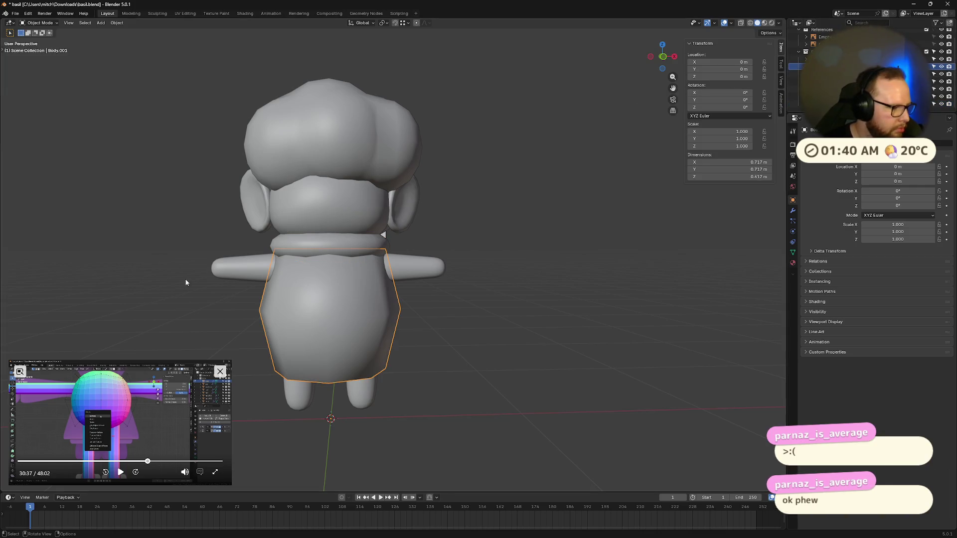
mouse_move(463, 249)
middle_down()
mouse_move(338, 317)
mouse_move(456, 316)
middle_up()
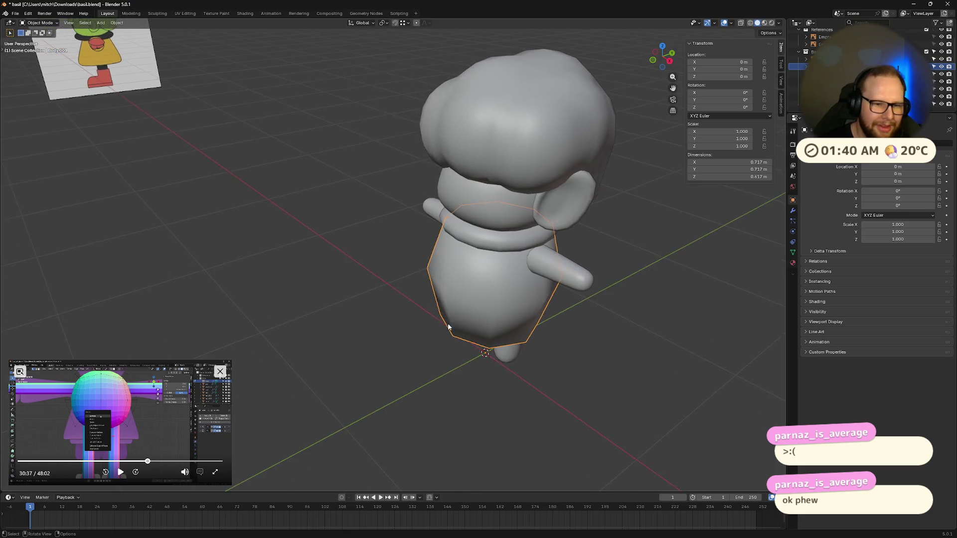
click(938, 66)
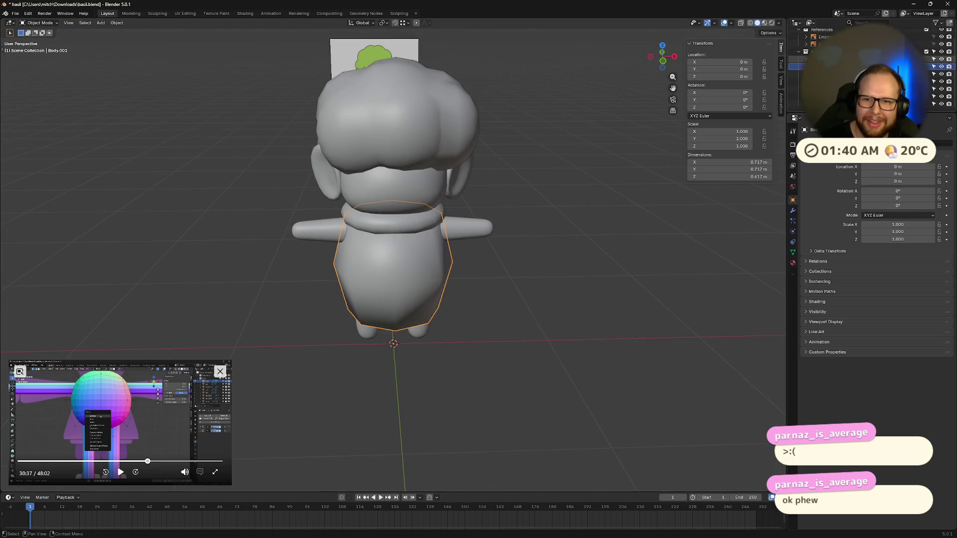
middle_drag(602, 276, 568, 272)
key(a)
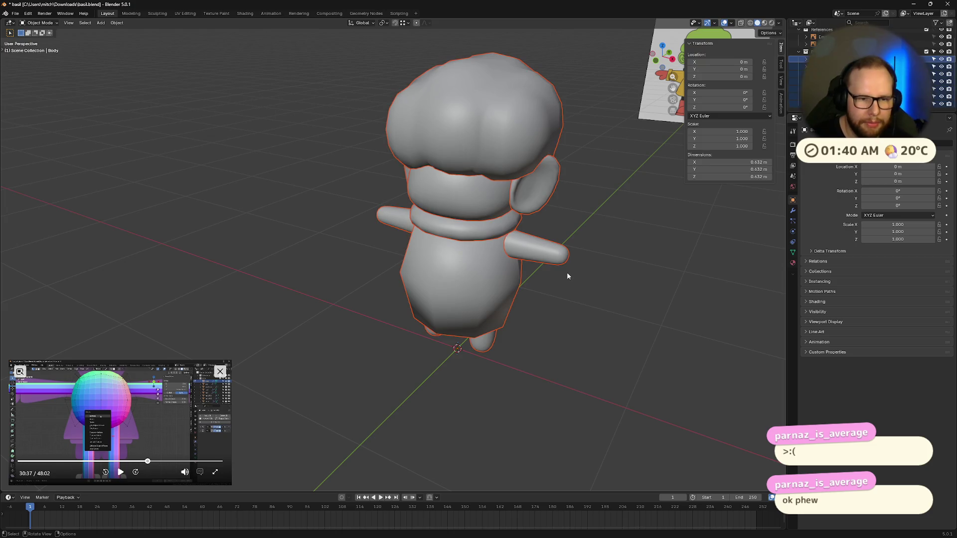
key(ctrl+a)
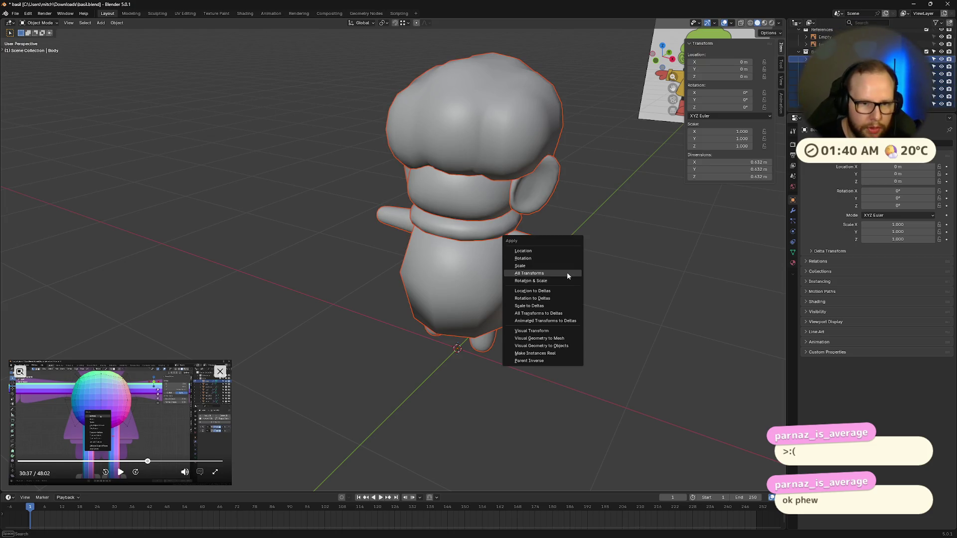
click(567, 272)
key(ctrl+a)
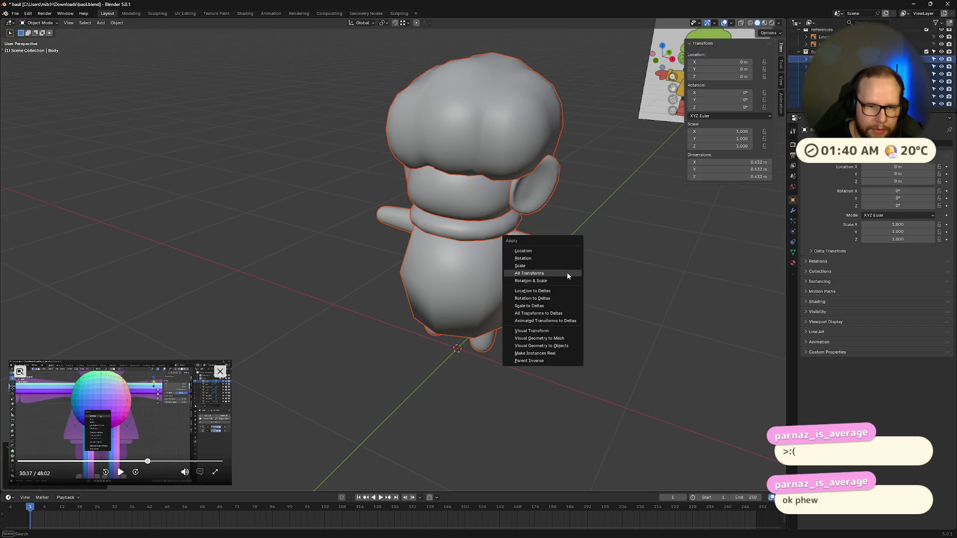
click(563, 265)
- Test scaling the coat Body.001 uniformly and along X, undoing and cancelling both
middle_drag(555, 282, 595, 265)
click(568, 337)
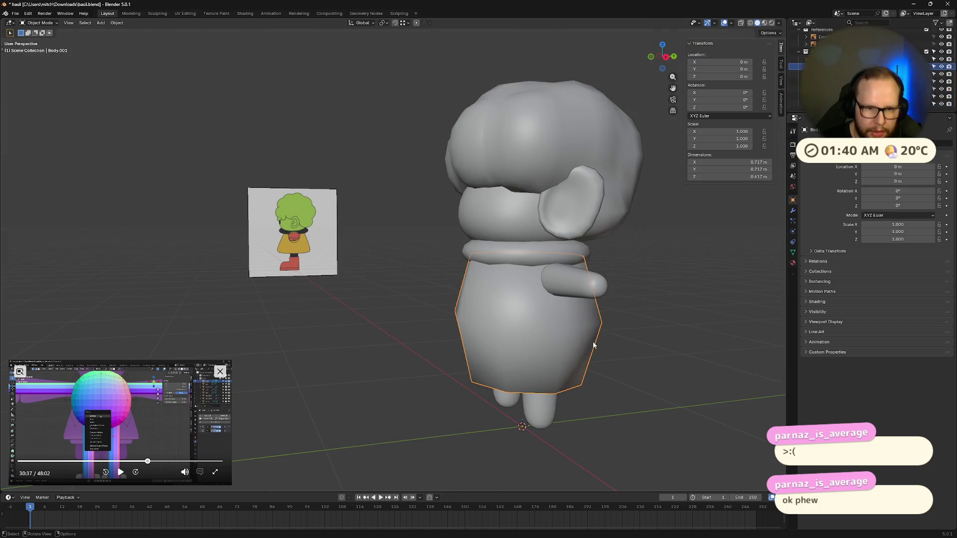
key(s)
click(668, 329)
middle_drag(762, 284, 701, 265)
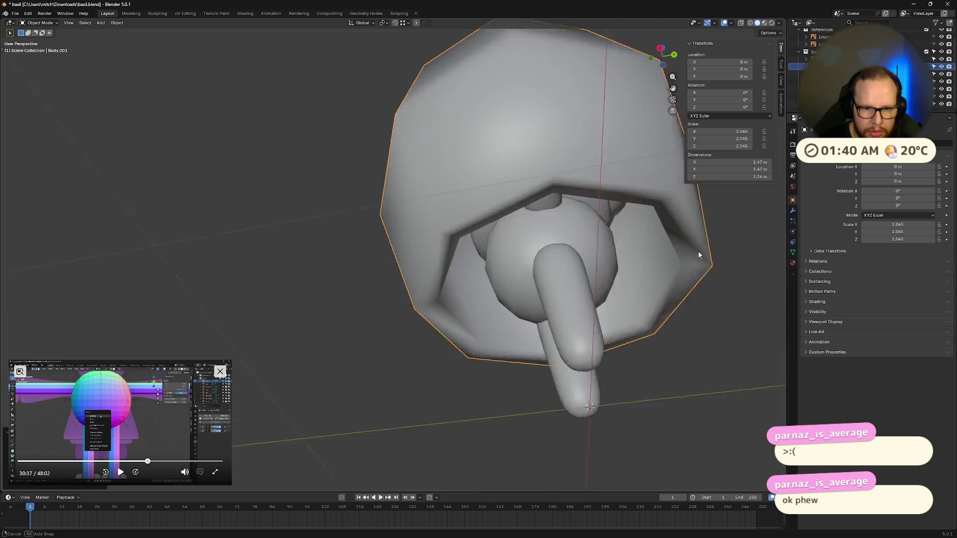
key(ctrl+z)
key(s)
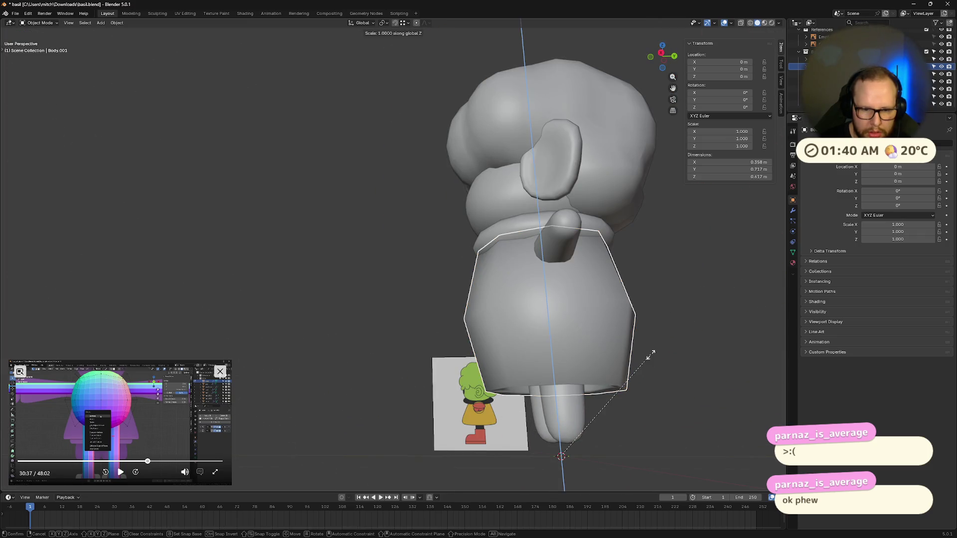
key(x)
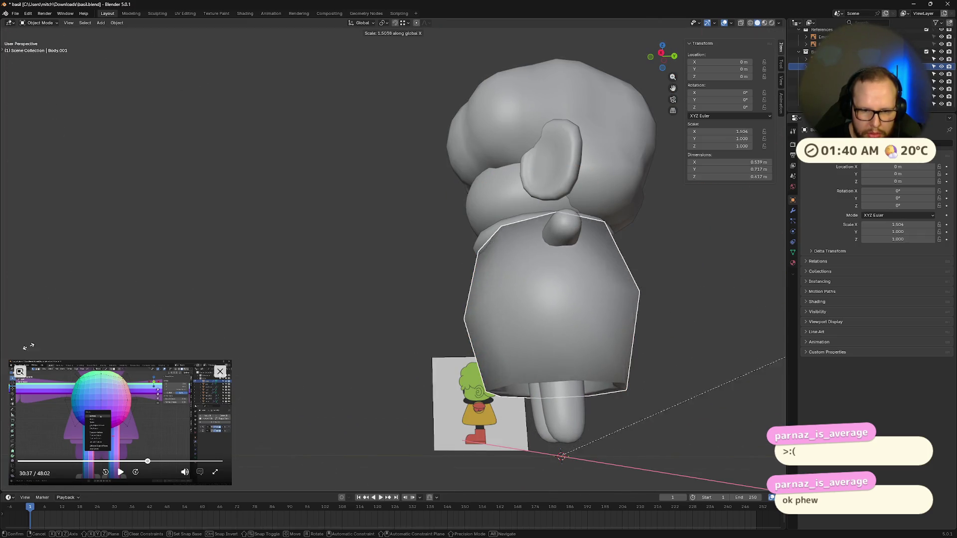
right_click(673, 373)
middle_drag(284, 381, 433, 443)
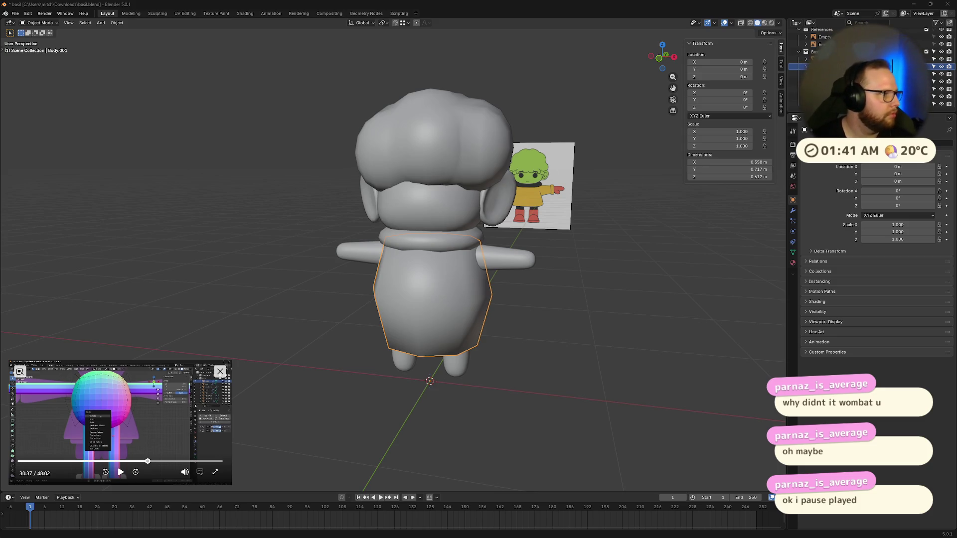
- Try Set Origin > Geometry to Origin on the coat, undo it, then set Origin to Center of Volume
mouse_move(295, 280)
middle_down()
mouse_move(288, 273)
mouse_move(409, 277)
middle_up()
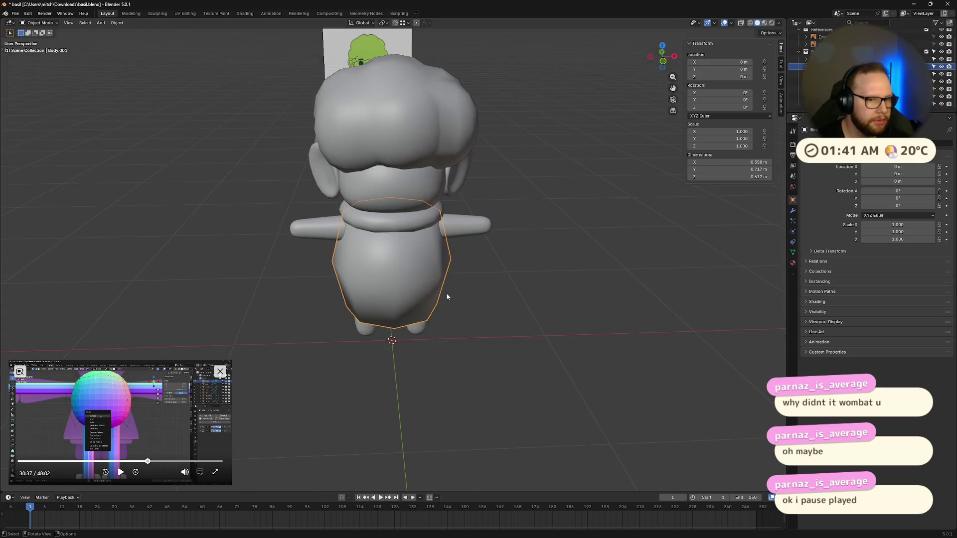
right_click(409, 278)
mouse_move(349, 304)
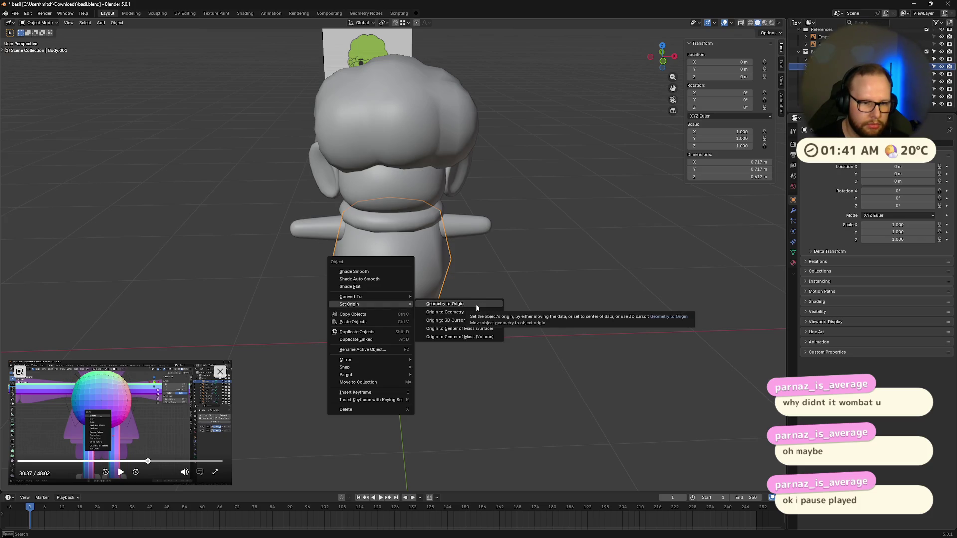
click(476, 305)
middle_drag(476, 304, 521, 367)
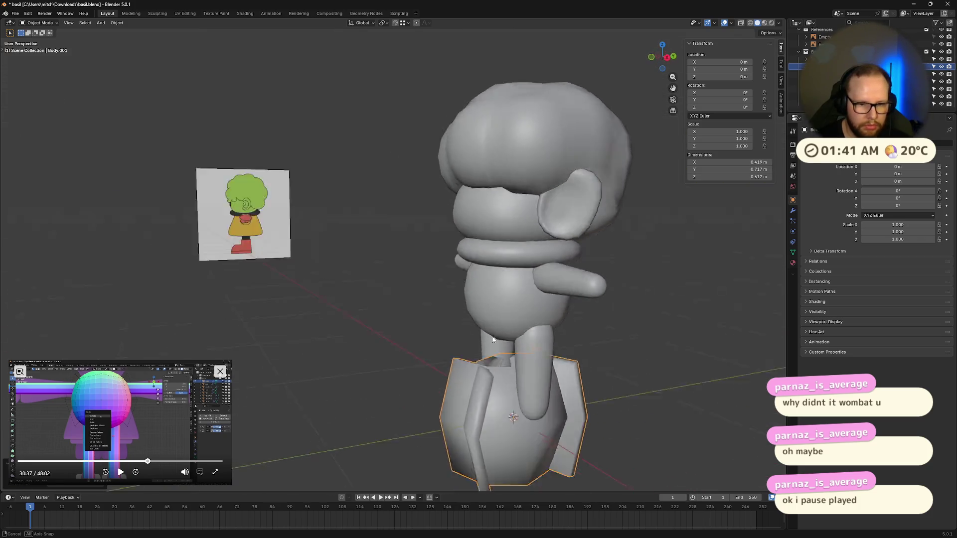
key(ctrl+z)
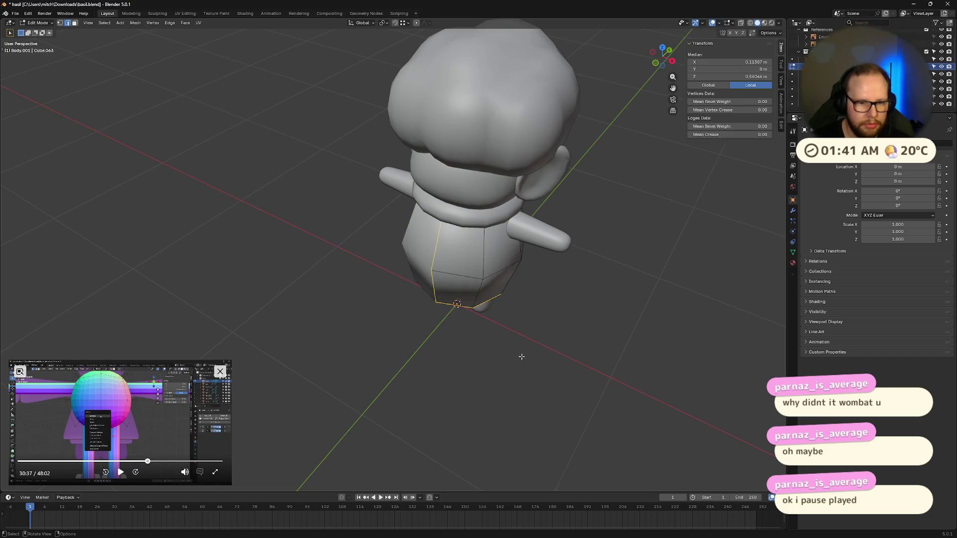
right_click(461, 261)
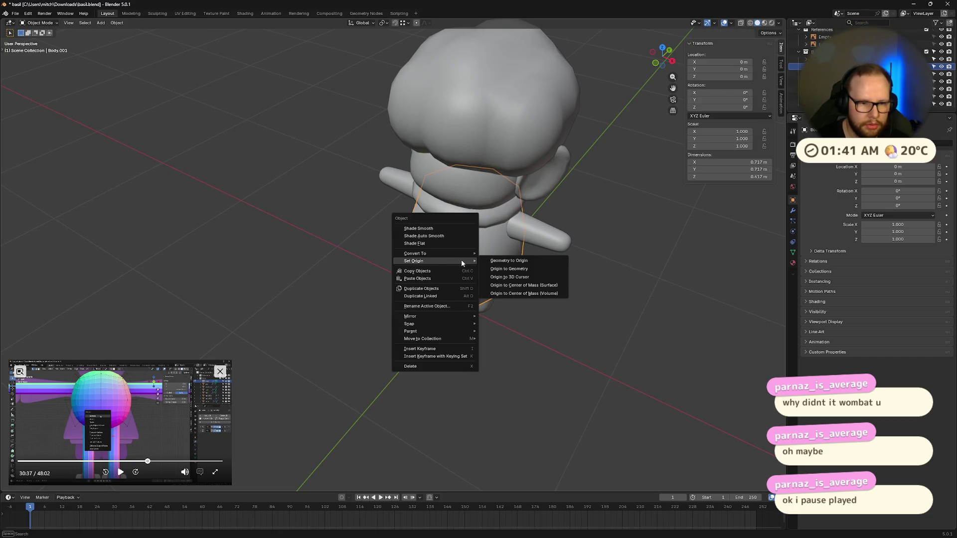
click(552, 295)
mouse_move(552, 299)
middle_down()
mouse_move(523, 352)
mouse_move(570, 336)
middle_up()
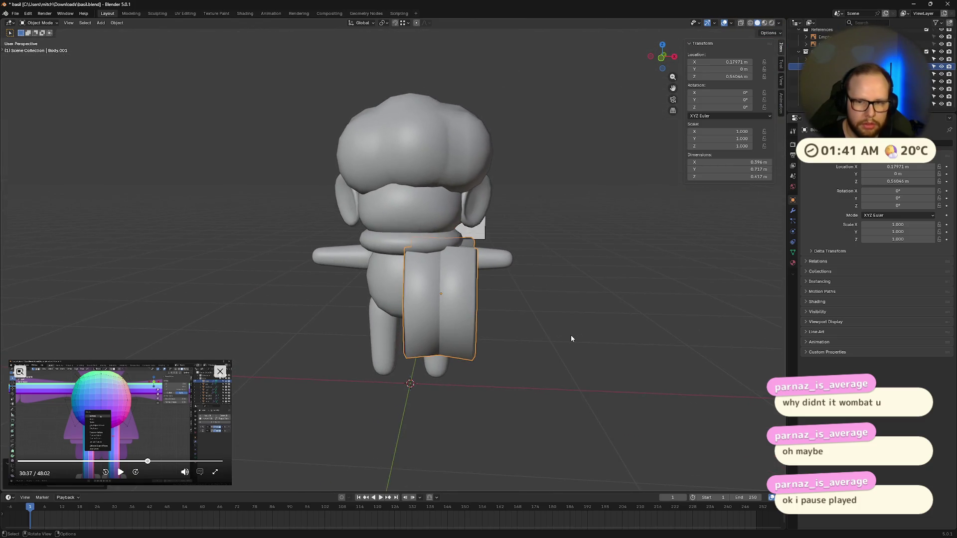
- Show the coat's modifiers, move its geometry to origin, set Mirror Object to Head, then undo to the full coat
click(793, 211)
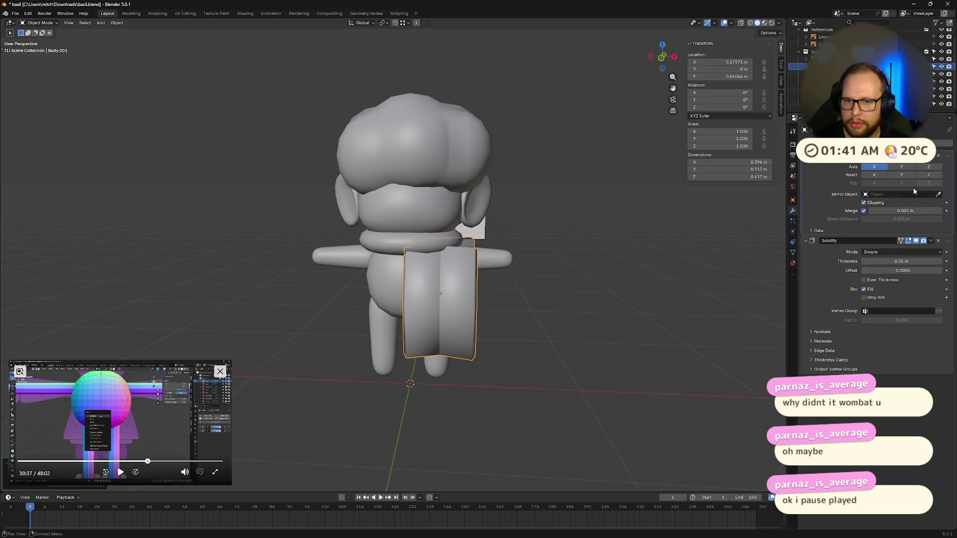
click(589, 354)
key(Tab)
key(Tab)
right_click(426, 310)
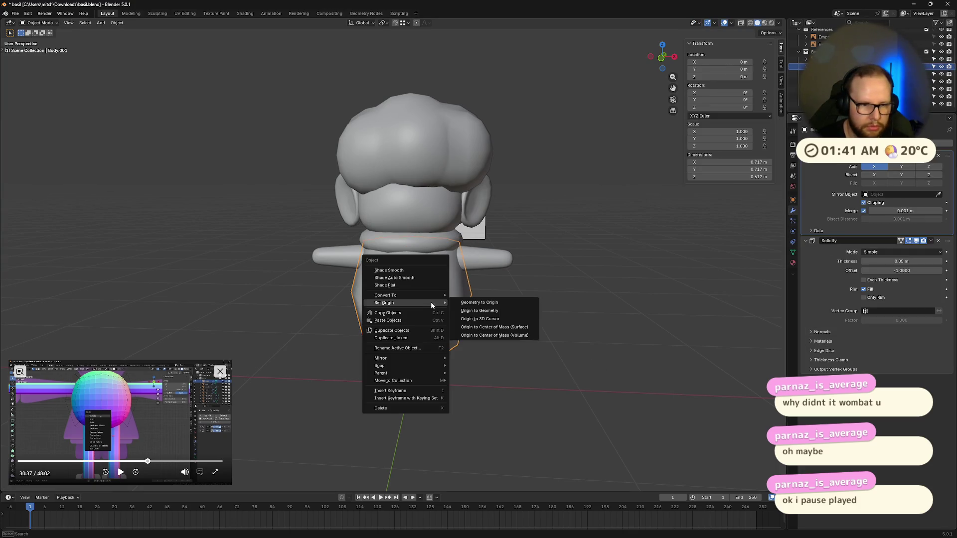
click(489, 303)
click(938, 195)
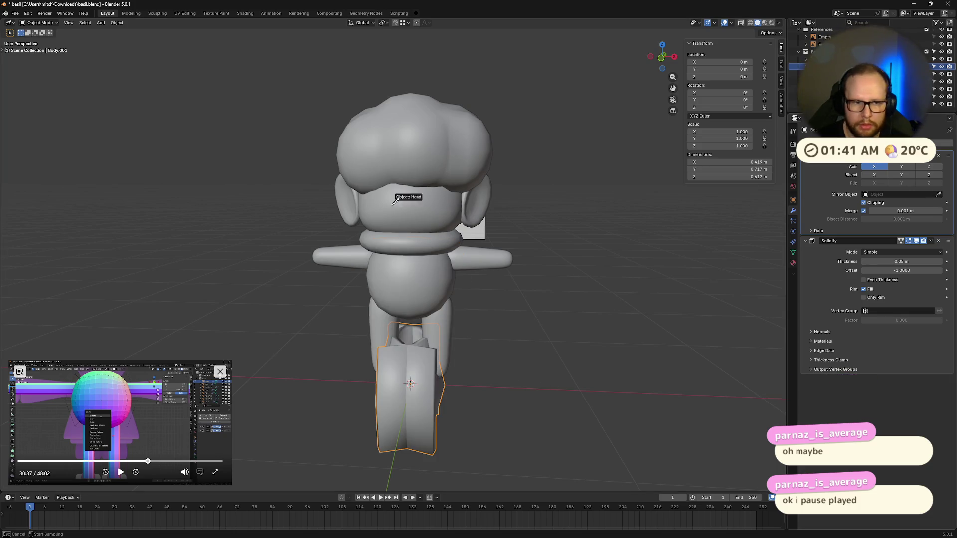
click(407, 253)
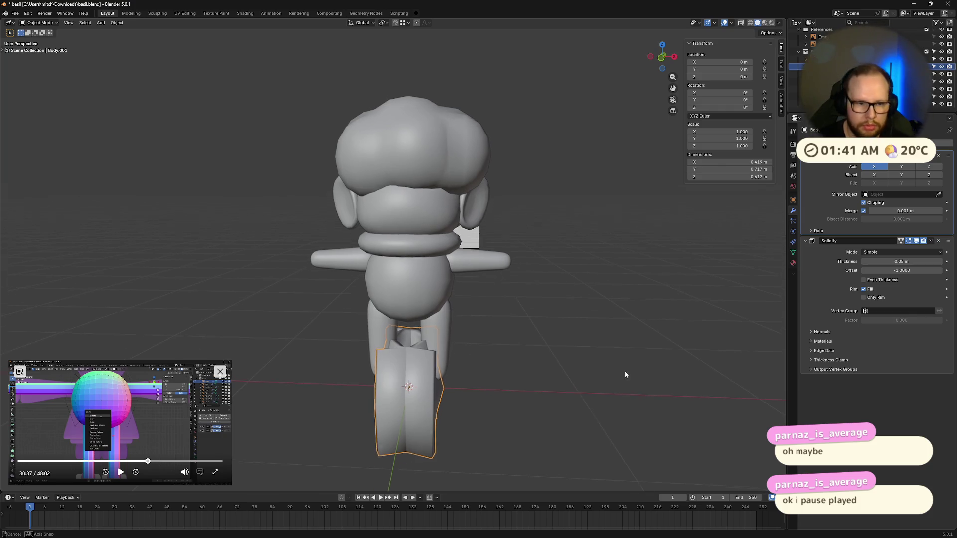
middle_drag(690, 280, 626, 382)
key(ctrl+z)
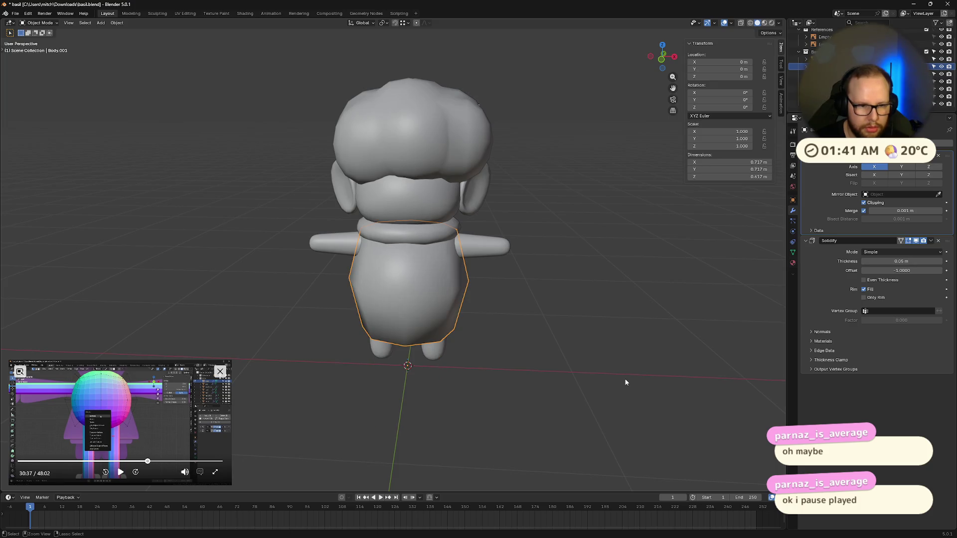
- Step through undo history and set the coat's Mirror Object to Head with the eyedropper
key(ctrl+z)
key(ctrl+shift+z)
key(ctrl+shift+z)
key(ctrl+z)
click(940, 196)
click(419, 179)
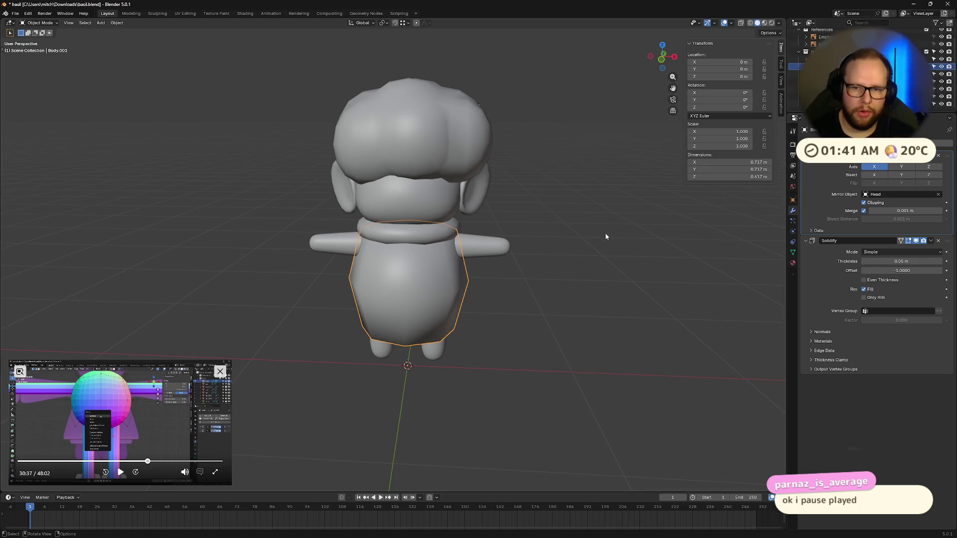
- Test Geometry to Origin and a move along X on the coat, then undo it
right_click(457, 271)
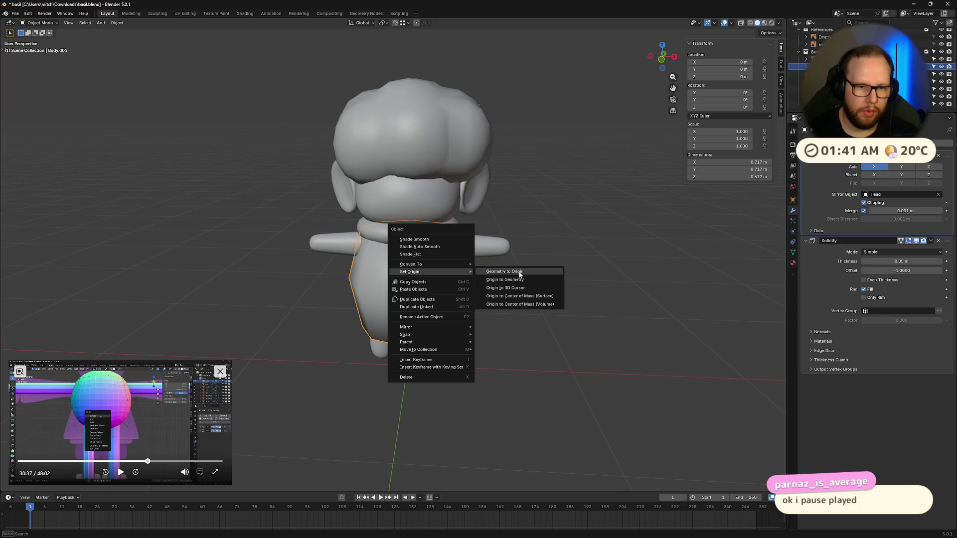
click(518, 274)
key(g)
key(x)
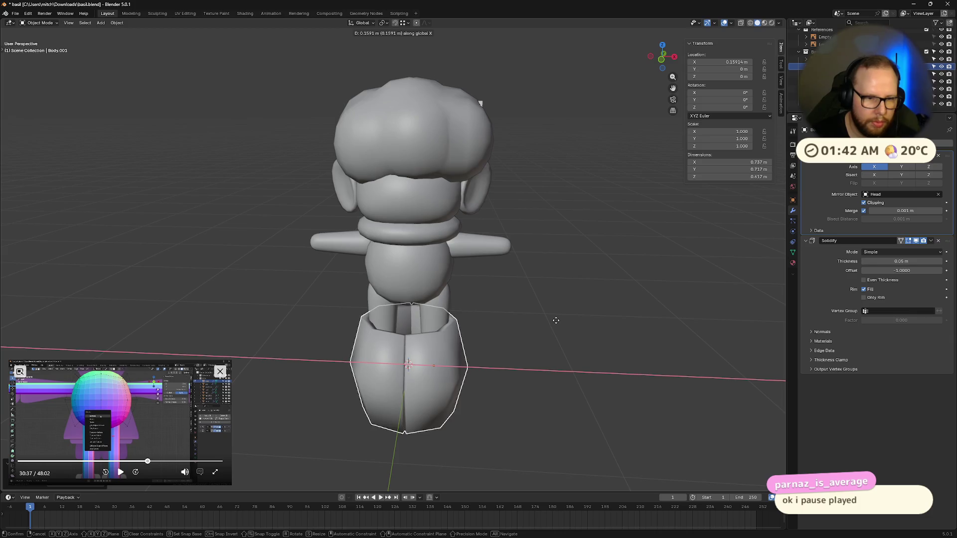
click(555, 321)
mouse_move(555, 321)
middle_down()
mouse_move(543, 307)
mouse_move(557, 321)
middle_up()
key(ctrl+z)
- Delete the coat object Body.001, leaving head, body and limbs
key(Tab)
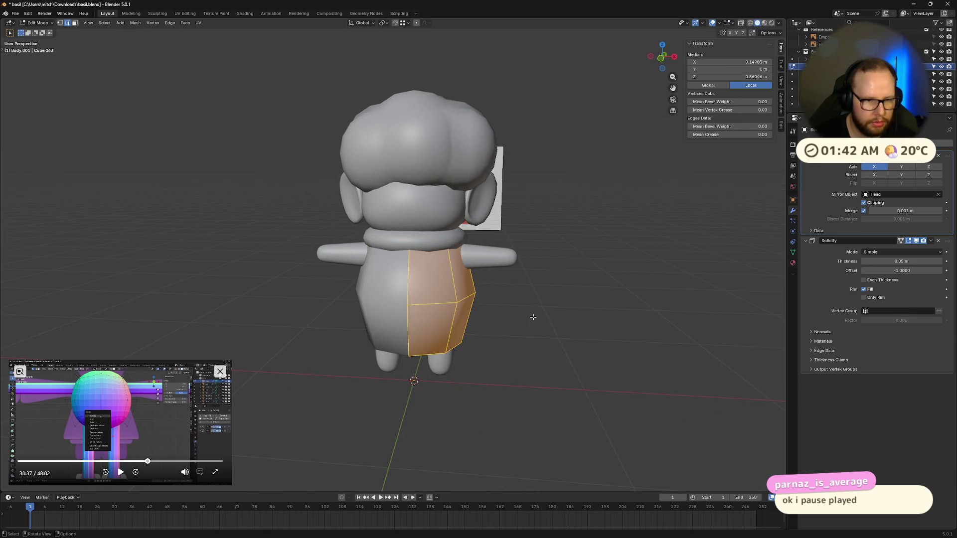
key(Tab)
click(409, 300)
key(Delete)
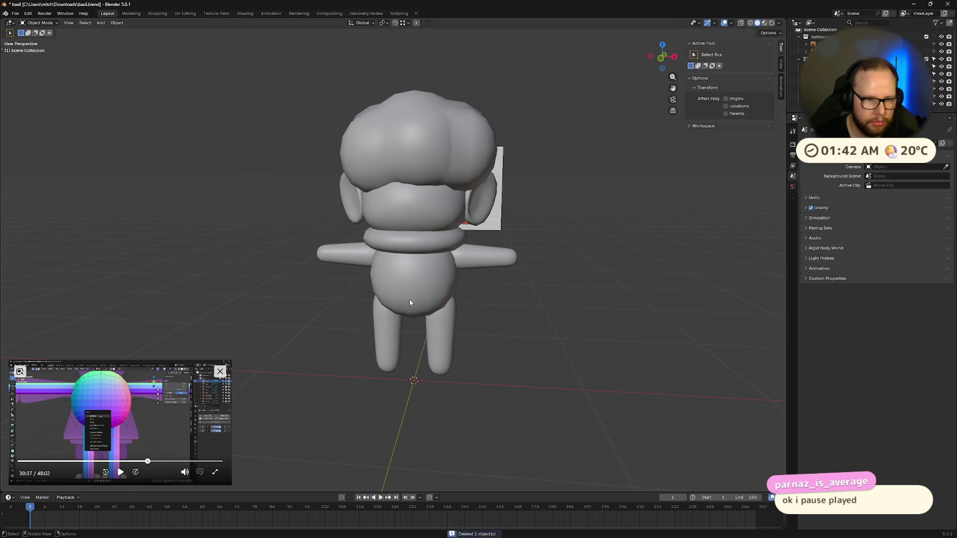
click(409, 299)
right_click(408, 299)
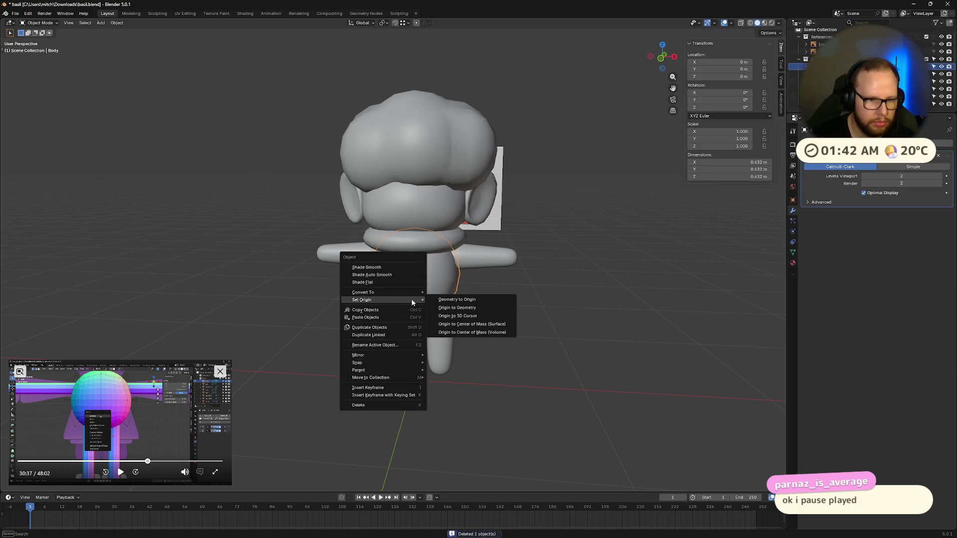
click(474, 301)
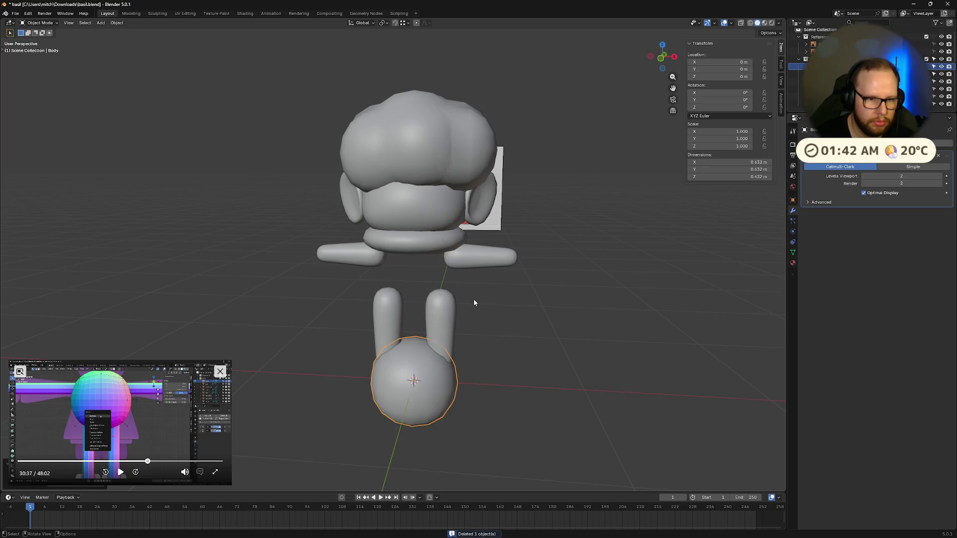
scroll(557, 354, down, 2)
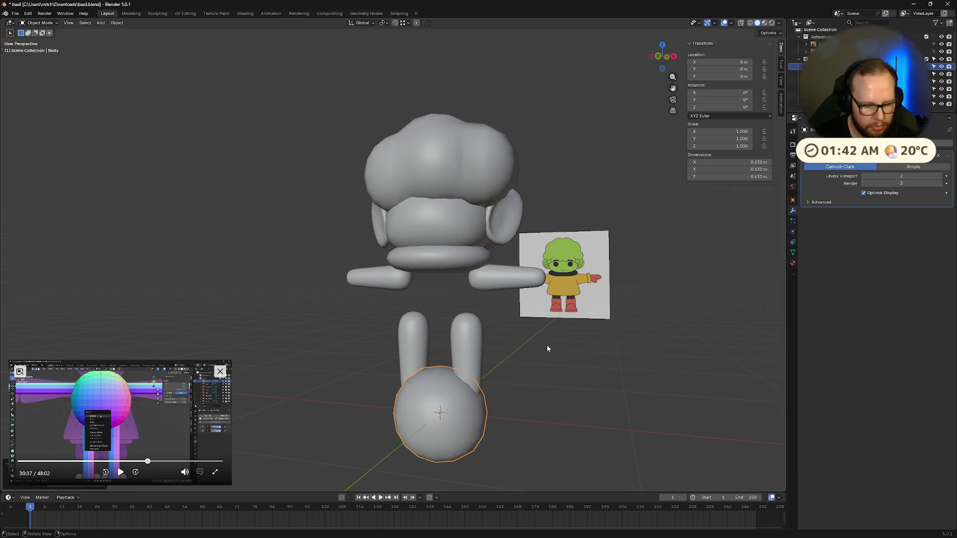
key(g)
key(z)
key(Escape)
key(ctrl+z)
right_click(404, 260)
mouse_move(433, 302)
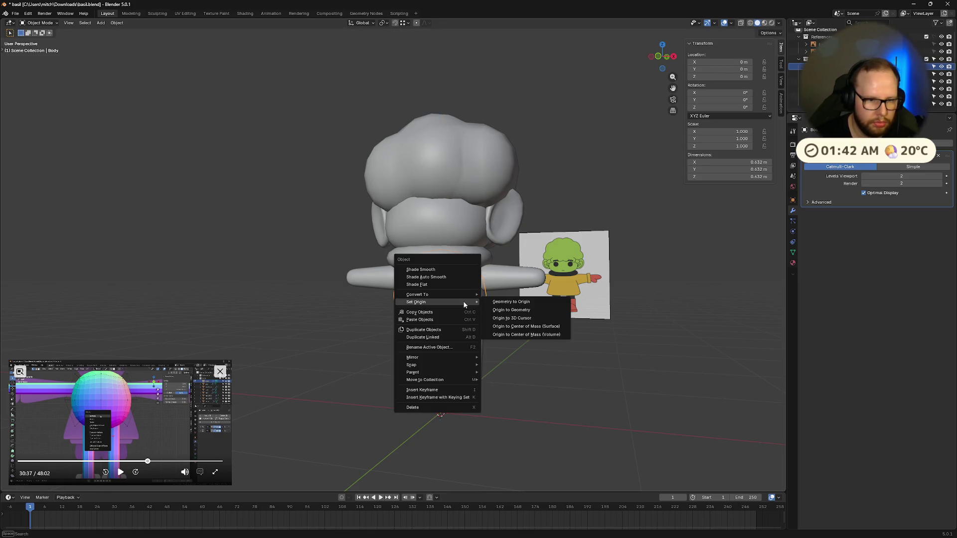
key(Escape)
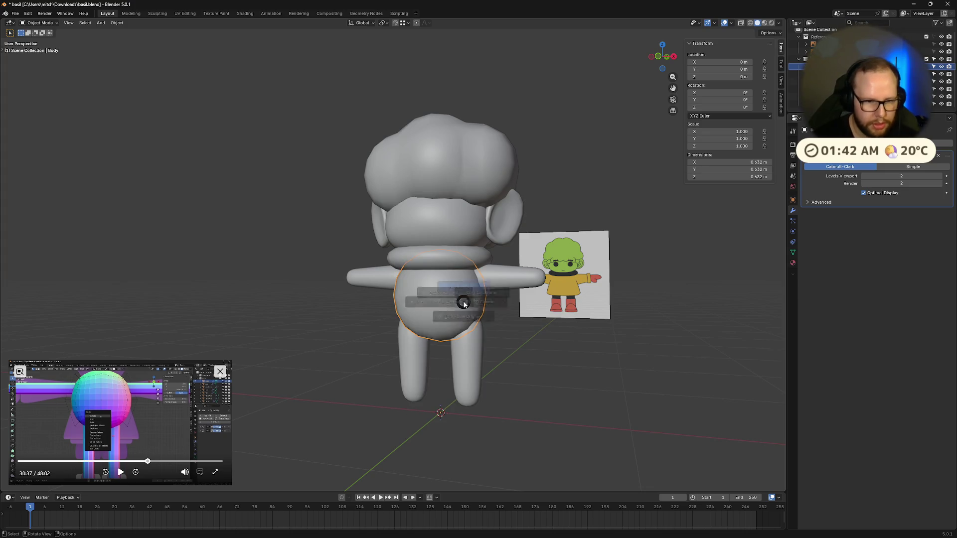
key(period)
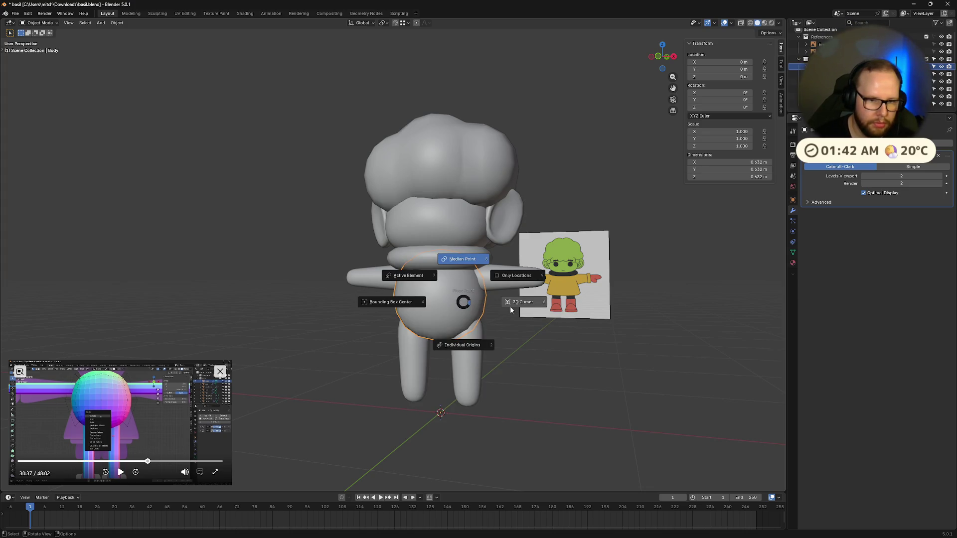
click(524, 303)
right_click(359, 248)
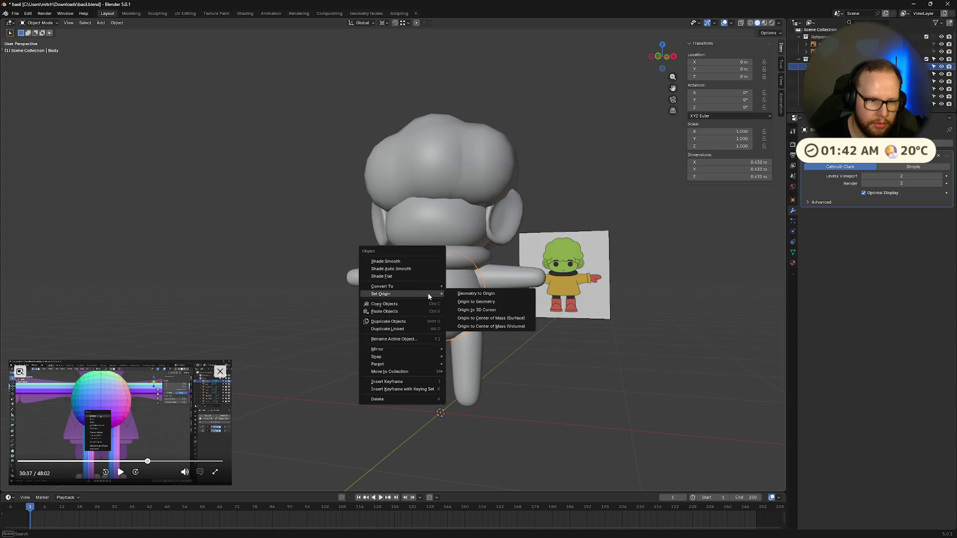
key(Escape)
right_click(388, 257)
click(381, 304)
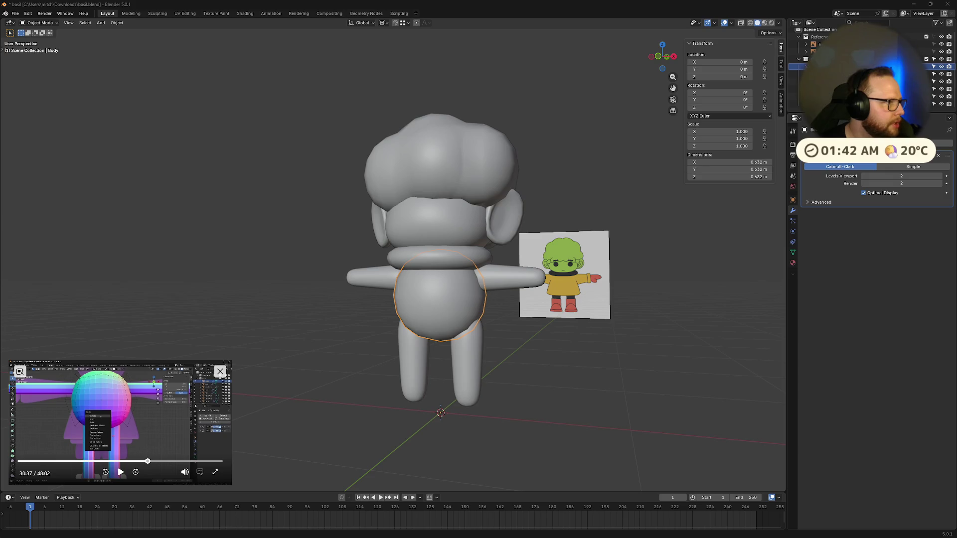
right_click(431, 287)
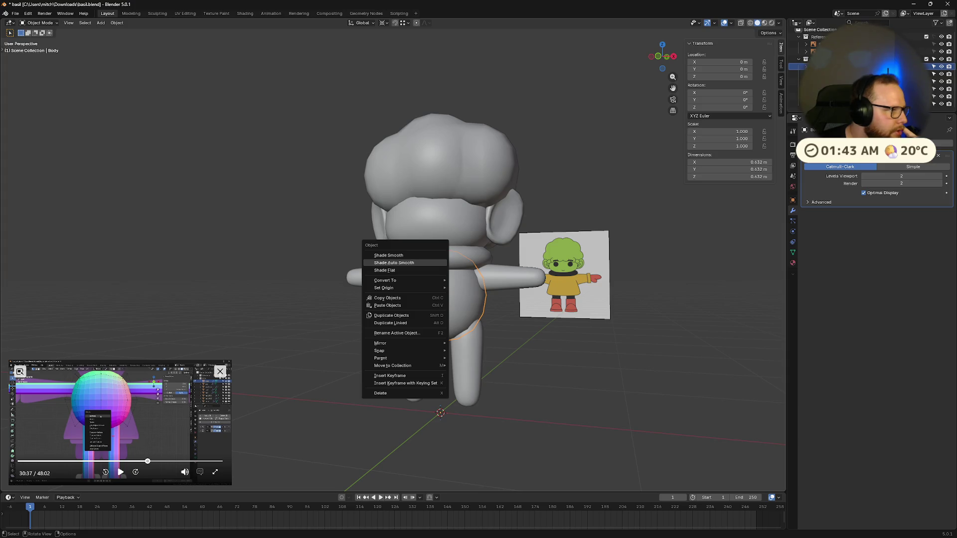
mouse_move(385, 289)
click(671, 186)
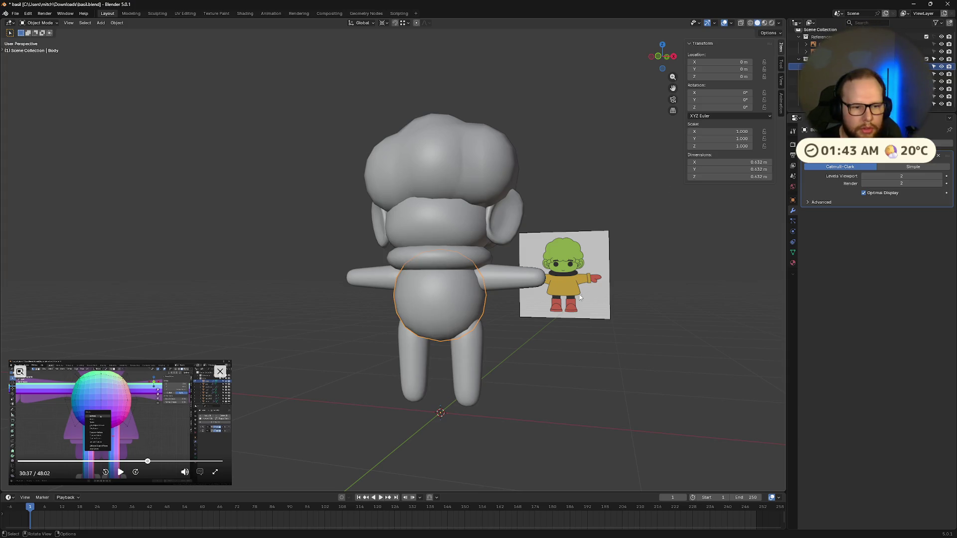
- Reset the body's origin and check the hair, limbs, head and body objects in turn
middle_drag(610, 325, 448, 284)
right_click(343, 241)
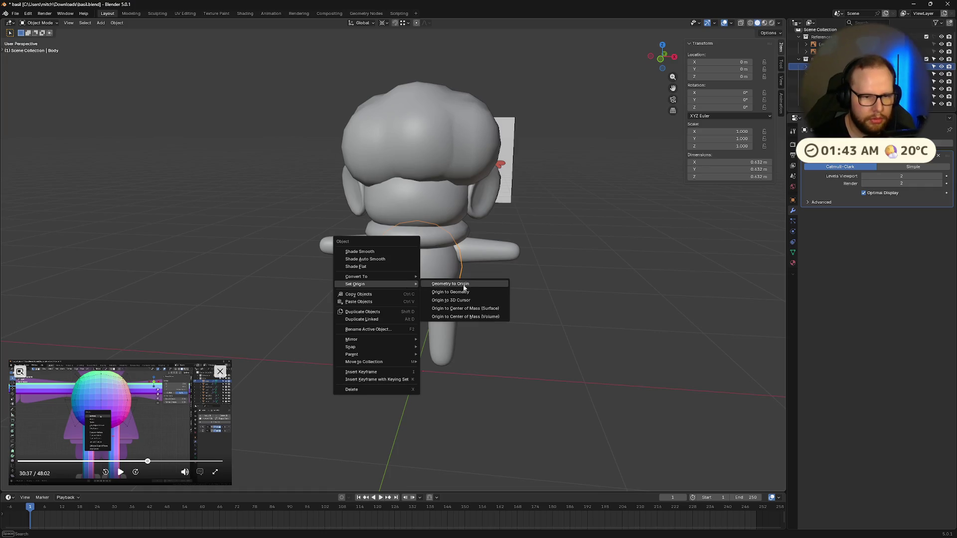
click(450, 284)
click(419, 269)
click(429, 152)
middle_drag(520, 344, 512, 340)
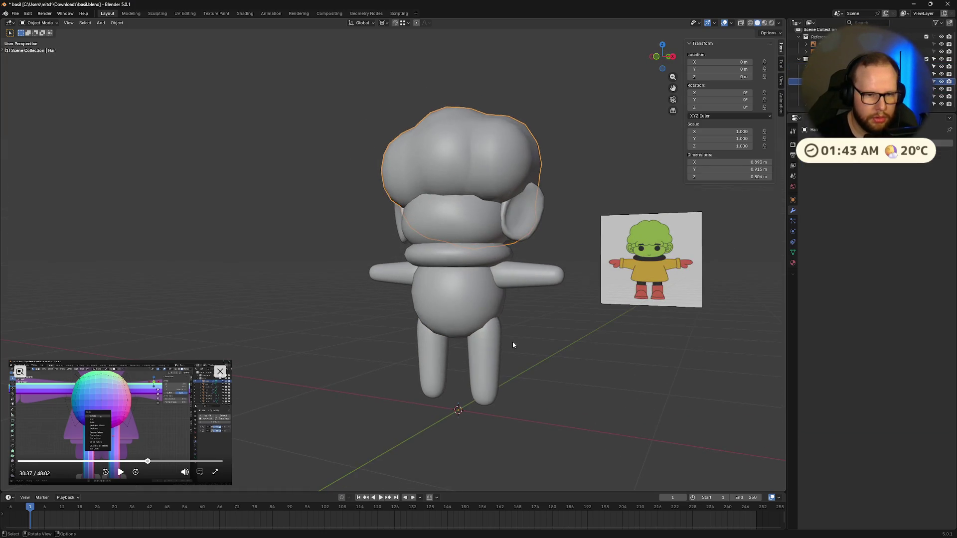
click(460, 314)
click(459, 311)
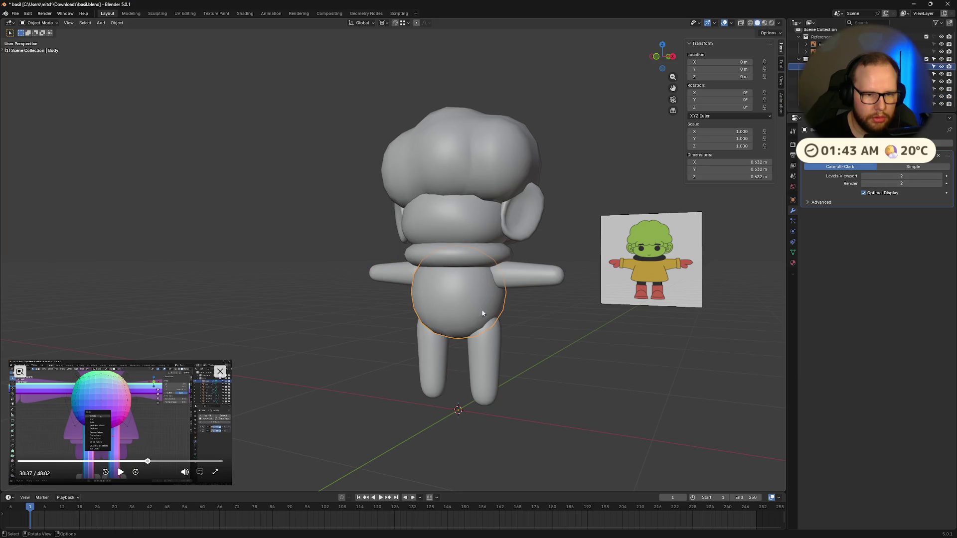
click(459, 258)
click(459, 217)
click(459, 172)
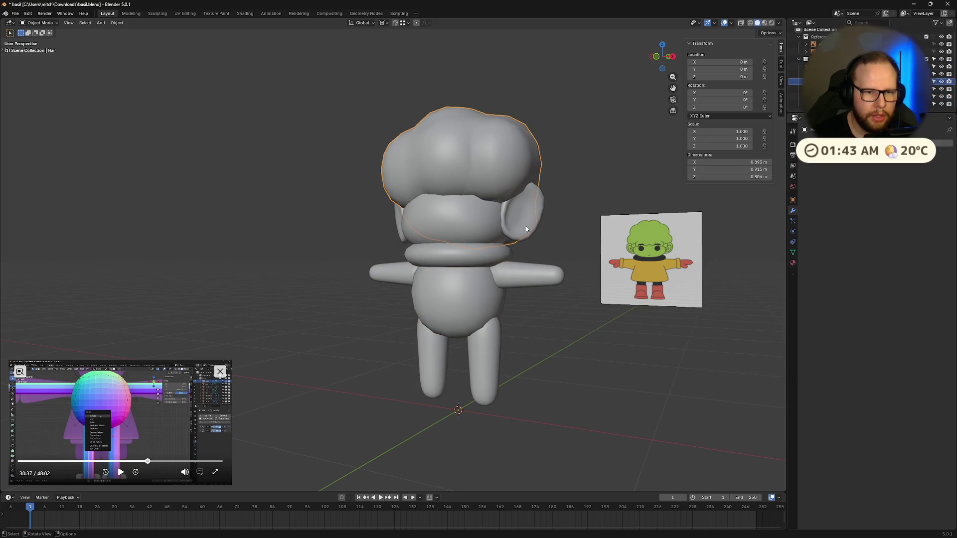
mouse_move(505, 314)
middle_down()
mouse_move(556, 334)
mouse_move(493, 336)
middle_up()
click(419, 299)
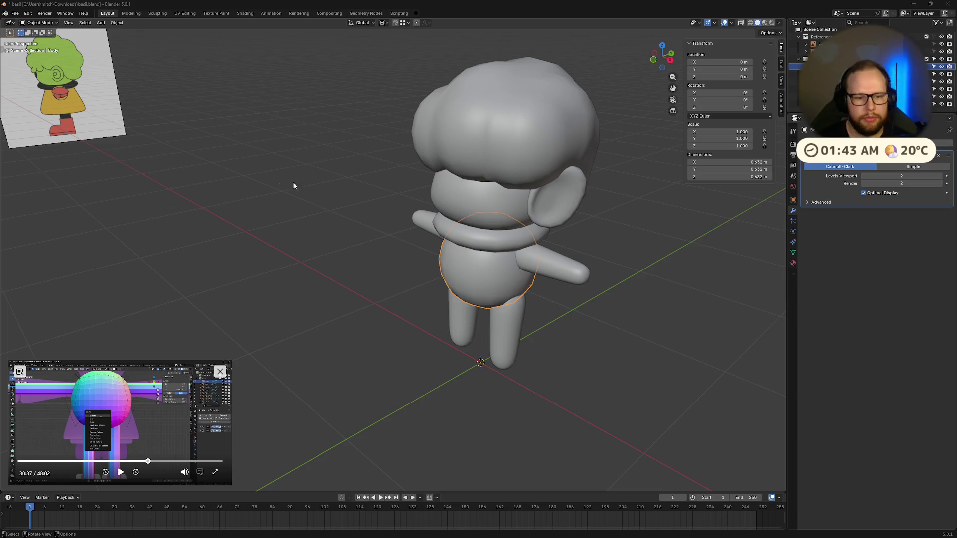
- Select all objects, test a scale, then reset the character's scale to 1 with Alt+S
middle_drag(479, 194, 423, 192)
right_click(424, 192)
key(a)
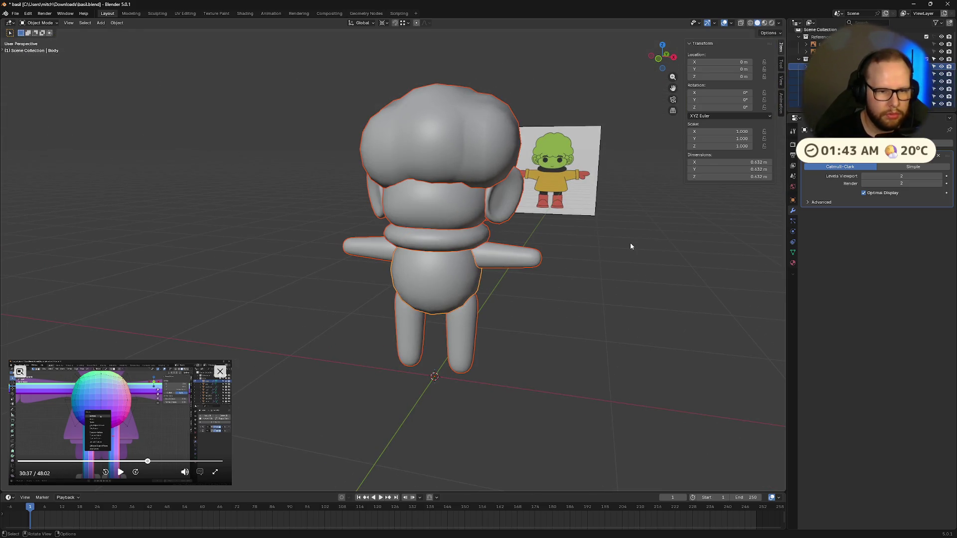
mouse_move(571, 267)
middle_down()
mouse_move(673, 284)
mouse_move(735, 253)
mouse_move(523, 254)
middle_up()
scroll(673, 284, up, 3)
scroll(698, 296, down, 5)
scroll(454, 256, down, 4)
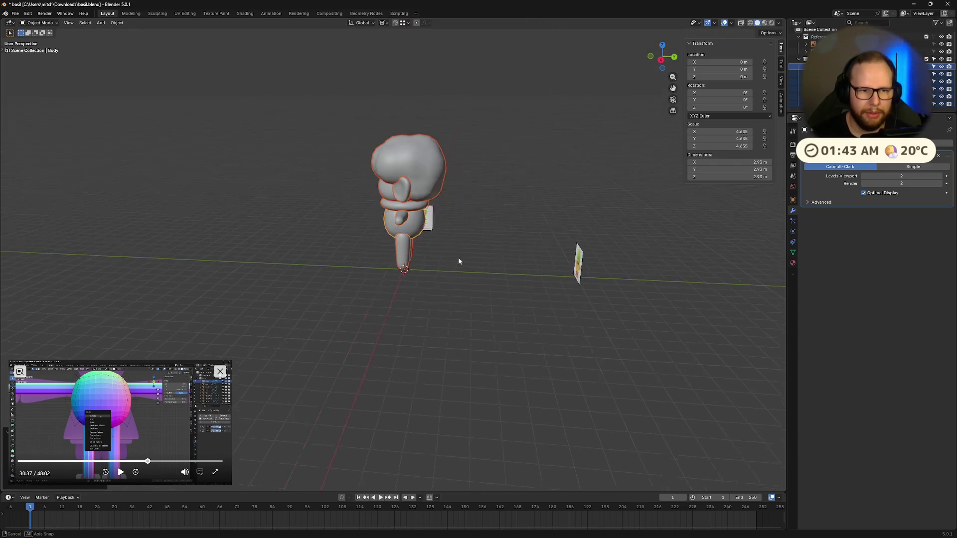
key(s)
click(389, 255)
mouse_move(449, 224)
middle_down()
mouse_move(495, 182)
mouse_move(482, 155)
mouse_move(487, 271)
middle_up()
scroll(487, 272, up, 5)
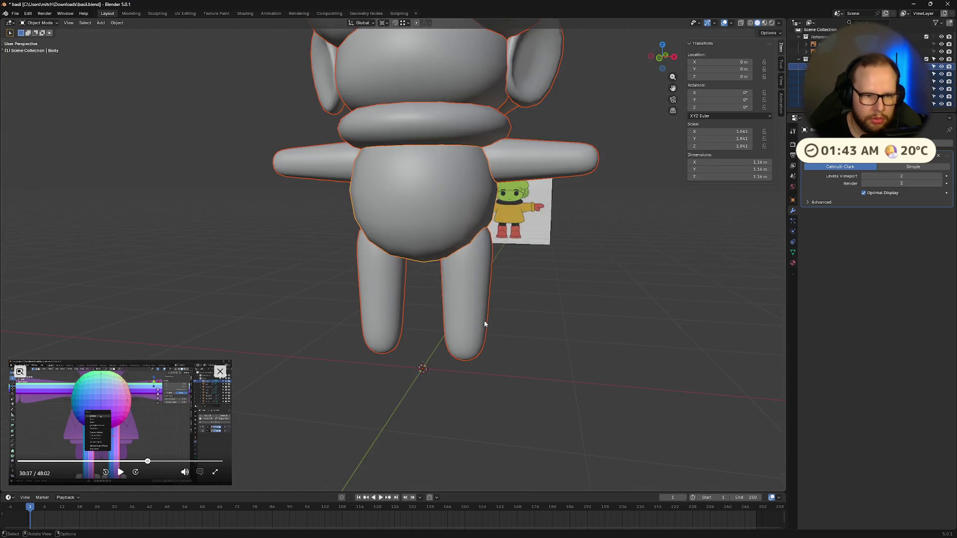
scroll(495, 317, up, 2)
key(alt+s)
mouse_move(509, 327)
middle_down()
mouse_move(496, 336)
mouse_move(506, 344)
mouse_move(471, 347)
mouse_move(525, 322)
mouse_move(451, 304)
middle_up()
- Duplicate Body in place as Body.001 and lower its Levels Viewport so it shows low-poly
key(shift+d)
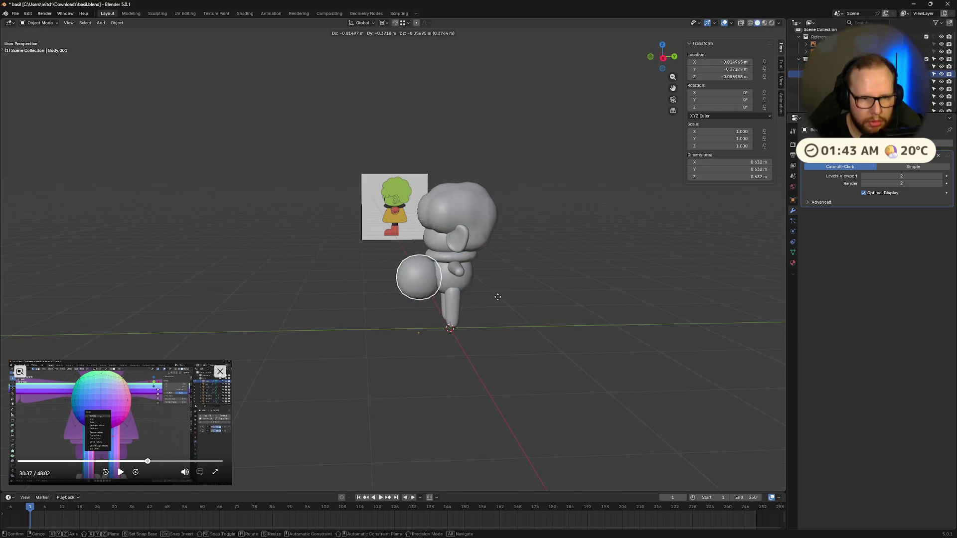
key(Escape)
mouse_move(446, 291)
middle_down()
mouse_move(563, 297)
mouse_move(628, 314)
mouse_move(534, 324)
mouse_move(481, 305)
mouse_move(601, 287)
middle_up()
scroll(546, 296, up, 3)
scroll(523, 322, up, 2)
click(864, 177)
click(912, 168)
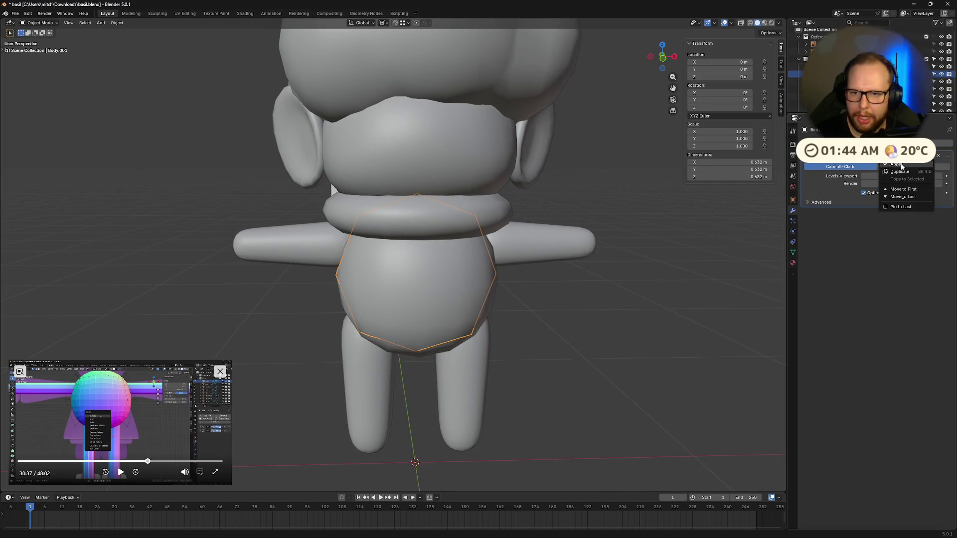
key(alt+z)
- Delete the end vertices of the body copy to open it into a tube
key(Tab)
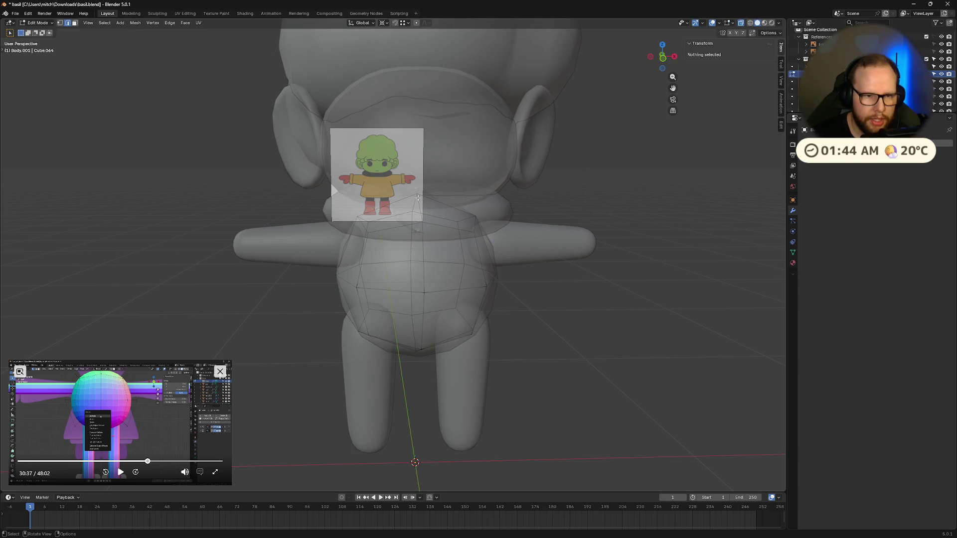
click(418, 199)
click(415, 352)
right_click(433, 369)
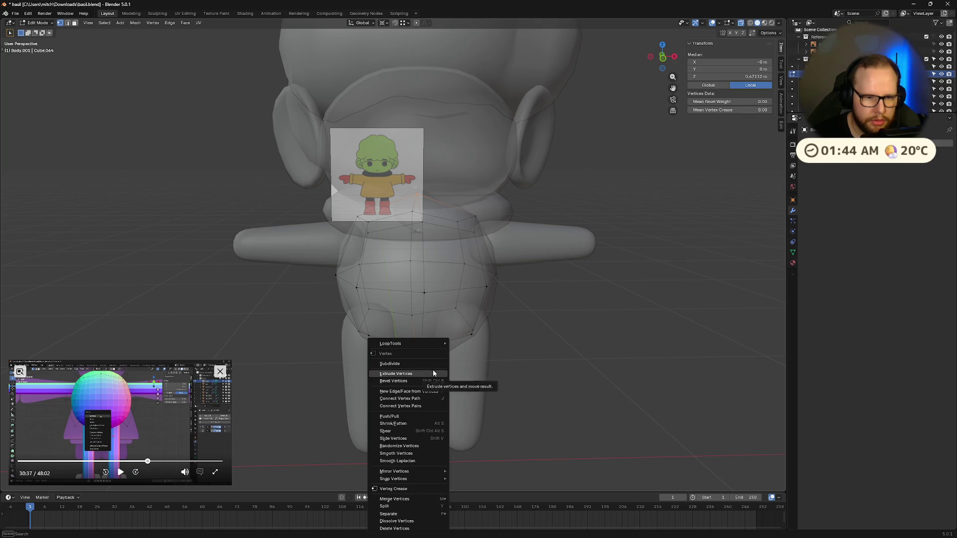
key(x)
click(429, 370)
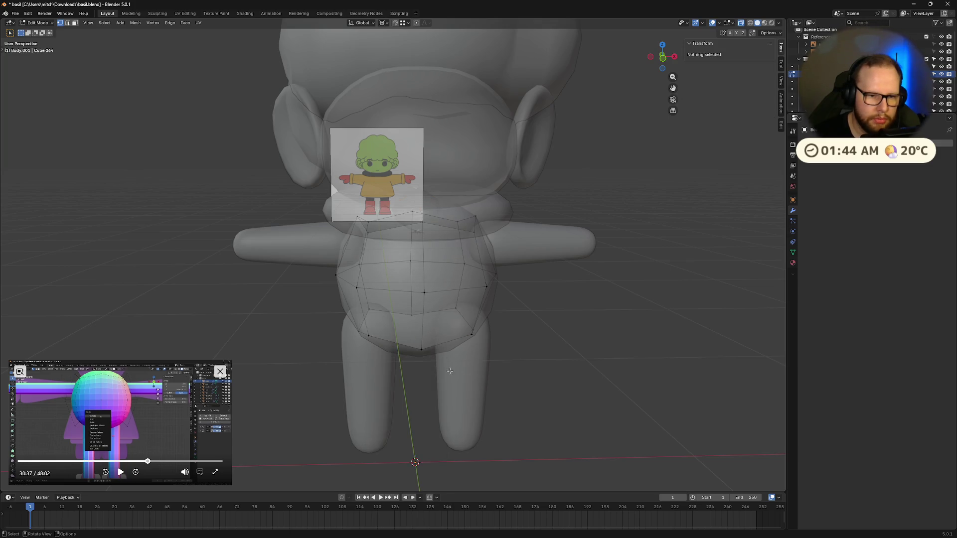
- Round the bottom and top edge loops into circles with LoopTools Circle, then return to Object Mode
middle_drag(430, 370, 439, 401)
click(439, 402)
right_click(439, 394)
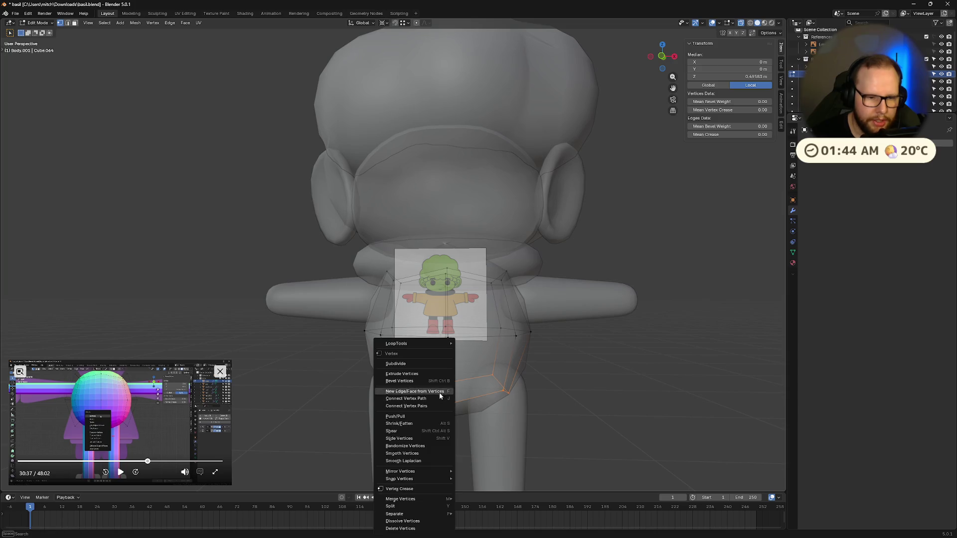
mouse_move(404, 344)
click(479, 349)
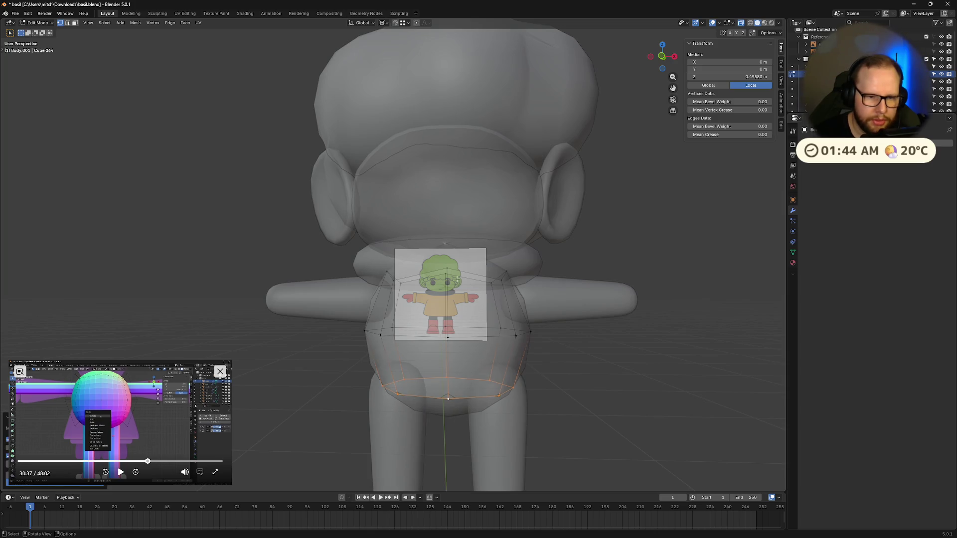
right_click(419, 274)
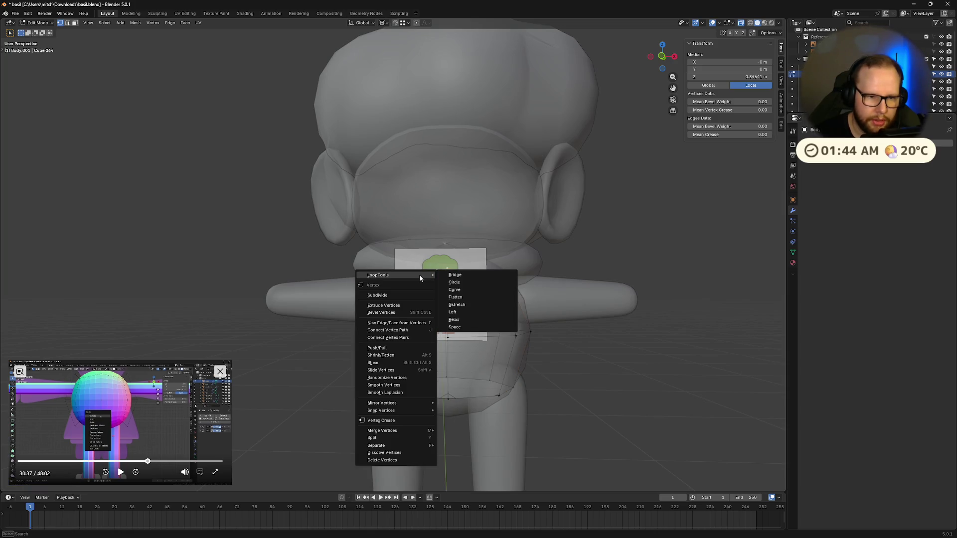
click(455, 282)
mouse_move(460, 292)
middle_down()
mouse_move(535, 328)
mouse_move(502, 315)
mouse_move(515, 348)
middle_up()
key(Tab)
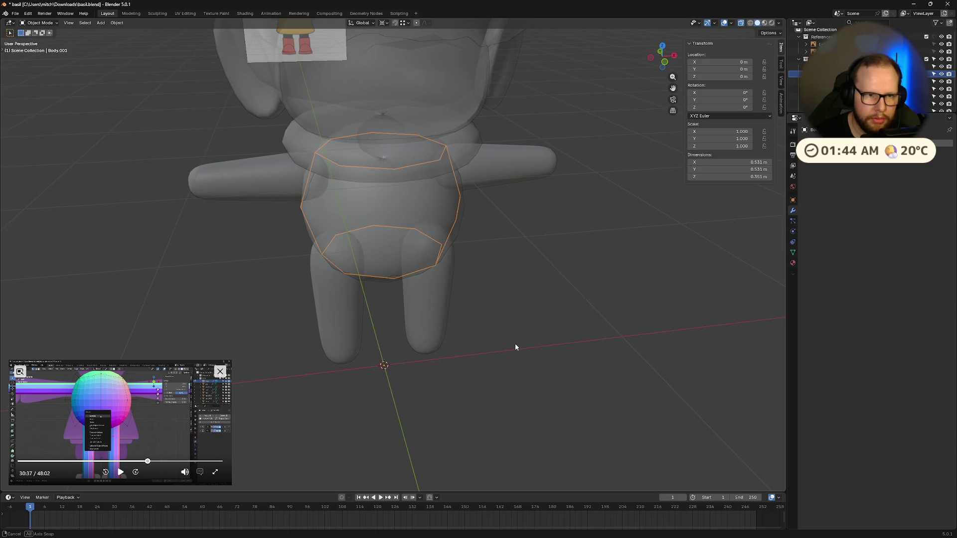
scroll(516, 344, up, 3)
scroll(448, 224, up, 3)
- Inspect the coat tube with see-through display off and select the neck ring
mouse_move(402, 119)
middle_down()
mouse_move(394, 111)
mouse_move(455, 356)
mouse_move(439, 314)
middle_up()
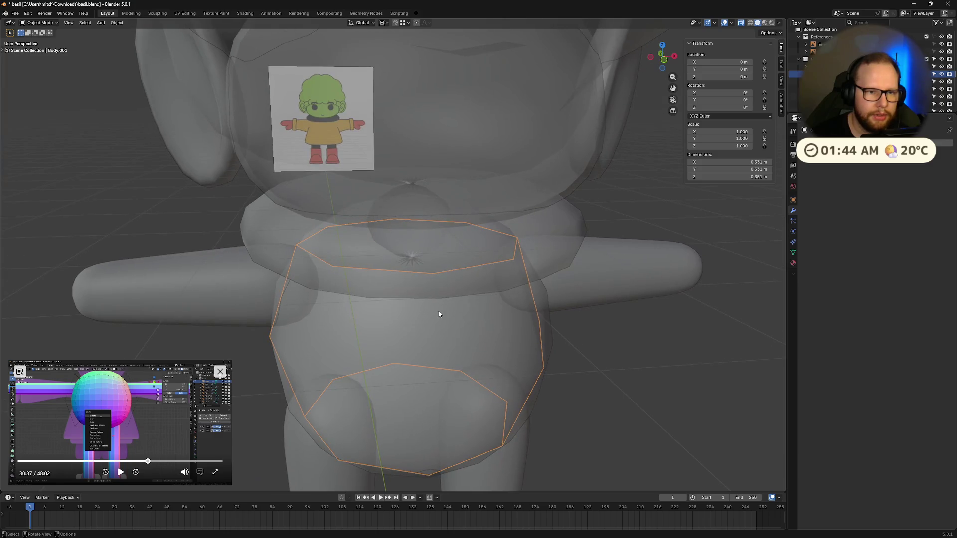
key(Tab)
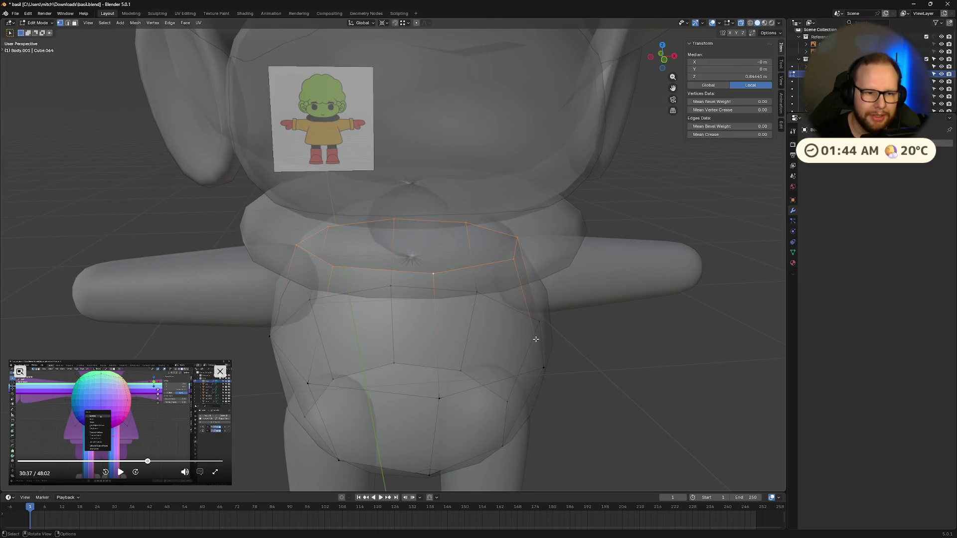
key(alt+z)
scroll(487, 311, up, 3)
middle_drag(508, 322, 486, 311)
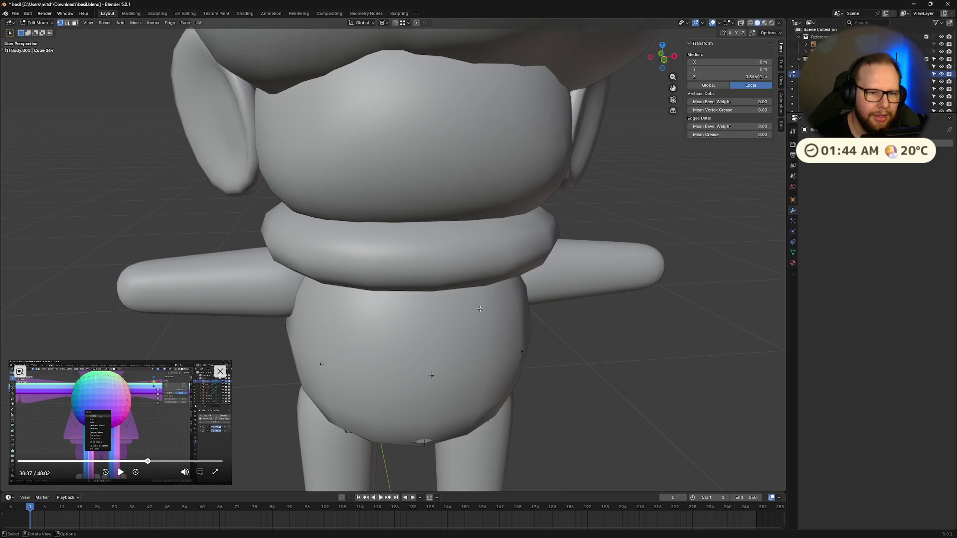
scroll(486, 311, down, 3)
key(Tab)
click(412, 243)
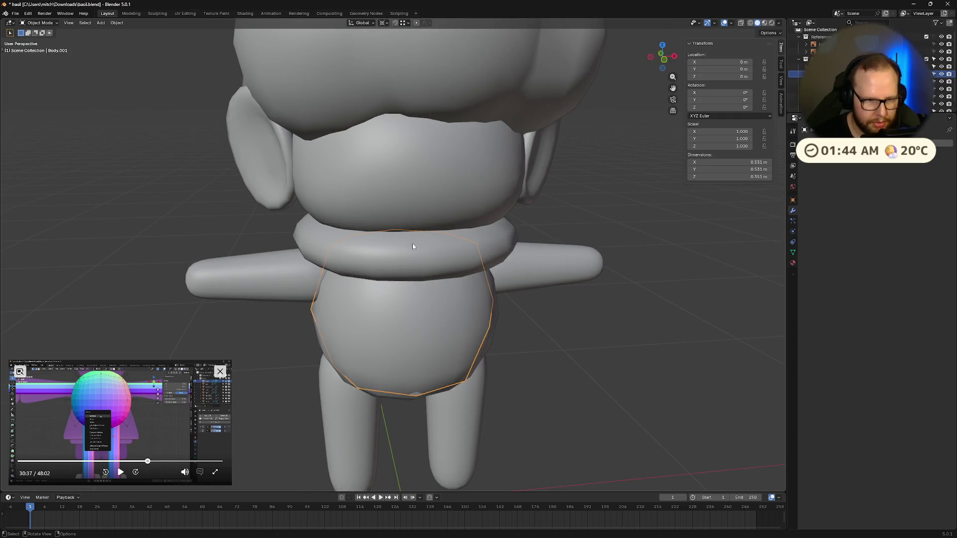
click(356, 234)
- Isolate the neck ring in local view and set its Solidify thickness to 0.25 m
key(slash)
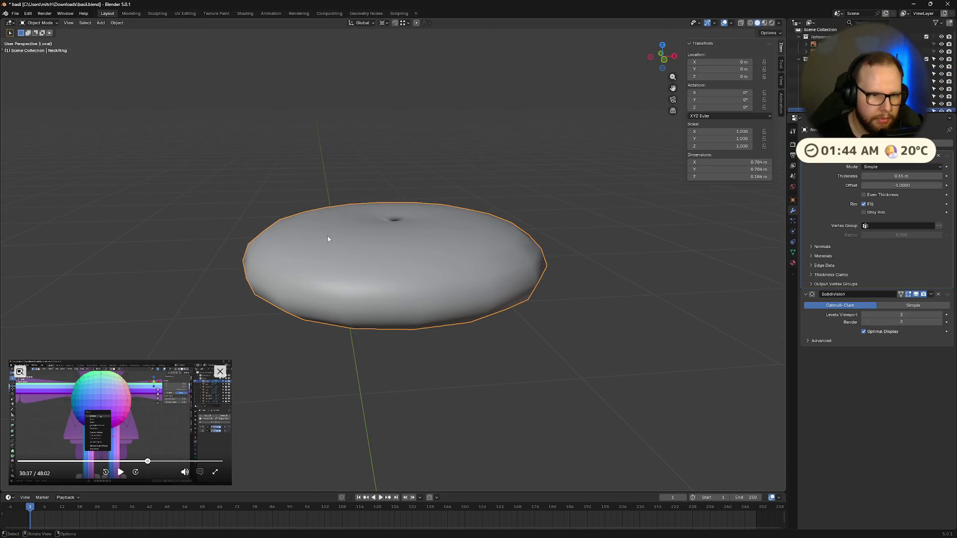
middle_drag(327, 235, 351, 314)
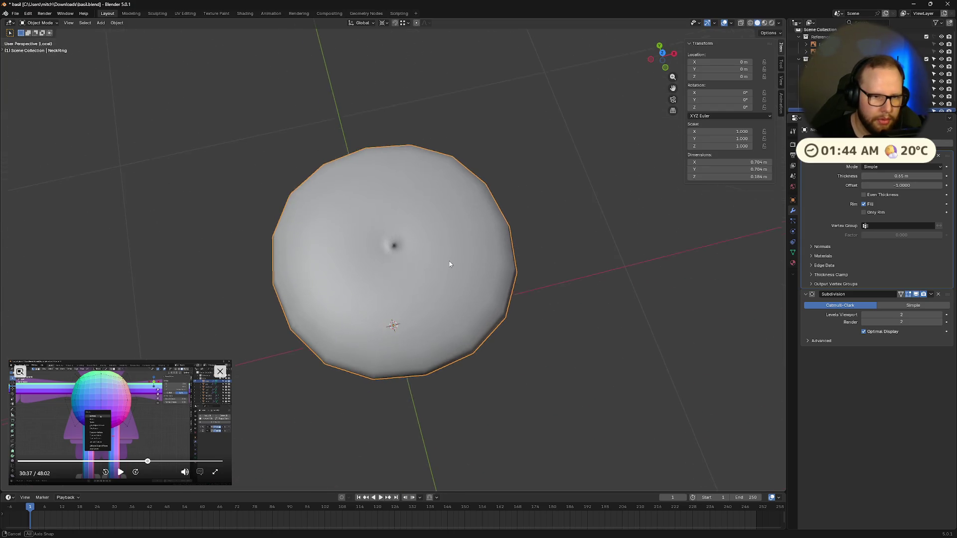
drag(908, 175, 882, 176)
double_click(912, 177)
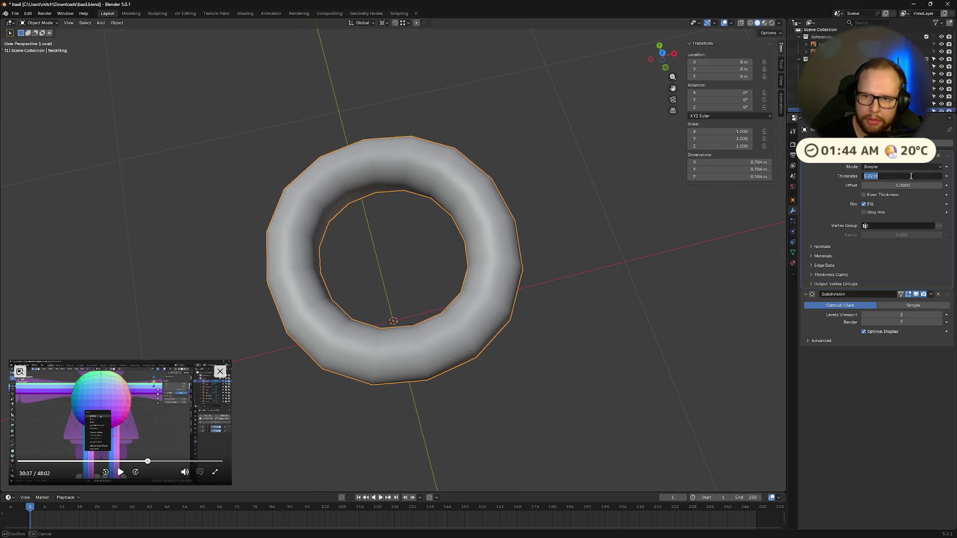
text(0.25)
key(Return)
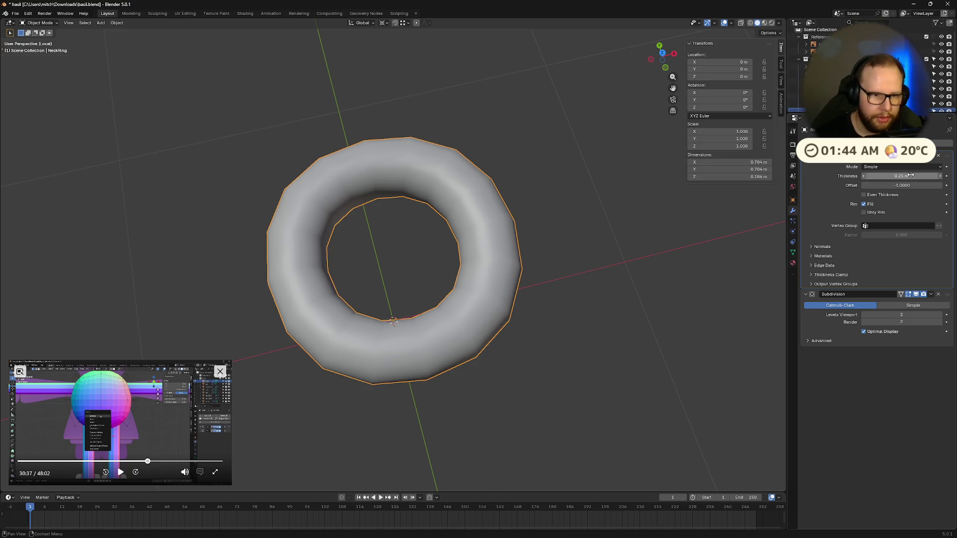
middle_drag(392, 322, 613, 314)
- Set the transform pivot to the 3D cursor and leave local view
key(Tab)
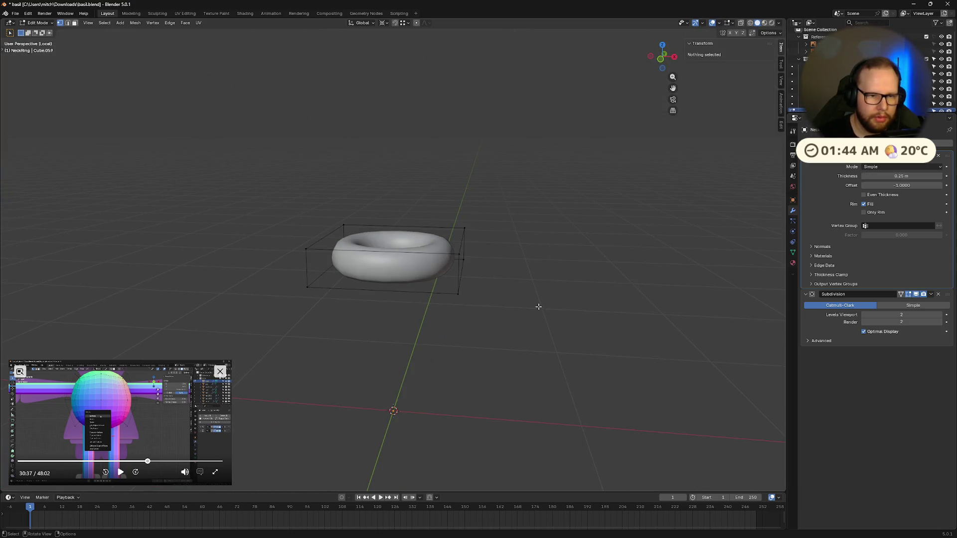
key(Tab)
key(period)
click(596, 307)
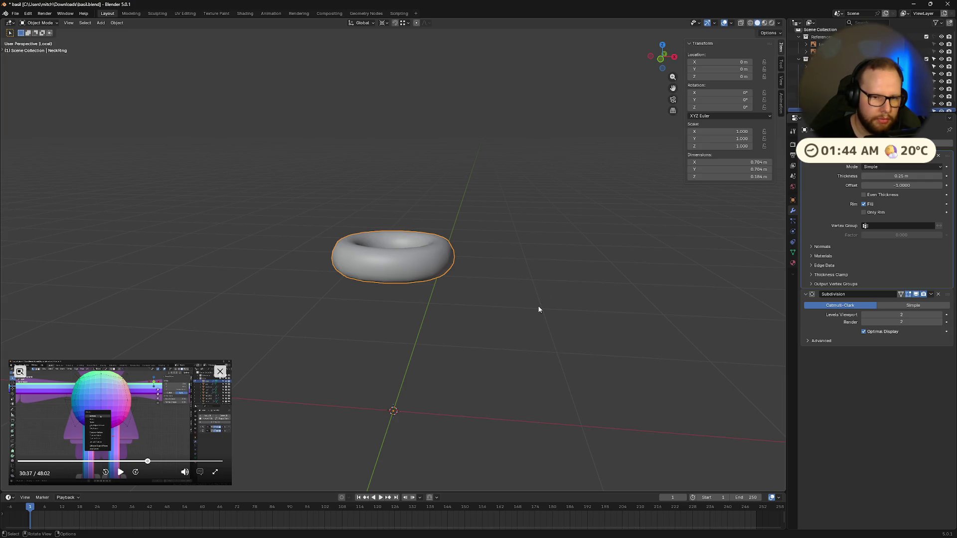
key(slash)
middle_drag(539, 309, 520, 312)
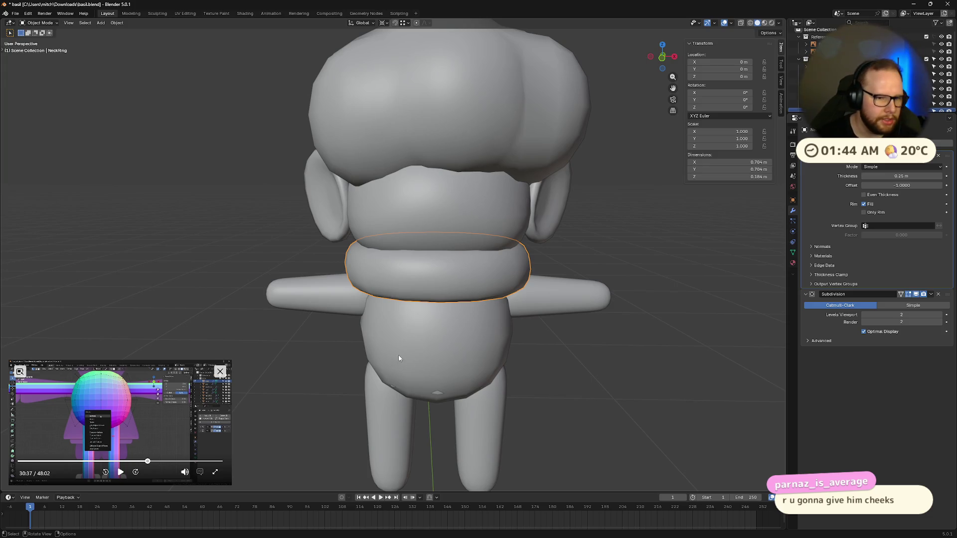
- Duplicate the belly body and scale the copy up to about 1.08 as the coat's starting shape
middle_drag(406, 359, 387, 351)
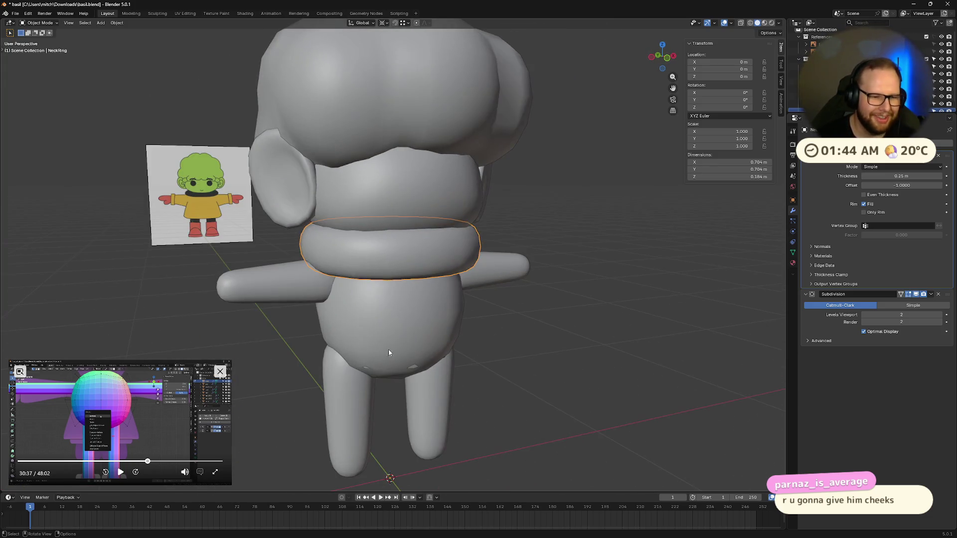
click(387, 351)
middle_drag(549, 339, 698, 264)
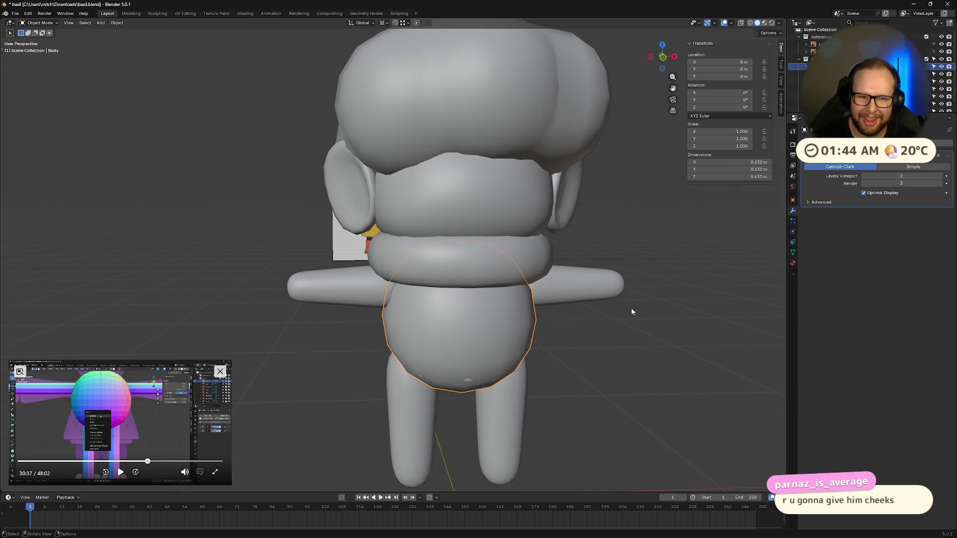
middle_drag(632, 310, 420, 395)
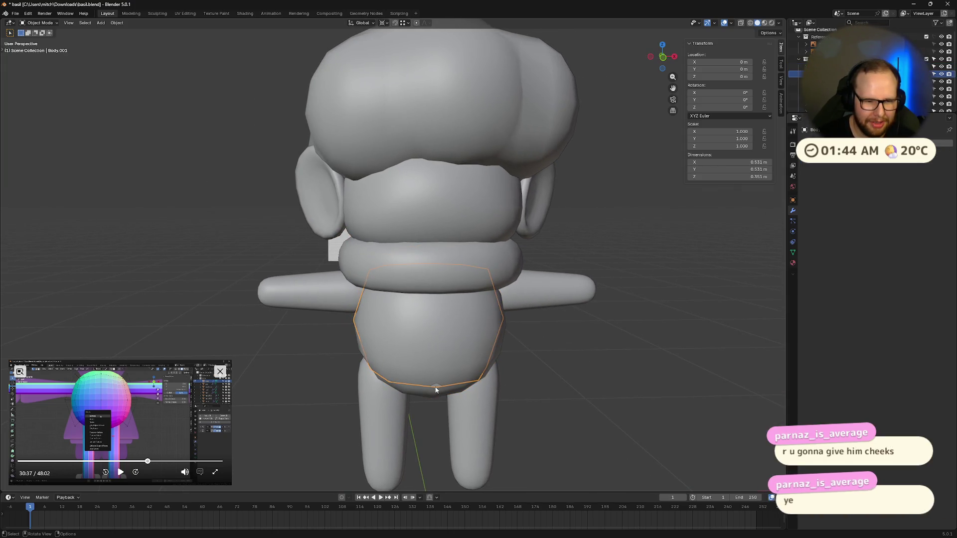
key(shift+d)
key(s)
click(604, 321)
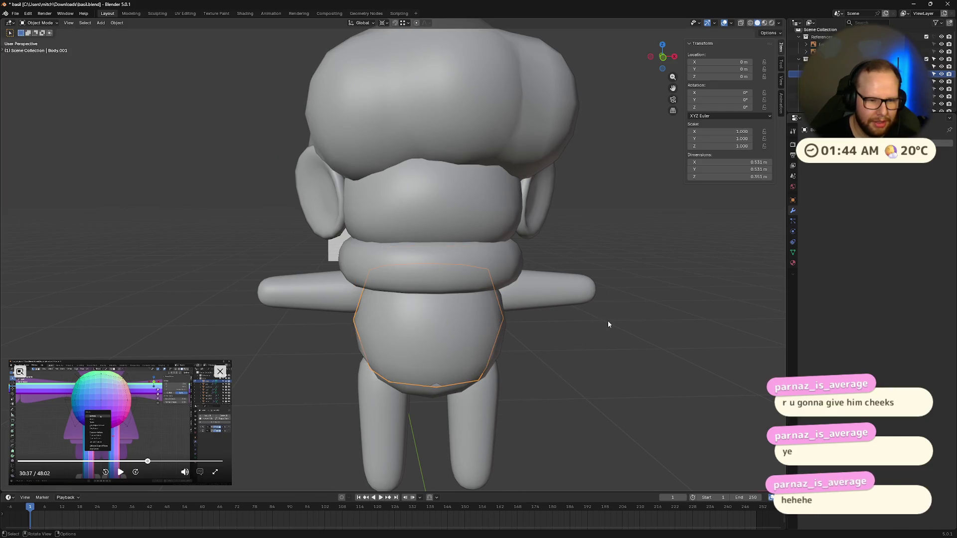
middle_drag(606, 321, 604, 336)
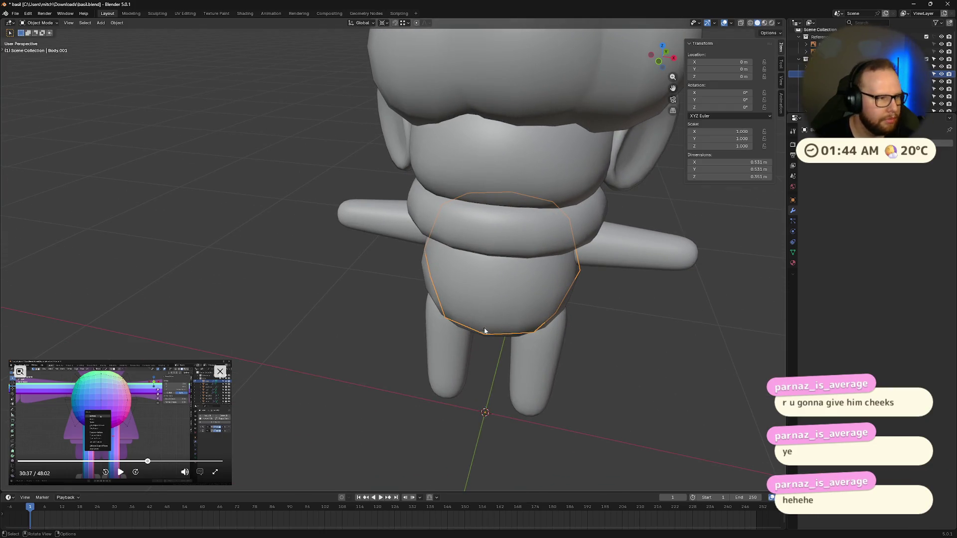
- Scrub the reference tutorial video and pause it at 30:13 to study the coat step
click(121, 472)
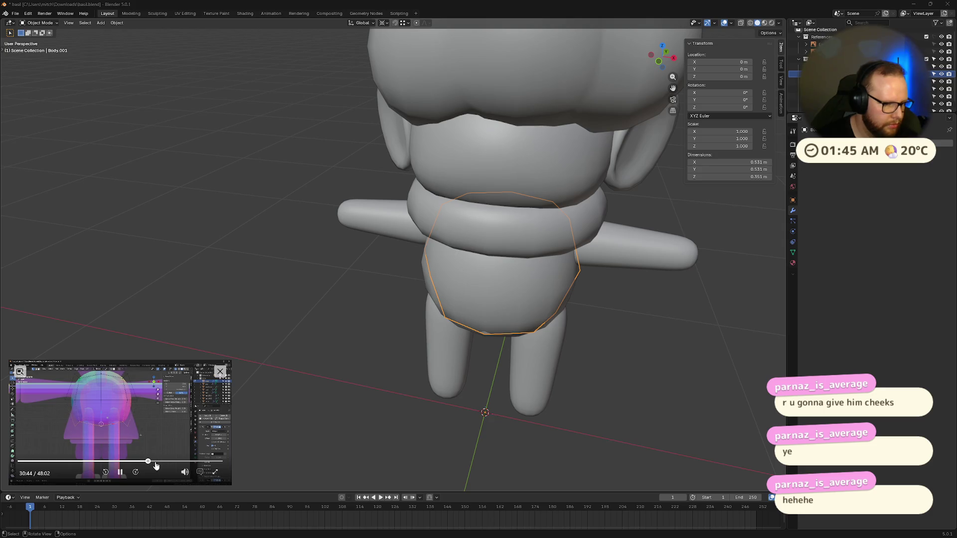
drag(149, 462, 158, 463)
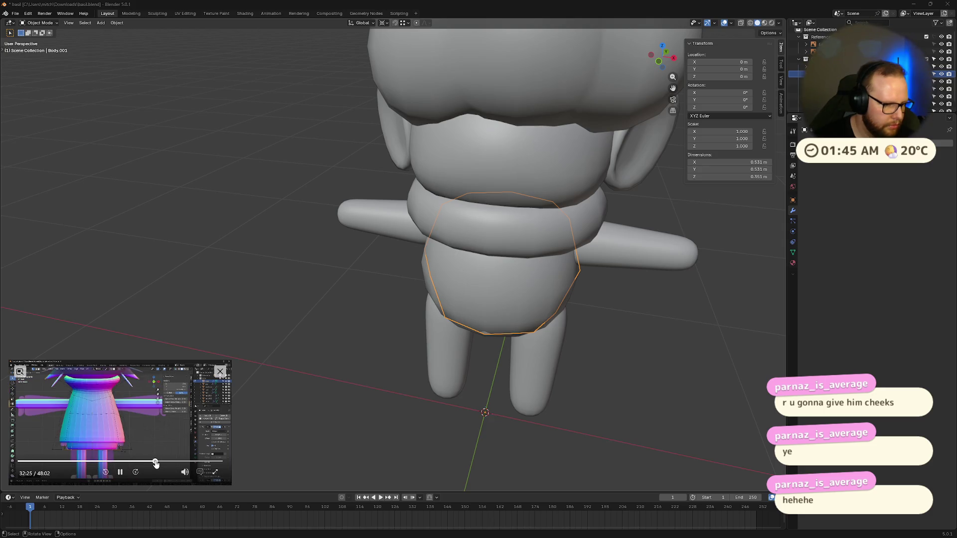
drag(158, 462, 148, 463)
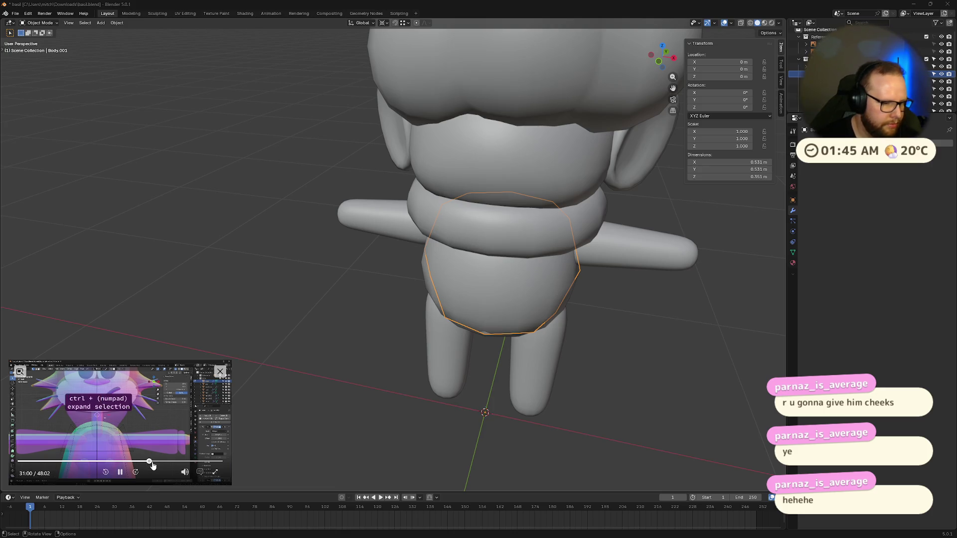
drag(149, 464, 147, 464)
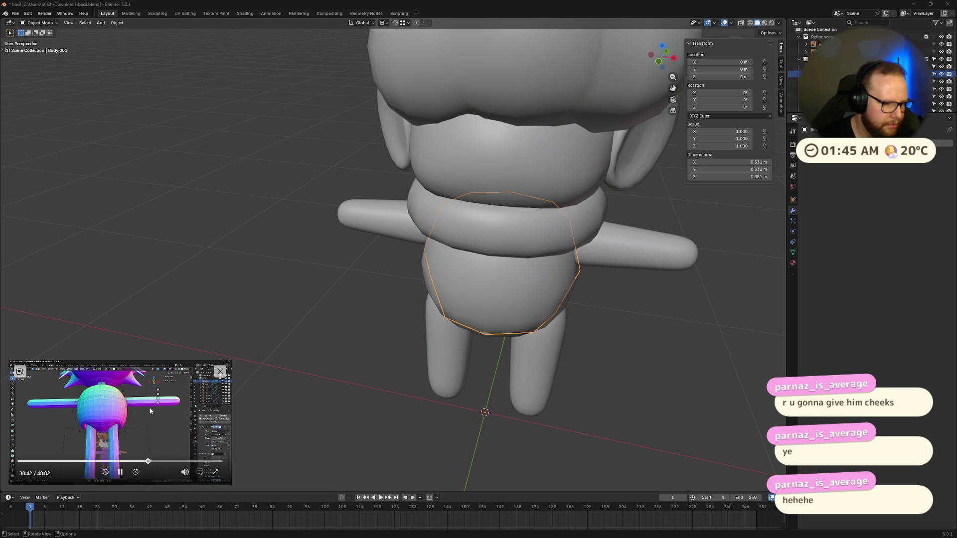
key(Left)
key(Left)
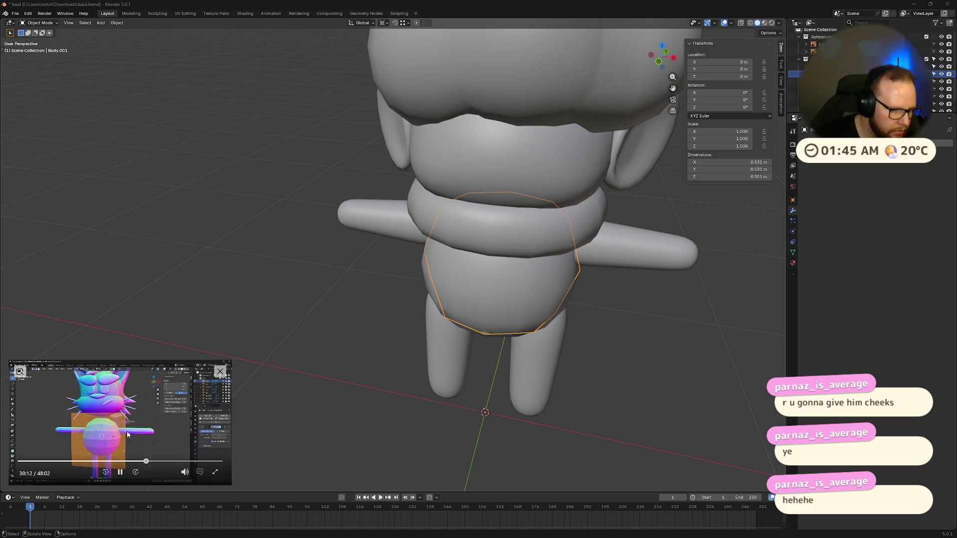
click(123, 471)
drag(228, 363, 770, 45)
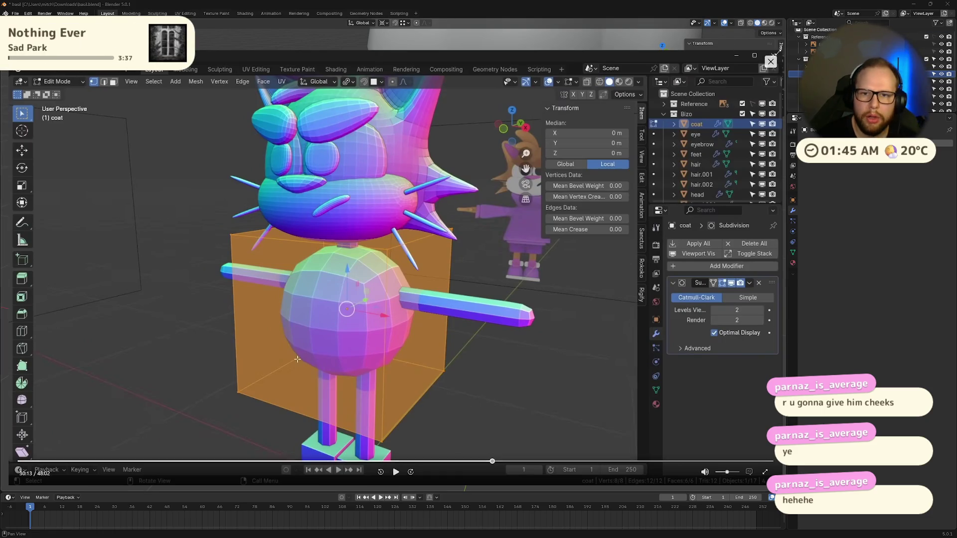
drag(770, 60, 230, 397)
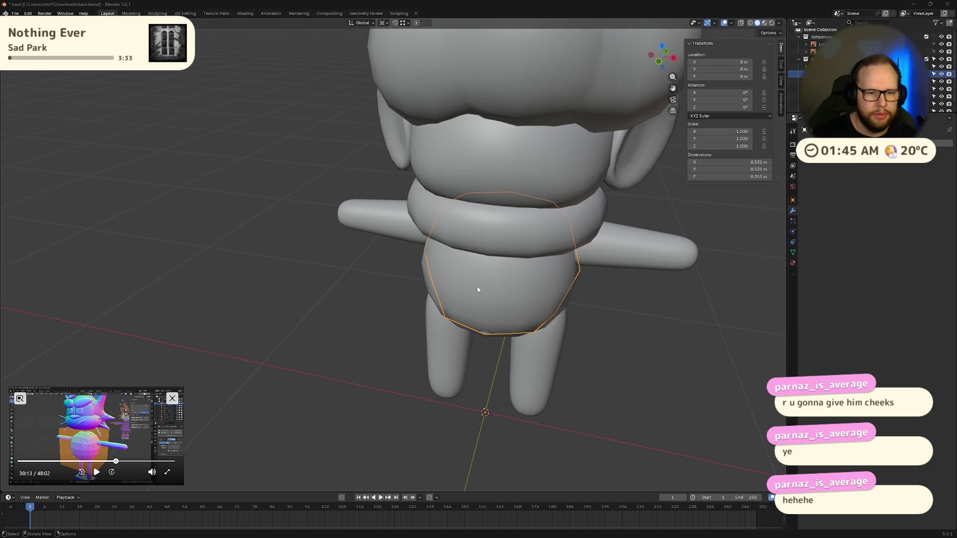
- Set origin to geometry for the body copy, the body and the limbs
right_click(471, 242)
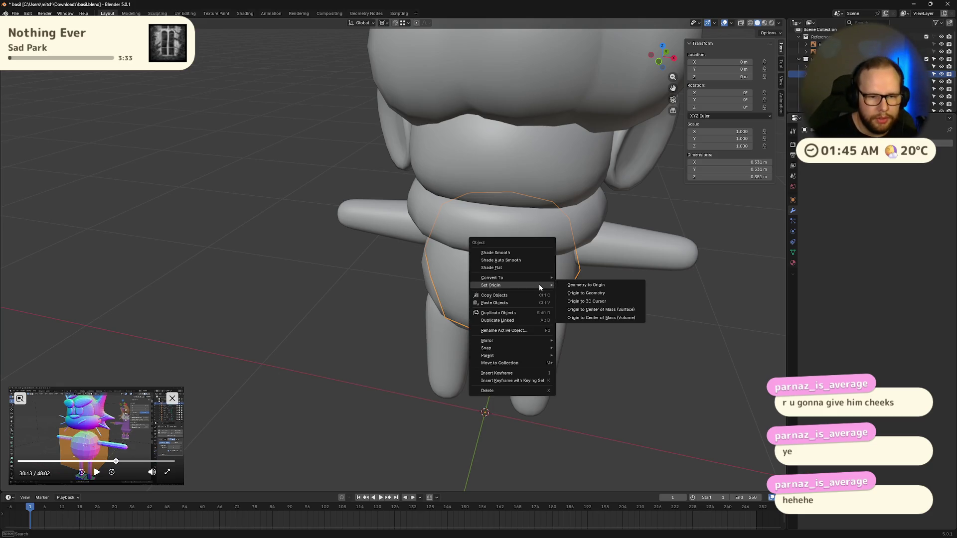
click(593, 293)
middle_drag(550, 445, 403, 349)
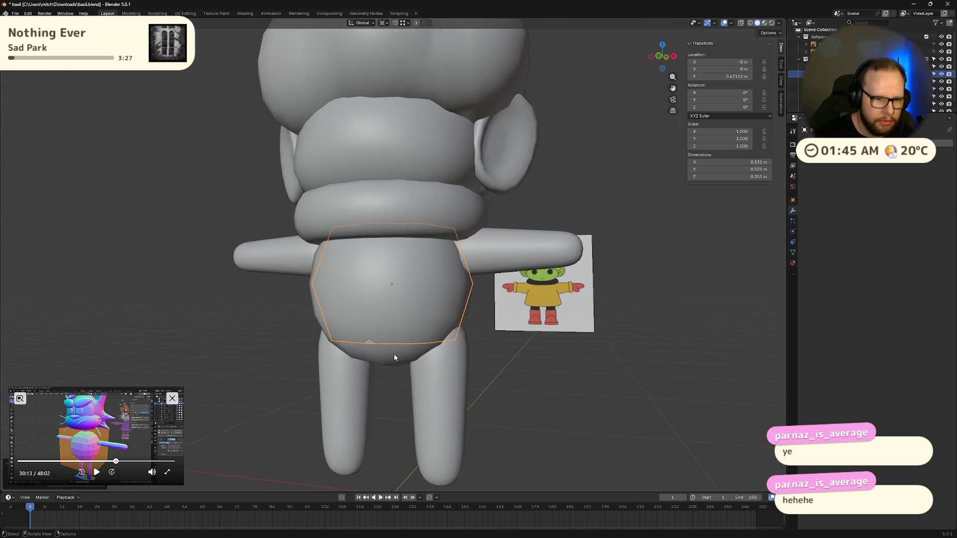
right_click(391, 358)
mouse_move(351, 359)
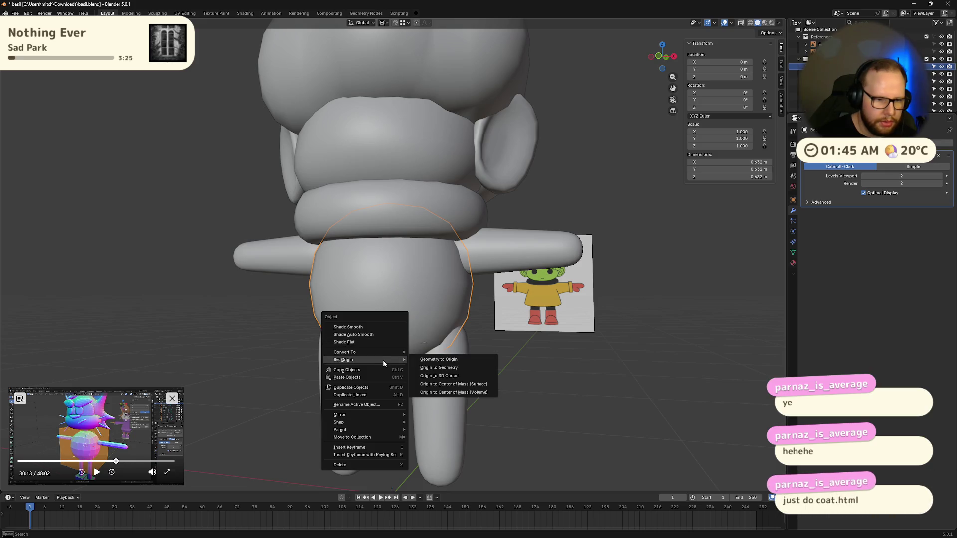
click(439, 366)
click(441, 379)
right_click(441, 380)
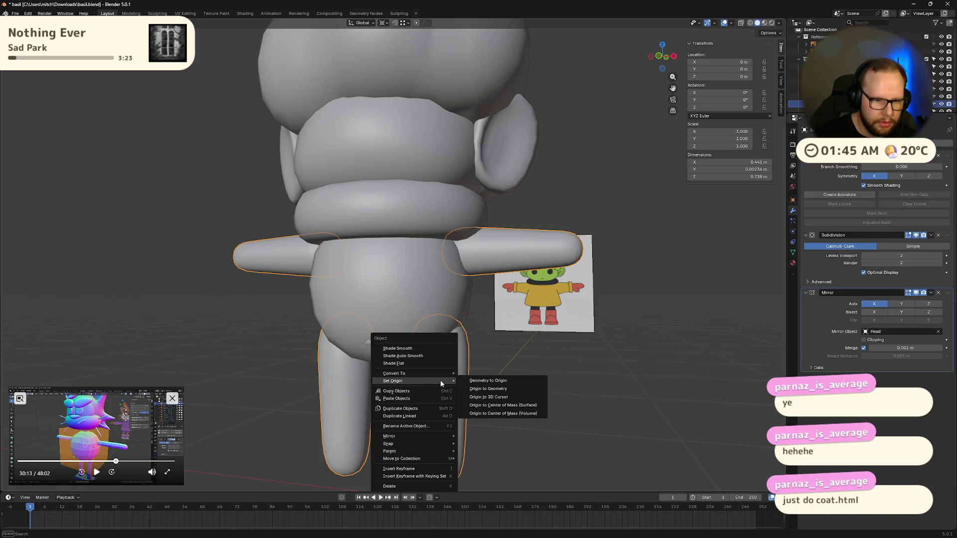
click(498, 390)
- Set origin to geometry for the torso and the neck ring
mouse_move(499, 389)
middle_down()
mouse_move(488, 374)
mouse_move(481, 392)
mouse_move(472, 341)
middle_up()
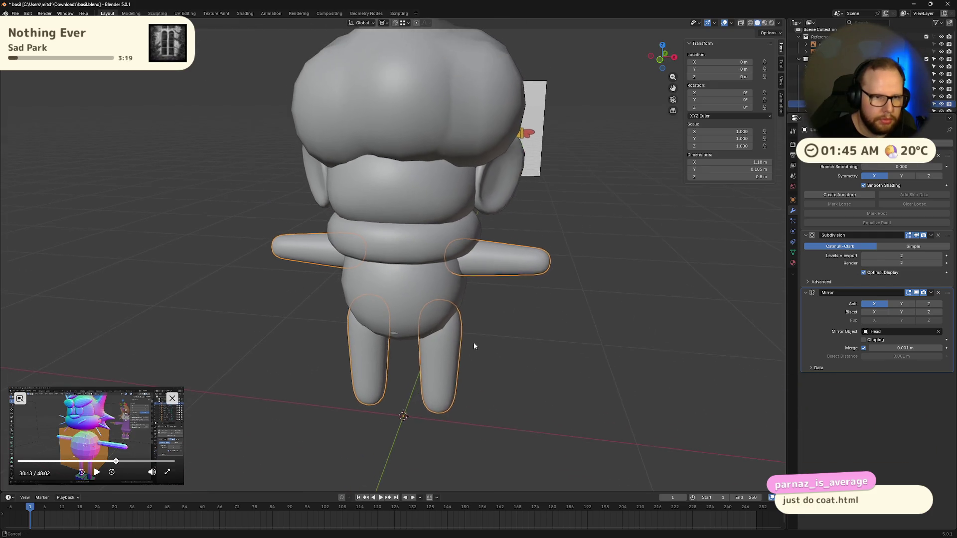
click(415, 236)
right_click(415, 237)
click(465, 247)
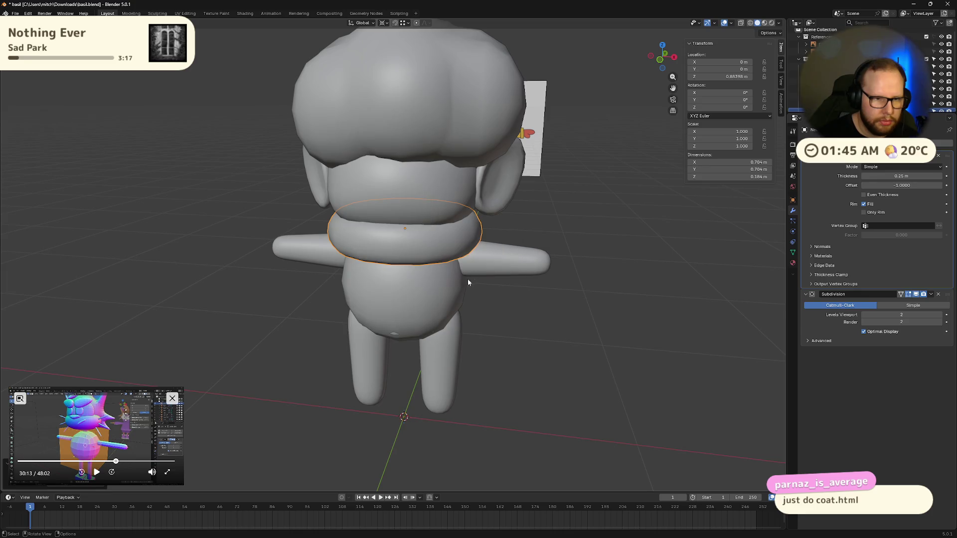
click(407, 186)
right_click(407, 186)
click(452, 194)
- Set origin to geometry for the ears and the hair
middle_drag(449, 224, 462, 233)
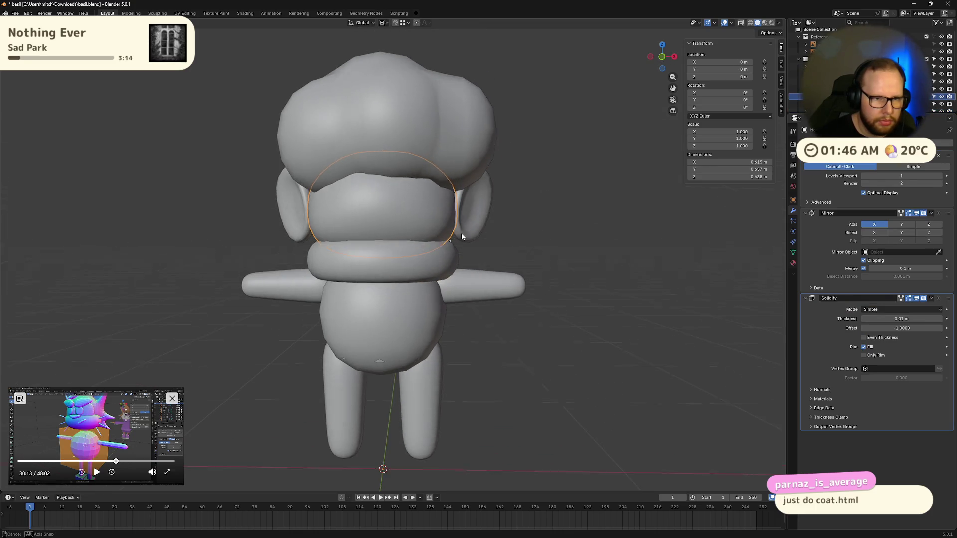
click(471, 209)
right_click(468, 208)
click(524, 216)
mouse_move(558, 262)
middle_down()
mouse_move(486, 282)
mouse_move(554, 260)
middle_up()
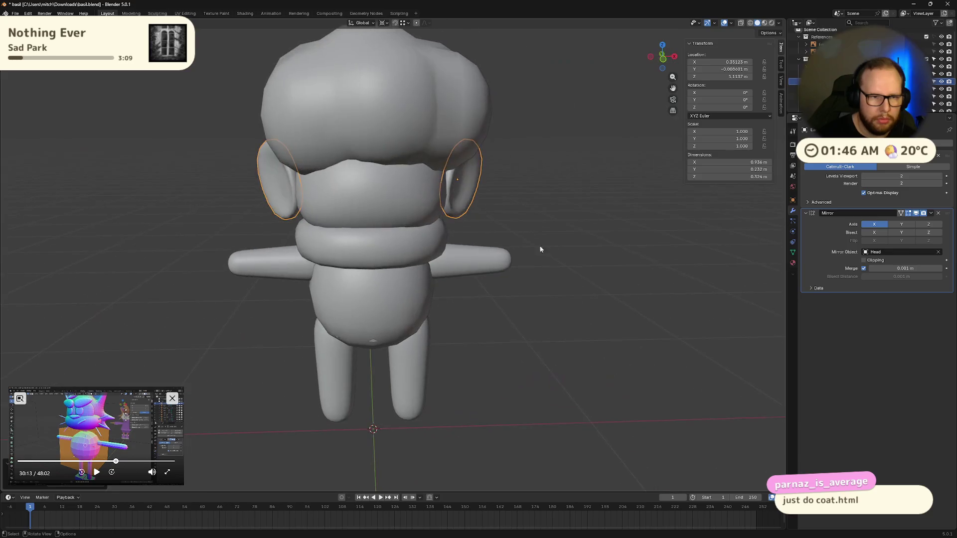
click(403, 112)
right_click(400, 118)
click(458, 125)
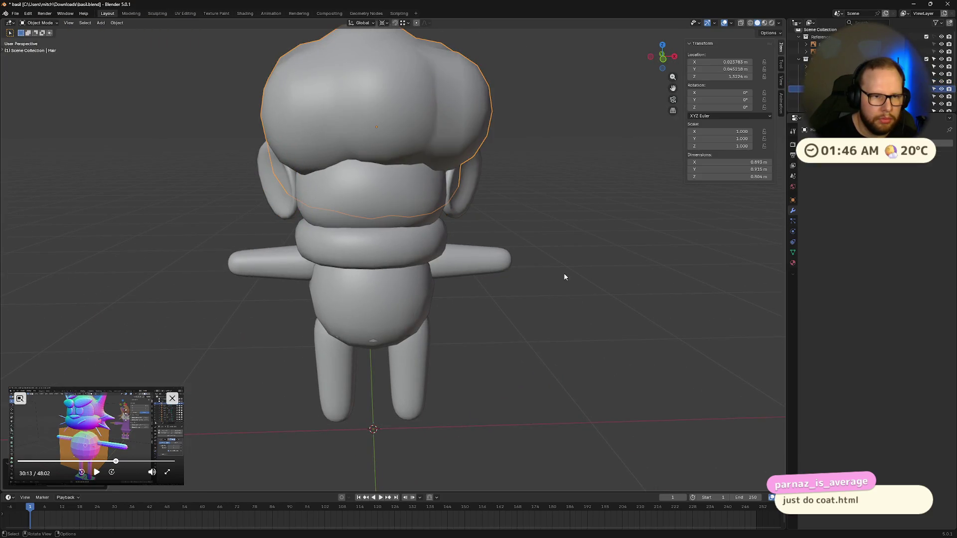
scroll(570, 291, down, 2)
- Set the head's origin to its geometry and inspect the character from below
click(442, 224)
right_click(442, 224)
mouse_move(407, 225)
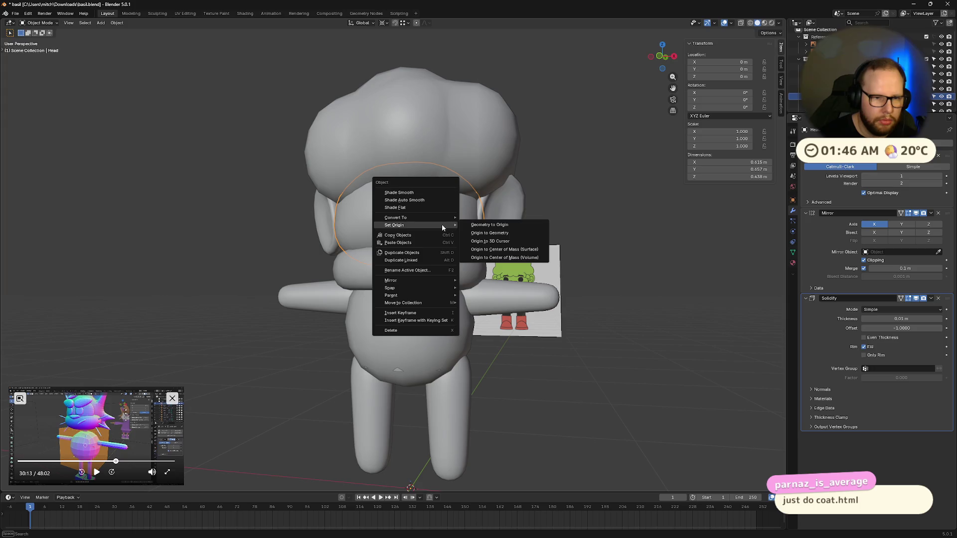
click(527, 241)
middle_drag(540, 297, 552, 313)
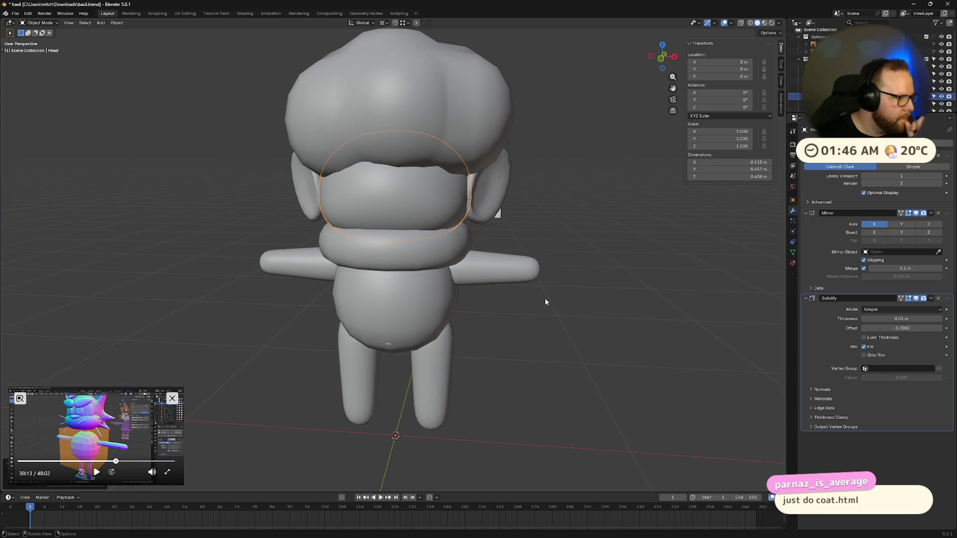
right_click(452, 187)
mouse_move(426, 188)
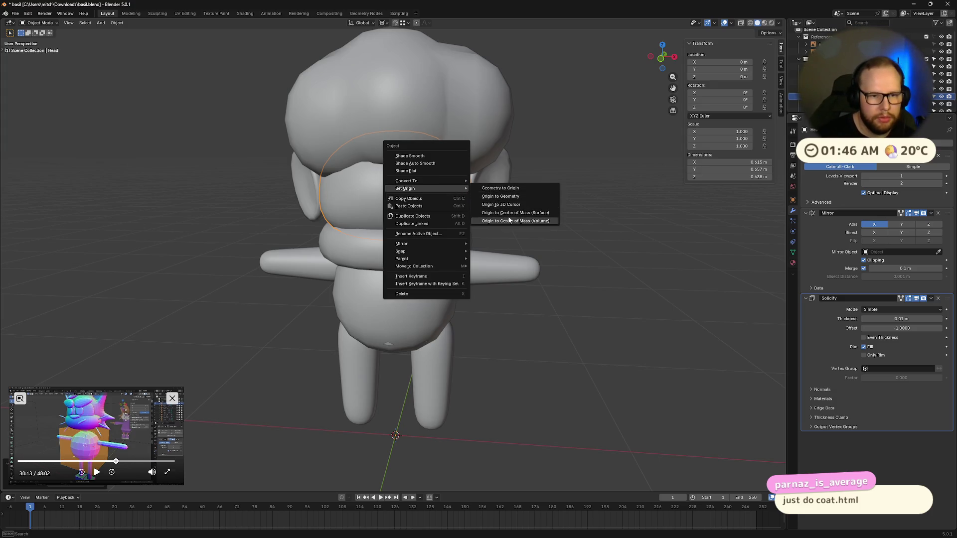
click(530, 384)
mouse_move(556, 315)
middle_down()
mouse_move(577, 308)
mouse_move(567, 316)
middle_up()
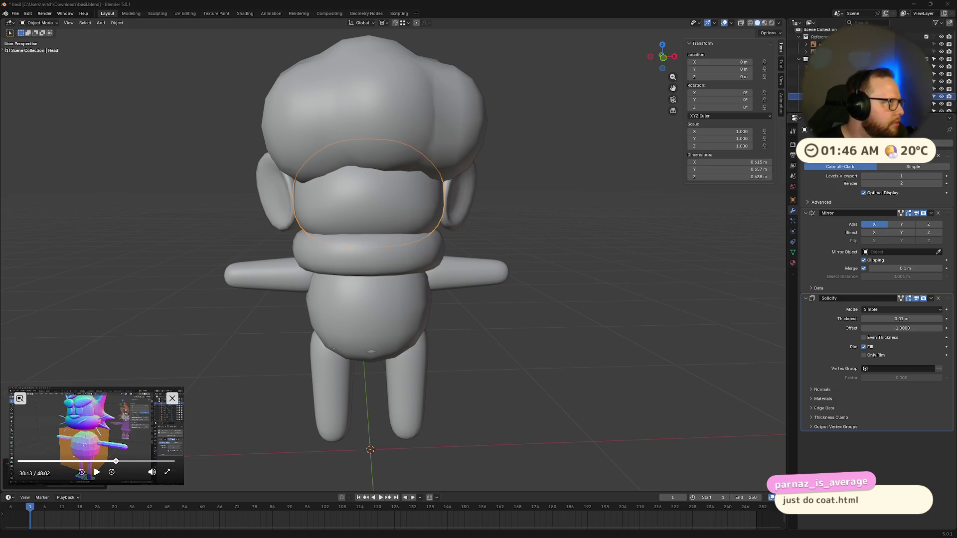
- Repeatedly bring up and dismiss the snapping pie menu without moving anything
key(shift+s)
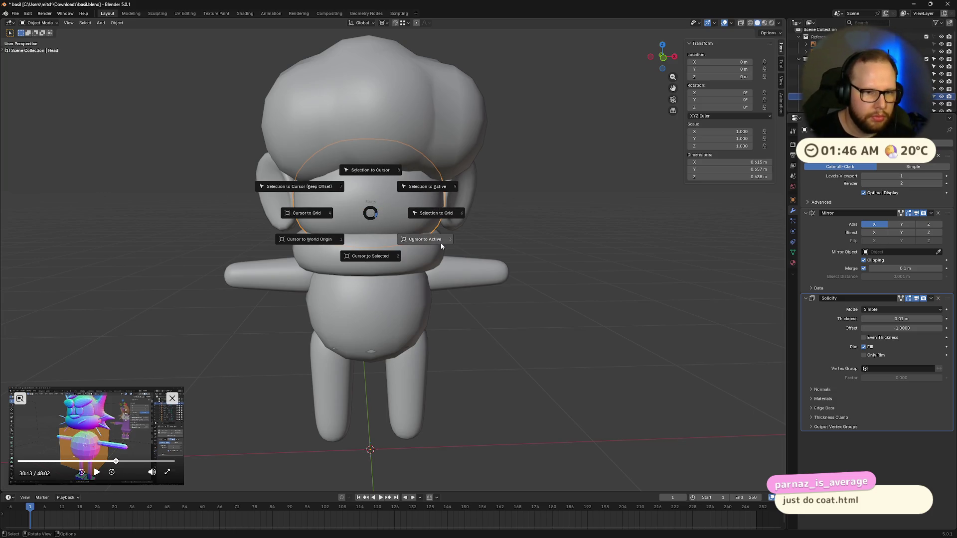
click(372, 255)
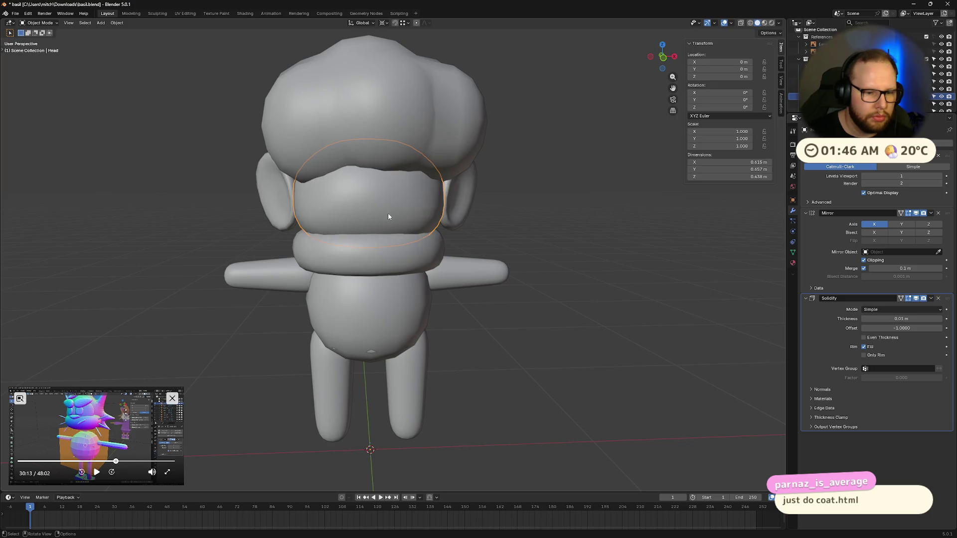
key(shift+s)
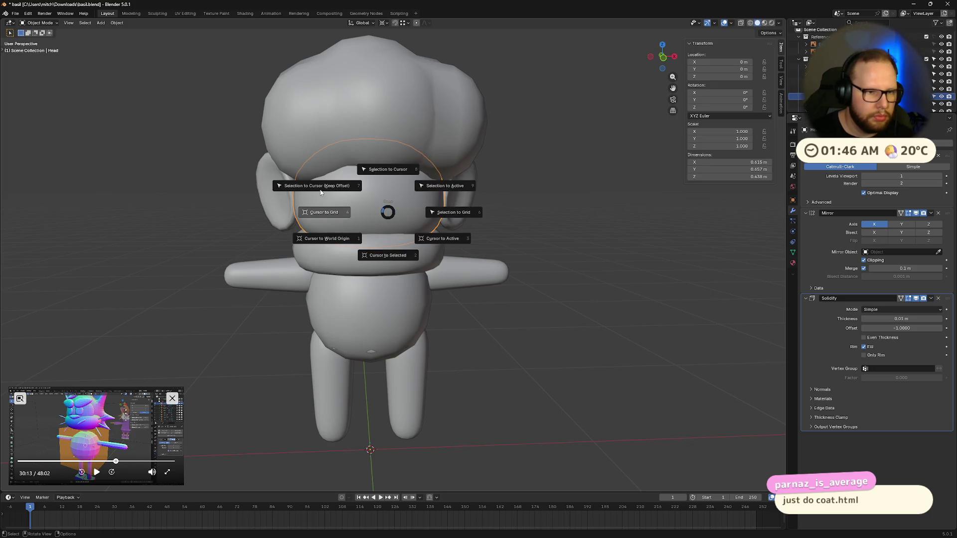
click(322, 192)
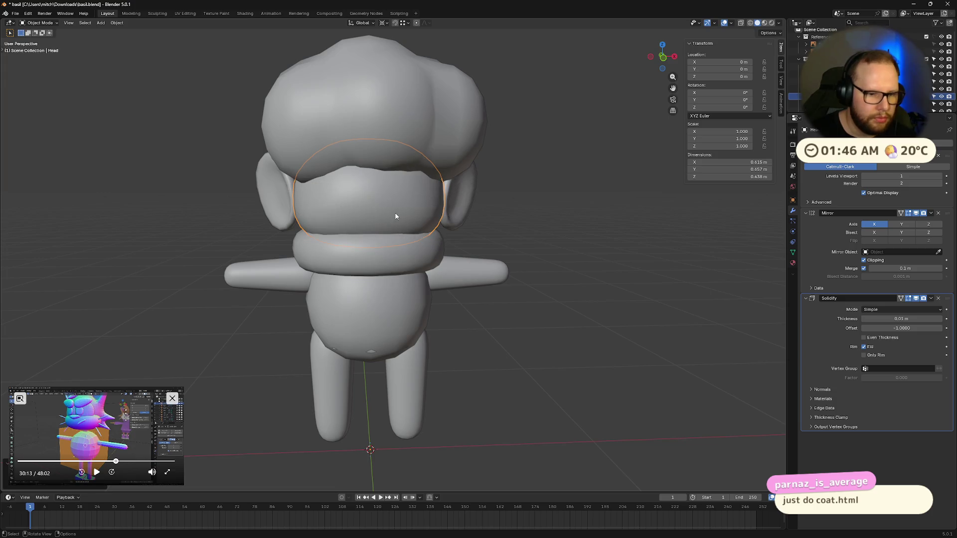
key(shift+s)
click(344, 221)
key(shift+s)
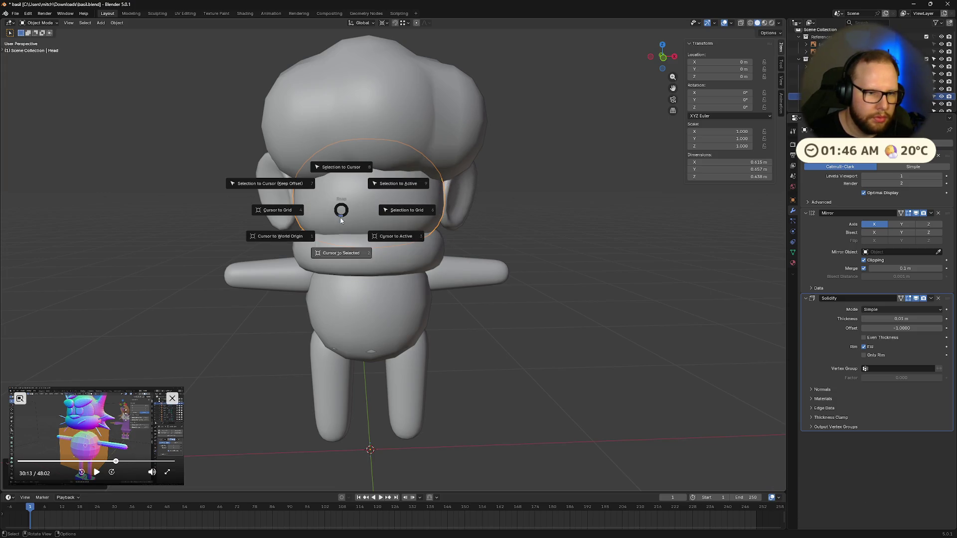
click(281, 236)
key(shift+s)
click(410, 225)
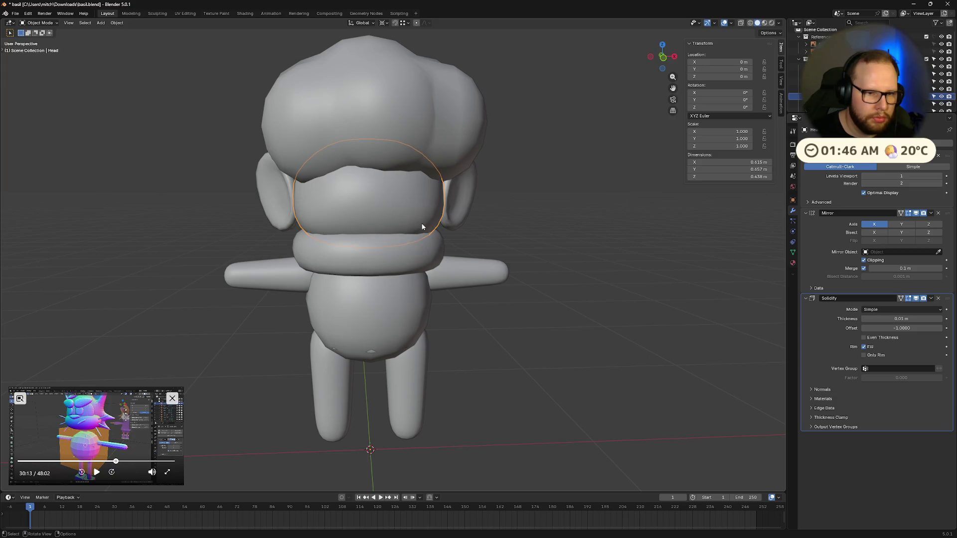
middle_drag(422, 226, 568, 225)
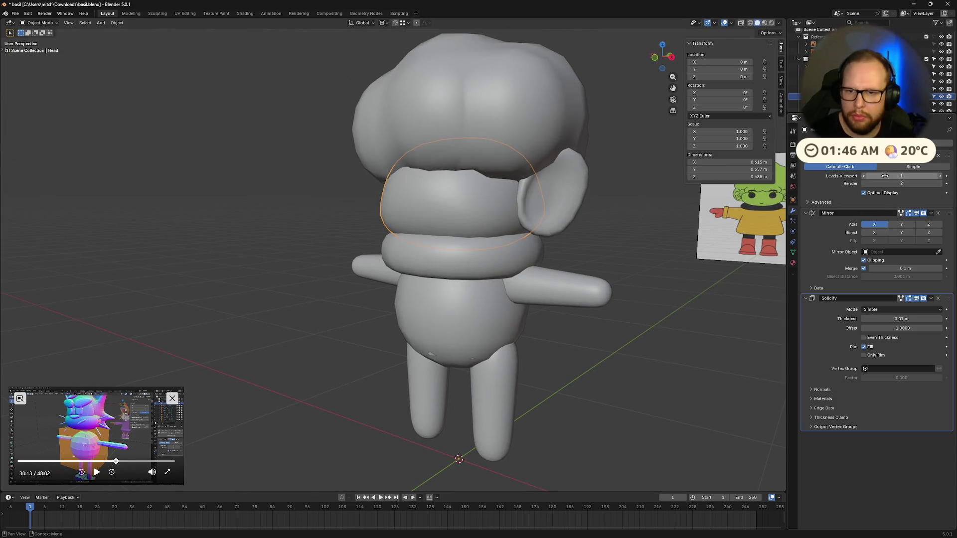
- Apply the head's Mirror modifier, set origin to geometry, snap the cursor to it, clear location and add a new Mirror modifier
click(926, 218)
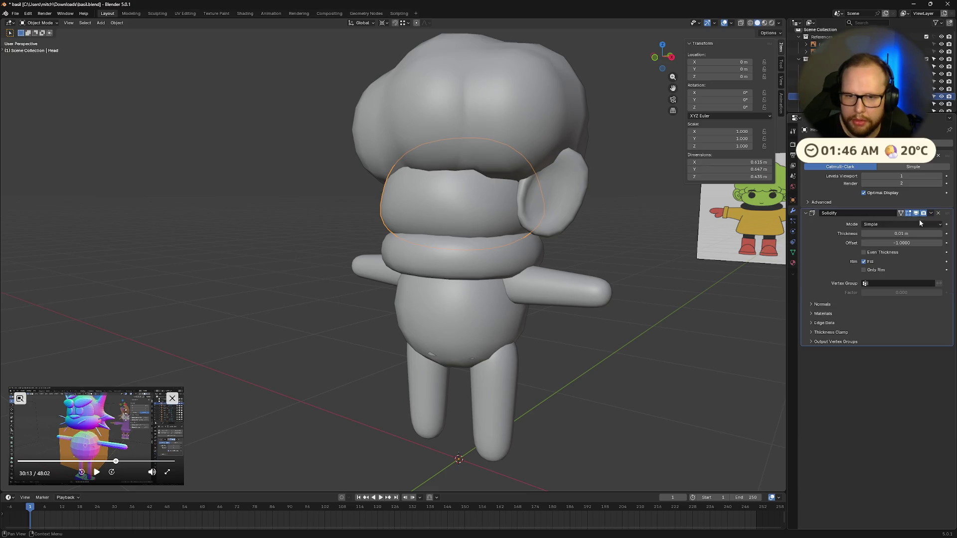
right_click(392, 159)
mouse_move(414, 203)
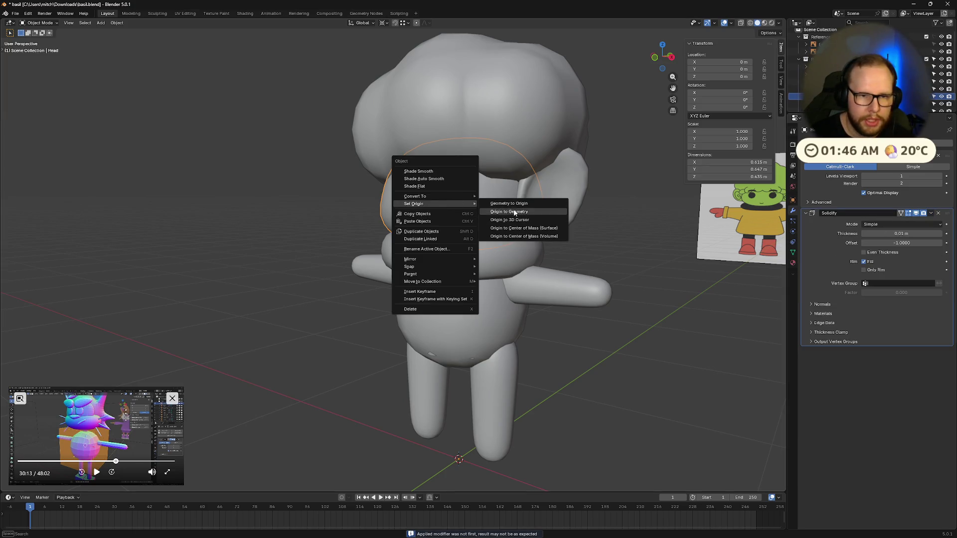
click(529, 213)
key(shift+s)
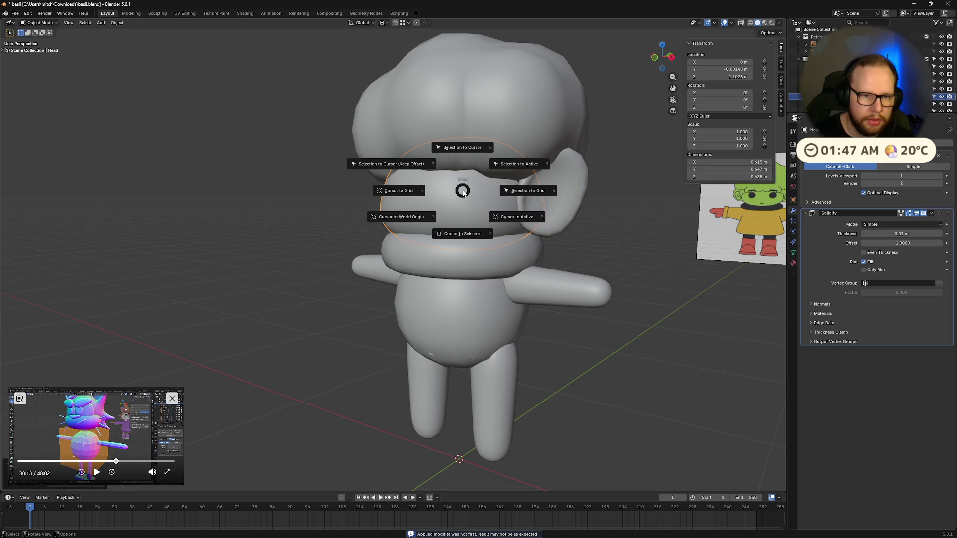
click(465, 235)
scroll(471, 210, down, 2)
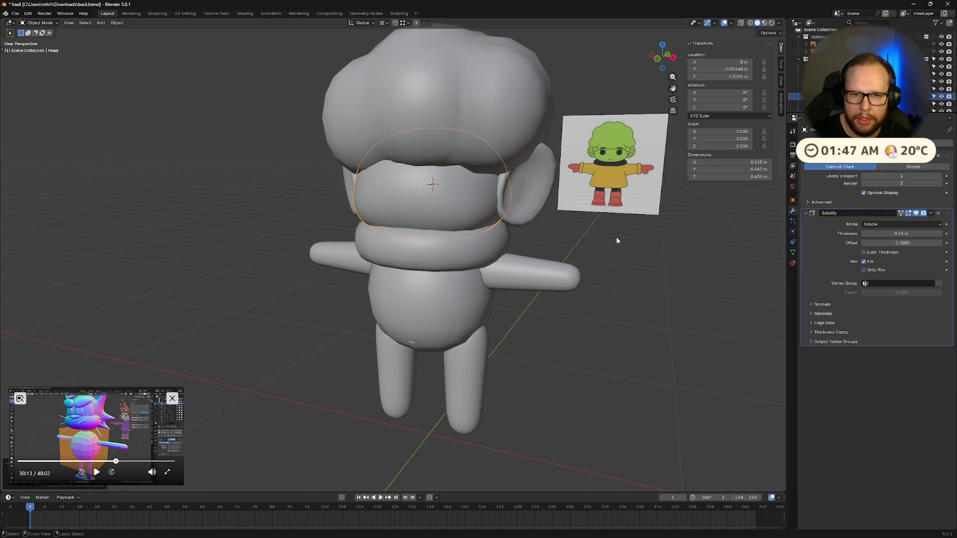
key(alt+g)
key(ctrl+m)
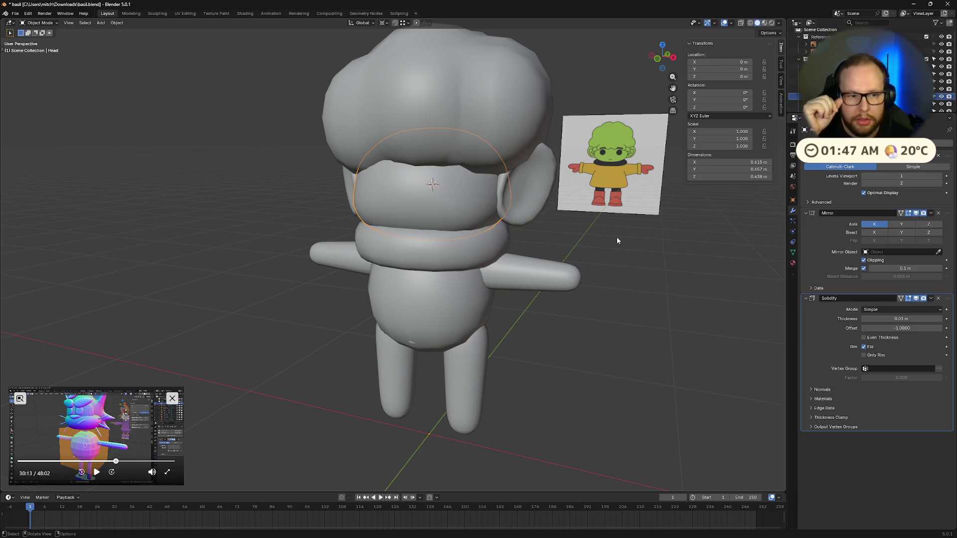
- Recentre the head's origin on its geometry again and select the lower body
middle_drag(451, 221, 463, 215)
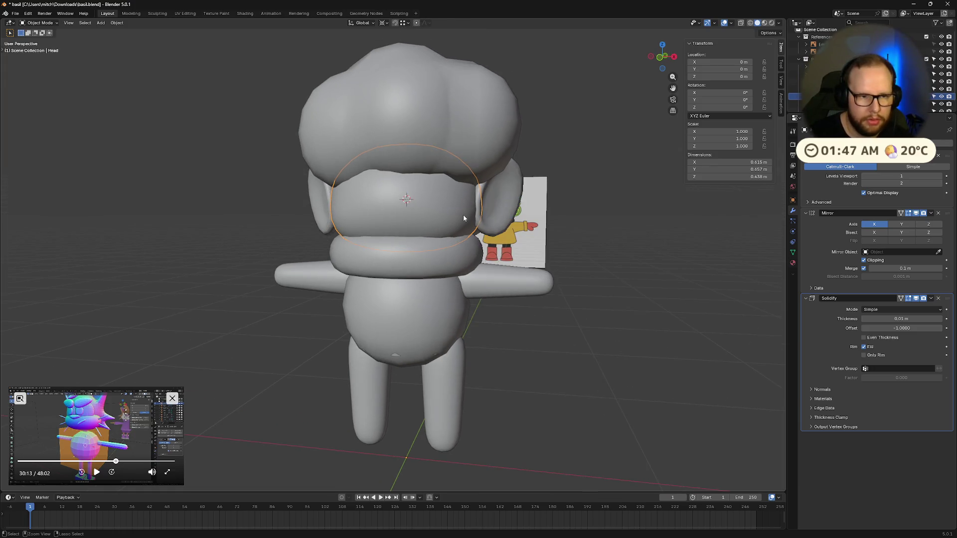
right_click(462, 203)
mouse_move(433, 204)
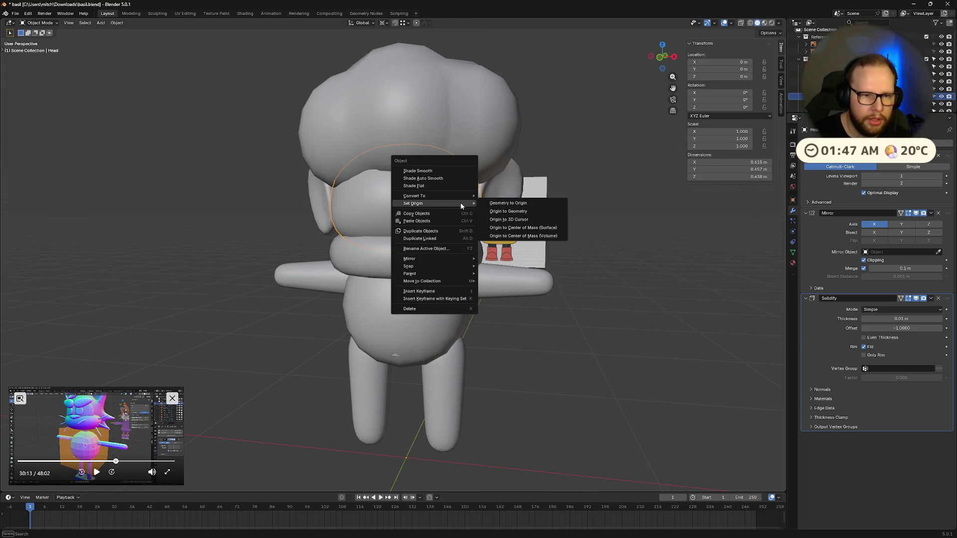
click(522, 219)
mouse_move(507, 222)
middle_down()
mouse_move(472, 227)
mouse_move(627, 301)
middle_up()
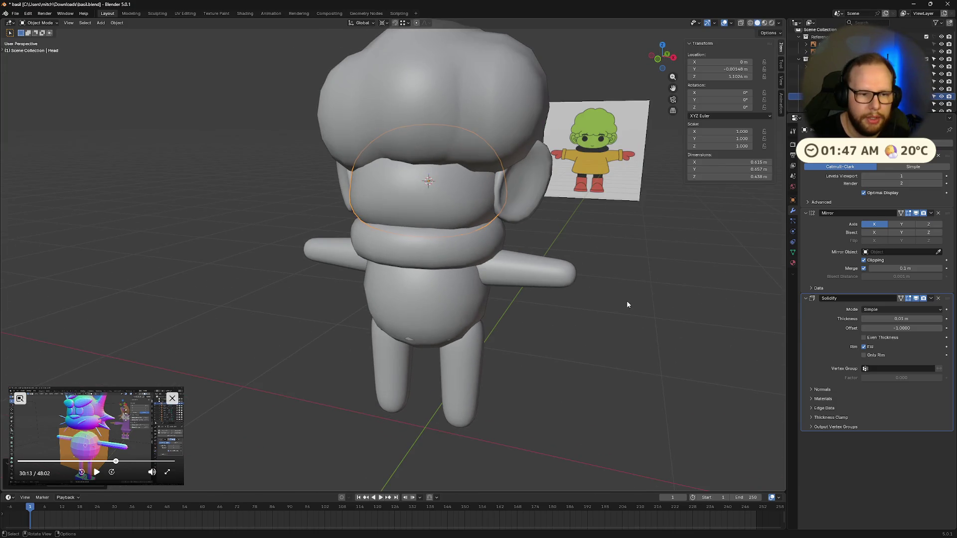
click(424, 324)
middle_drag(423, 324, 431, 390)
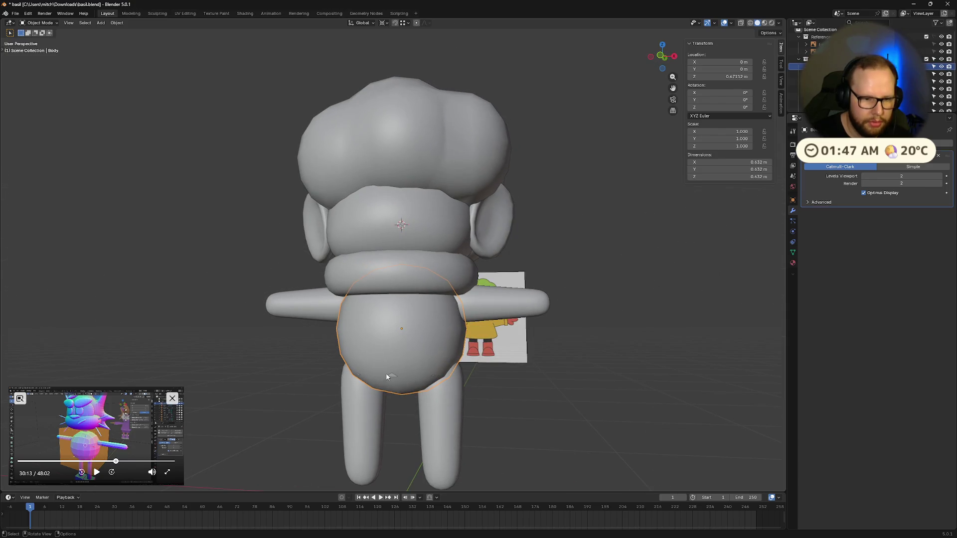
- Try duplicating and enlarging the body, cancelling each attempt and reselecting the original body
key(shift+d)
key(s)
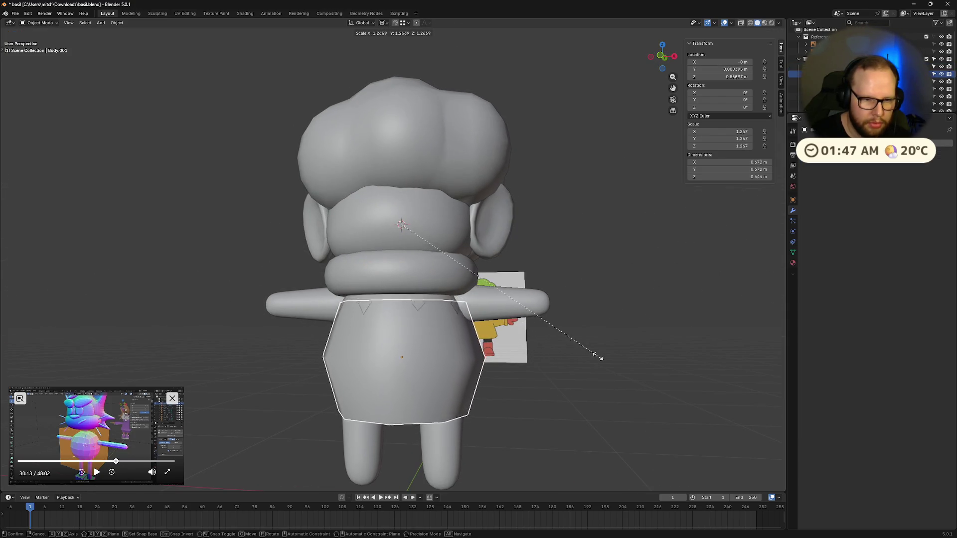
key(Escape)
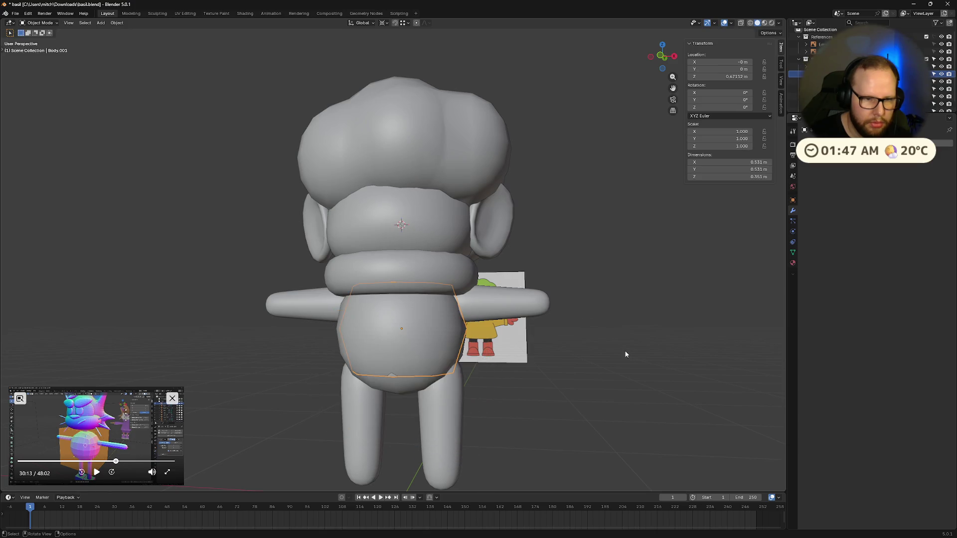
key(shift+s)
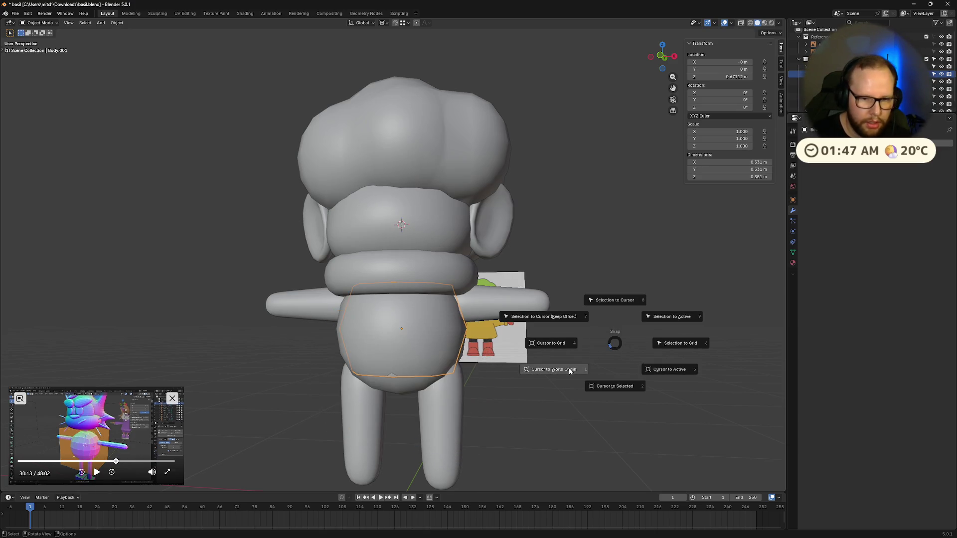
key(Escape)
middle_drag(569, 368, 555, 382)
key(s)
key(Escape)
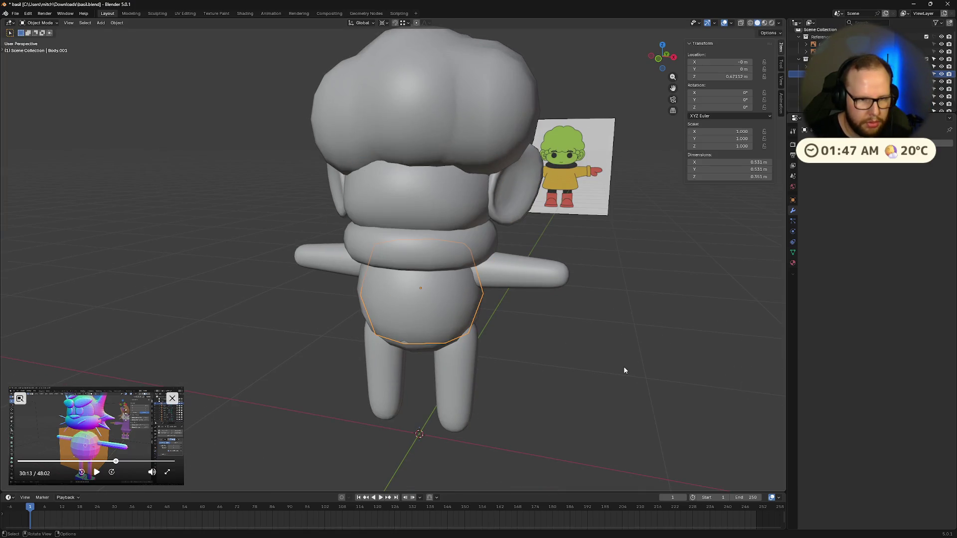
key(s)
key(Escape)
click(448, 322)
- Snap the 3D cursor to the body and rescale the body about it
middle_drag(706, 356, 645, 371)
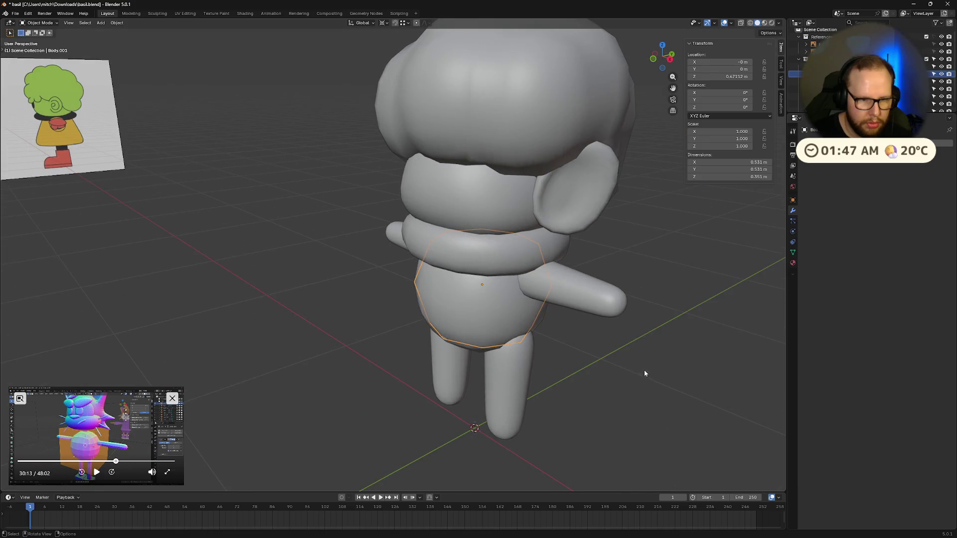
key(ctrl+1)
key(shift+s)
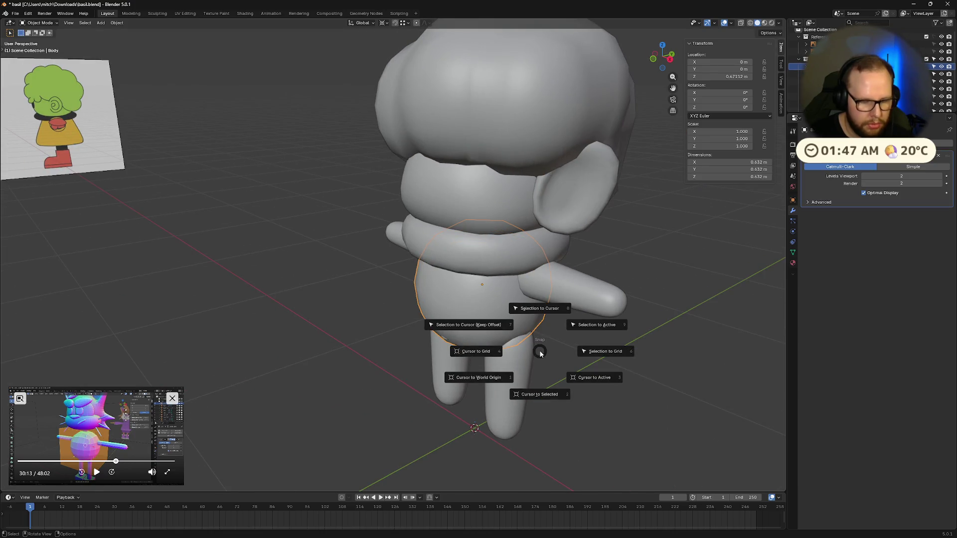
click(554, 395)
key(s)
click(680, 369)
scroll(616, 347, up, 3)
scroll(616, 347, down, 3)
scroll(668, 367, down, 3)
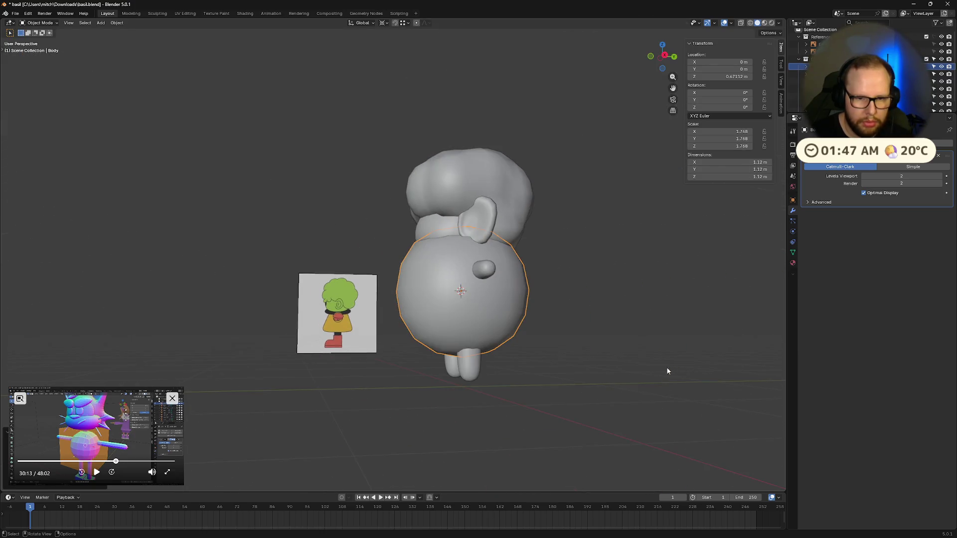
middle_drag(668, 367, 643, 385)
middle_drag(557, 371, 614, 371)
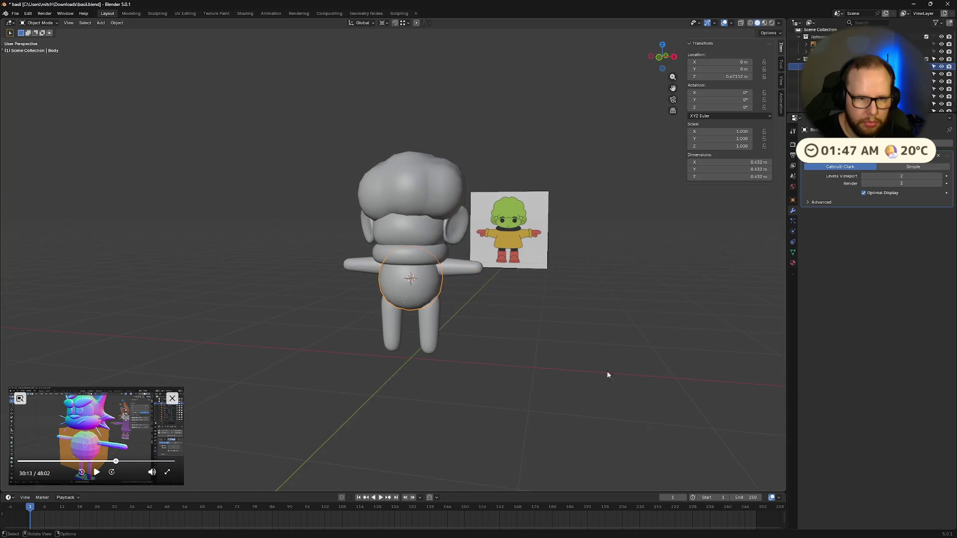
scroll(613, 371, up, 3)
- Duplicate the body as Body.001, add a Solidify modifier and apply its rotation and scale
key(shift+d)
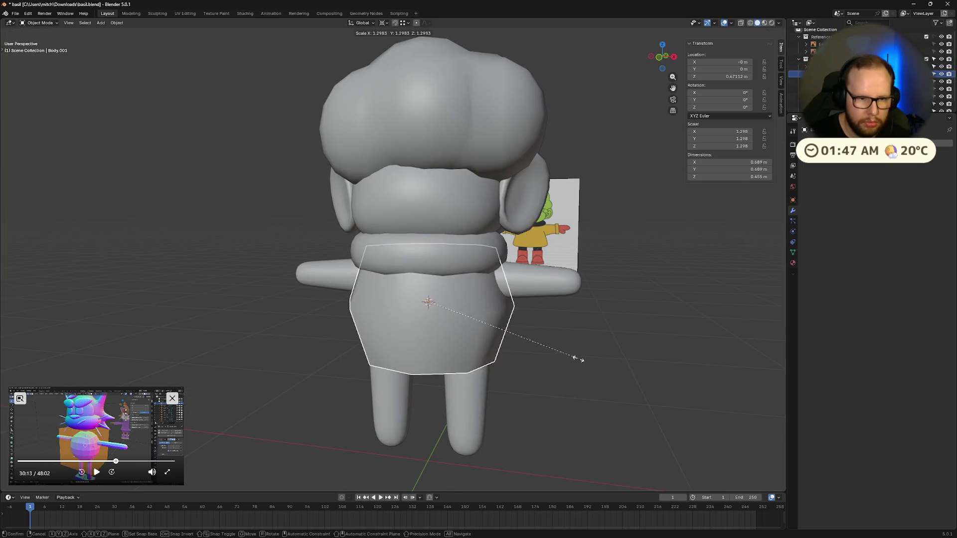
key(s)
click(756, 345)
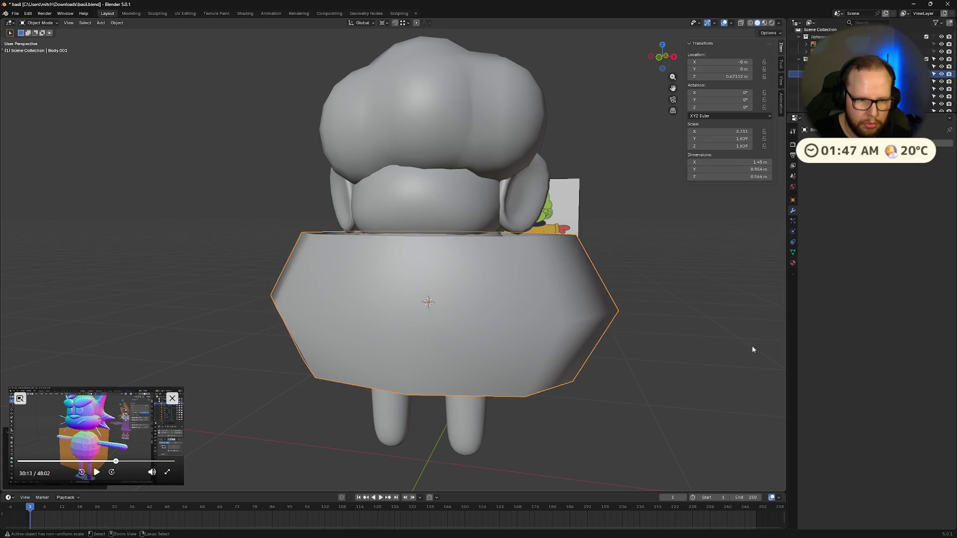
scroll(755, 345, up, 5)
scroll(668, 336, down, 6)
mouse_move(613, 337)
middle_down()
mouse_move(668, 336)
mouse_move(695, 366)
middle_up()
key(ctrl+z)
scroll(602, 372, up, 3)
click(830, 142)
click(823, 223)
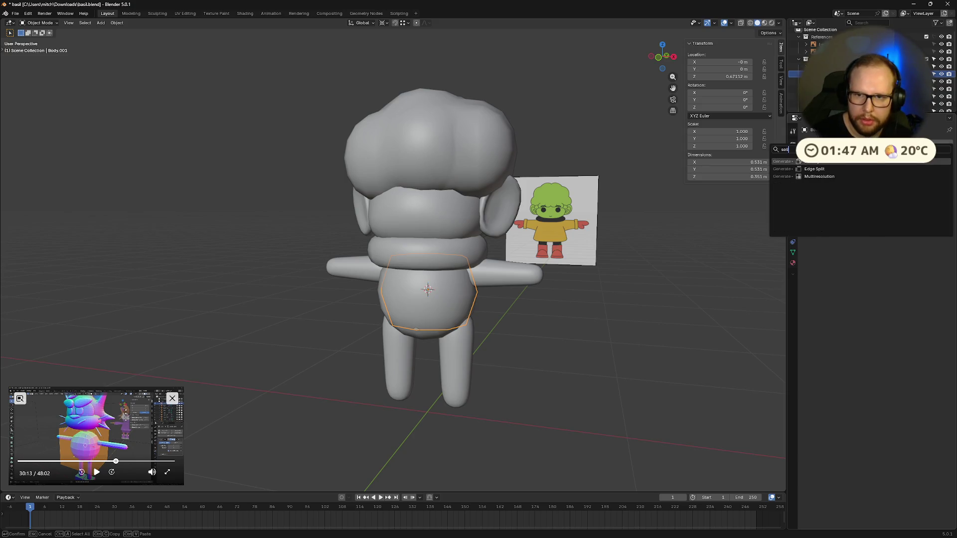
key(ctrl+a)
click(495, 347)
- Lower Body.001 along Z, stretch it taller and enlarge it around the torso
key(s)
click(554, 338)
middle_drag(553, 338, 563, 335)
key(g)
key(z)
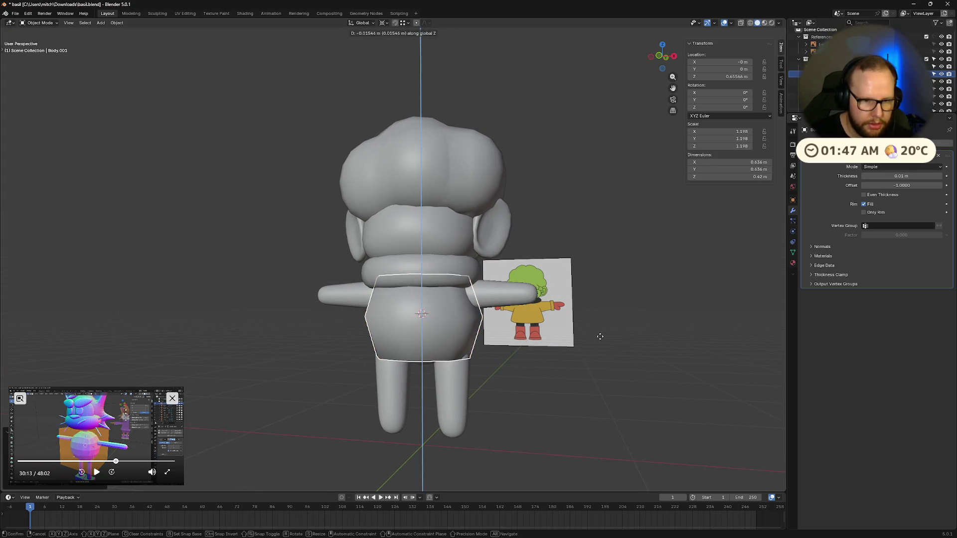
click(605, 355)
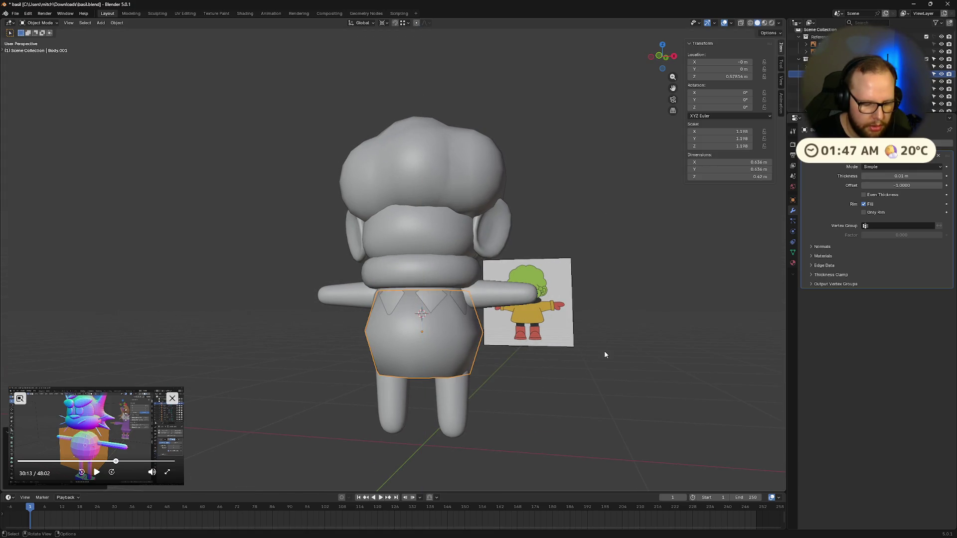
key(s)
key(z)
click(675, 356)
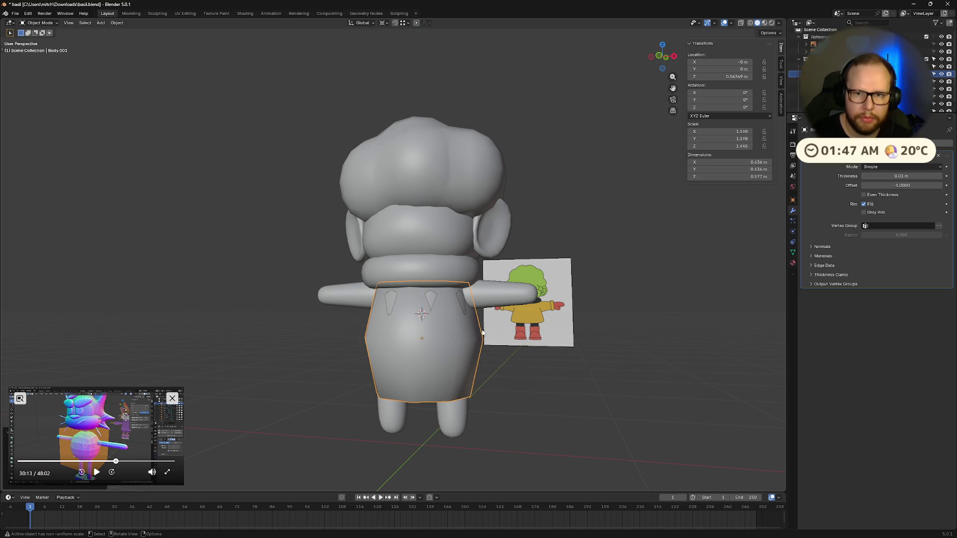
scroll(565, 310, up, 2)
scroll(524, 336, up, 2)
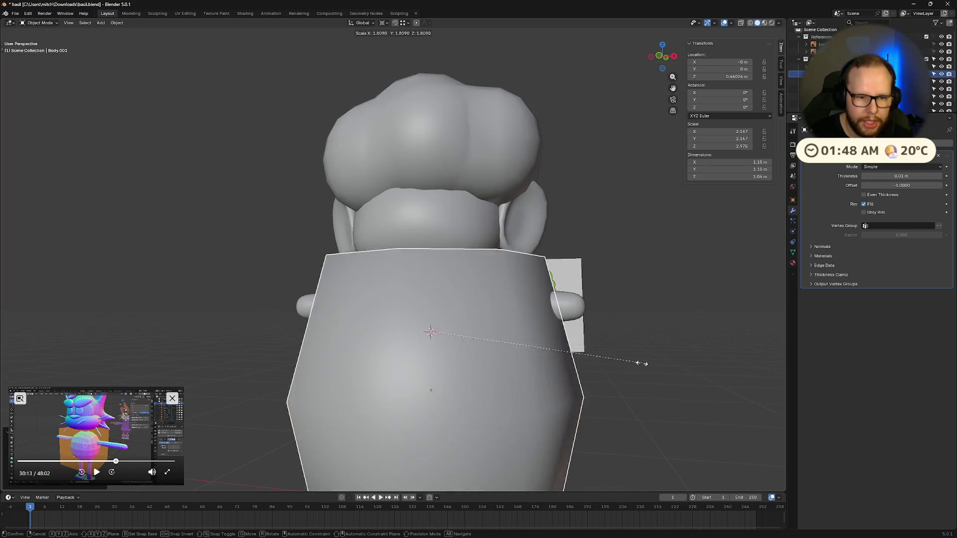
key(s)
click(583, 358)
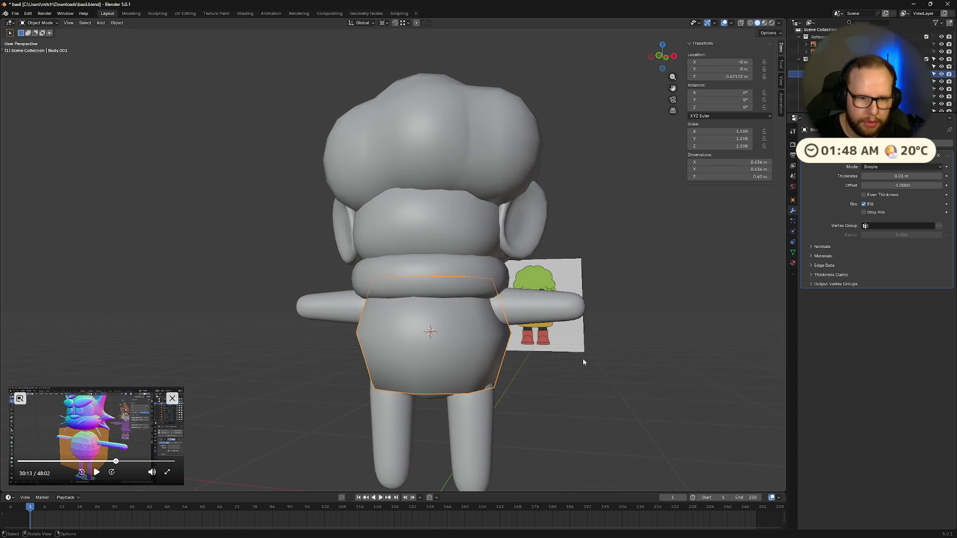
- Set the pivot to Bounding Box Center, enlarge the shell, check it in wireframe and snap the cursor to the world origin
click(384, 24)
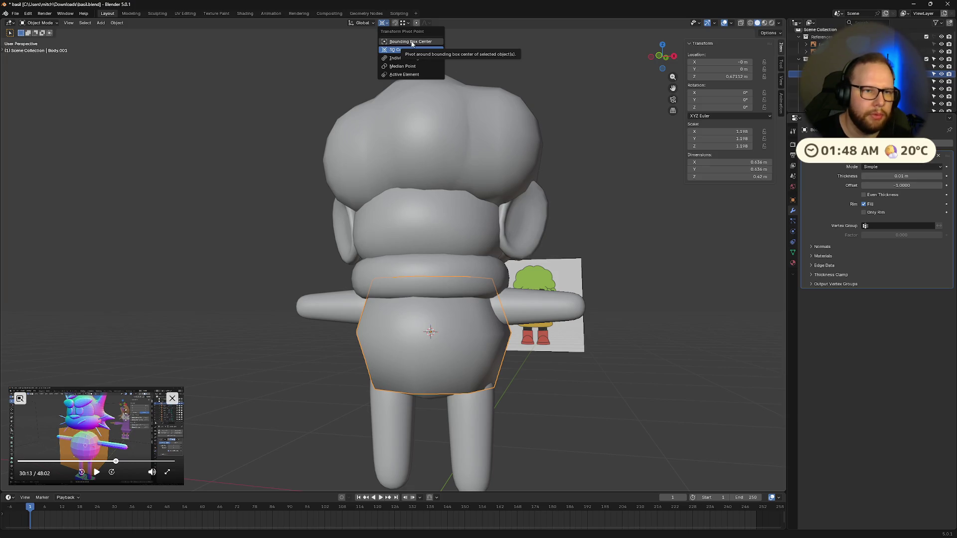
click(410, 58)
scroll(429, 329, down, 1)
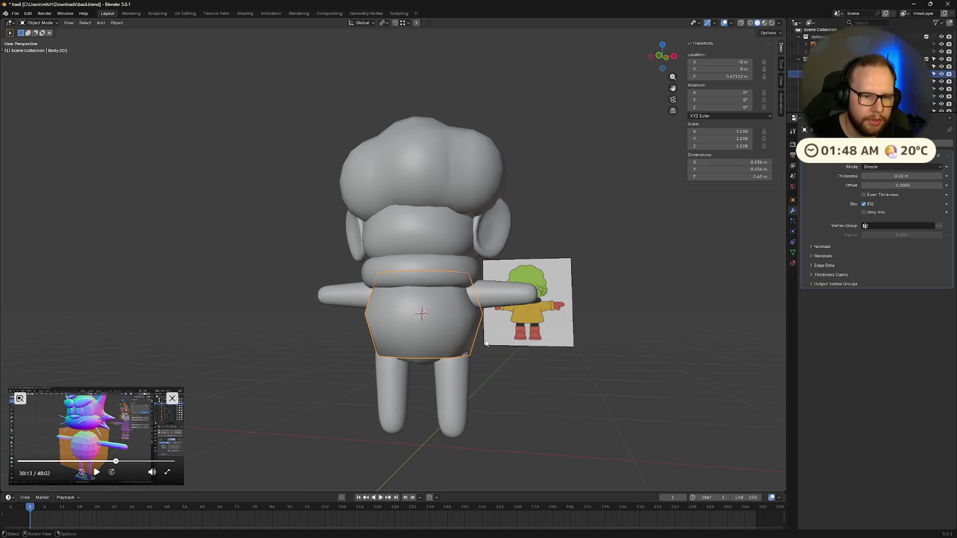
key(s)
click(570, 350)
key(shift+z)
key(shift+z)
key(shift+s)
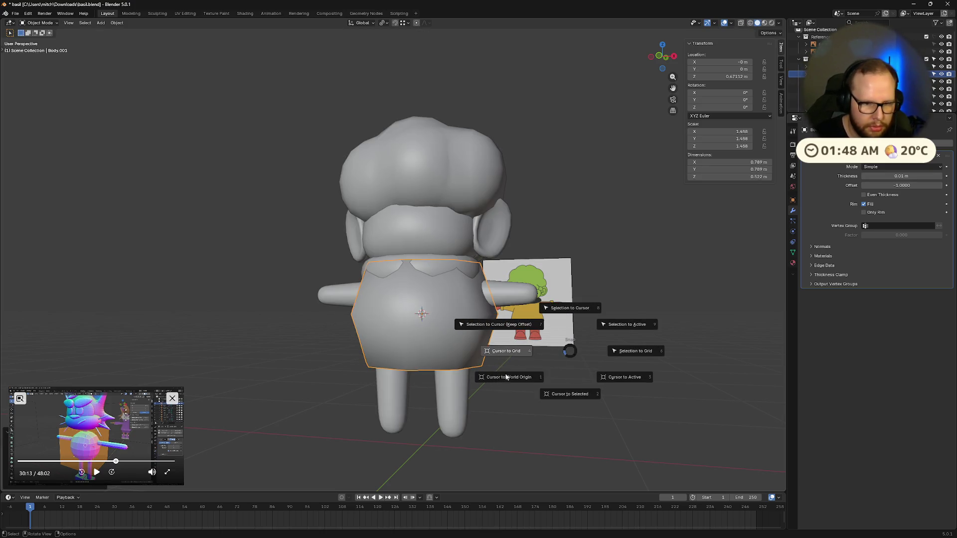
click(506, 377)
key(s)
right_click(558, 346)
- Reselect Body.001, lower it just below the collar ring and switch to front orthographic view
click(542, 349)
click(464, 338)
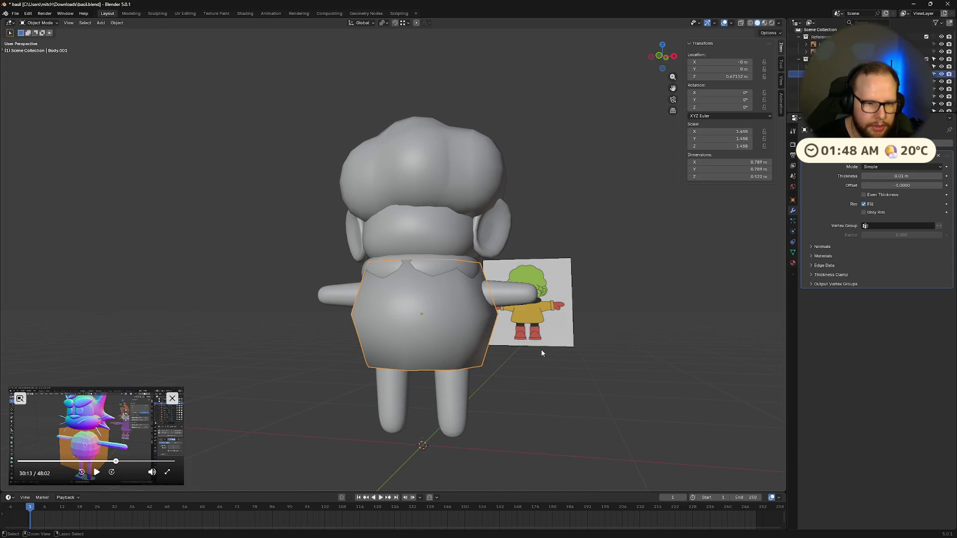
middle_drag(536, 336, 536, 336)
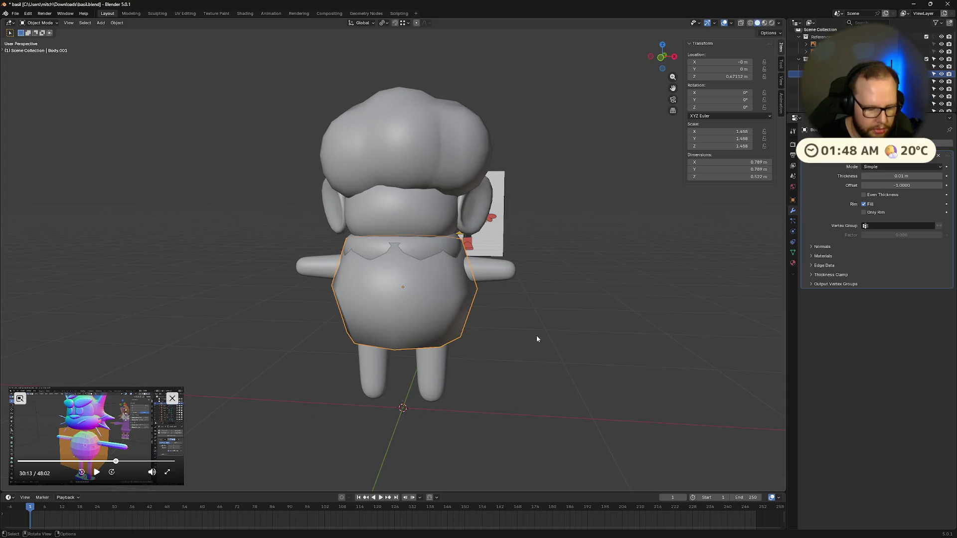
key(g)
key(z)
click(619, 364)
click(567, 348)
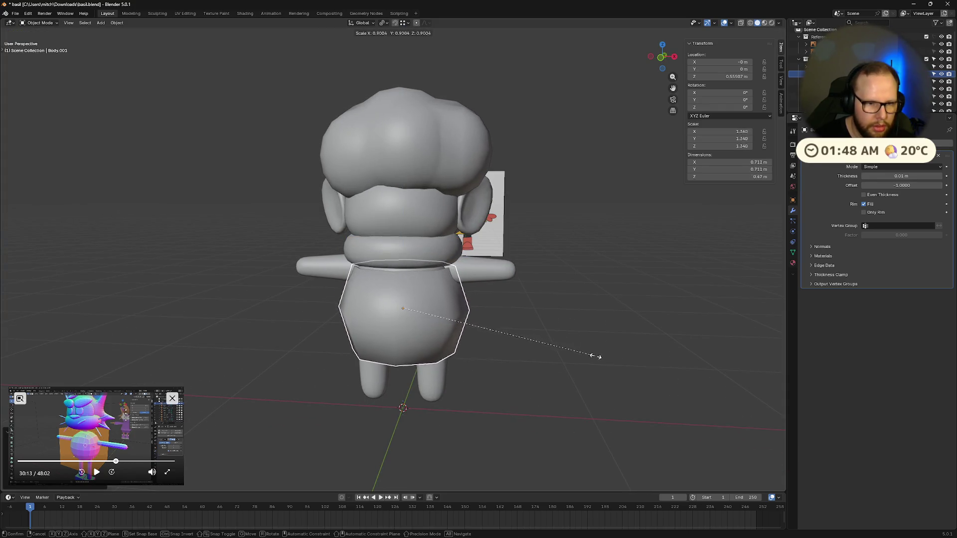
click(662, 66)
scroll(510, 390, up, 2)
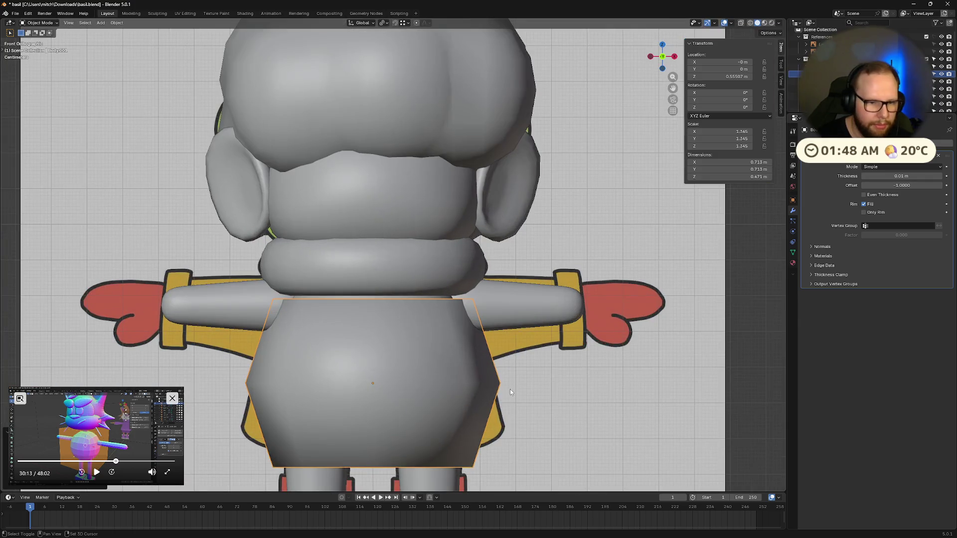
scroll(520, 325, up, 2)
- With X-ray shading on, stretch Body.001 vertically to the coat's length in the reference
key(alt+z)
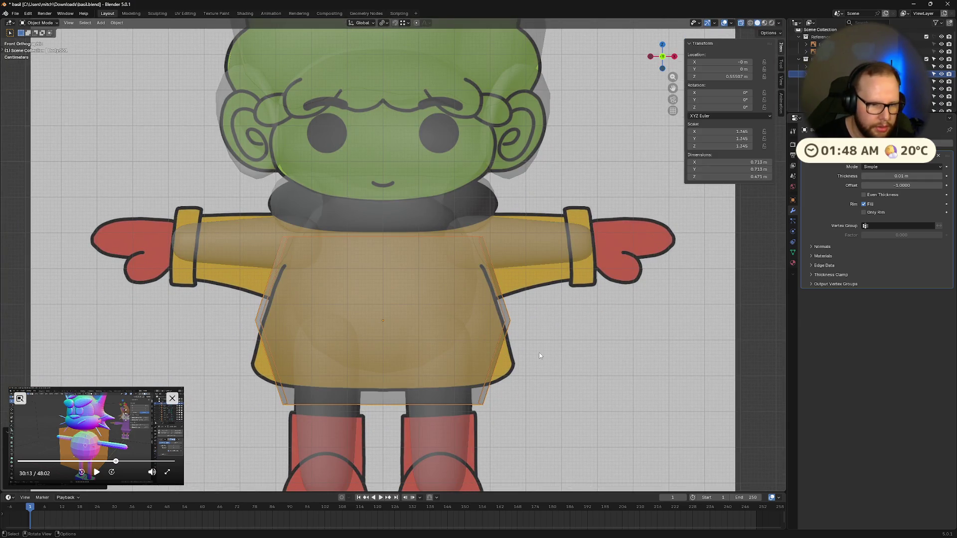
key(s)
key(z)
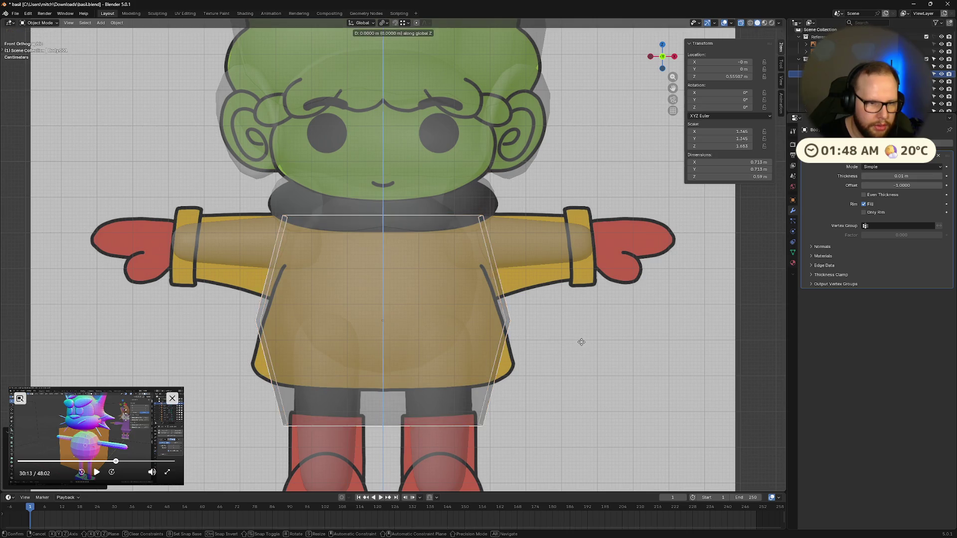
click(581, 341)
- In Edit Mode, delete the left half of the coat's vertices, keeping the right side
key(Tab)
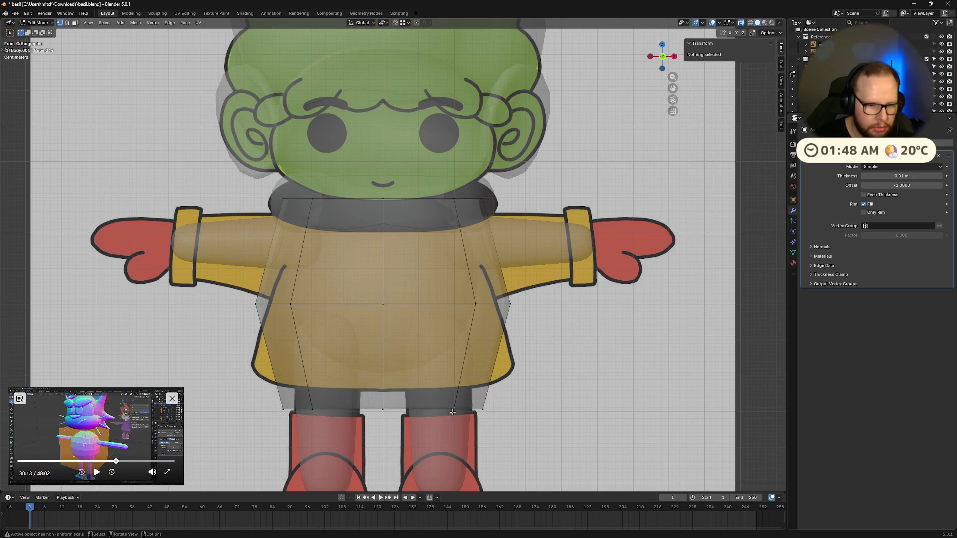
drag(185, 171, 314, 418)
key(x)
click(314, 434)
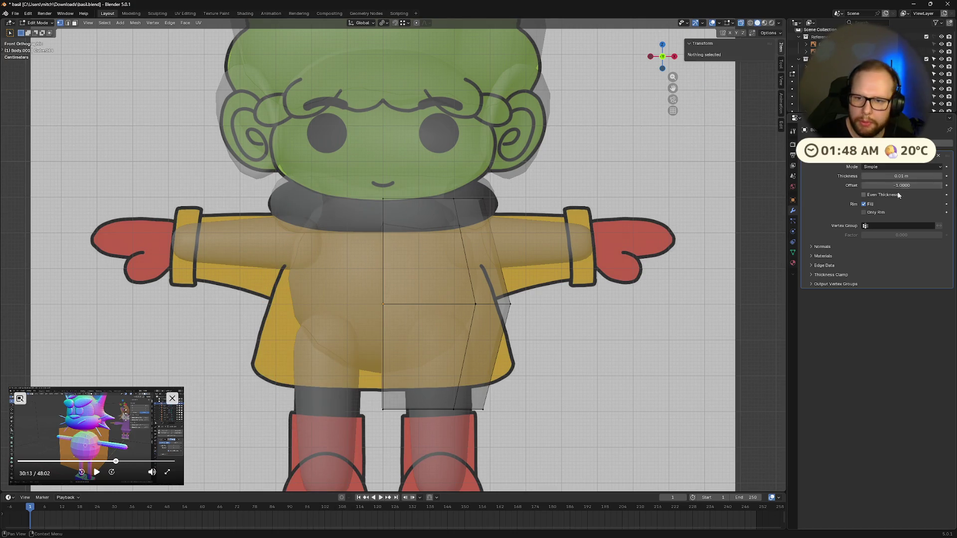
click(868, 158)
text(mirro)
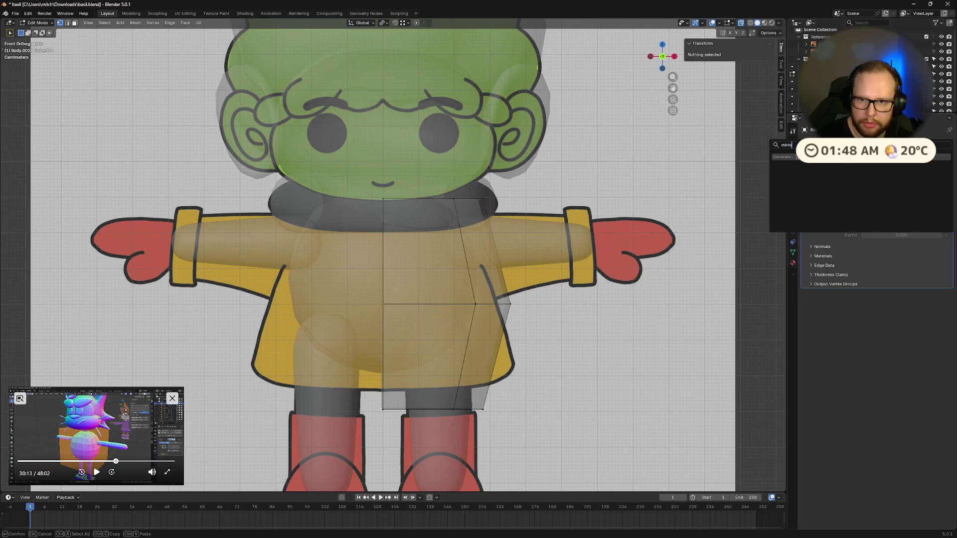
- Add Mirror and Subdivision Surface modifiers and reorder the stack to Mirror, Subdivision, Solidify
key(Return)
click(791, 157)
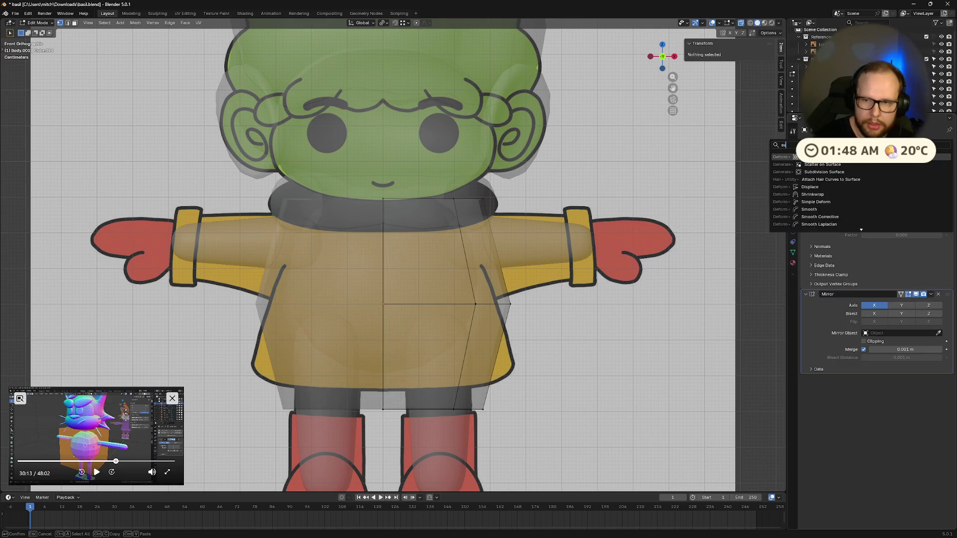
click(809, 260)
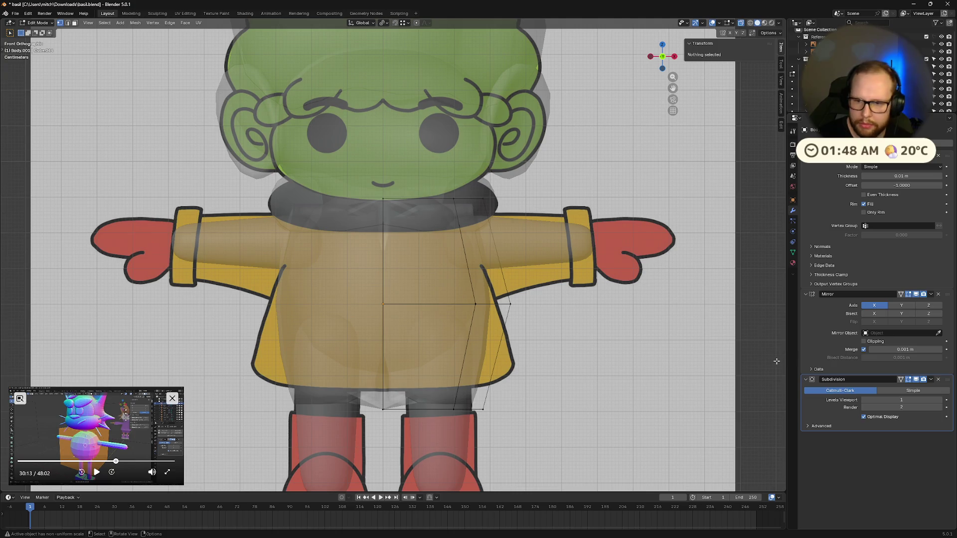
drag(947, 294, 946, 150)
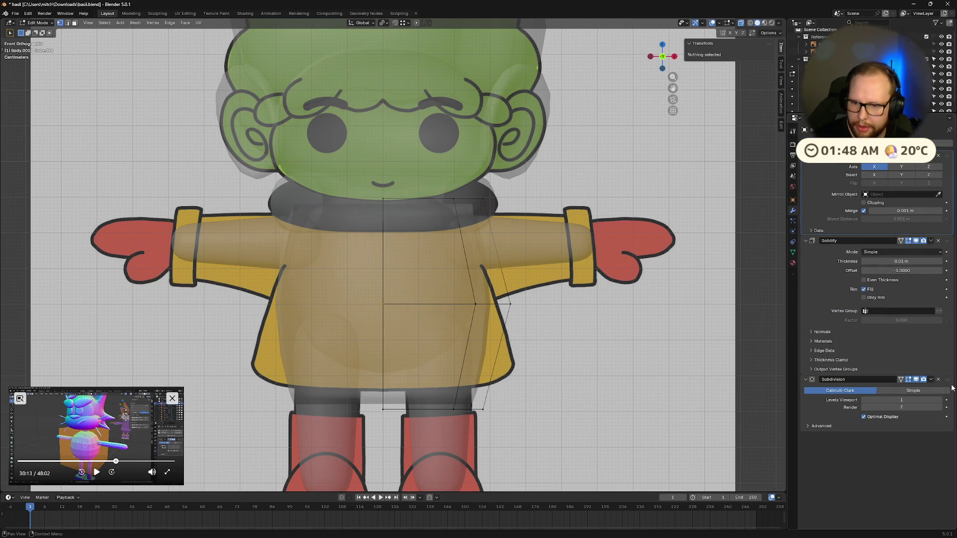
drag(948, 380, 947, 249)
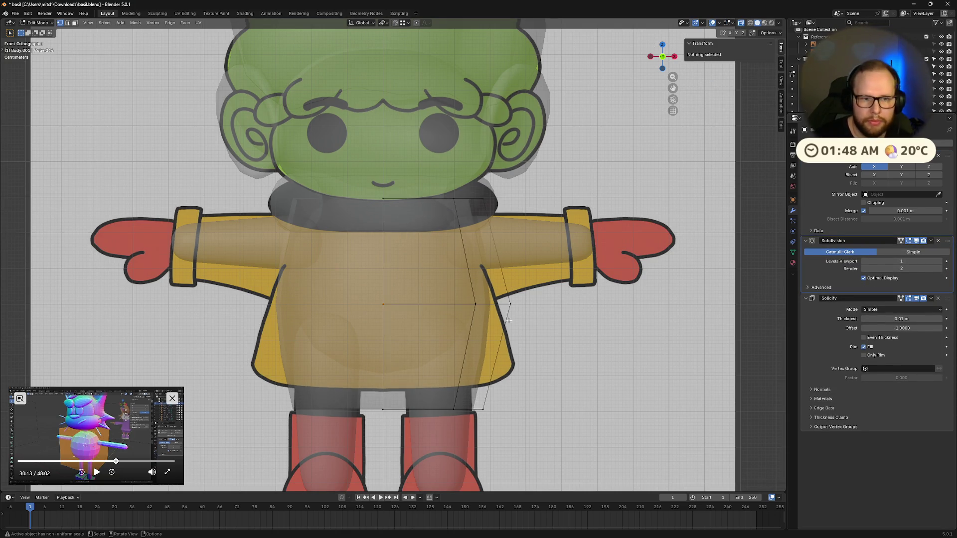
- Scale the coat's bottom edge loop and lower hem vertices outward to start the flare
alt+click(415, 413)
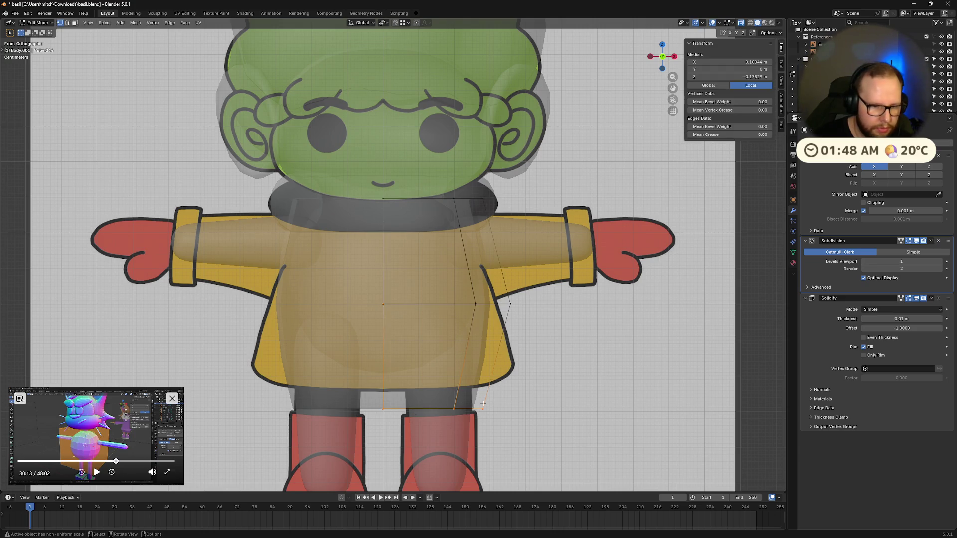
key(s)
click(696, 404)
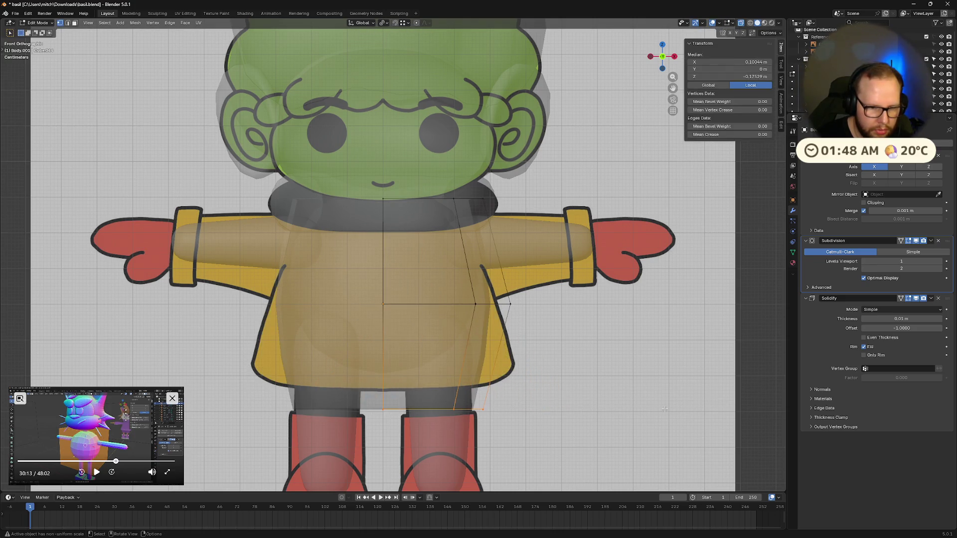
key(a)
alt+click(627, 412)
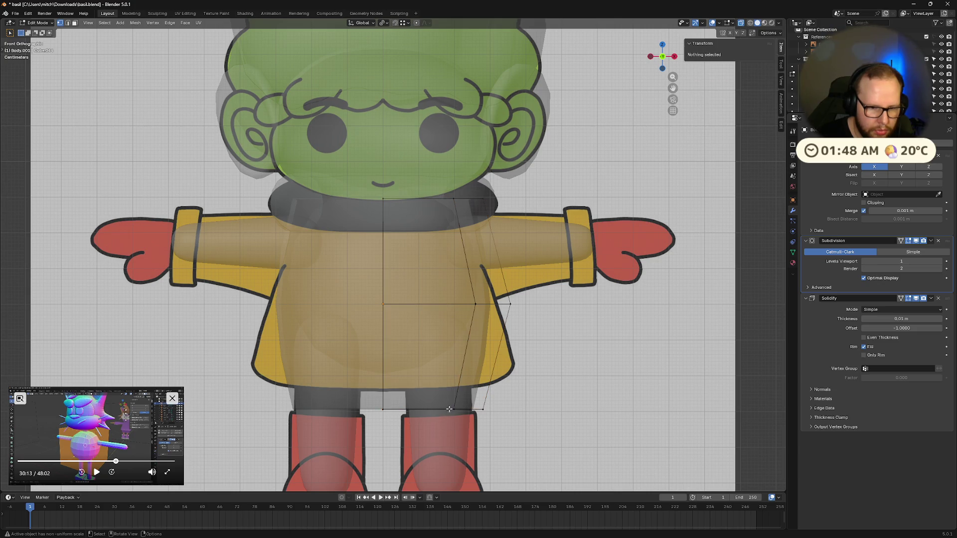
key(s)
click(696, 410)
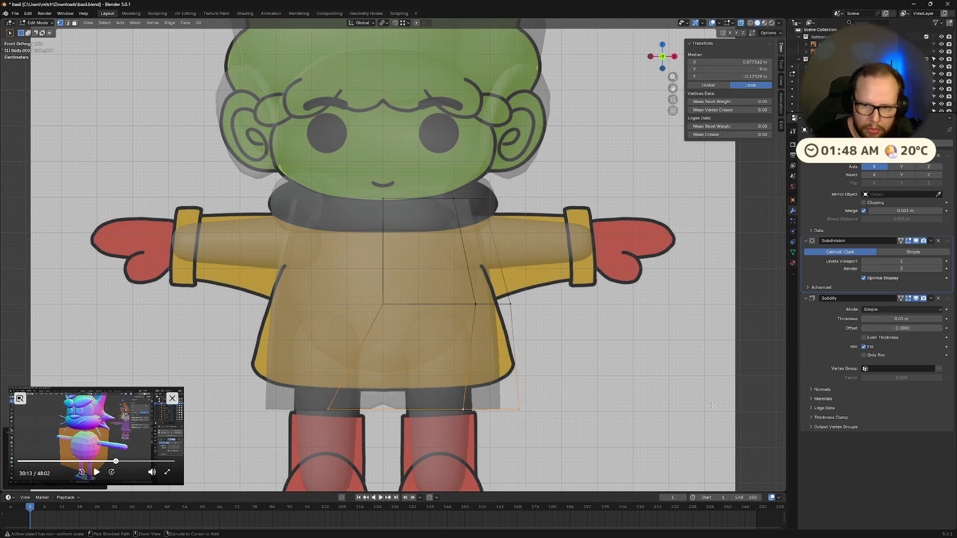
- Enable Clipping on the Mirror modifier and rescale the hem to match the reference's coat outline
click(866, 203)
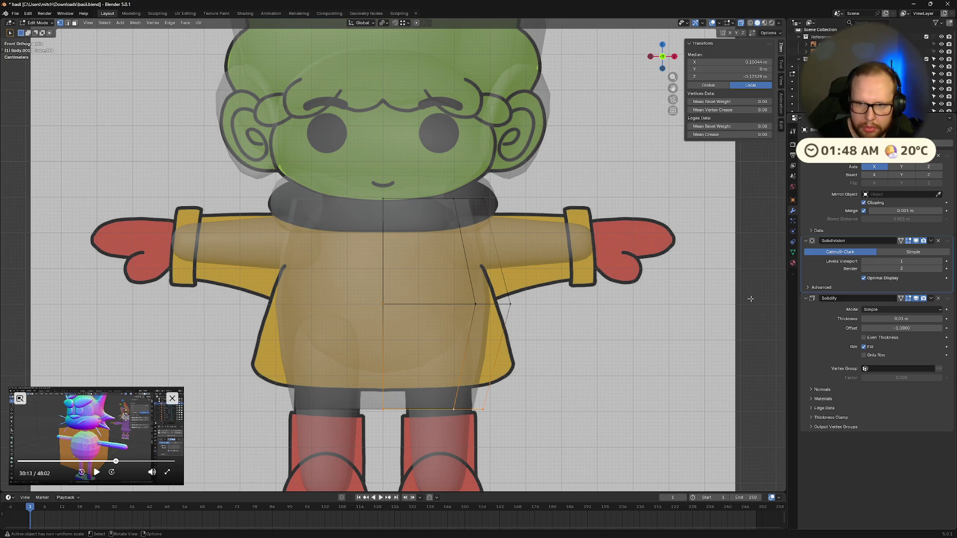
key(s)
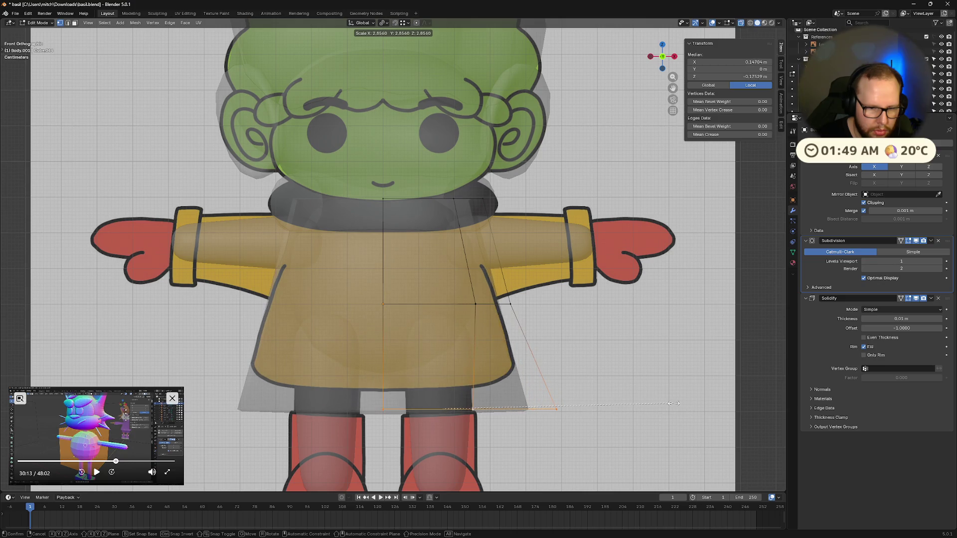
click(635, 415)
key(ctrl+z)
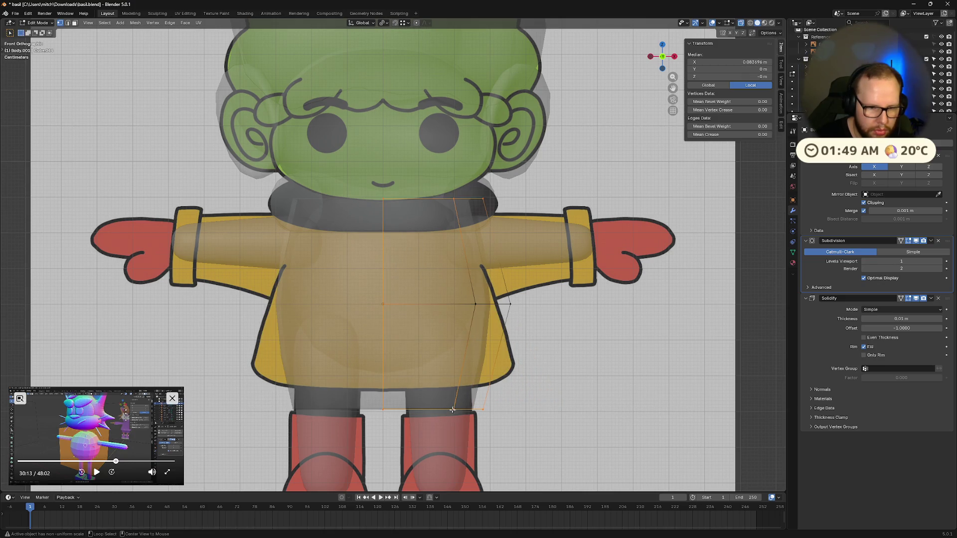
key(s)
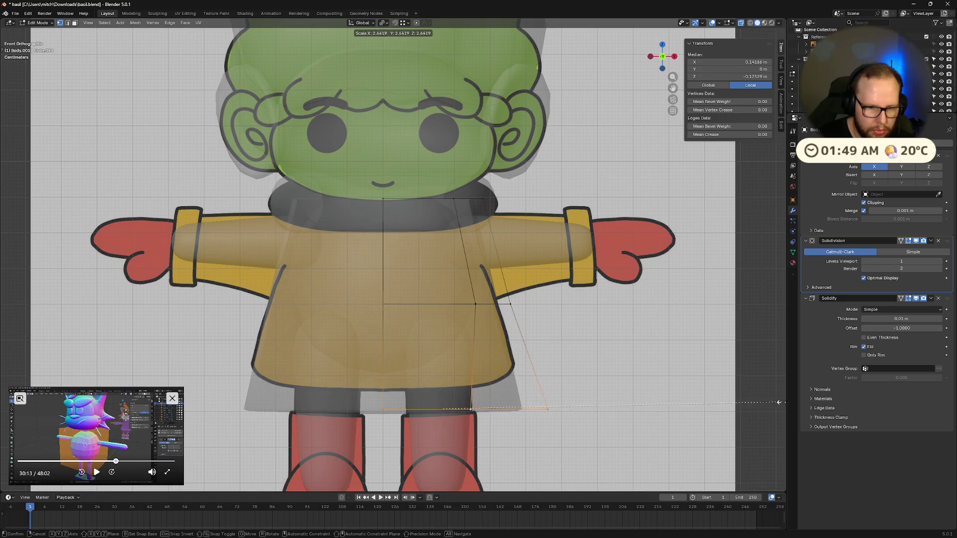
click(569, 407)
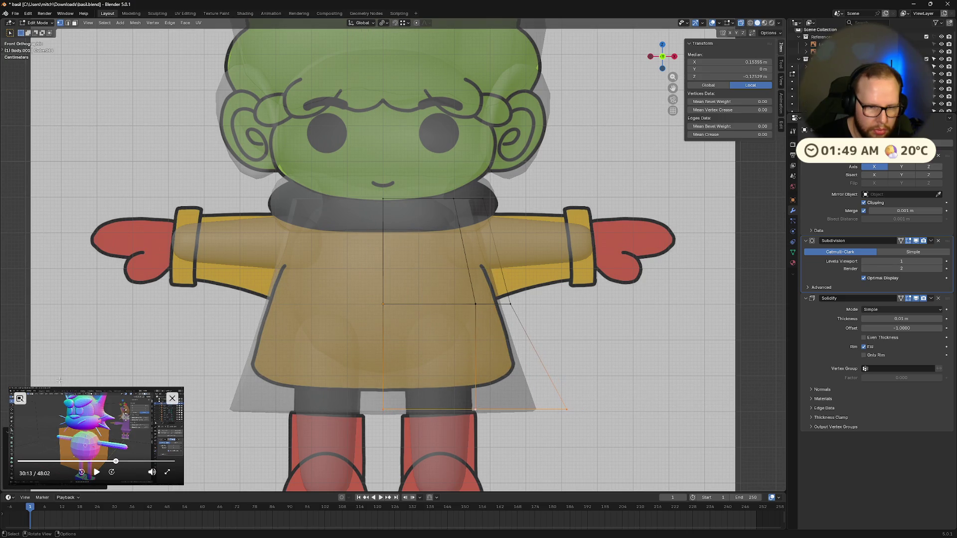
middle_drag(313, 271, 247, 292)
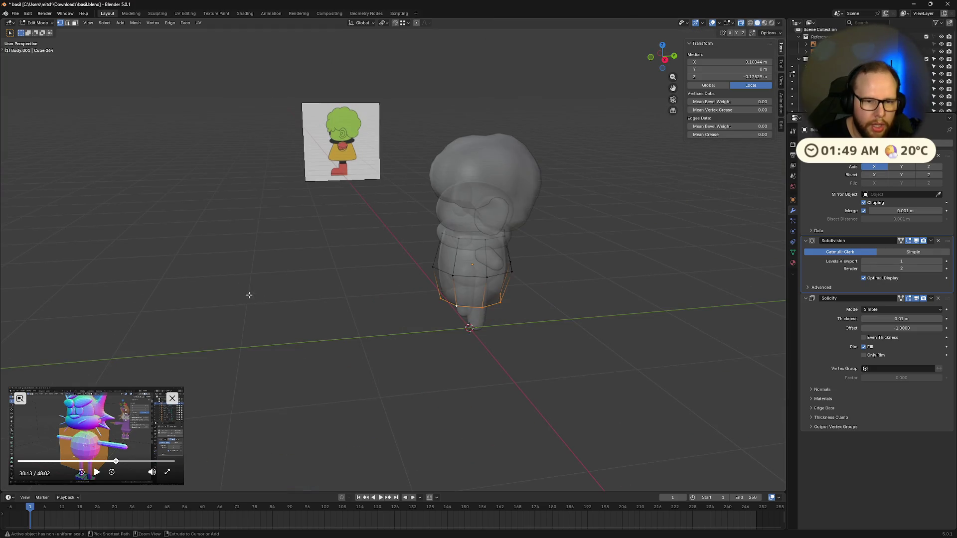
scroll(443, 341, up, 3)
mouse_move(443, 341)
middle_down()
mouse_move(479, 330)
mouse_move(536, 334)
middle_up()
click(485, 332)
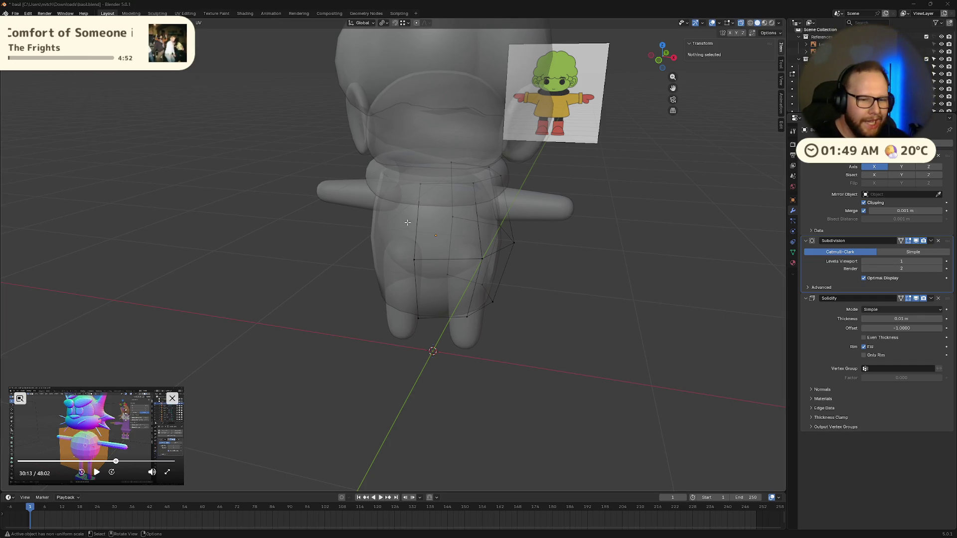
middle_drag(486, 303, 501, 307)
scroll(501, 306, up, 2)
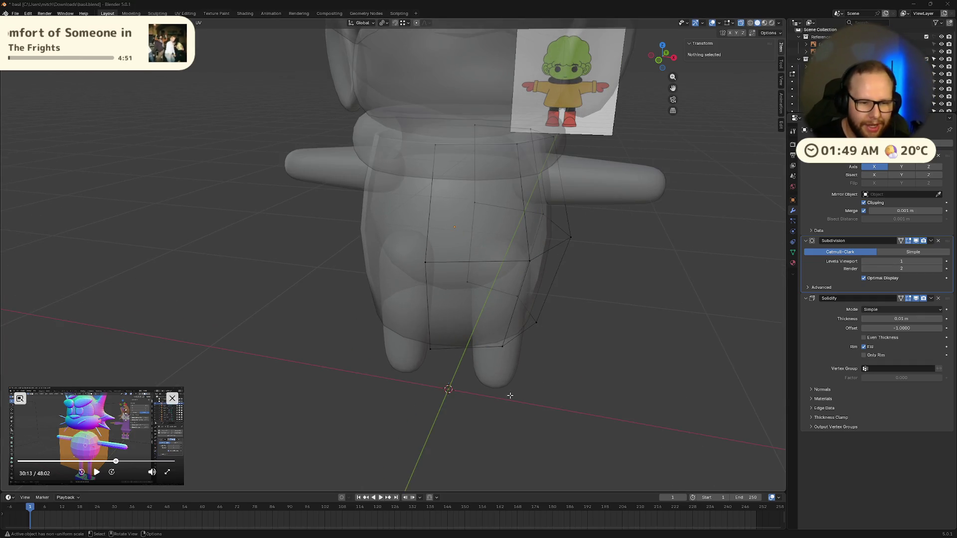
click(488, 352)
alt+click(488, 352)
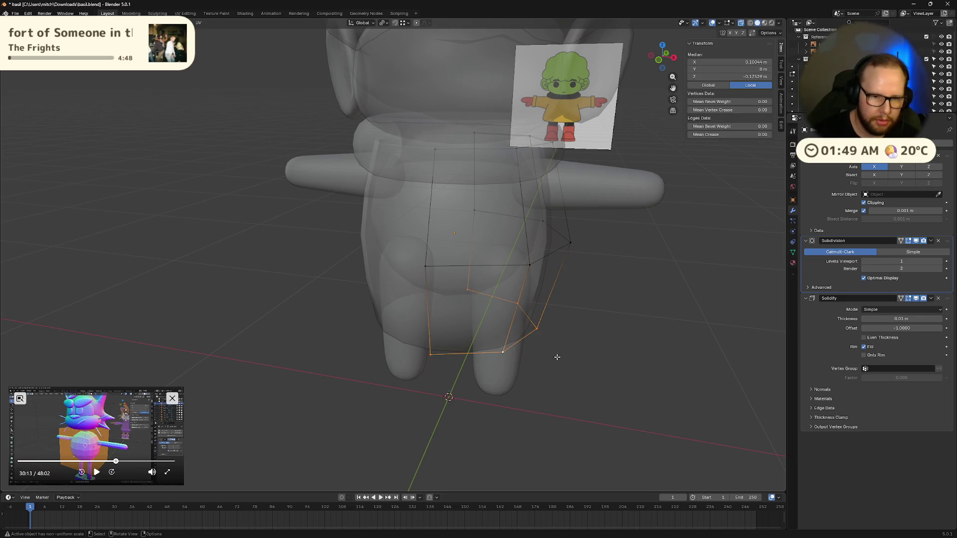
key(s)
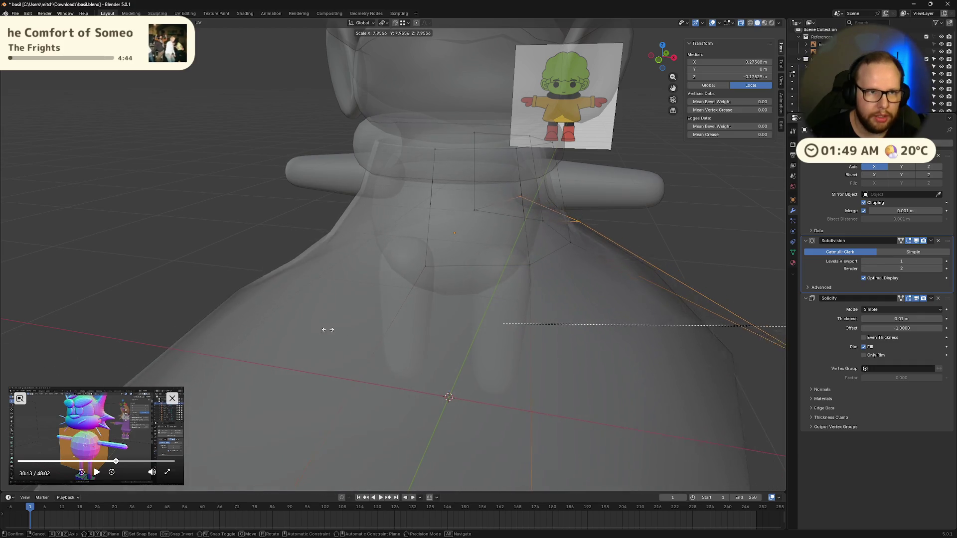
click(49, 304)
click(383, 23)
click(411, 46)
key(ctrl+z)
key(ctrl+shift+z)
key(s)
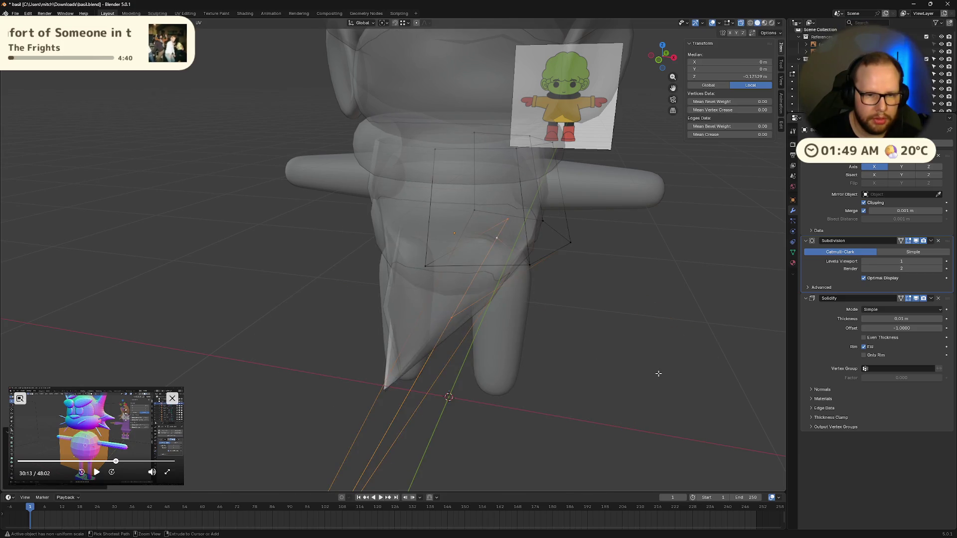
click(414, 48)
click(383, 22)
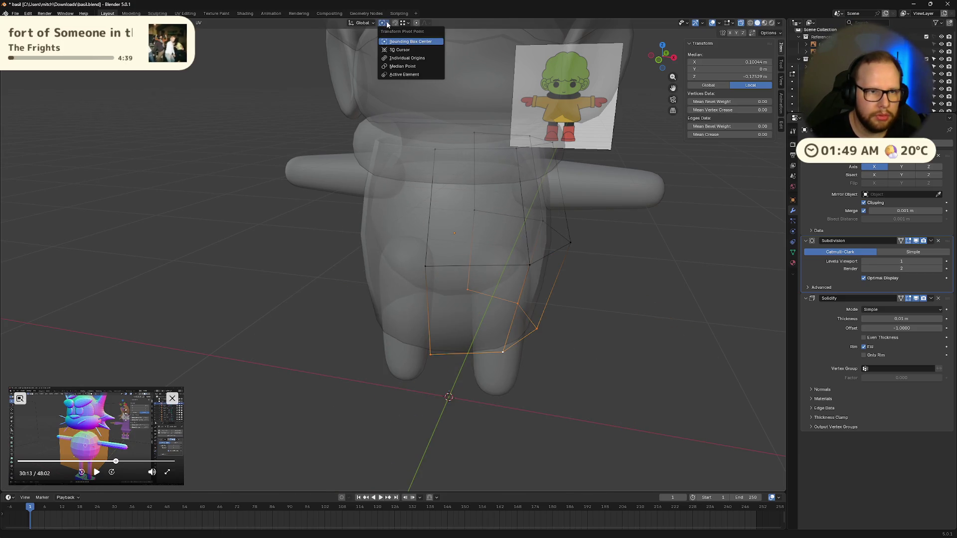
click(403, 66)
key(s)
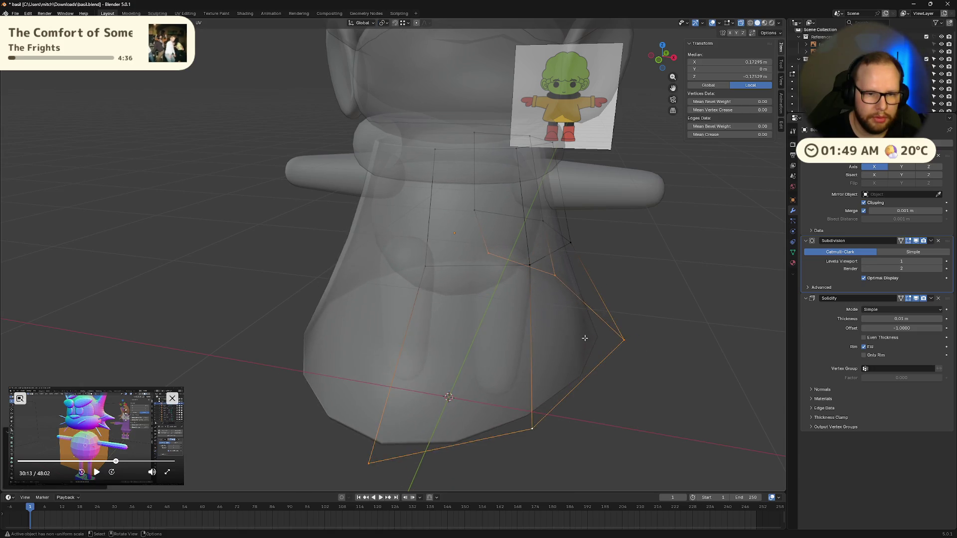
right_click(464, 262)
click(363, 23)
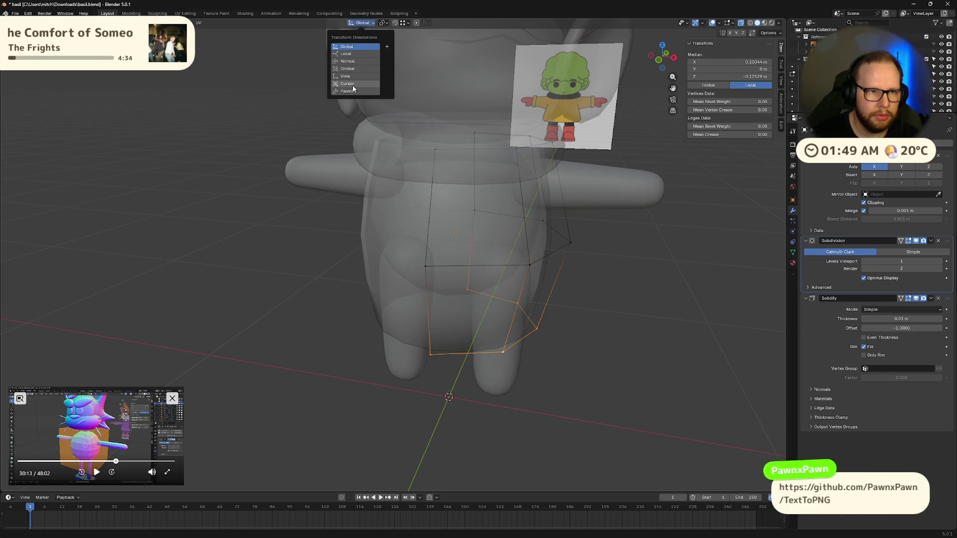
click(411, 52)
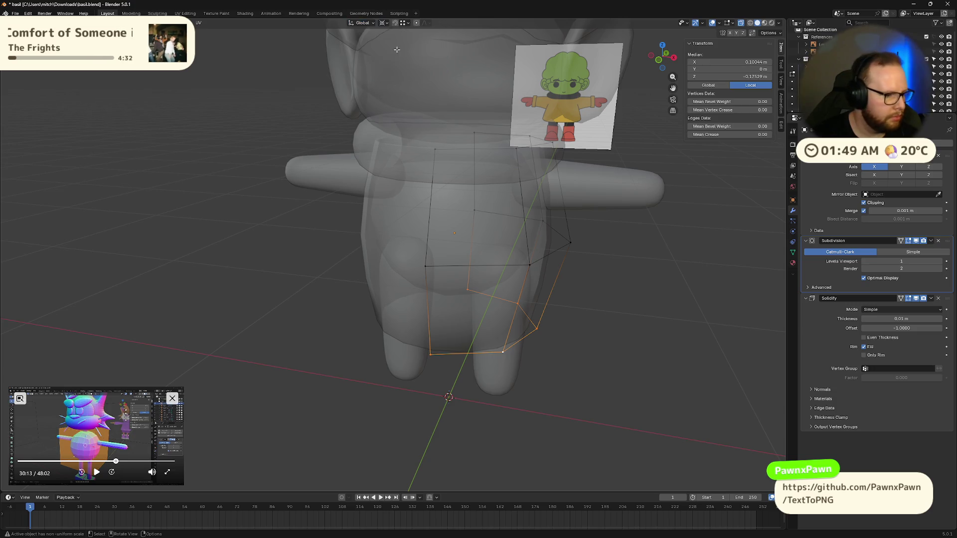
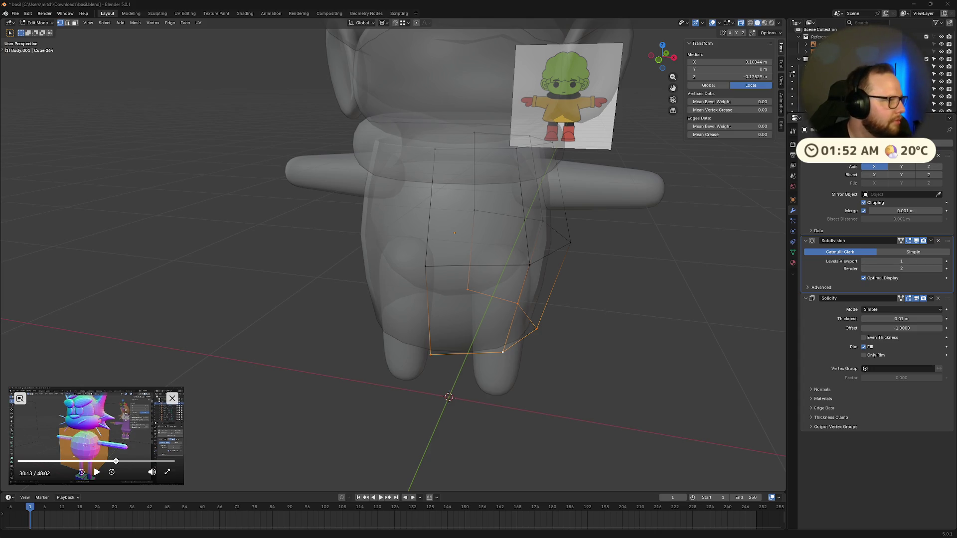
- Deselect the skirt mesh, inspect the body, and test scaling a bottom vertex then cancel it
key(alt+a)
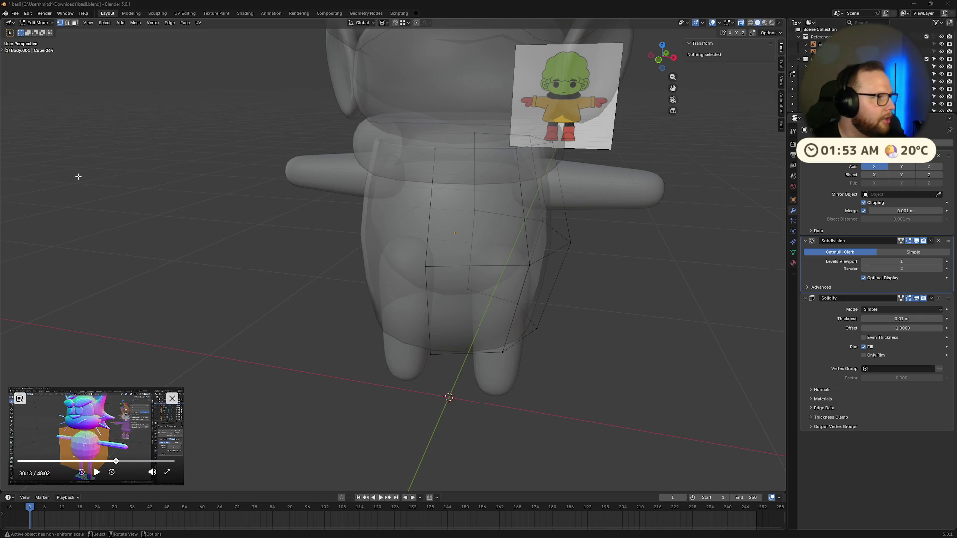
middle_drag(302, 128, 417, 201)
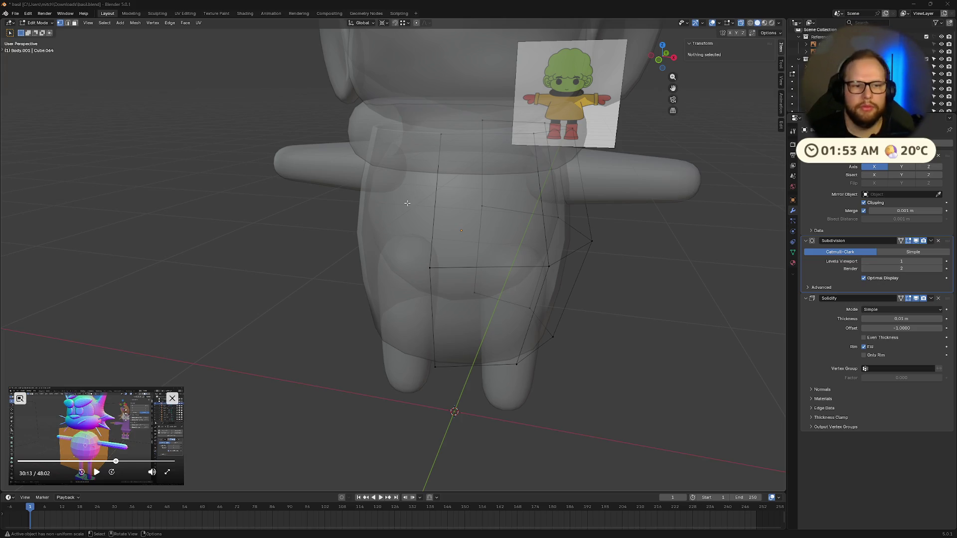
mouse_move(373, 233)
middle_down()
mouse_move(356, 304)
mouse_move(449, 284)
middle_up()
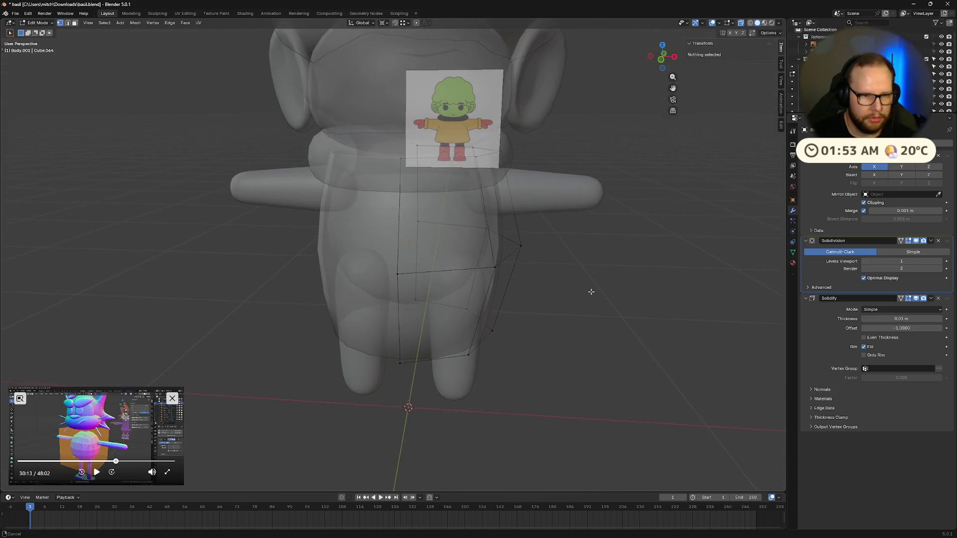
scroll(552, 311, up, 4)
middle_drag(552, 311, 449, 299)
scroll(448, 299, down, 3)
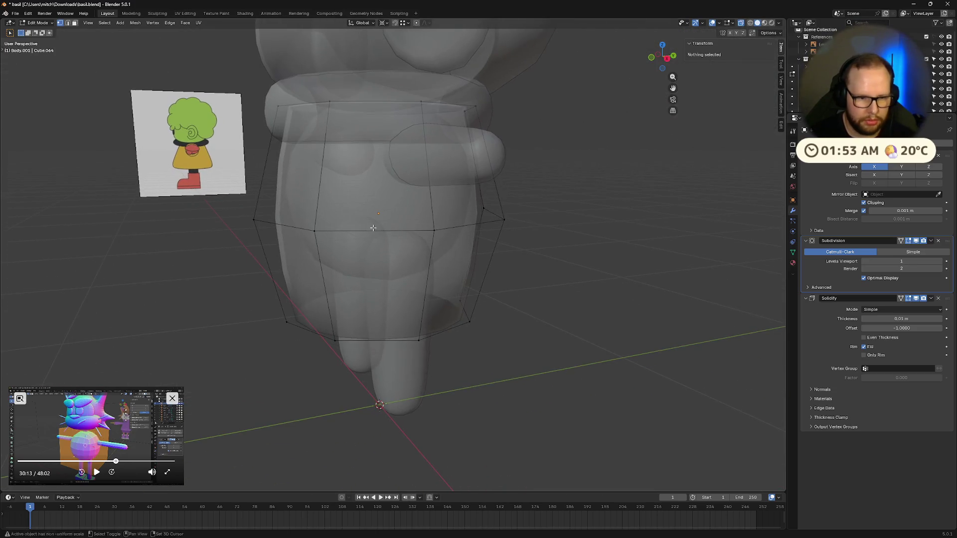
click(334, 342)
key(s)
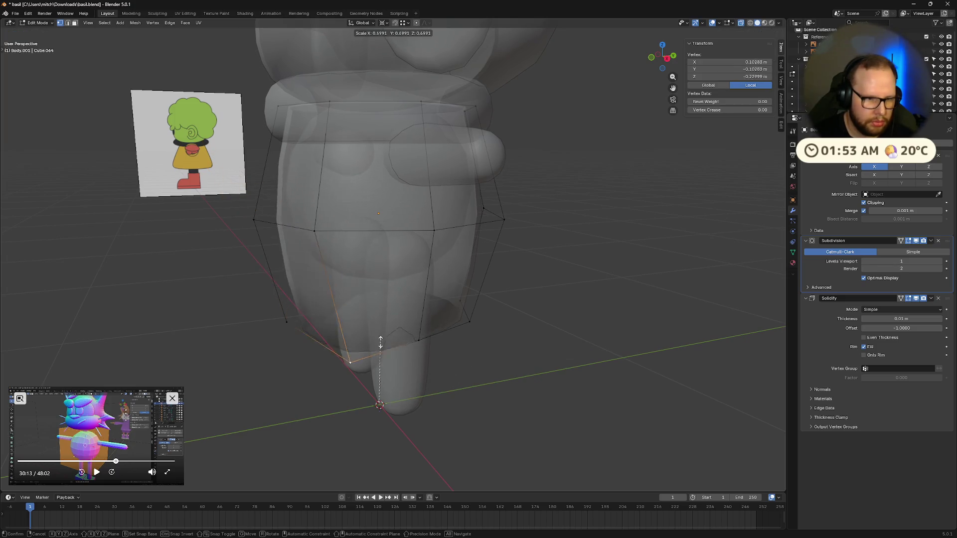
right_click(406, 249)
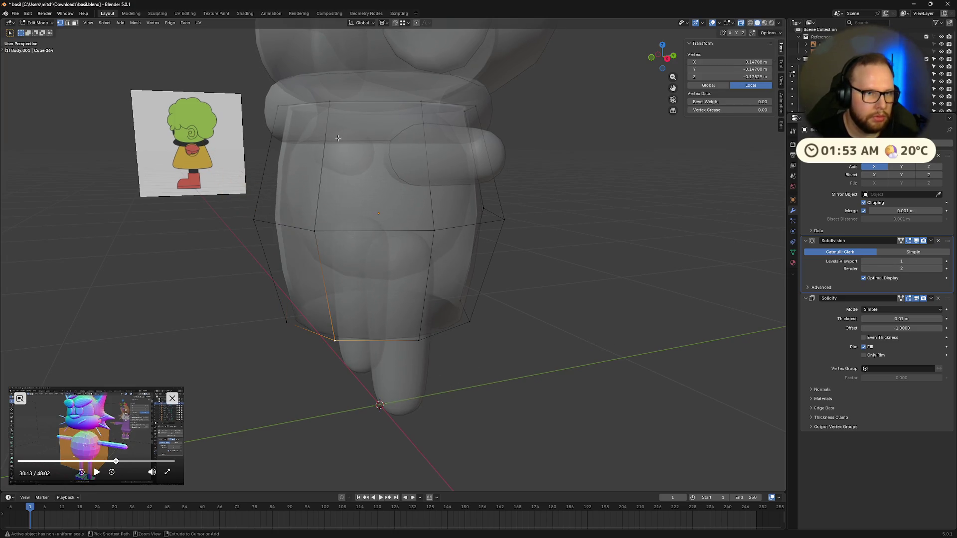
- Try Local transform orientation, revert to Global, save the basil file and hide Blender
click(366, 23)
click(359, 54)
key(s)
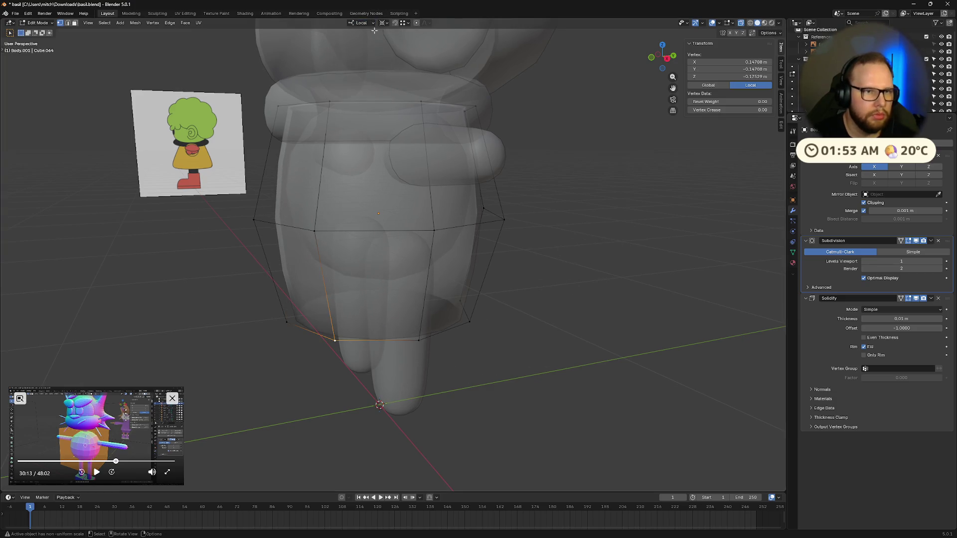
click(366, 22)
click(355, 45)
key(ctrl+s)
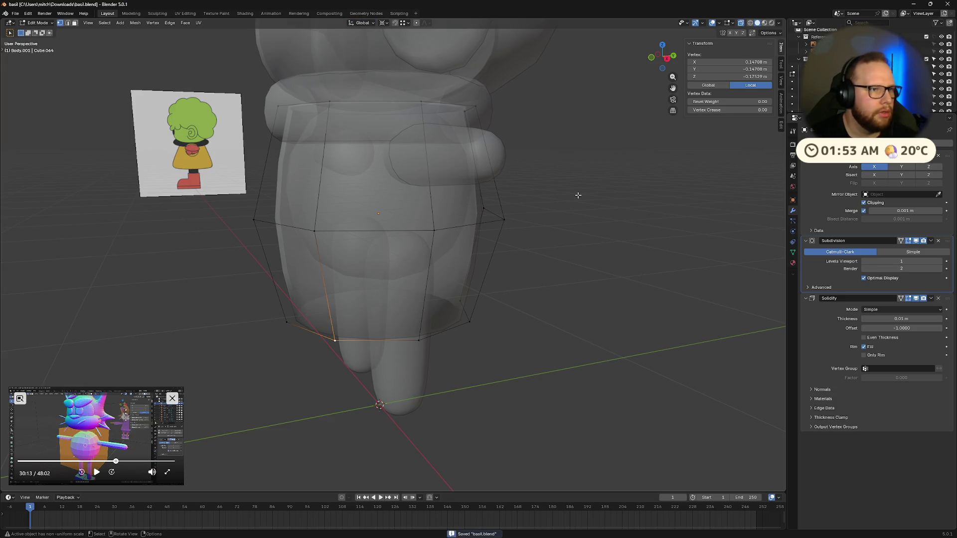
key(alt+Tab)
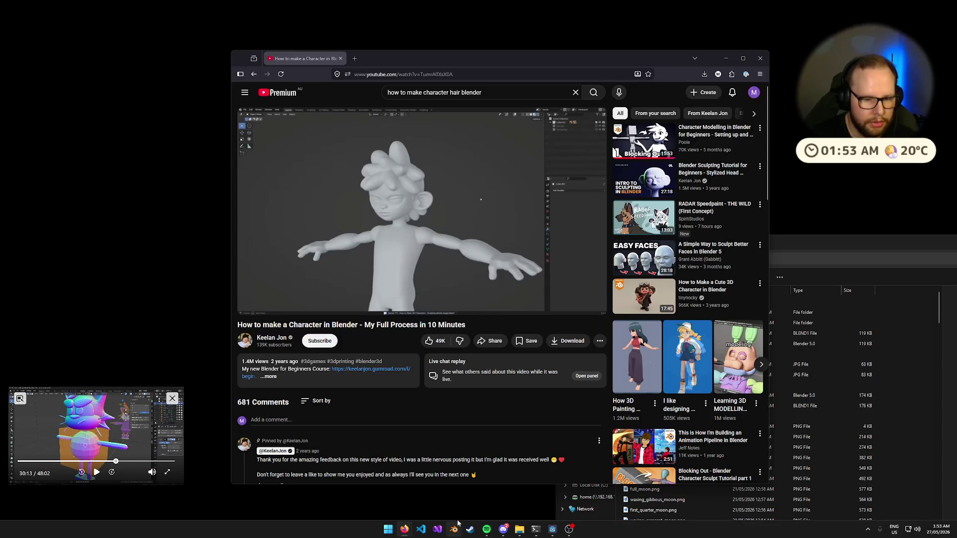
- Close the browser and file explorer, then launch Blender 5.0 from the Start menu search
click(760, 58)
mouse_move(689, 258)
mouse_down()
mouse_move(636, 231)
mouse_move(816, 228)
mouse_up()
key(alt+F4)
key(super)
text(blender 5.0)
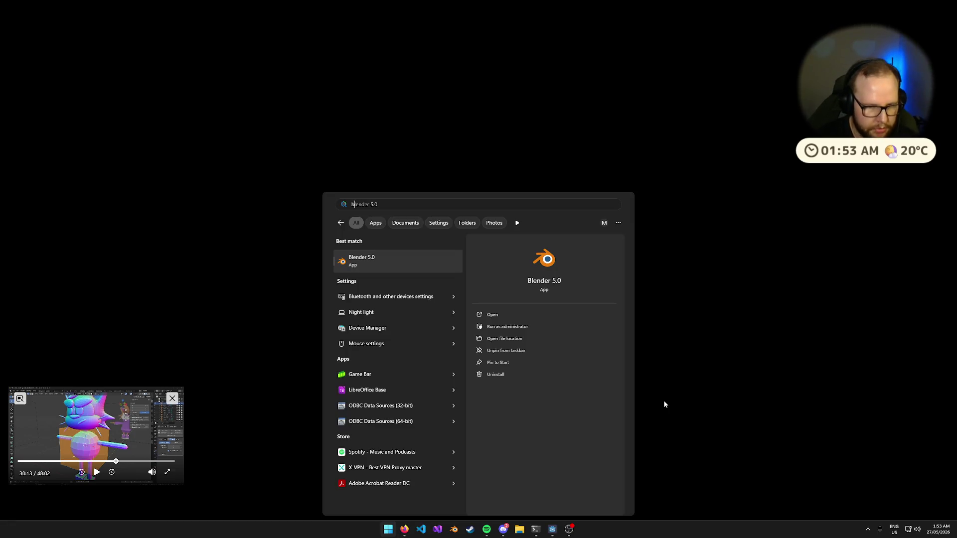
key(Return)
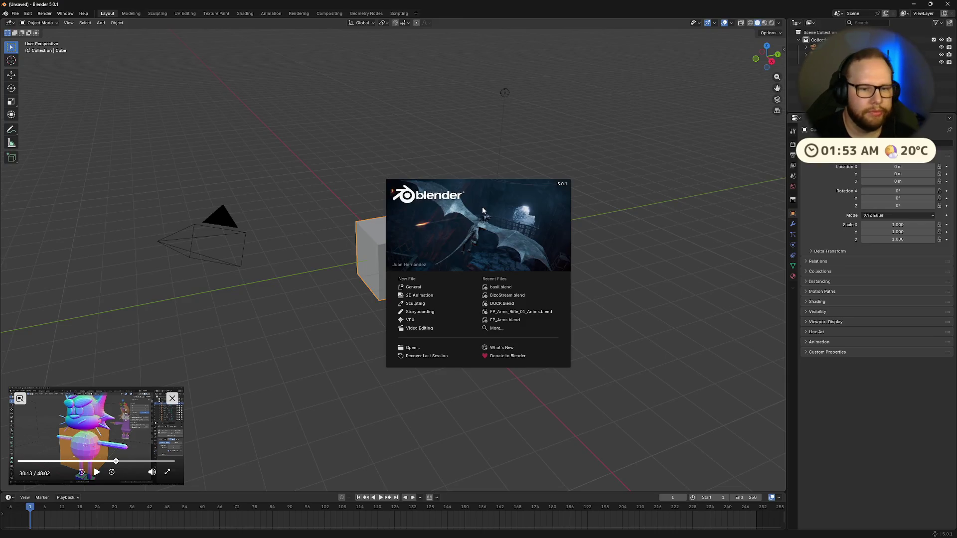
click(214, 96)
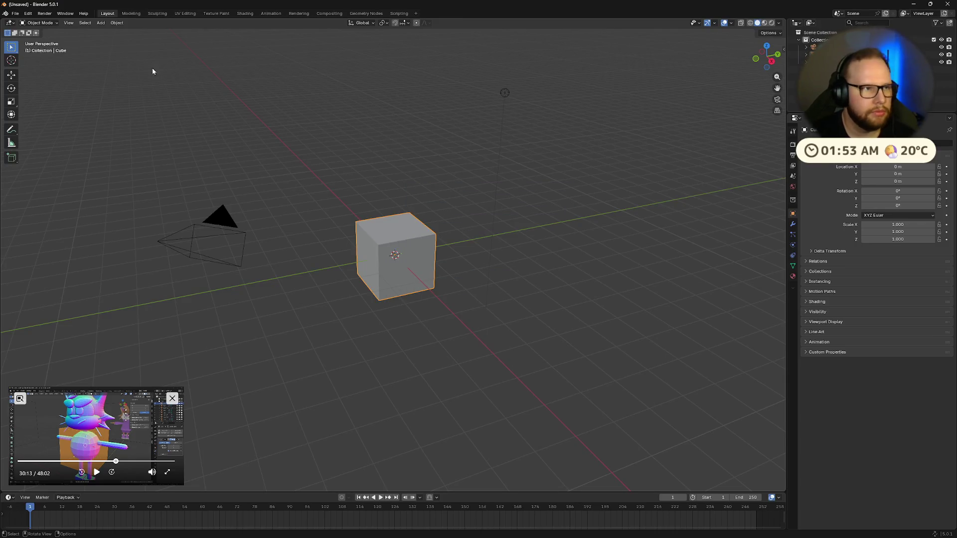
- Reopen basil.blend through File > Open
click(15, 13)
click(30, 34)
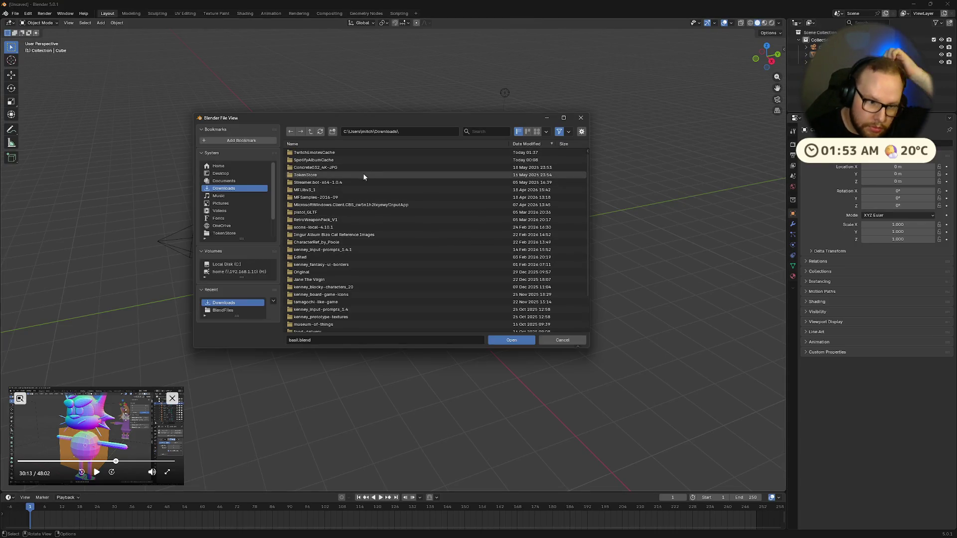
click(512, 341)
scroll(511, 343, down, 3)
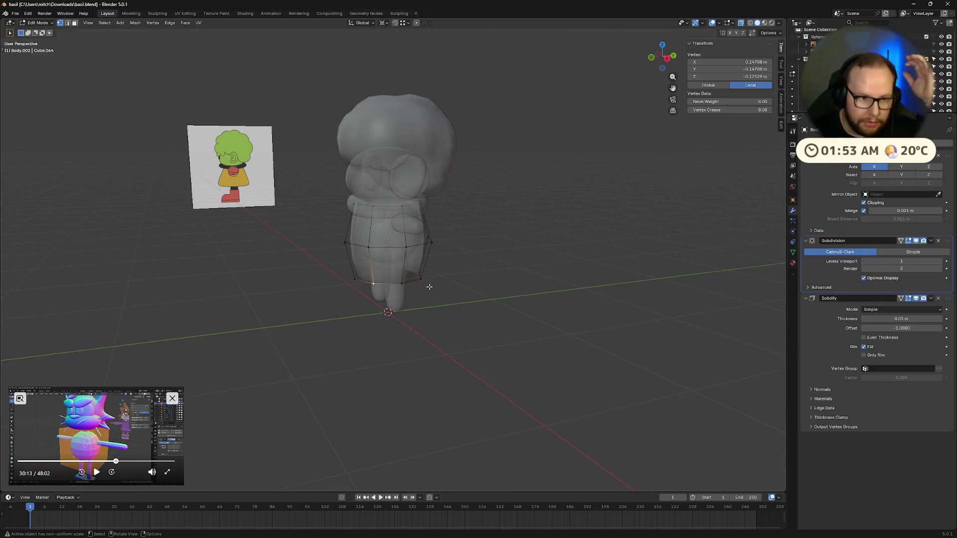
scroll(449, 314, up, 1)
- Narrow and raise the skirt's bottom edge loop, then widen it with a different pivot point
alt+click(347, 299)
key(s)
click(548, 324)
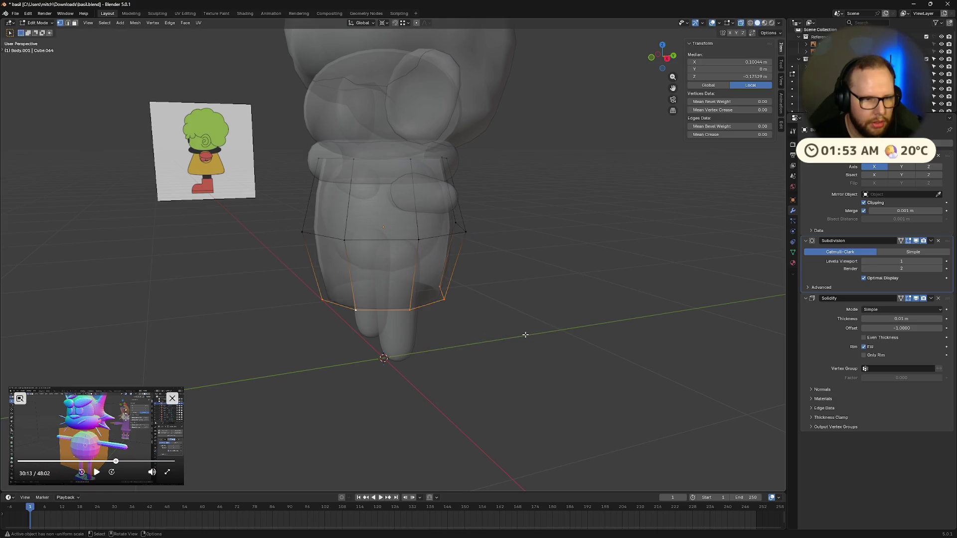
key(g)
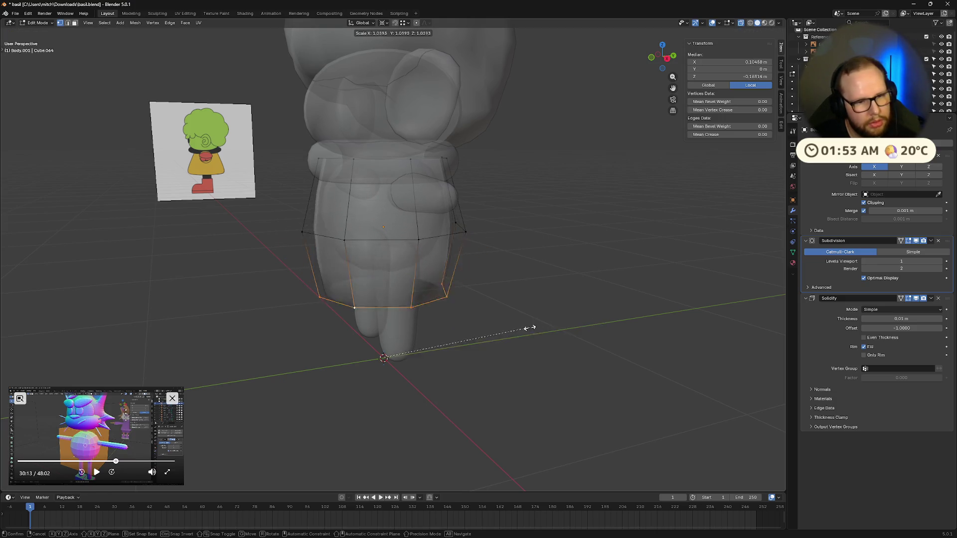
click(520, 326)
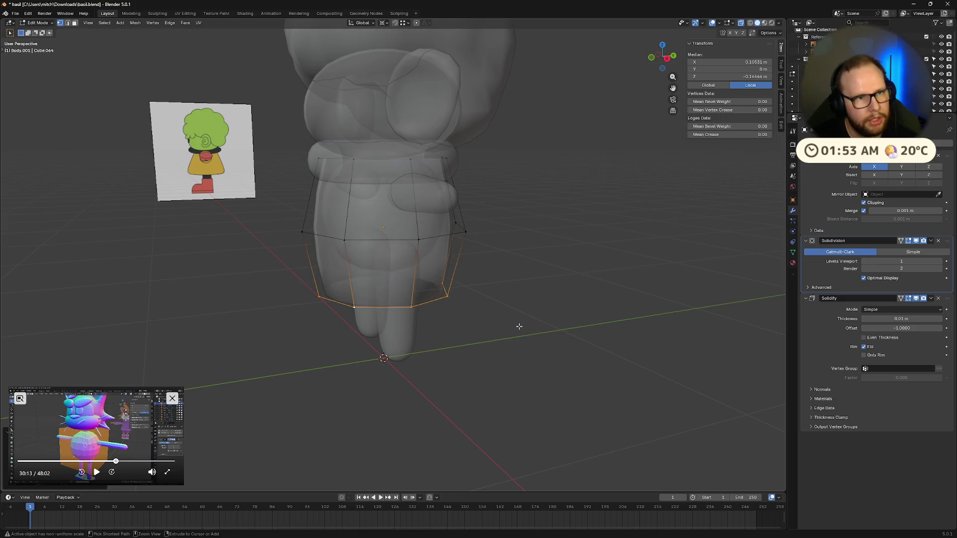
click(384, 22)
click(408, 58)
key(s)
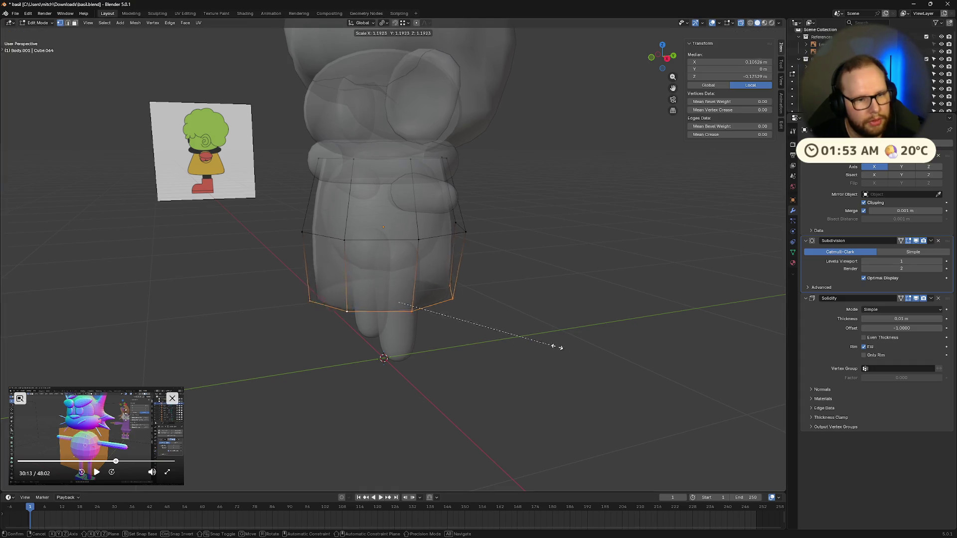
click(631, 342)
middle_drag(632, 342, 613, 359)
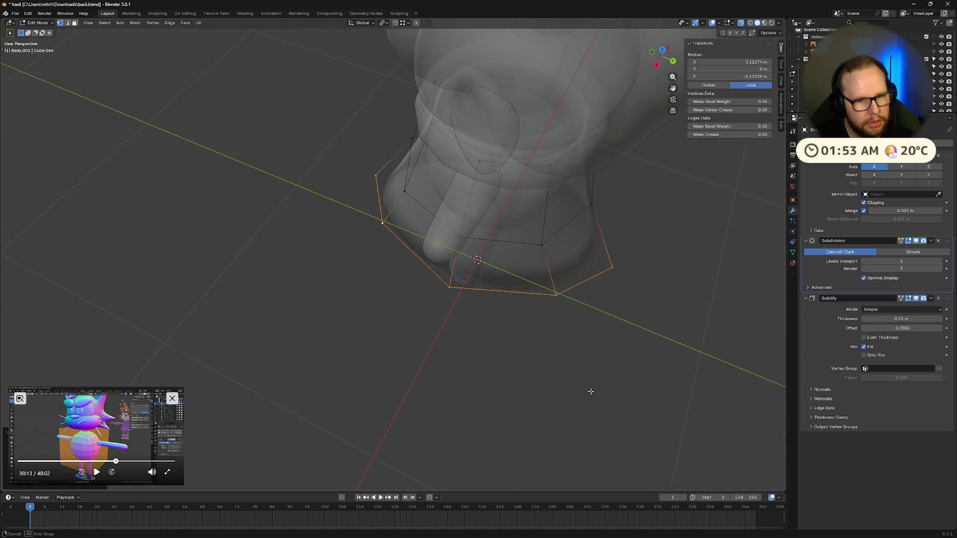
middle_drag(590, 390, 617, 359)
- Experiment with pivot points on the bottom loop, cancelling scales, then scale it along X only
click(384, 23)
click(408, 58)
click(383, 23)
click(411, 42)
key(s)
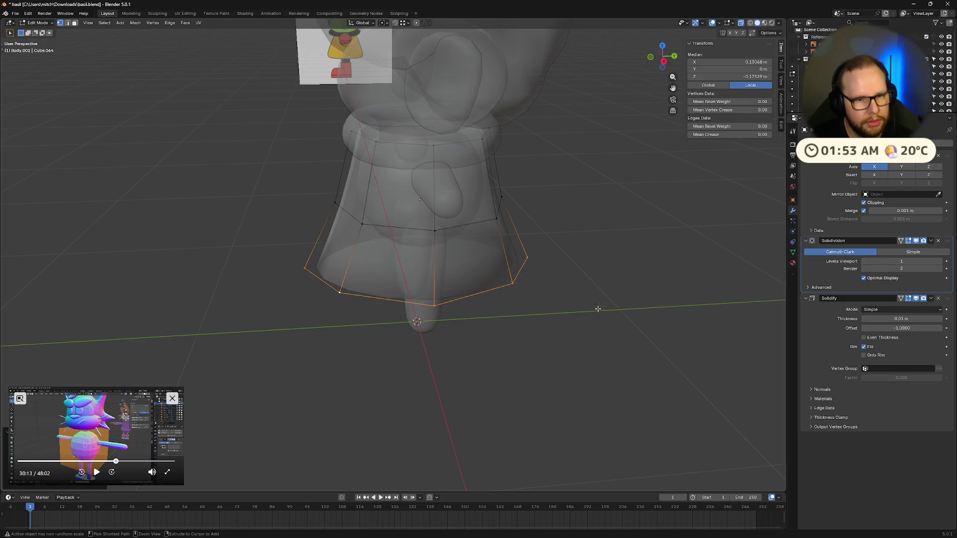
right_click(523, 322)
click(383, 22)
click(403, 74)
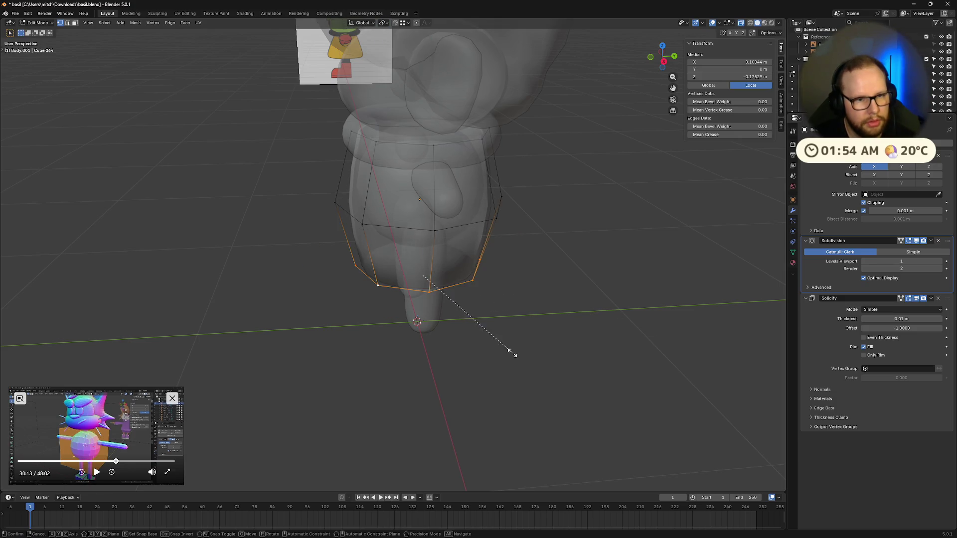
key(s)
right_click(671, 365)
middle_drag(523, 299, 449, 262)
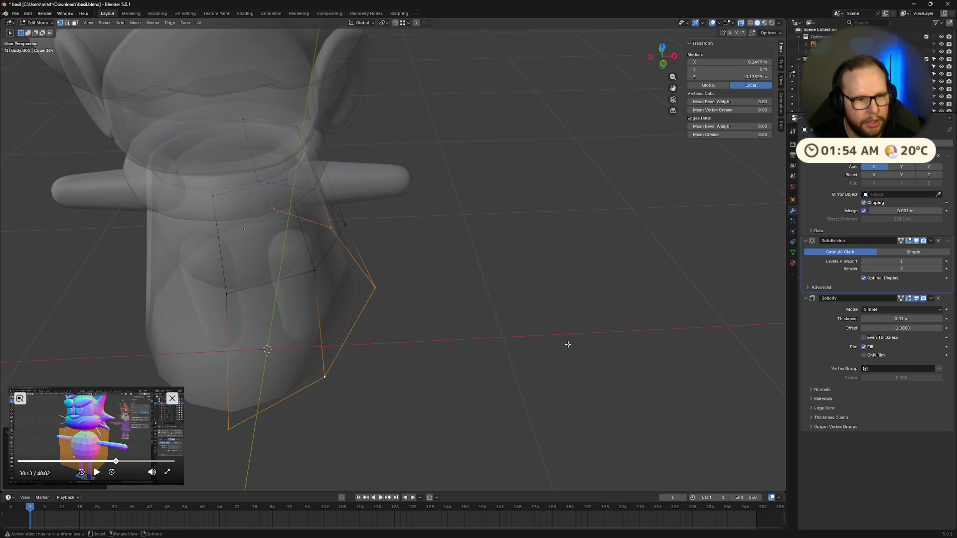
key(s)
key(x)
click(381, 324)
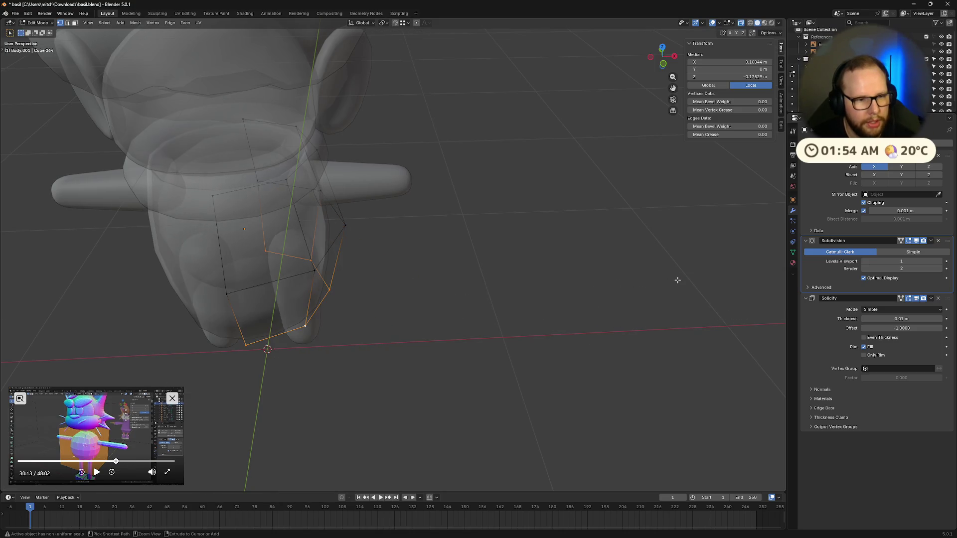
- Flare the bottom loop wider, adjust its shape with other pivots, and scale up the whole skirt mesh
middle_drag(523, 285, 583, 270)
key(s)
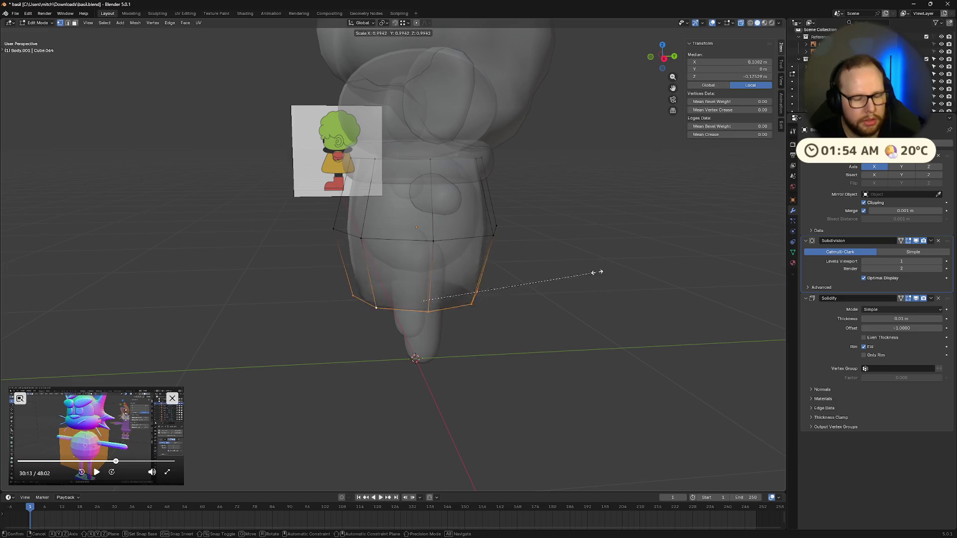
click(598, 269)
click(383, 23)
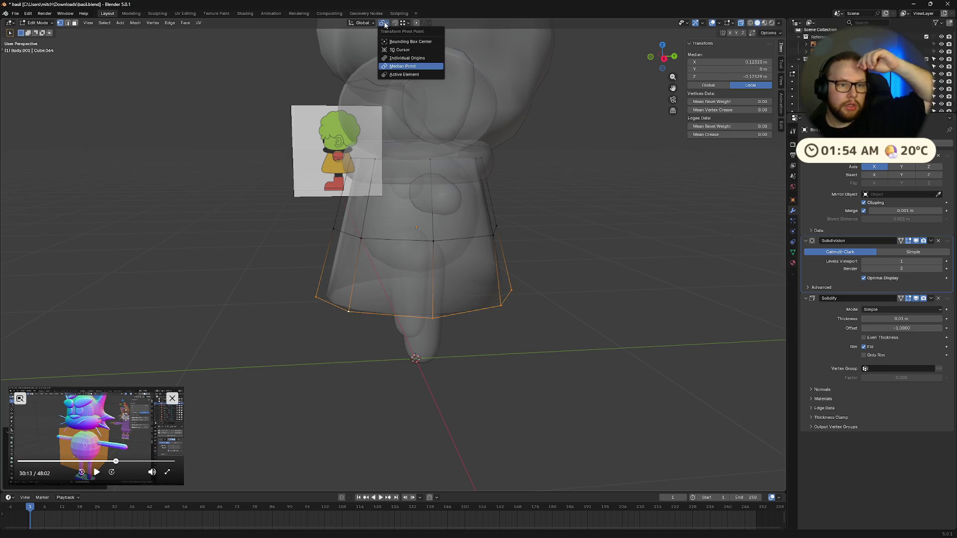
click(405, 58)
click(386, 26)
click(408, 93)
key(s)
click(566, 286)
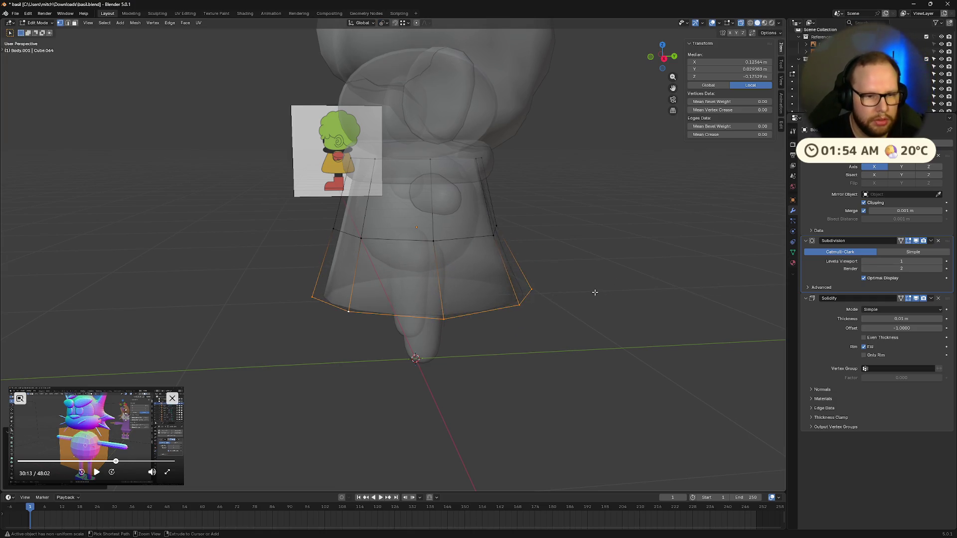
key(a)
key(s)
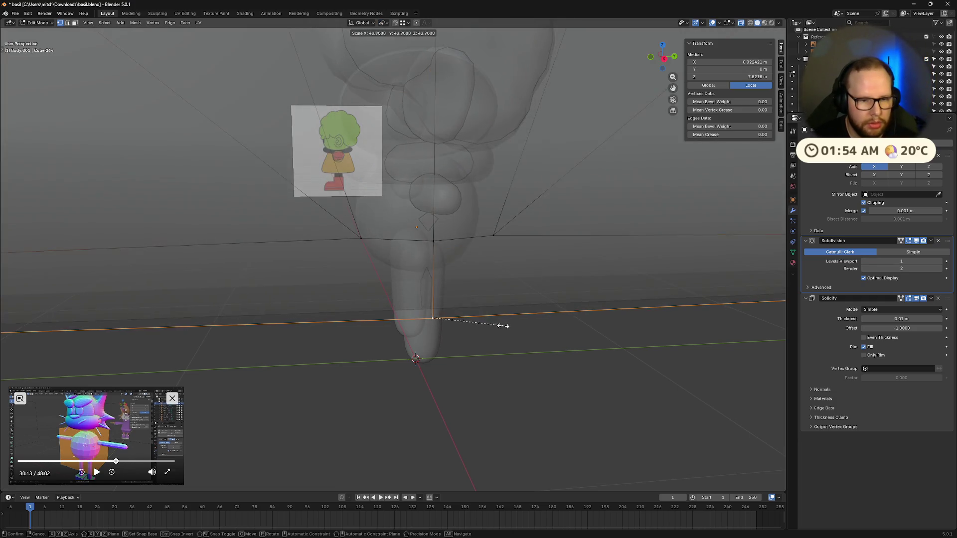
click(486, 284)
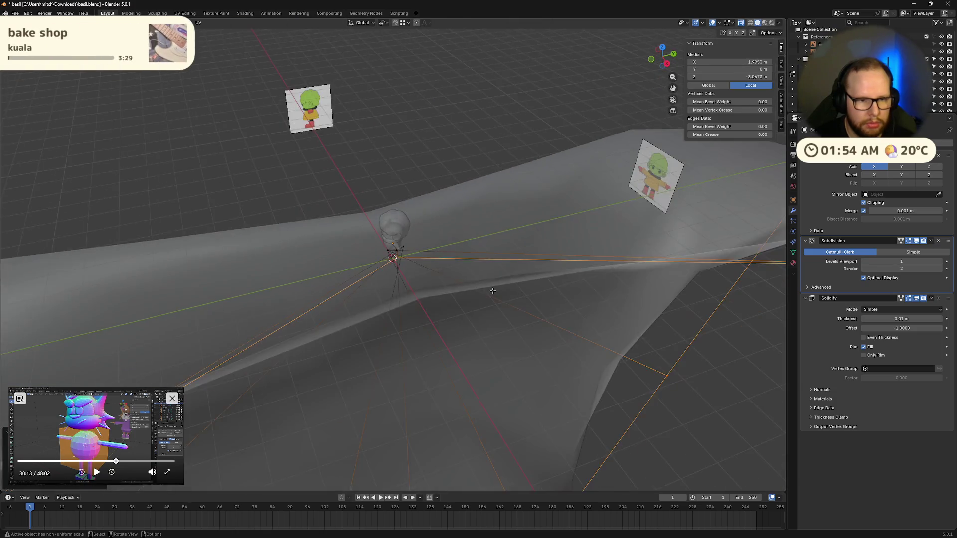
middle_drag(486, 284, 464, 247)
scroll(506, 316, down, 6)
scroll(506, 315, up, 4)
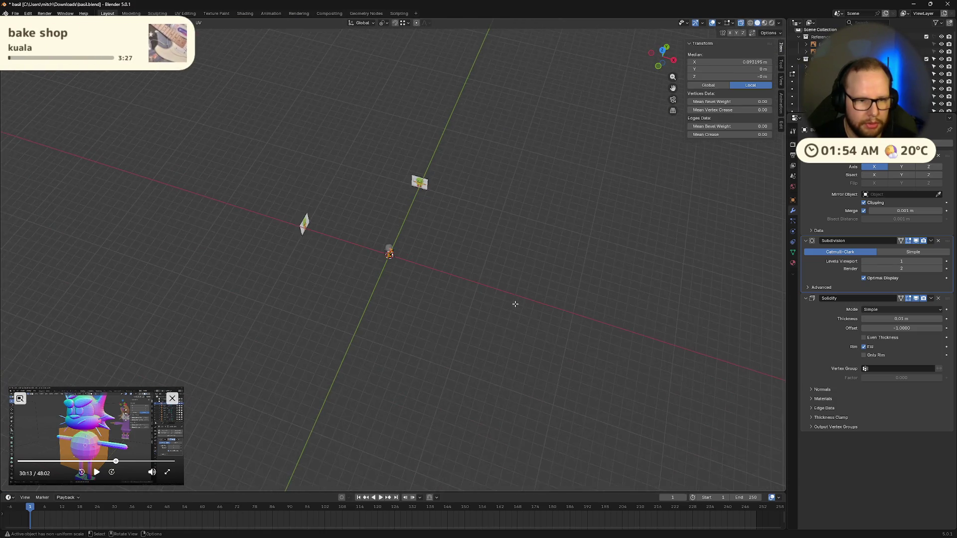
- Unhide the other objects, set the pivot to Bounding Box Center, and enlarge the tutorial video
key(alt+h)
mouse_move(506, 316)
middle_down()
mouse_move(389, 286)
mouse_move(505, 303)
mouse_move(455, 296)
mouse_move(419, 224)
middle_up()
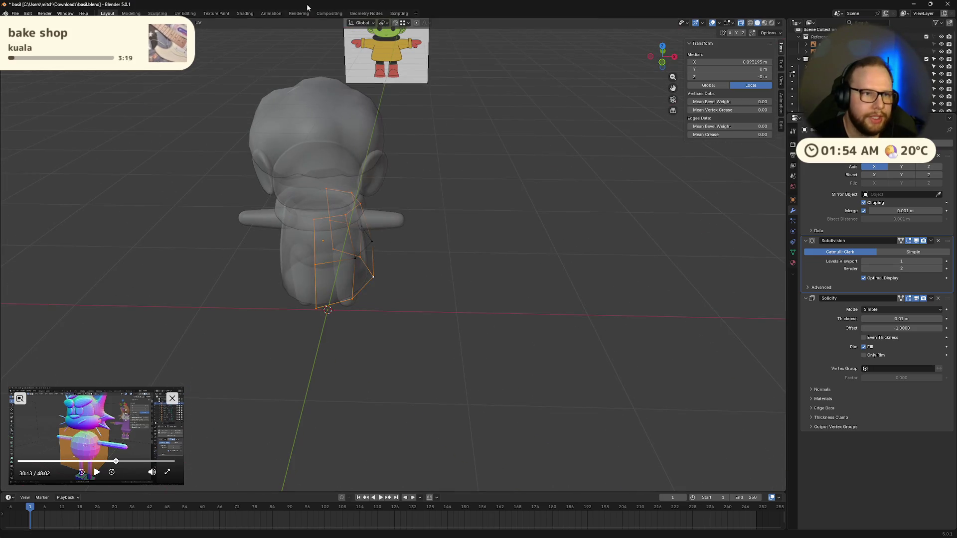
click(384, 22)
click(403, 41)
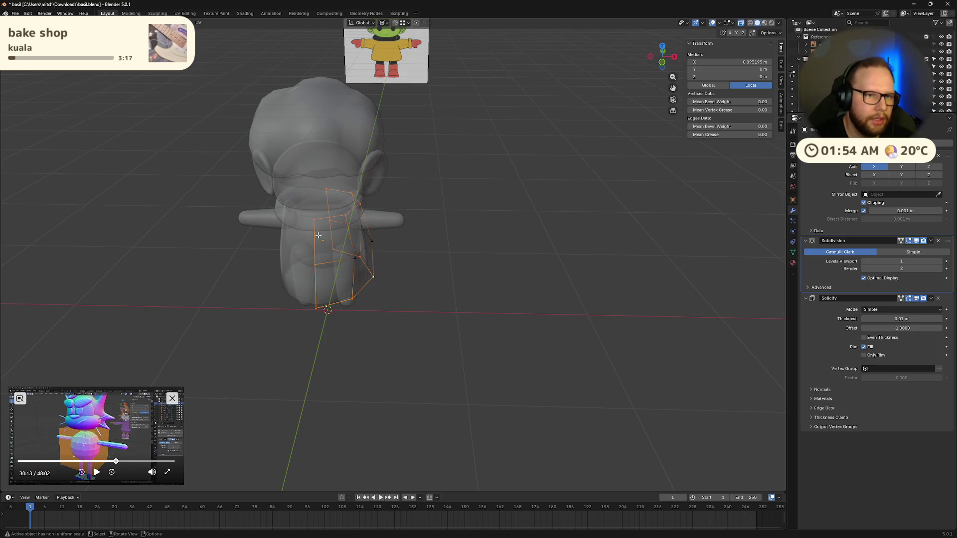
drag(184, 391, 599, 105)
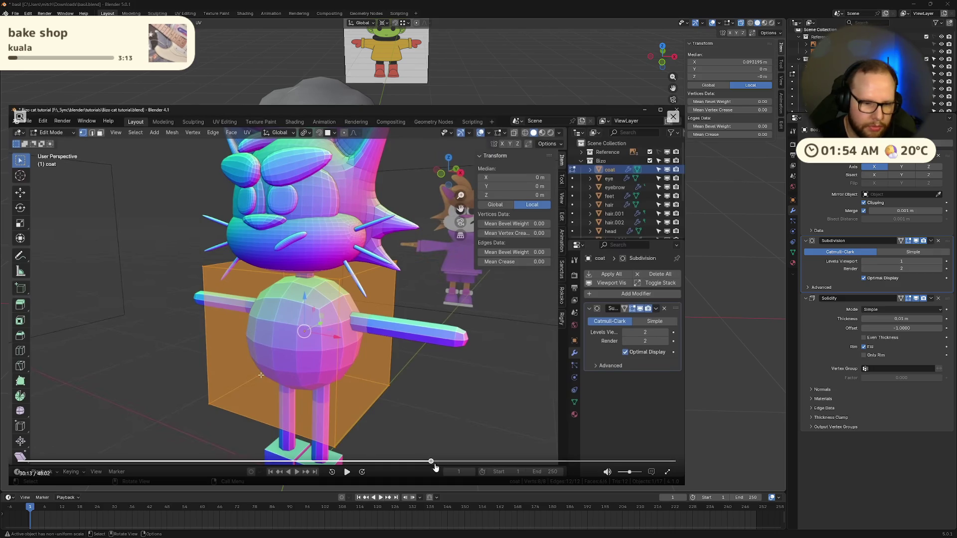
mouse_move(430, 461)
mouse_down()
mouse_move(445, 465)
mouse_move(435, 465)
mouse_up()
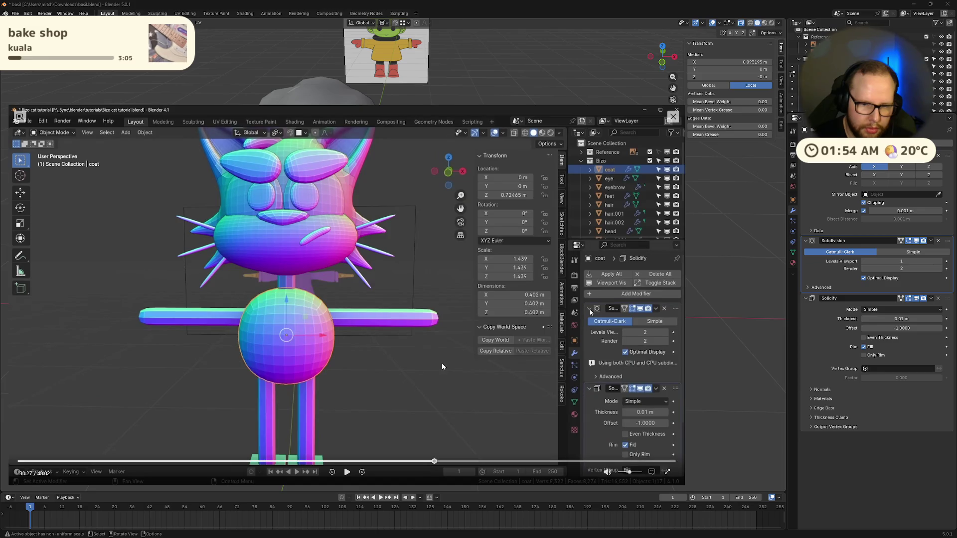
click(346, 472)
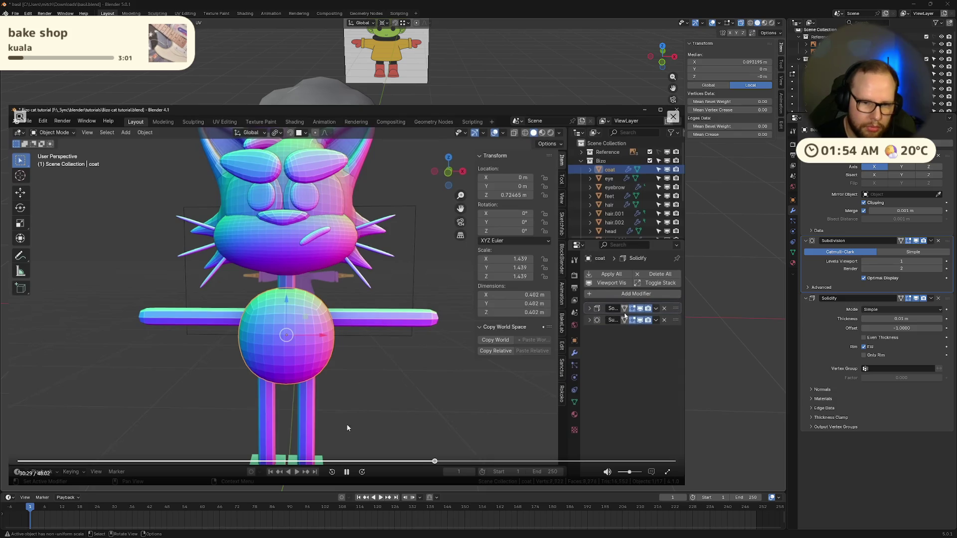
click(346, 472)
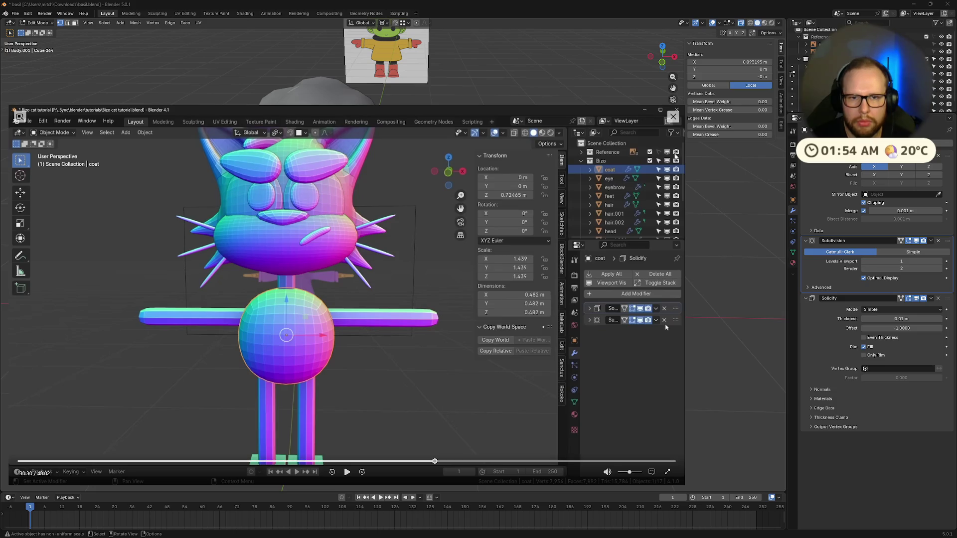
mouse_move(683, 110)
mouse_down()
mouse_move(557, 224)
mouse_move(225, 367)
mouse_up()
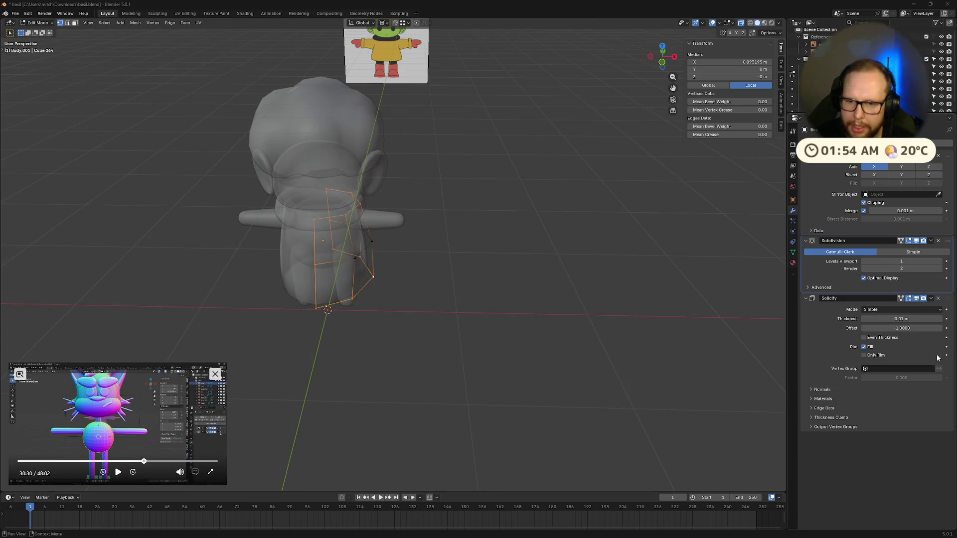
- Move Solidify to the top of the stack, resize the skirt cage, and test scaling its bottom loop
drag(952, 298, 951, 161)
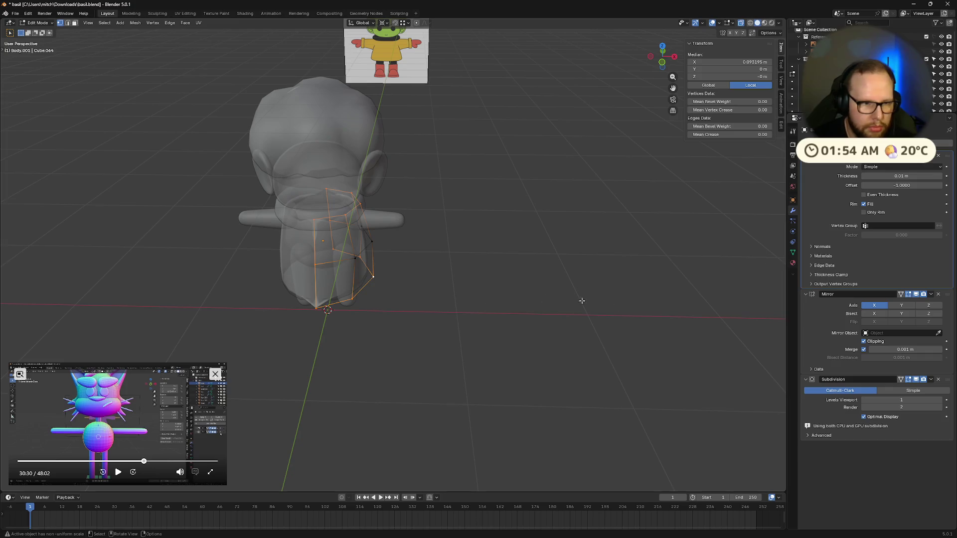
mouse_move(513, 290)
middle_down()
mouse_move(499, 259)
mouse_move(408, 284)
mouse_move(375, 224)
middle_up()
key(s)
click(487, 289)
scroll(374, 225, down, 3)
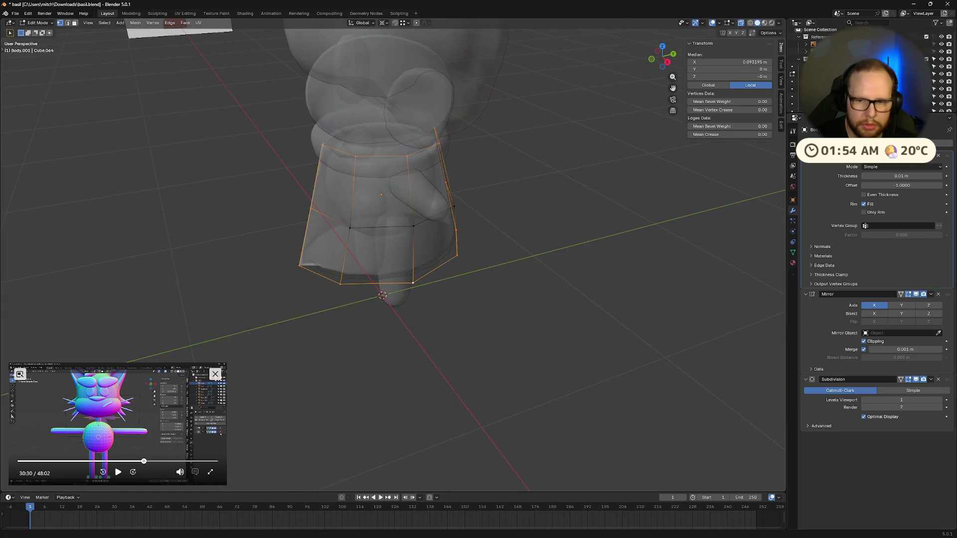
click(383, 23)
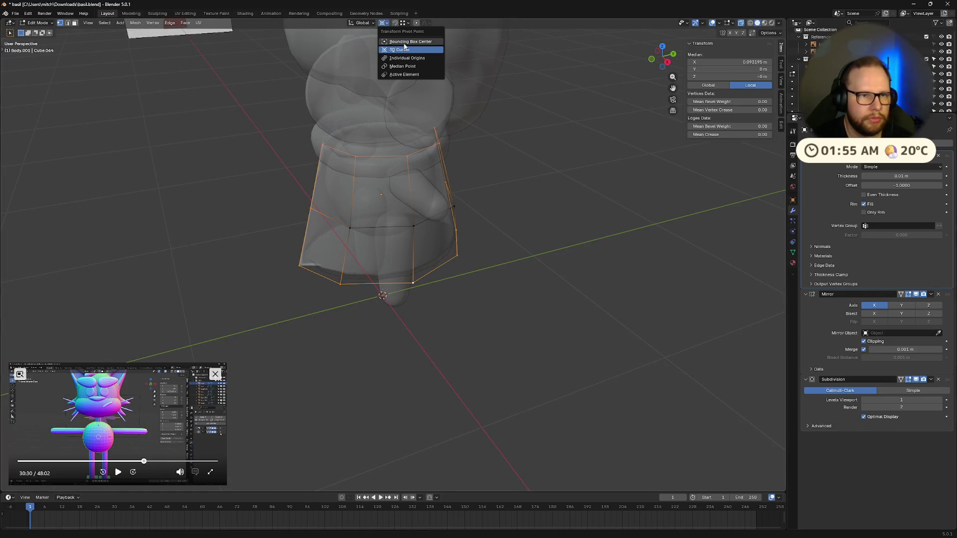
click(363, 25)
click(538, 275)
key(alt+a)
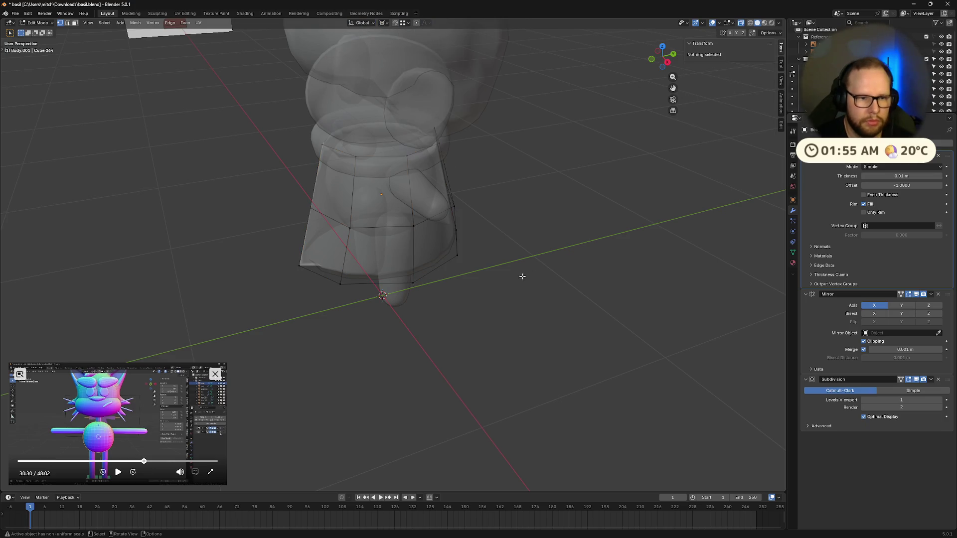
alt+click(396, 283)
key(s)
right_click(478, 247)
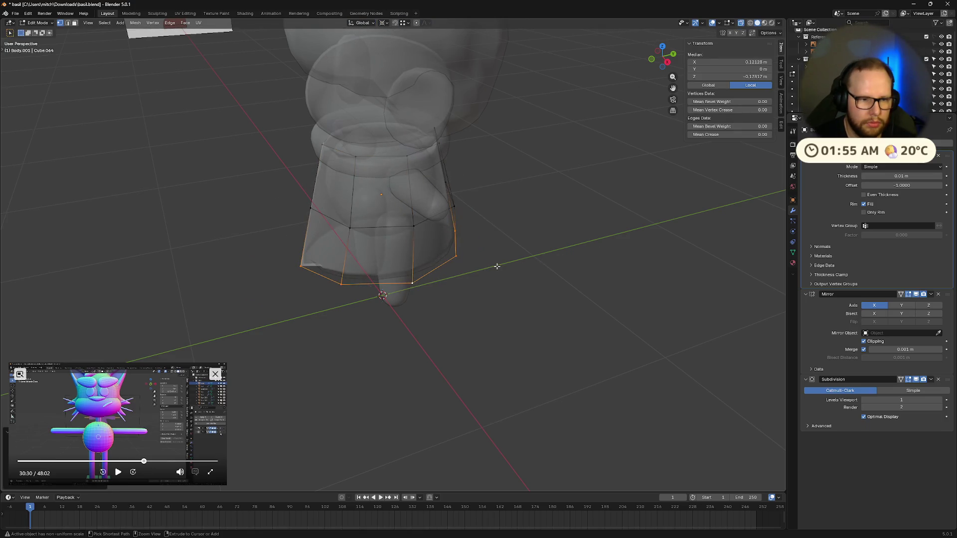
- Move Mirror above Solidify, widen the bottom loop into a flared hem and view it in wireframe
drag(942, 295, 942, 168)
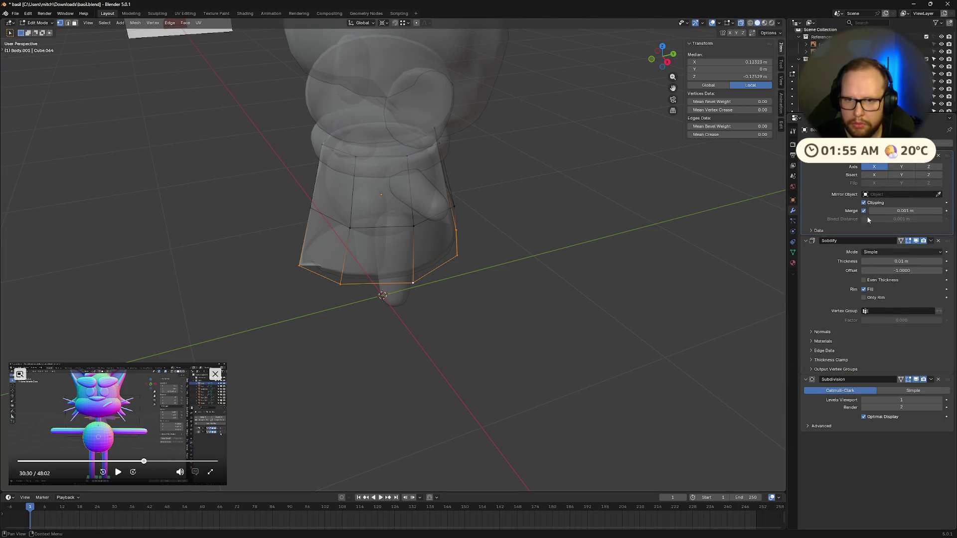
click(513, 281)
alt+click(428, 276)
key(s)
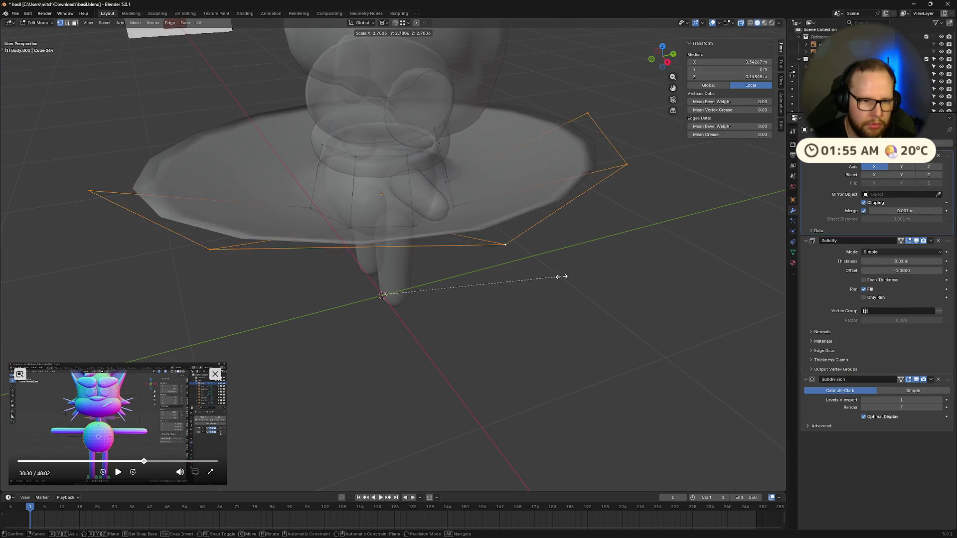
mouse_move(552, 282)
middle_down()
mouse_move(563, 314)
mouse_move(516, 320)
mouse_move(542, 247)
middle_up()
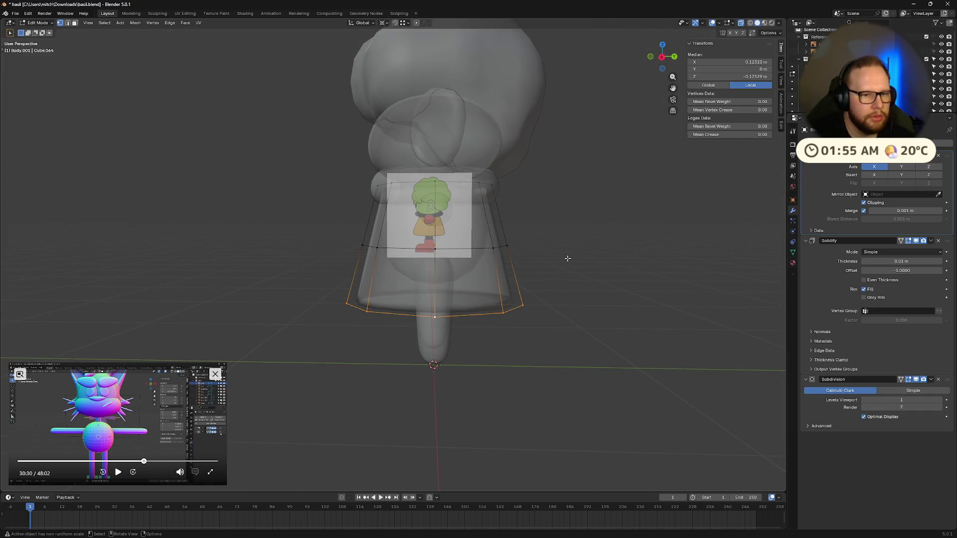
key(alt+z)
- Return to object mode, delete the skirt object, and select the body sphere
key(Tab)
click(512, 281)
click(478, 291)
key(x)
click(516, 285)
mouse_move(516, 285)
middle_down()
mouse_move(567, 312)
mouse_move(593, 311)
mouse_move(494, 284)
middle_up()
scroll(566, 308, up, 3)
click(479, 245)
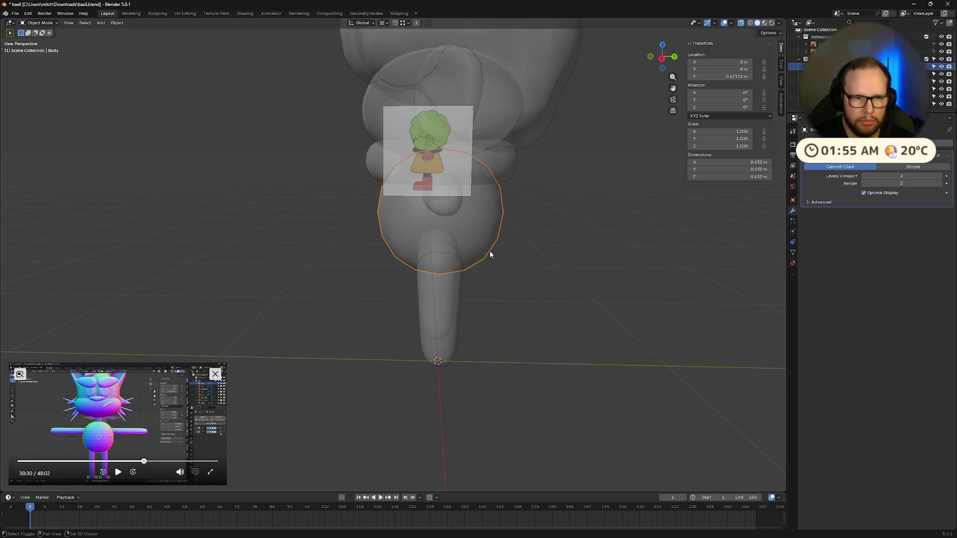
- Duplicate the body sphere below the original, enlarge it, then reset its scale
key(shift+d)
click(513, 322)
key(s)
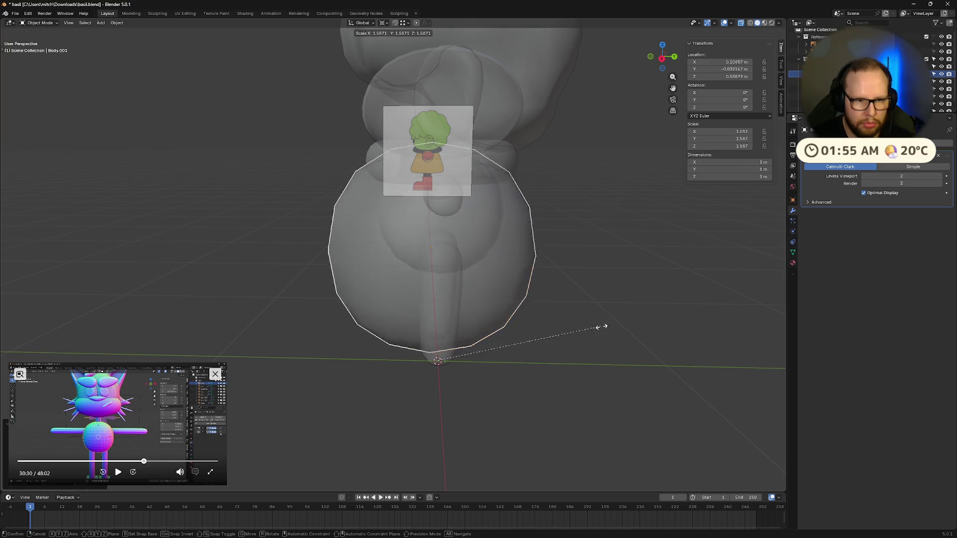
click(641, 322)
scroll(435, 321, down, 4)
mouse_move(435, 321)
middle_down()
mouse_move(533, 342)
mouse_move(548, 327)
middle_up()
key(alt+s)
key(s)
key(Escape)
- Change the pivot point and try enlarging the duplicate several times, cancelling, then browse the Add Modifier list
click(409, 23)
click(411, 58)
key(s)
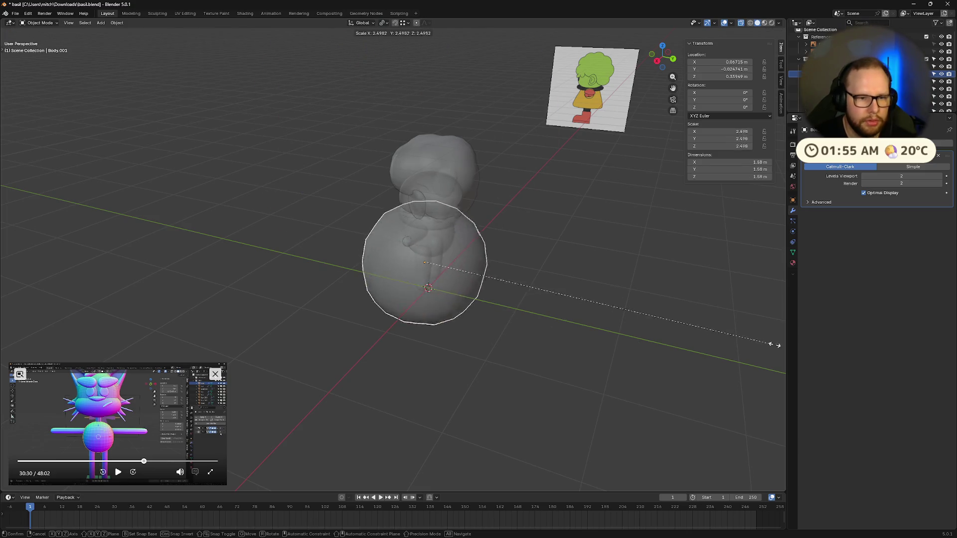
key(Escape)
mouse_move(677, 257)
middle_down()
mouse_move(528, 285)
mouse_move(522, 262)
middle_up()
scroll(521, 259, up, 3)
middle_drag(590, 216, 497, 283)
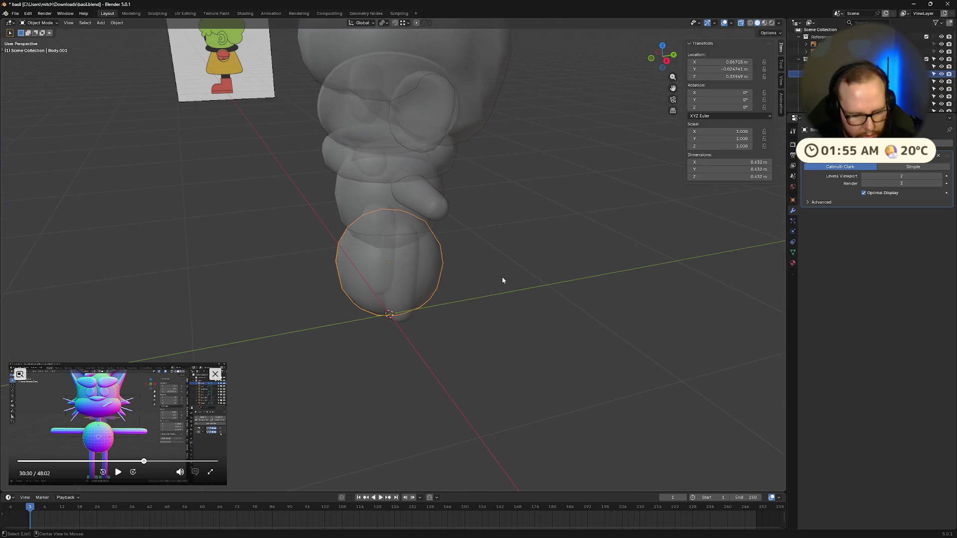
key(s)
right_click(682, 262)
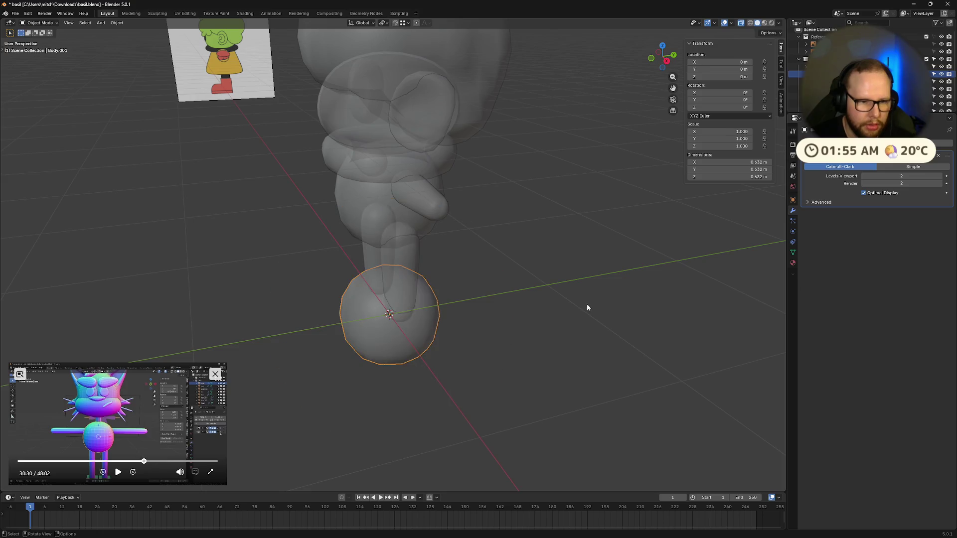
middle_drag(587, 303, 737, 244)
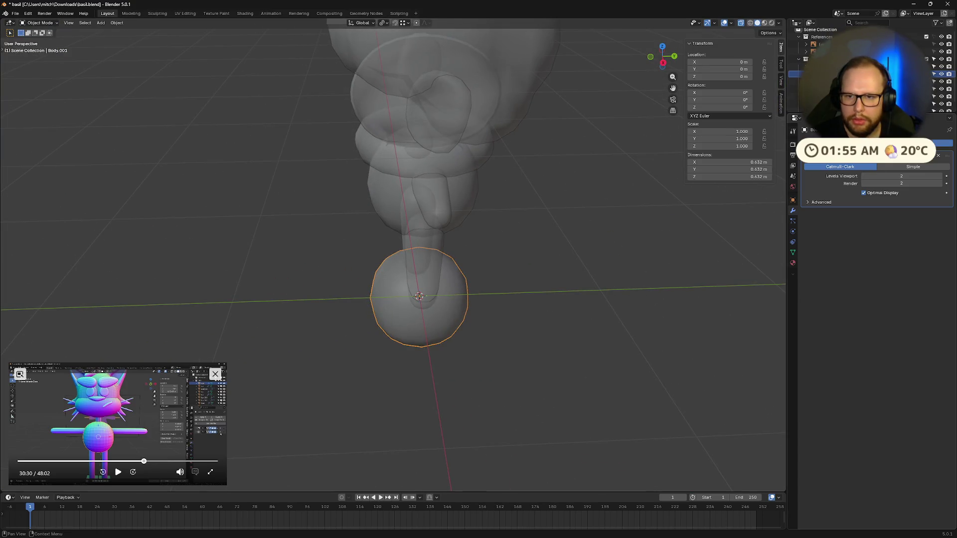
click(803, 130)
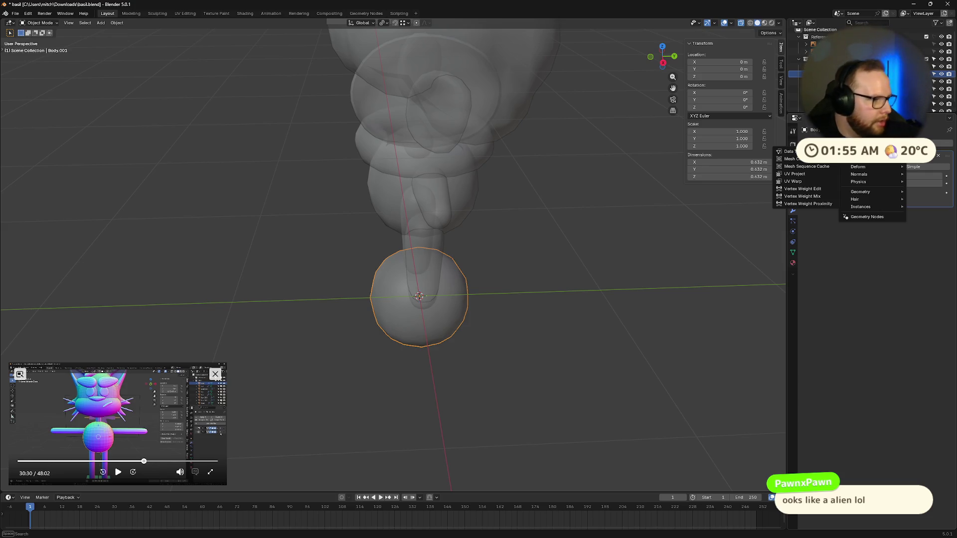
click(658, 220)
- Shade the duplicate sphere smooth, scale it up hugely, then undo that enlargement
mouse_move(590, 216)
middle_down()
mouse_move(538, 198)
mouse_move(554, 211)
middle_up()
right_click(486, 201)
click(553, 216)
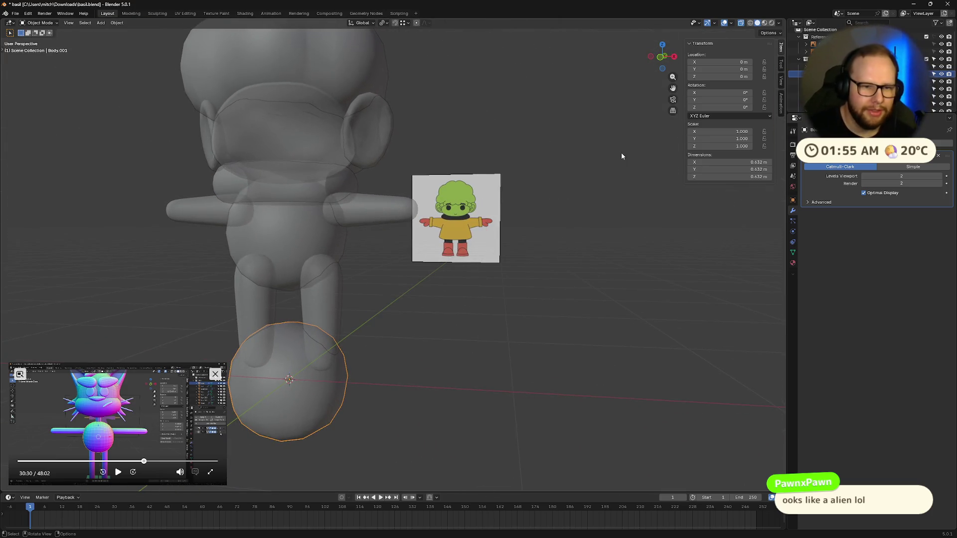
middle_drag(622, 153, 632, 212)
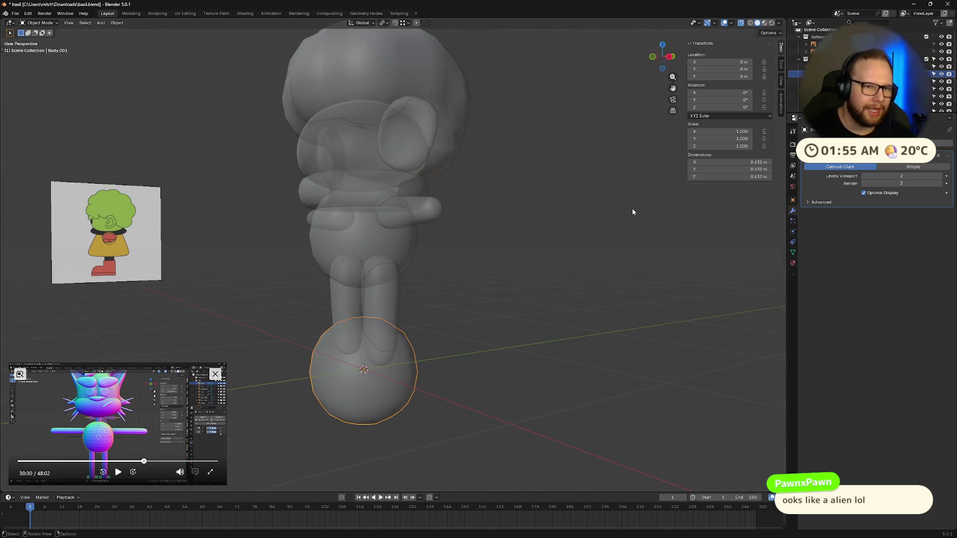
mouse_move(632, 212)
middle_down()
mouse_move(485, 279)
mouse_move(466, 297)
middle_up()
key(s)
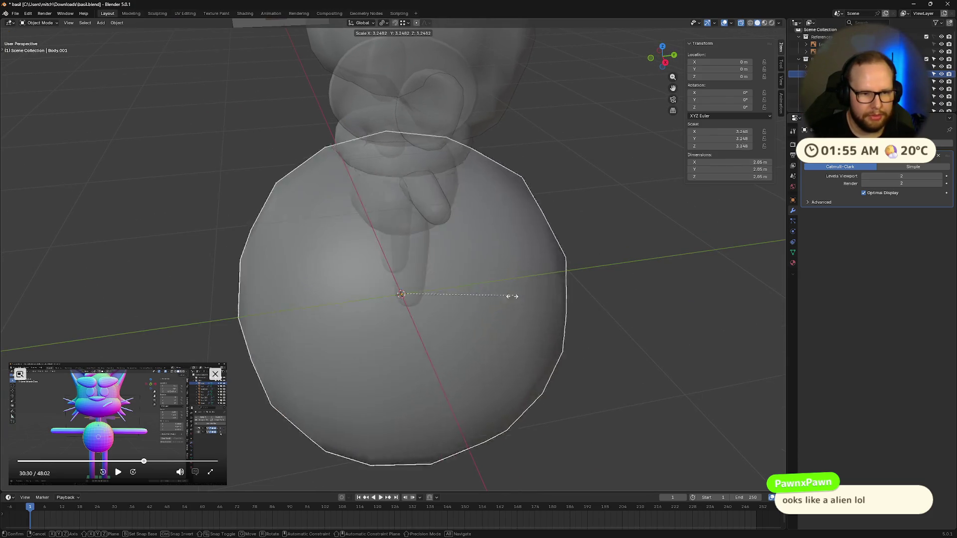
click(530, 290)
key(Tab)
key(ctrl+z)
key(ctrl+z)
key(ctrl+z)
key(ctrl+z)
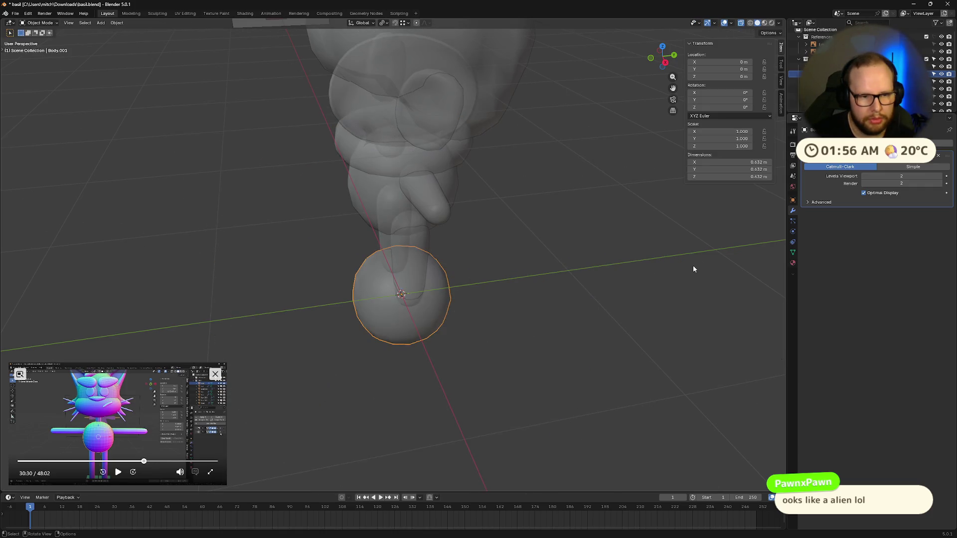
- Lower the Subdivision viewport levels, apply the modifier, and start enlarging the faceted sphere
middle_drag(404, 313, 523, 284)
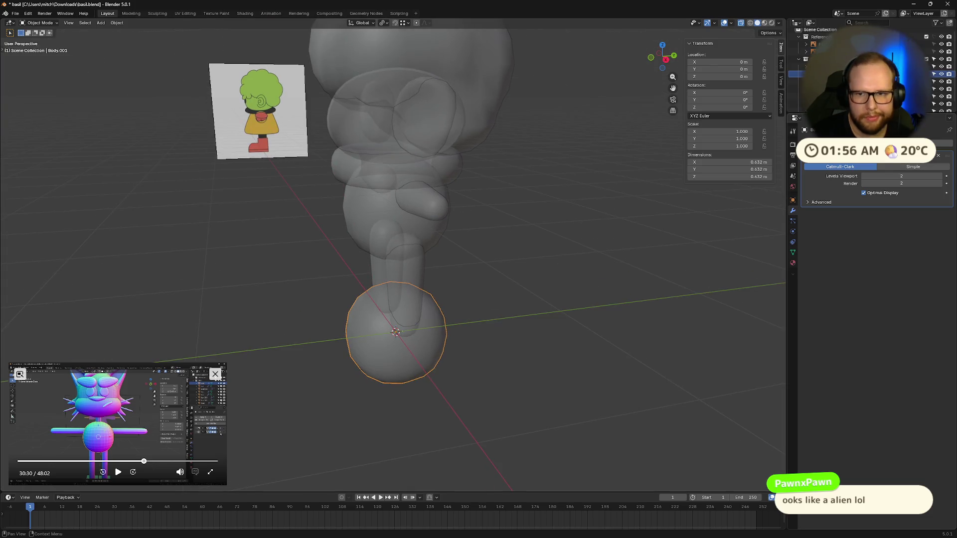
click(875, 166)
click(864, 177)
mouse_move(528, 283)
middle_down()
mouse_move(575, 284)
mouse_move(512, 280)
mouse_move(544, 308)
middle_up()
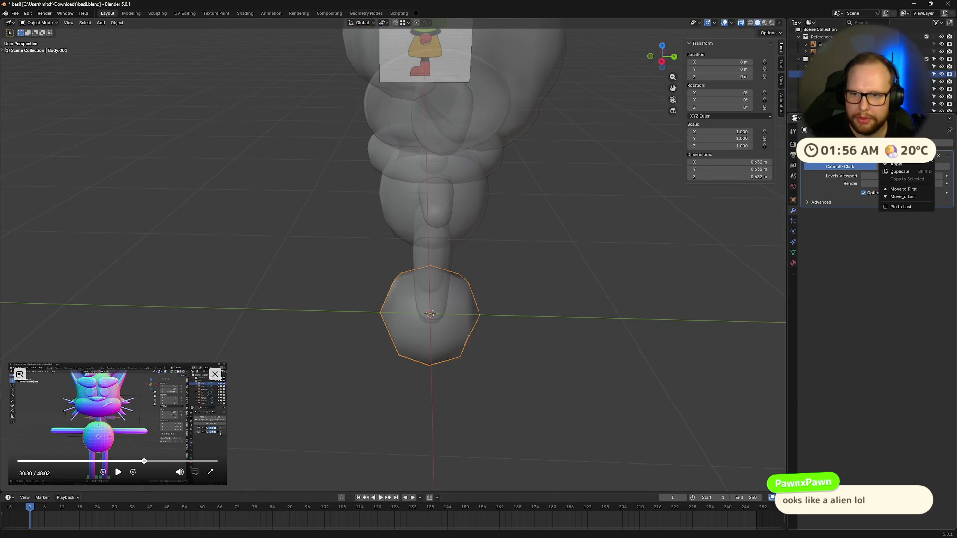
click(897, 166)
key(s)
right_click(622, 352)
mouse_move(587, 345)
middle_down()
mouse_move(671, 340)
mouse_move(658, 225)
middle_up()
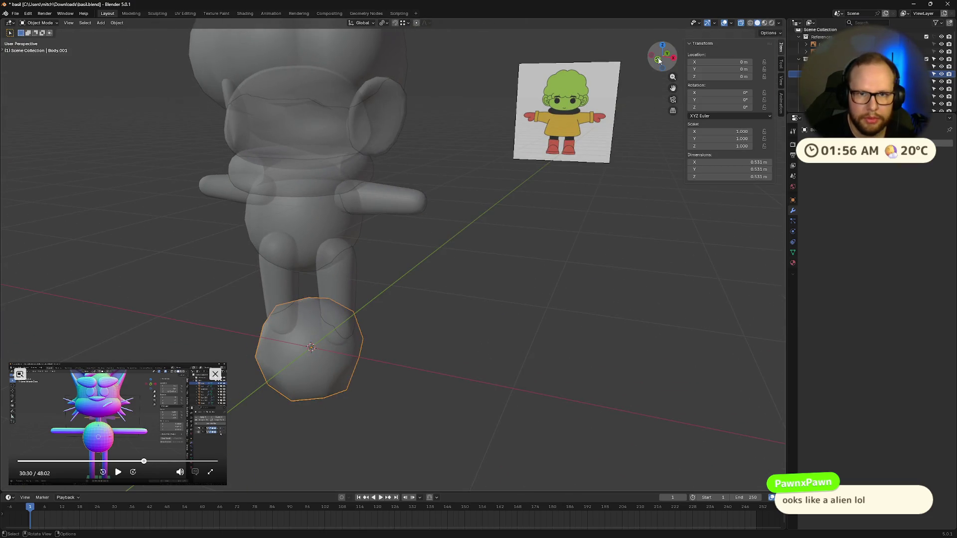
- Delete the left half of the skirt's vertices in front ortho view, leaving one side
click(674, 57)
scroll(474, 360, up, 2)
shift+middle_drag(383, 405, 562, 271)
key(Tab)
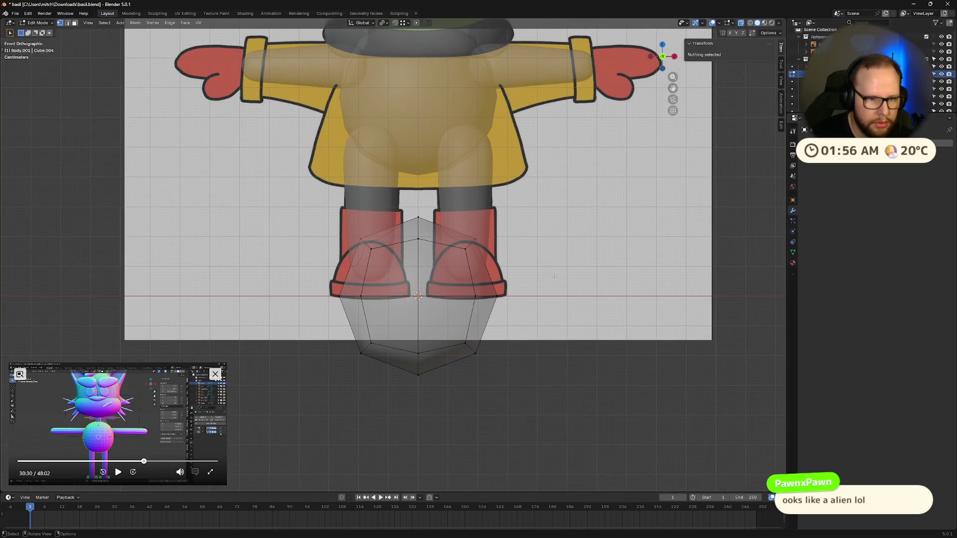
drag(301, 189, 416, 389)
key(x)
click(407, 432)
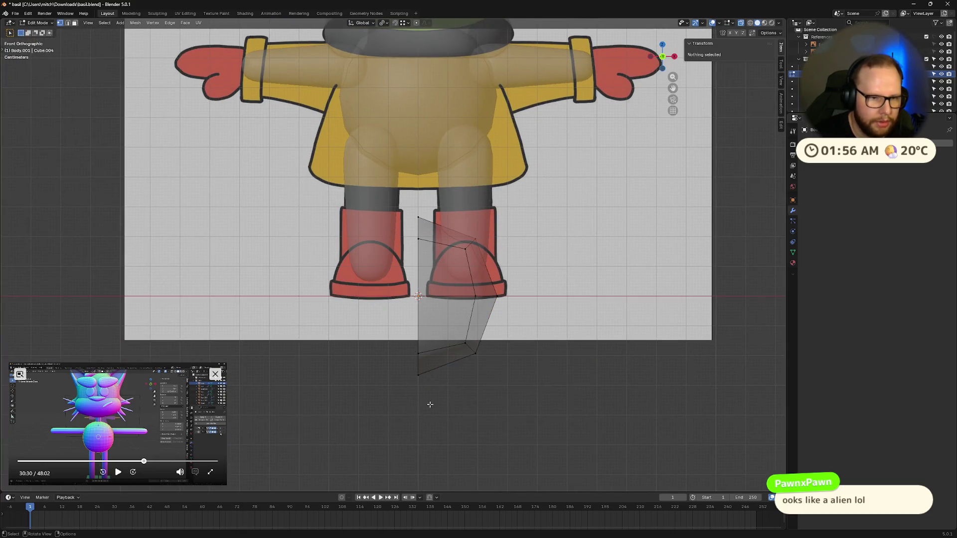
key(Tab)
key(s)
key(Escape)
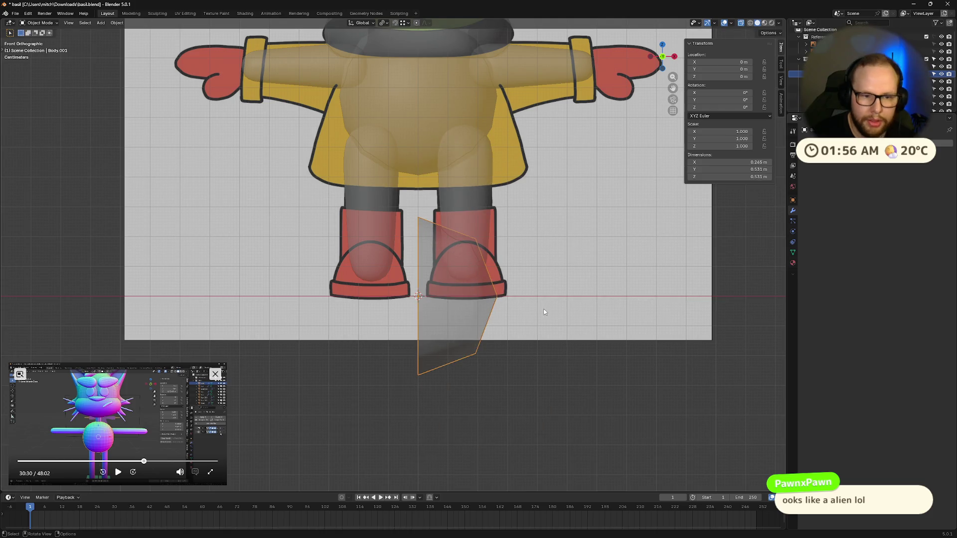
- Add a Mirror modifier so the skirt reads whole and symmetric again
click(867, 157)
text(mi)
key(Return)
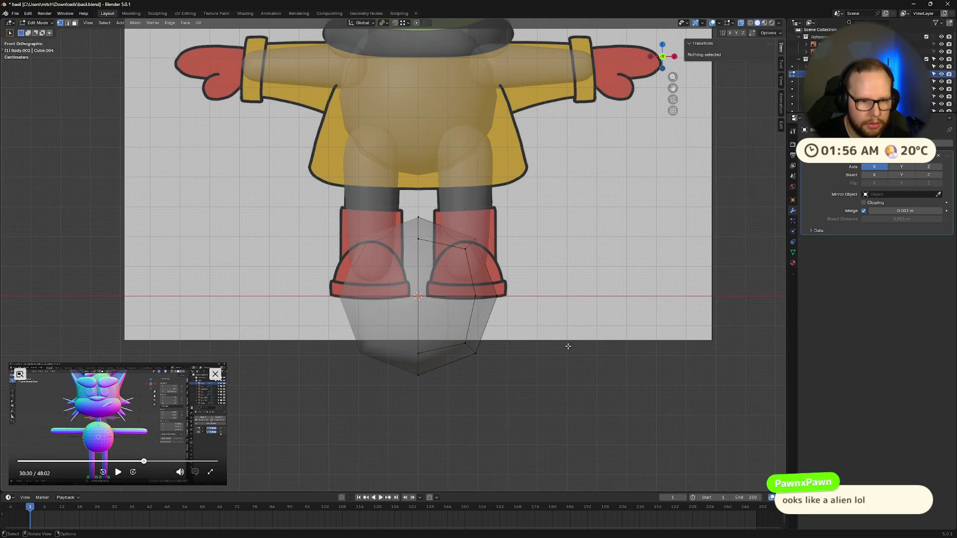
key(s)
key(Escape)
middle_drag(569, 348, 679, 345)
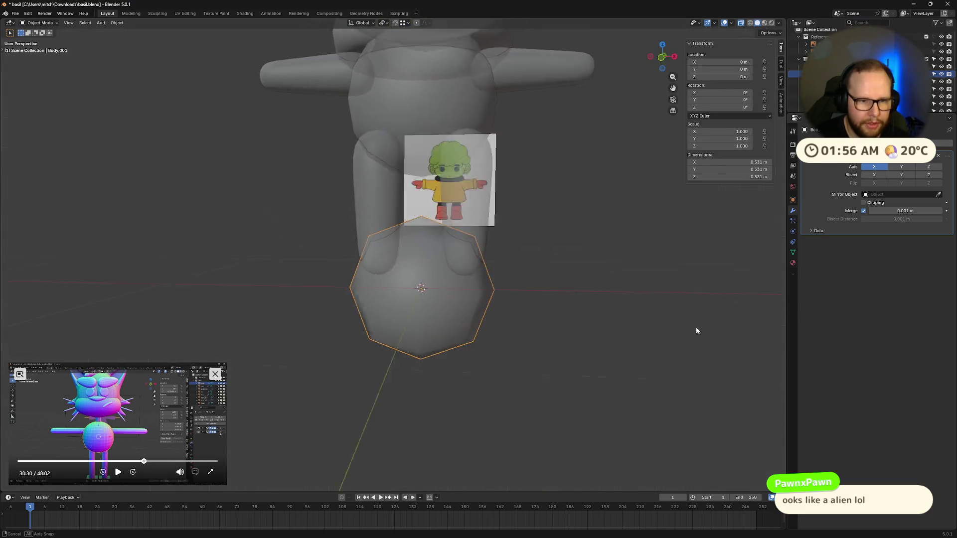
key(Tab)
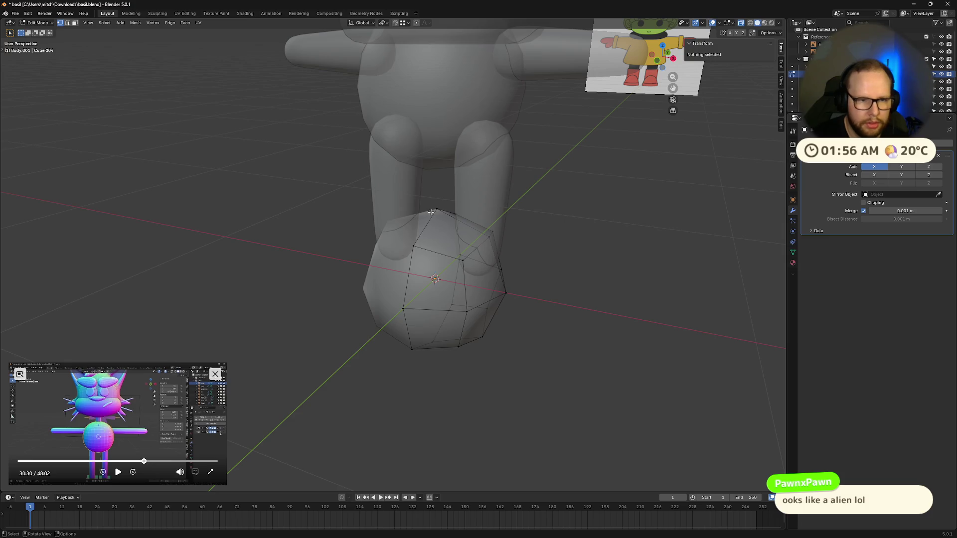
- Remove the skirt's top vertex so the mesh opens up at the top
middle_drag(486, 306, 449, 314)
click(451, 381)
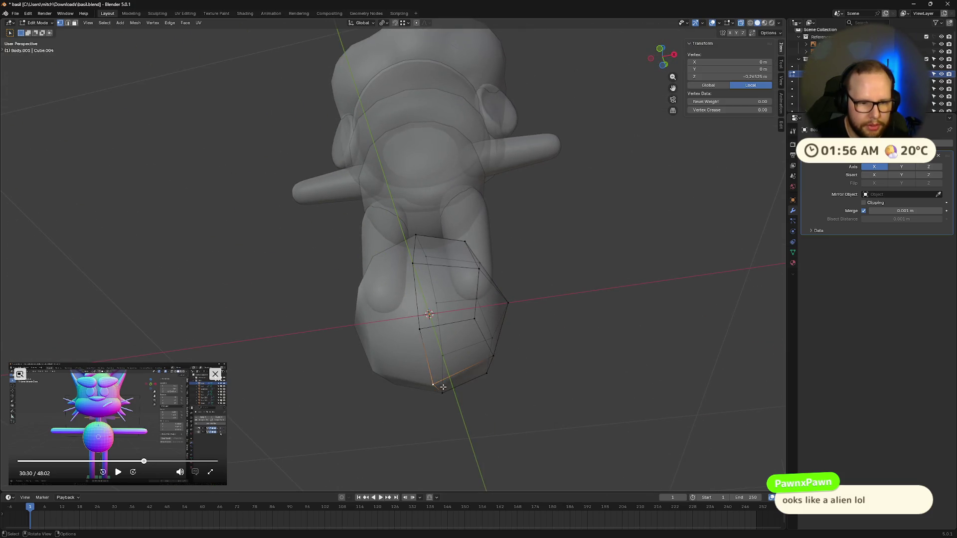
middle_drag(452, 381, 489, 310)
click(425, 209)
right_click(373, 201)
key(Escape)
middle_drag(464, 405, 433, 401)
right_click(524, 385)
key(Escape)
- Try enlarging the whole skirt, then undo the oversized result
middle_drag(523, 375, 554, 359)
key(Tab)
key(s)
click(582, 372)
middle_drag(625, 317, 597, 335)
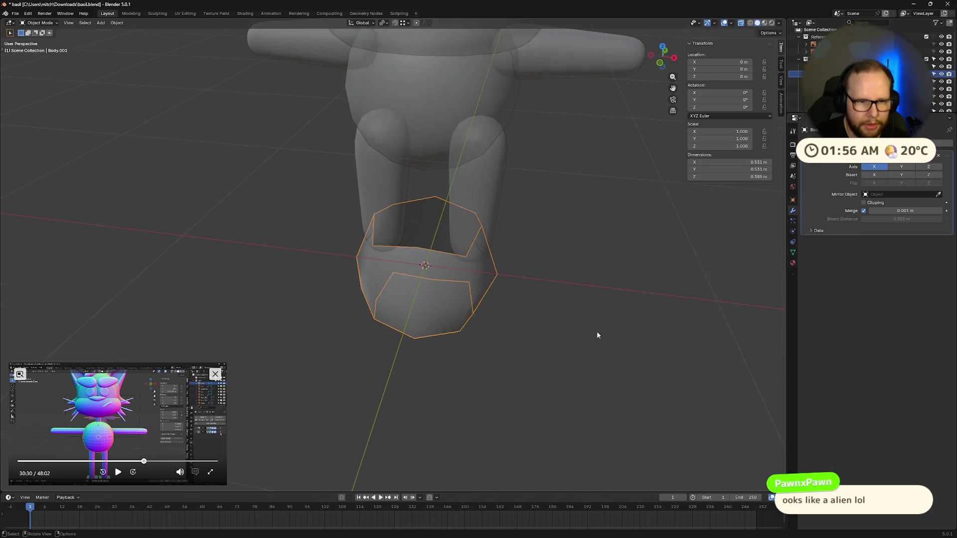
click(435, 256)
key(Tab)
right_click(451, 258)
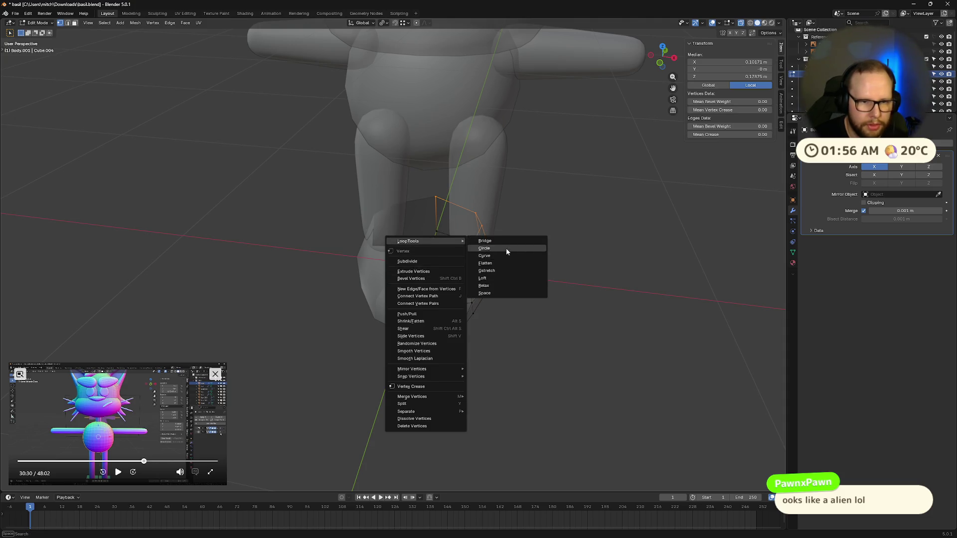
click(508, 249)
middle_drag(494, 321, 520, 353)
key(Tab)
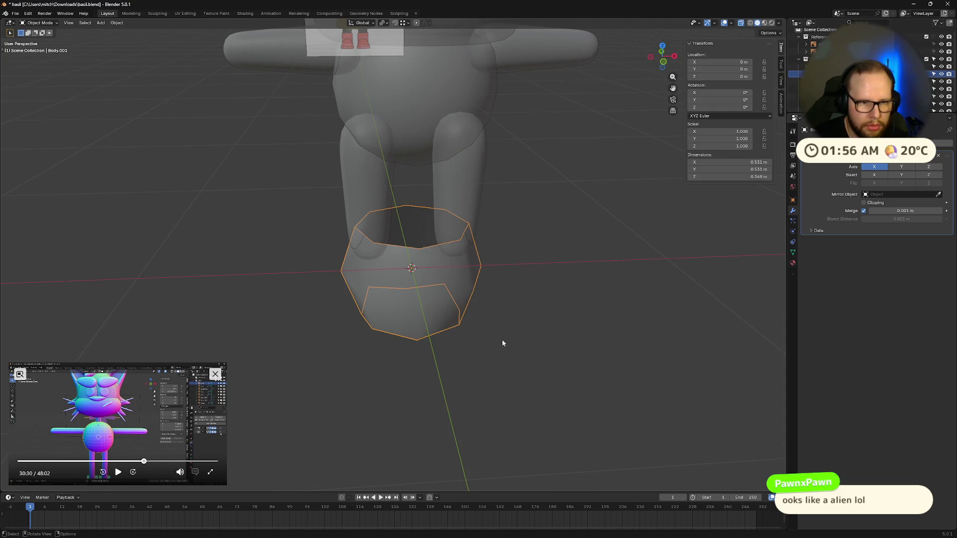
key(s)
click(630, 302)
mouse_move(630, 302)
middle_down()
mouse_move(548, 348)
mouse_move(510, 296)
middle_up()
key(ctrl+z)
- Scale the skirt's bottom rim loop and round it with LoopTools Circle
key(Tab)
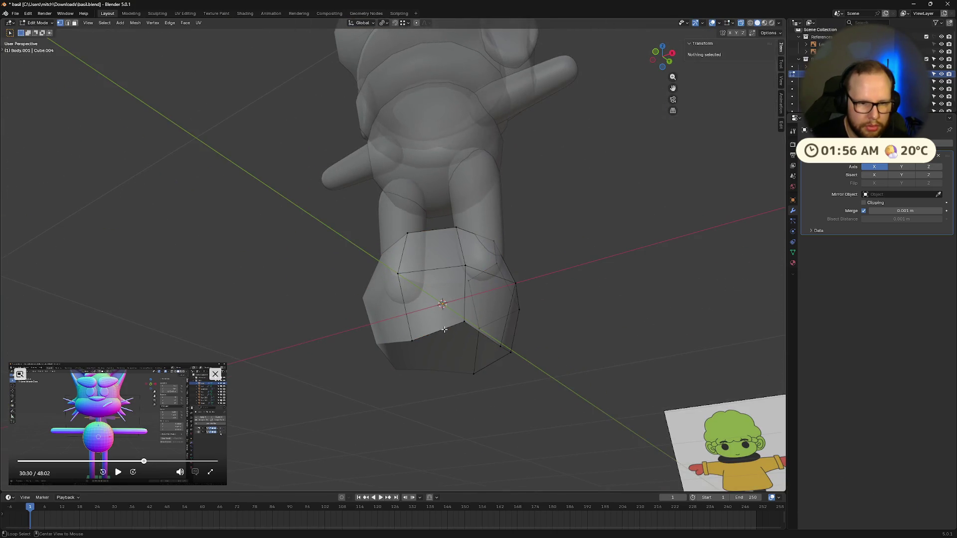
click(444, 330)
middle_drag(444, 329, 460, 343)
key(s)
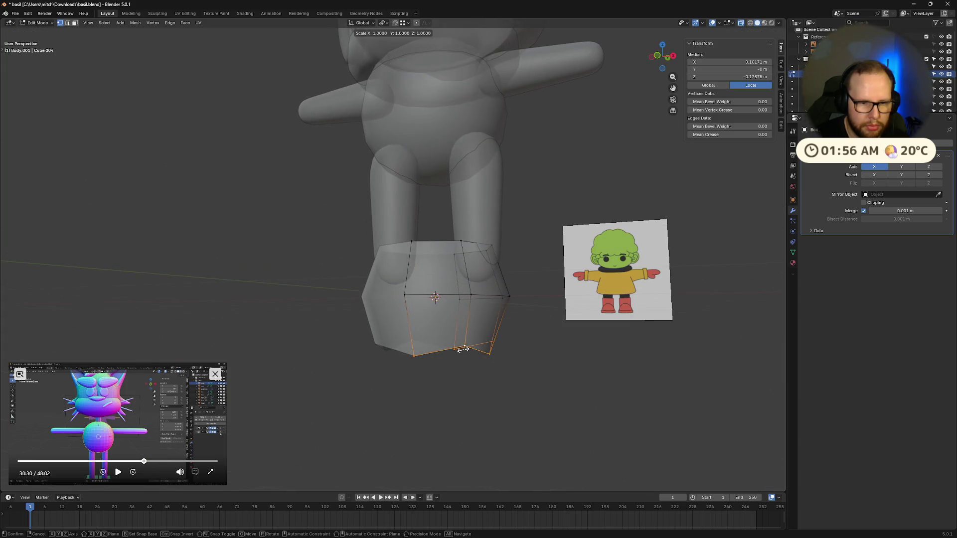
click(463, 349)
right_click(463, 349)
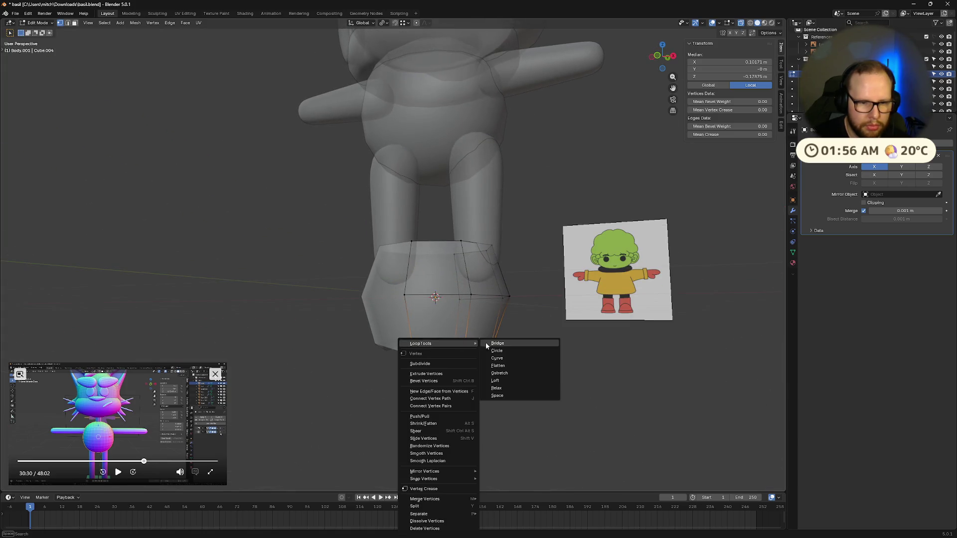
click(499, 352)
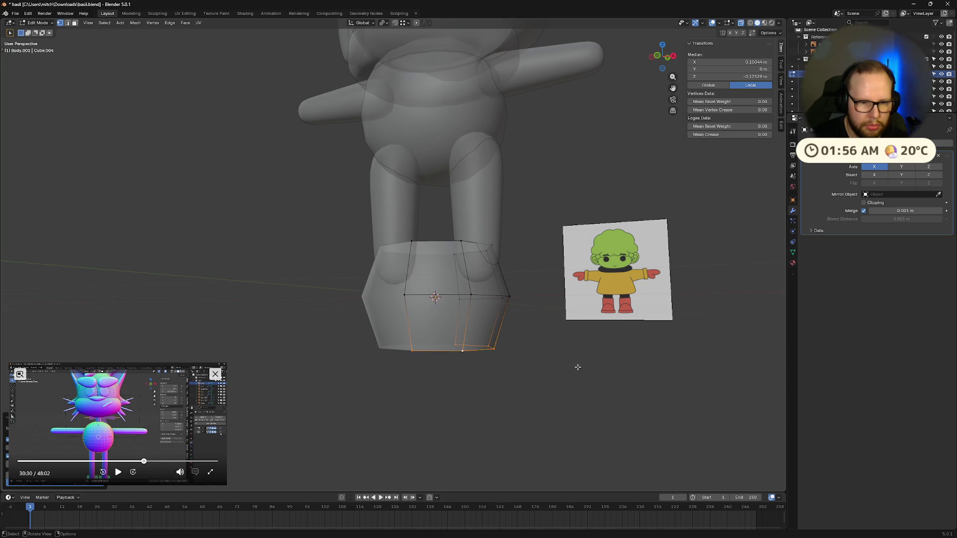
key(Tab)
middle_drag(577, 366, 566, 380)
scroll(643, 340, up, 3)
scroll(715, 323, down, 1)
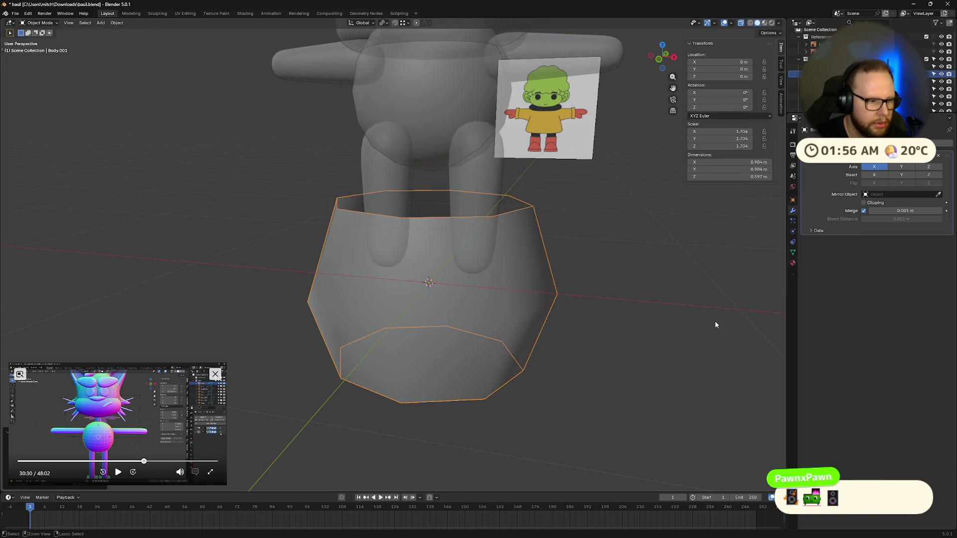
- Rescale the skirt in several passes to about 1.45, matching the reference character
key(z)
middle_drag(682, 330, 627, 344)
key(s)
click(718, 347)
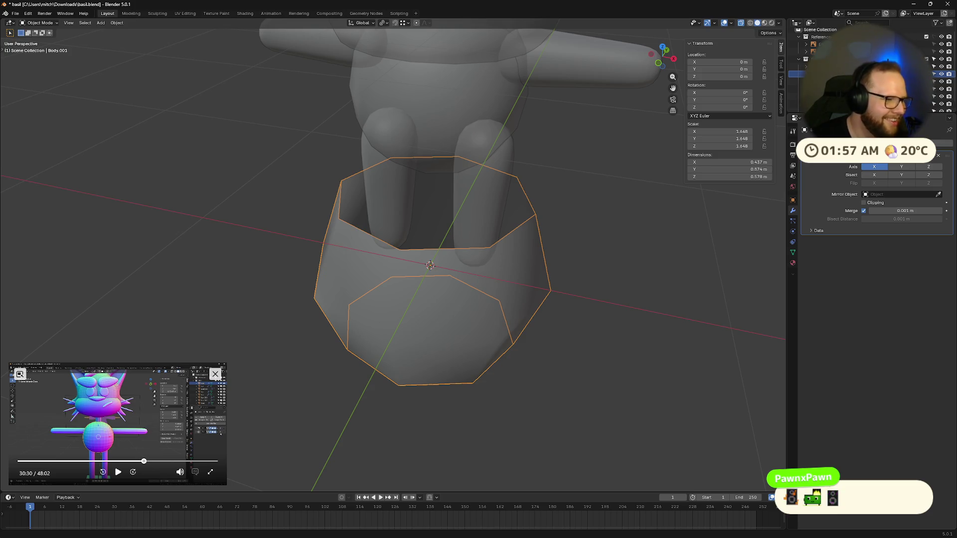
mouse_move(404, 336)
middle_down()
mouse_move(489, 291)
mouse_move(539, 300)
mouse_move(501, 324)
middle_up()
key(s)
click(501, 316)
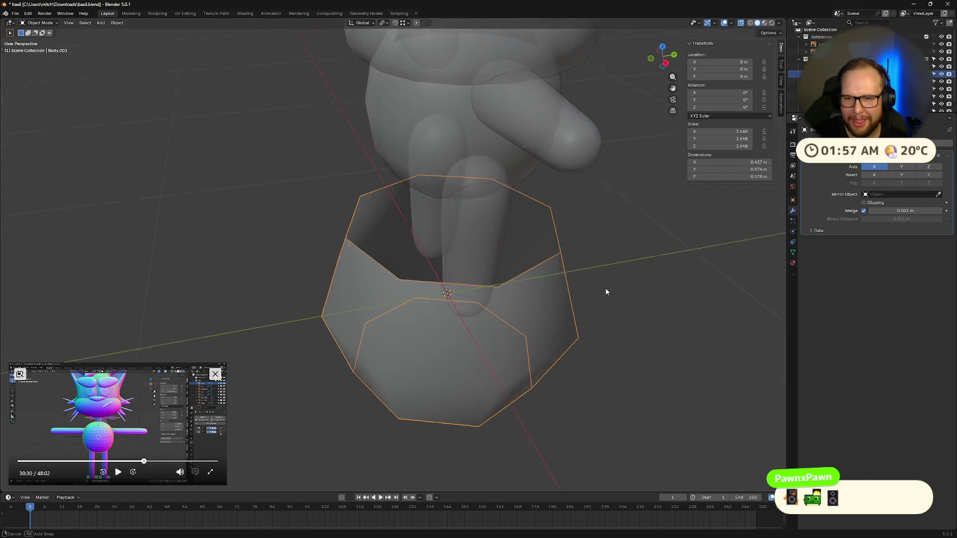
middle_drag(609, 288, 633, 274)
key(s)
click(582, 341)
mouse_move(606, 331)
middle_down()
mouse_move(584, 322)
mouse_move(608, 315)
middle_up()
- Add a Solidify modifier so the skirt's walls have thickness
key(Tab)
key(Tab)
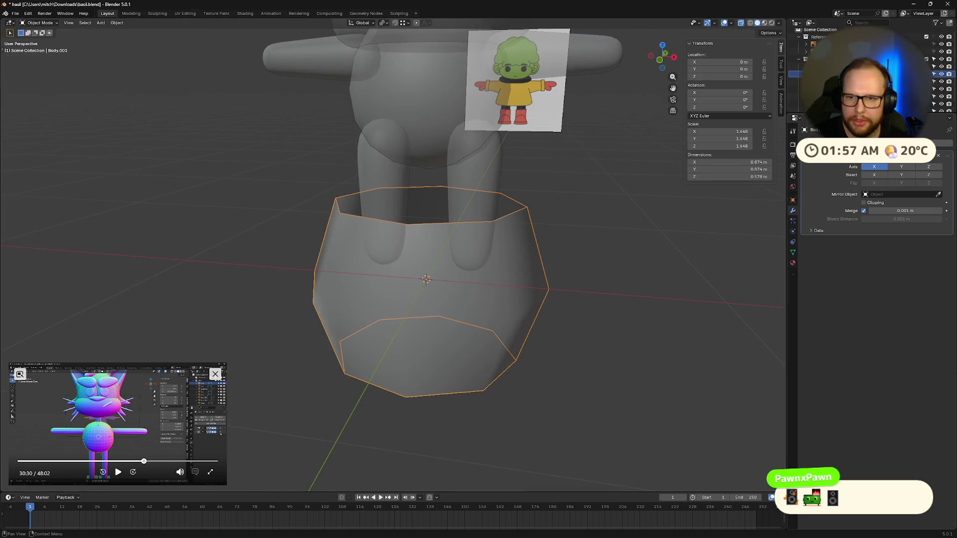
key(ctrl+a)
text(sol)
key(Return)
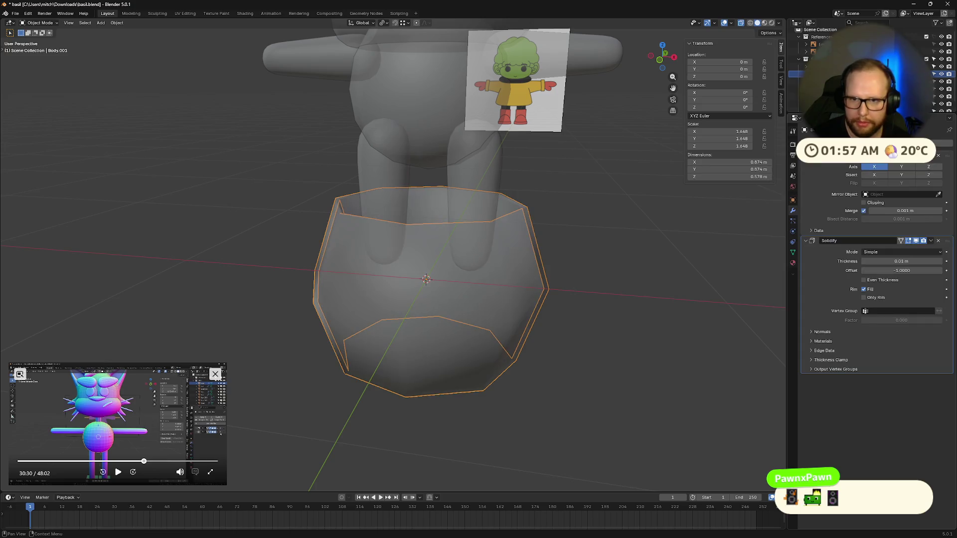
- Enlarge the skirt and add a Subdivision Surface modifier (Ctrl+2) to smooth it
key(Tab)
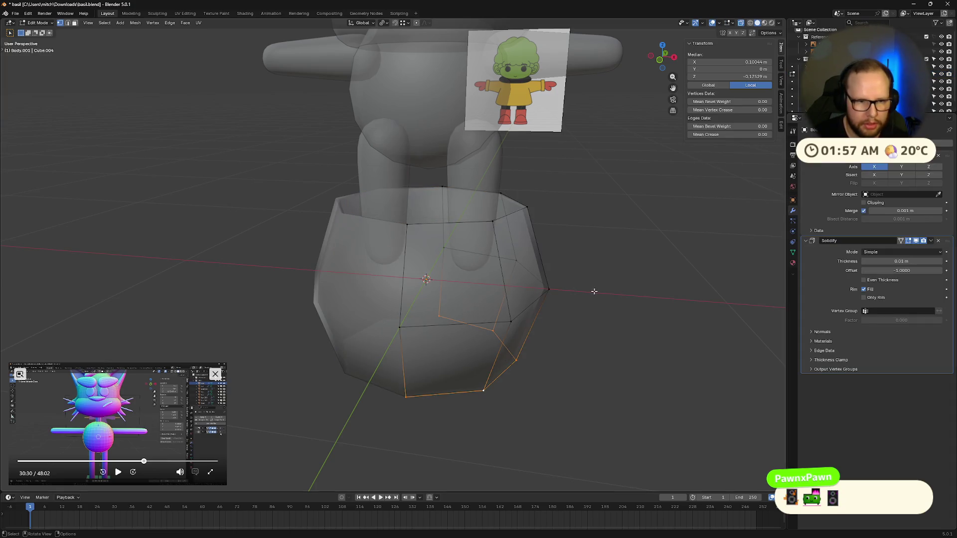
key(Tab)
click(509, 300)
key(s)
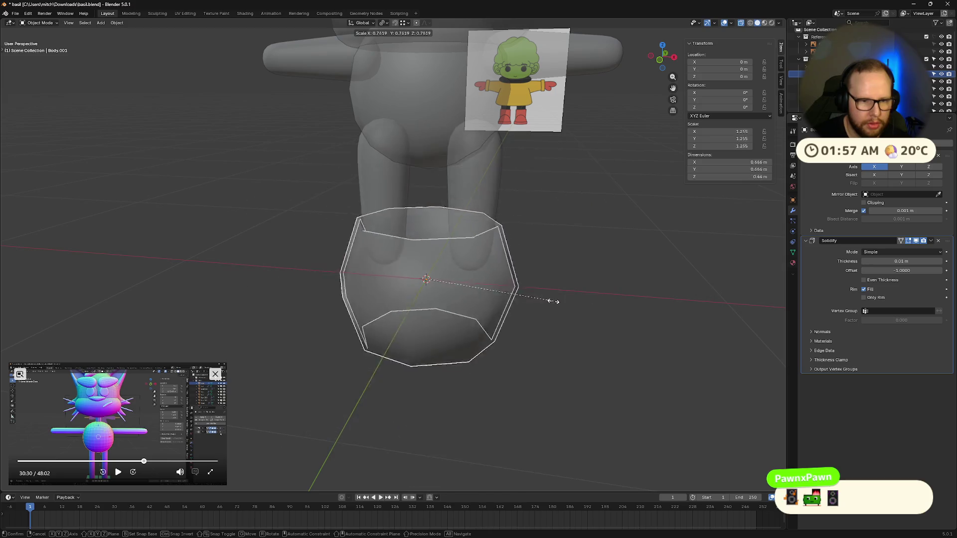
click(658, 278)
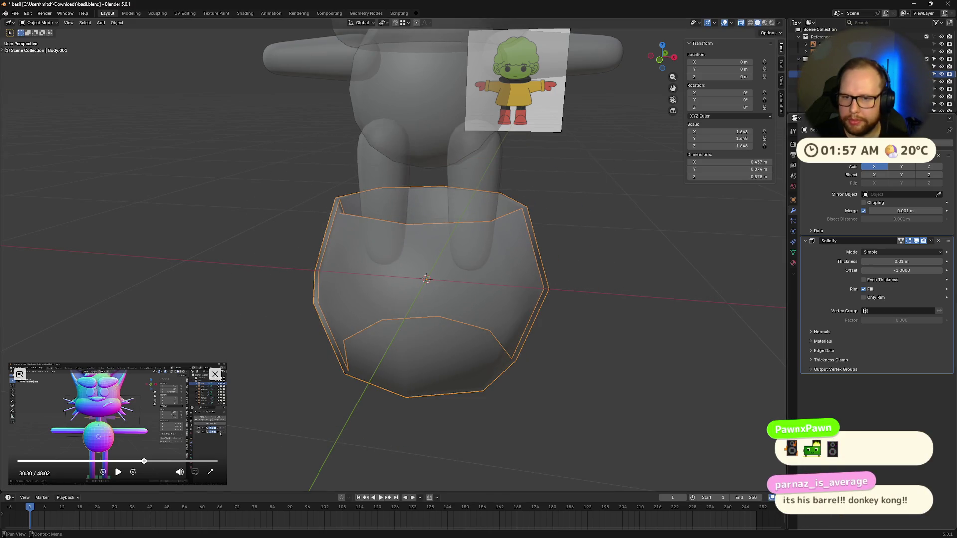
key(ctrl+a)
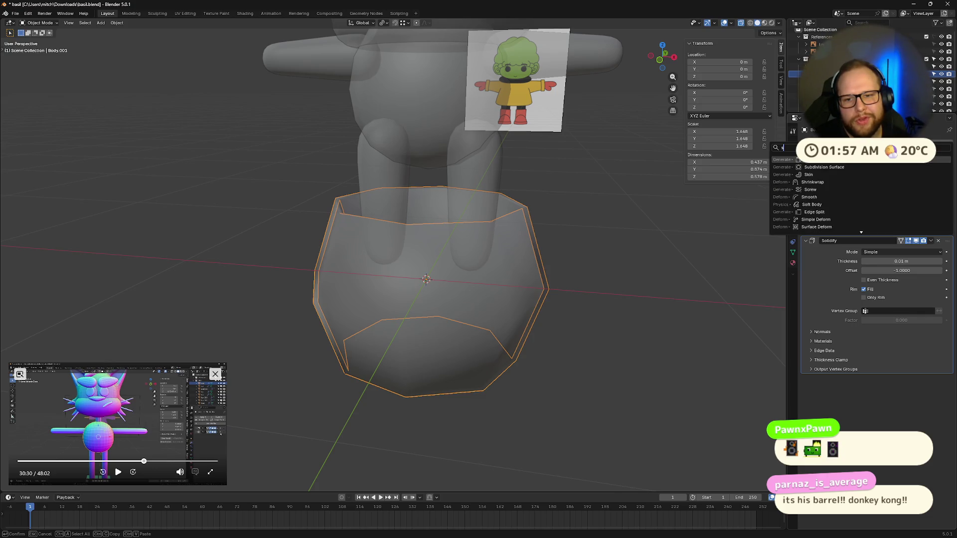
key(ctrl+2)
click(678, 295)
click(632, 296)
- Scale the skirt much larger in steps, undoing the last oversized pass
click(531, 301)
key(s)
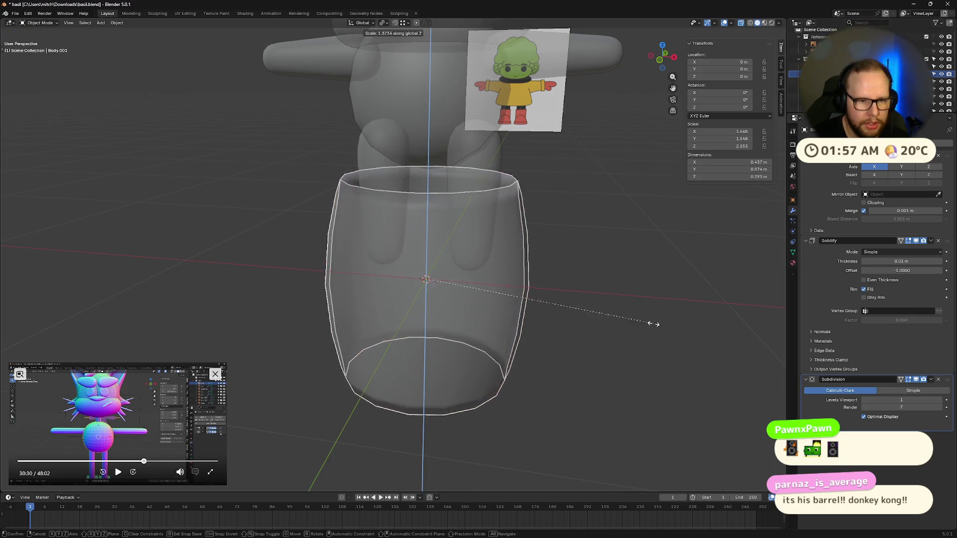
click(694, 321)
key(s)
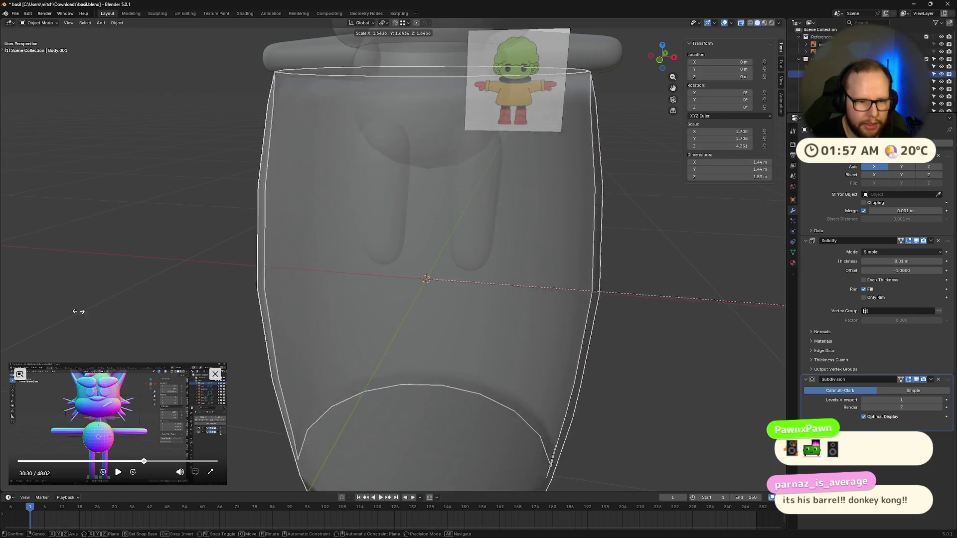
click(777, 310)
mouse_move(228, 321)
middle_down()
mouse_move(144, 369)
mouse_move(362, 343)
middle_up()
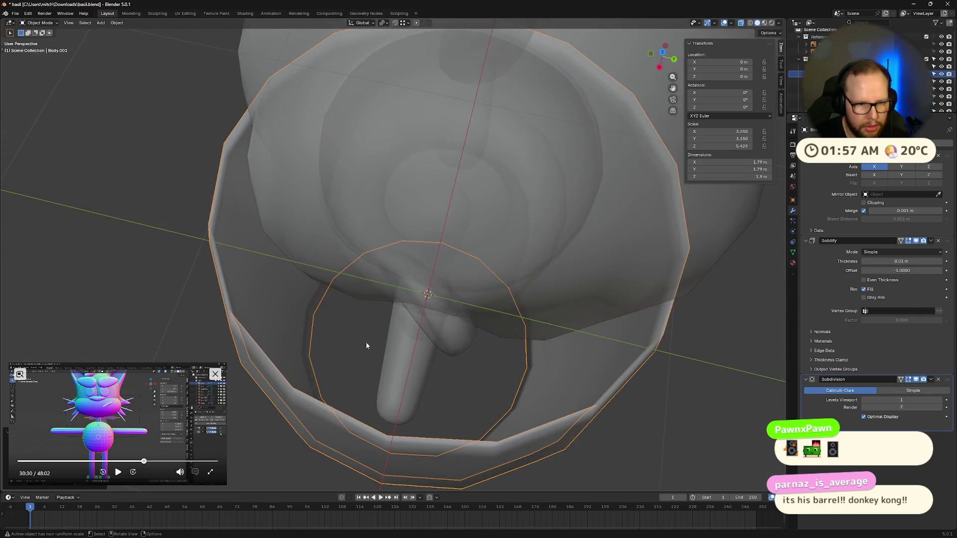
scroll(400, 335, down, 5)
key(s)
click(585, 361)
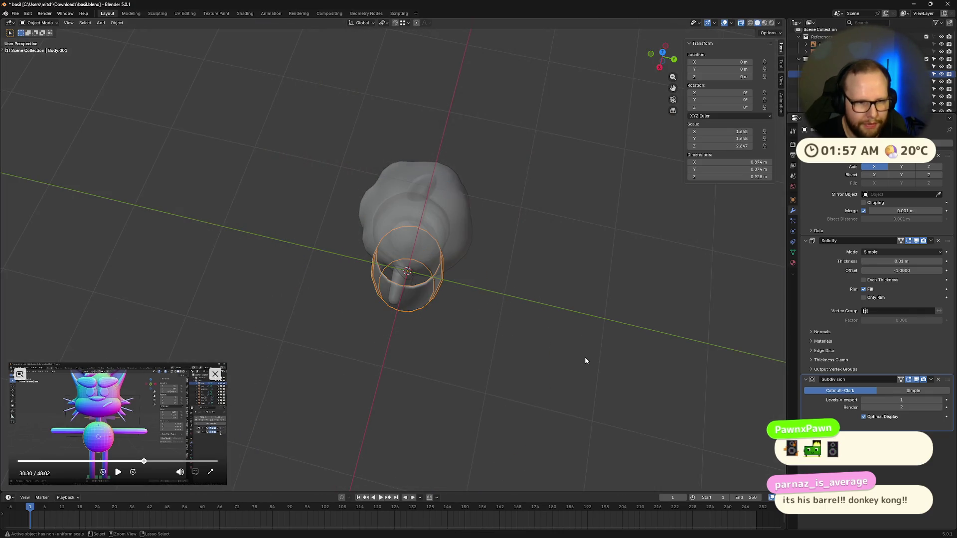
key(ctrl+z)
- Stretch the skirt taller along Z, raise it around the lower torso, and scale it uniformly
middle_drag(565, 331, 601, 284)
scroll(601, 283, up, 4)
key(s)
key(z)
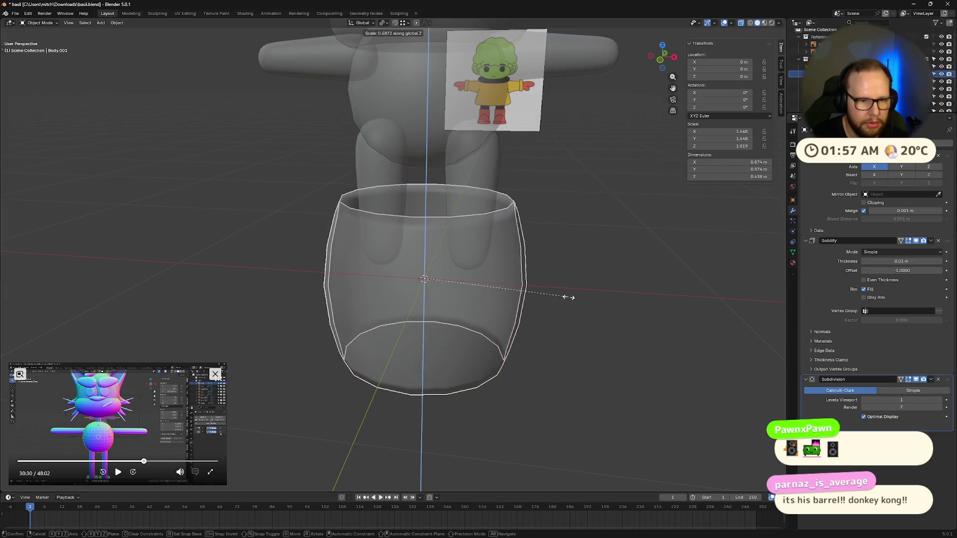
click(585, 319)
key(g)
key(z)
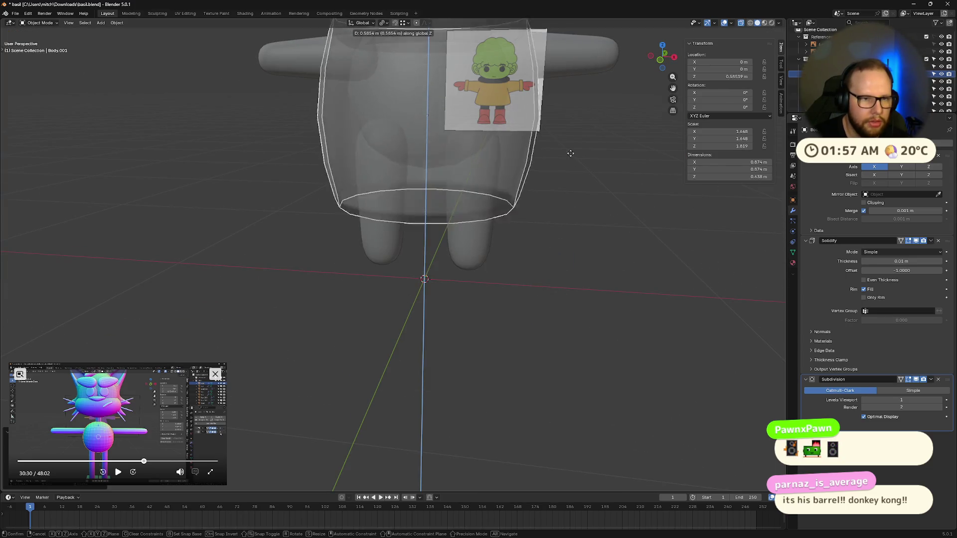
click(591, 284)
middle_drag(591, 285, 553, 285)
key(s)
click(610, 283)
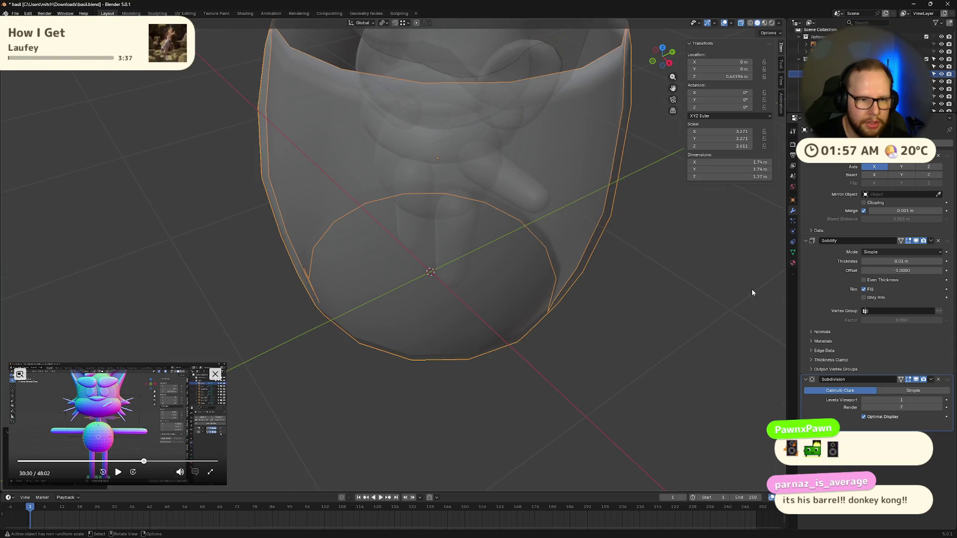
- Select the skirt's bottom rim edge loop for editing
middle_drag(751, 290, 586, 298)
key(Tab)
alt+click(578, 274)
key(a)
middle_drag(414, 250, 569, 319)
alt+click(440, 234)
- Scale the bottom rim outward twice and preview the flared shape in Object Mode
key(s)
click(554, 278)
key(s)
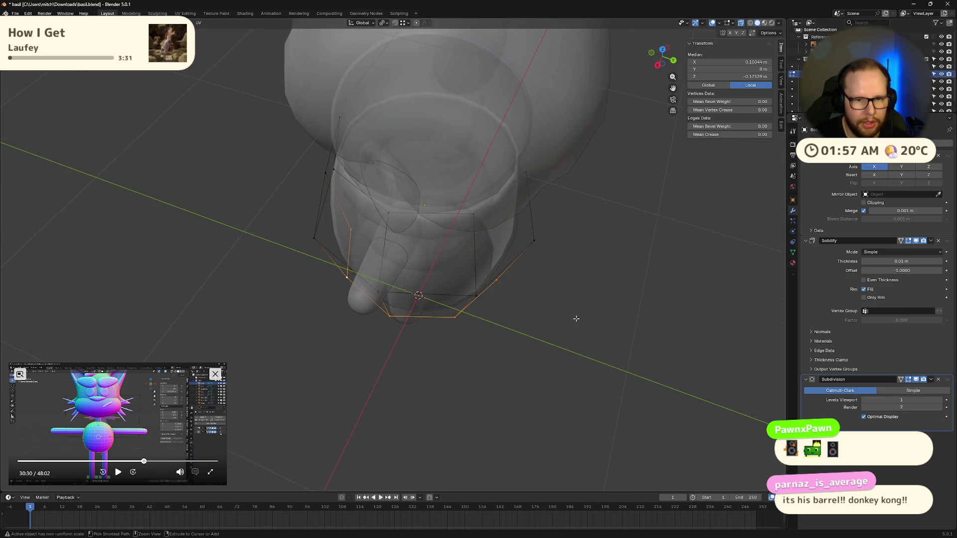
click(583, 318)
key(Tab)
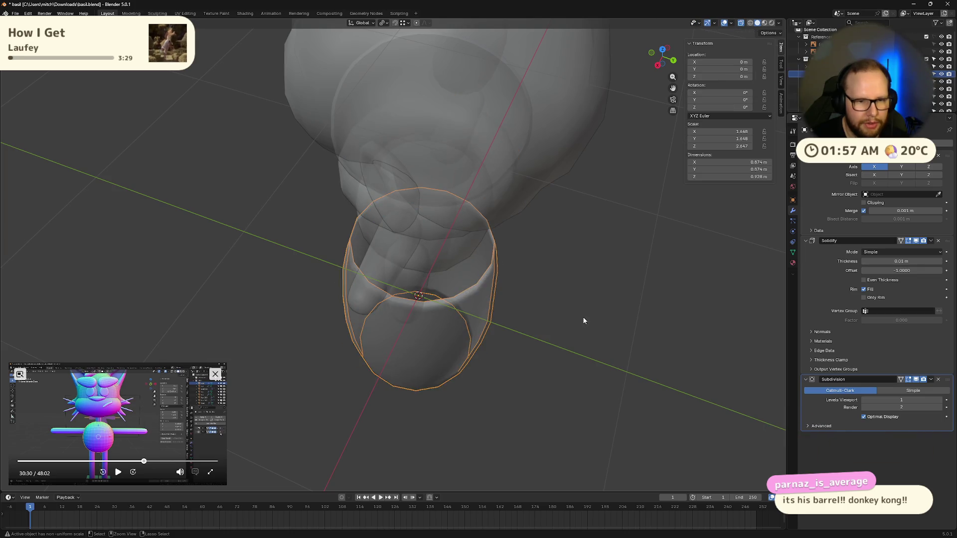
key(Tab)
- Widen the hem further from the front into a bell shape, checking from above
mouse_move(558, 337)
middle_down()
mouse_move(524, 360)
mouse_move(505, 393)
mouse_move(546, 427)
mouse_move(586, 389)
middle_up()
key(s)
click(523, 407)
key(s)
click(524, 419)
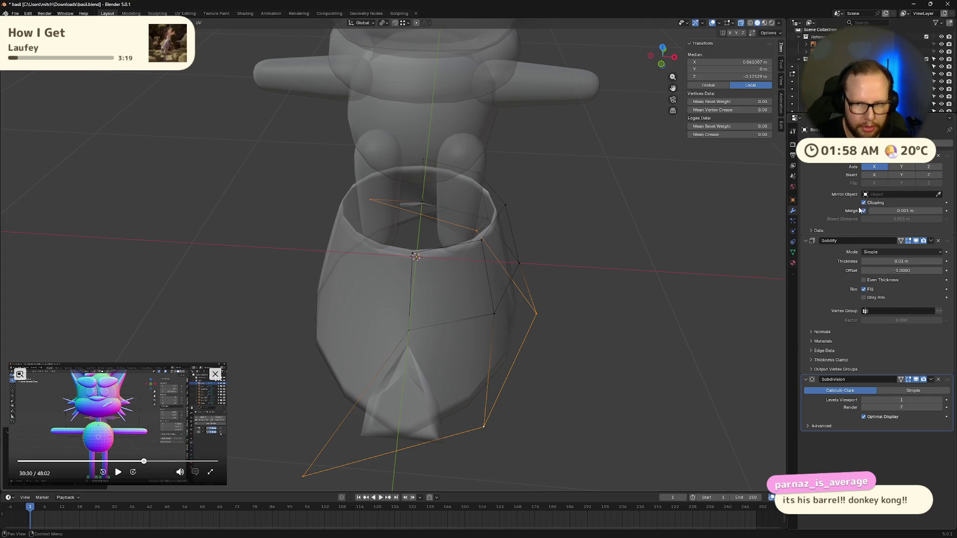
middle_drag(665, 357, 557, 379)
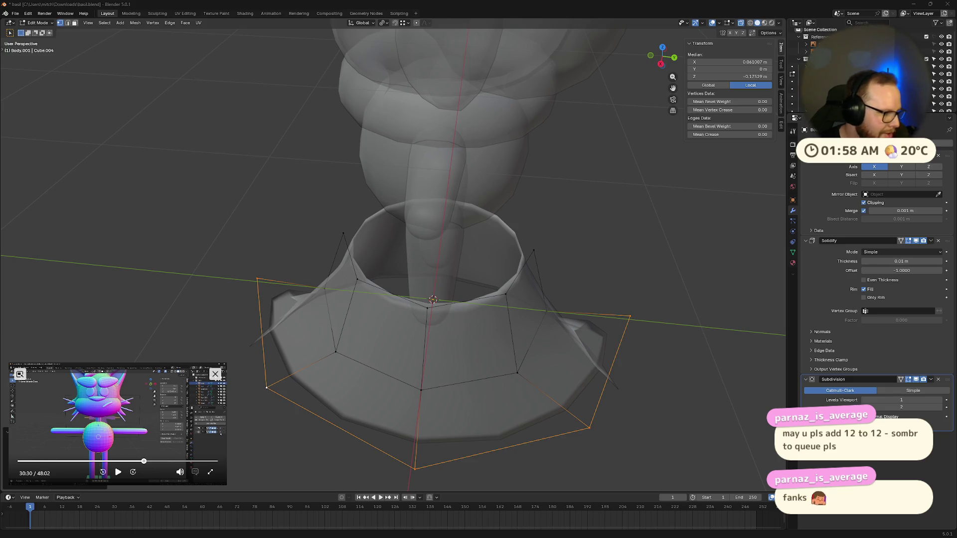
middle_drag(449, 299, 640, 327)
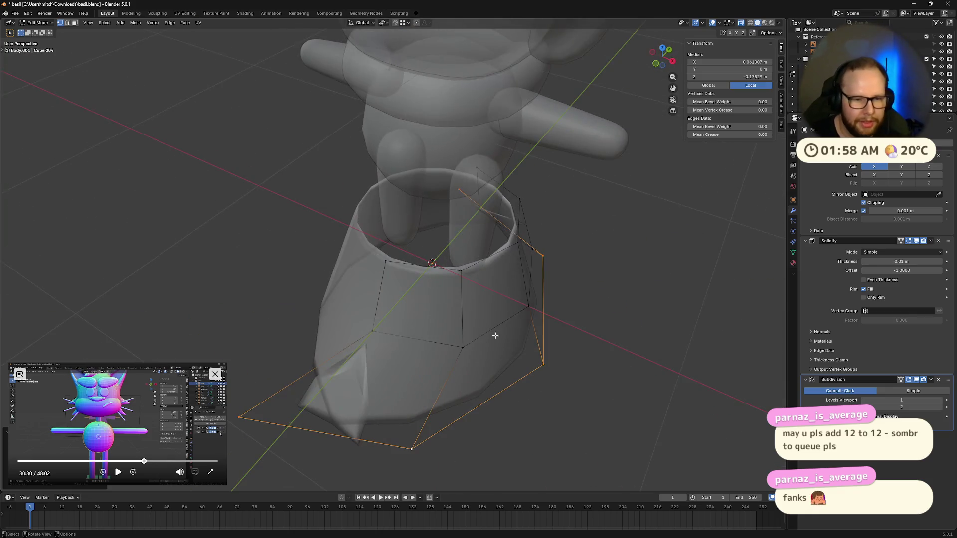
- Undo the misshapen rim edits and cancel an accidental downward extrusion spike
key(x)
key(Tab)
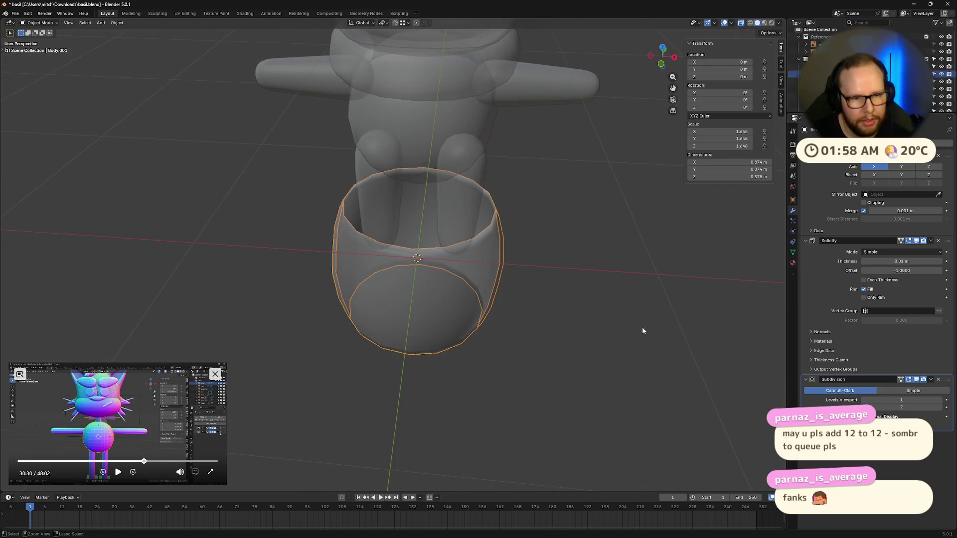
key(Tab)
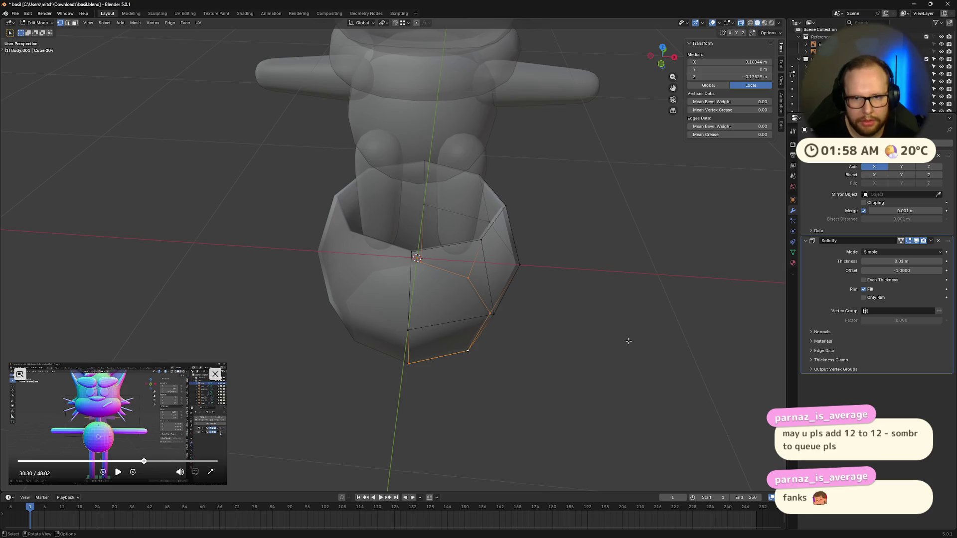
key(e)
key(Escape)
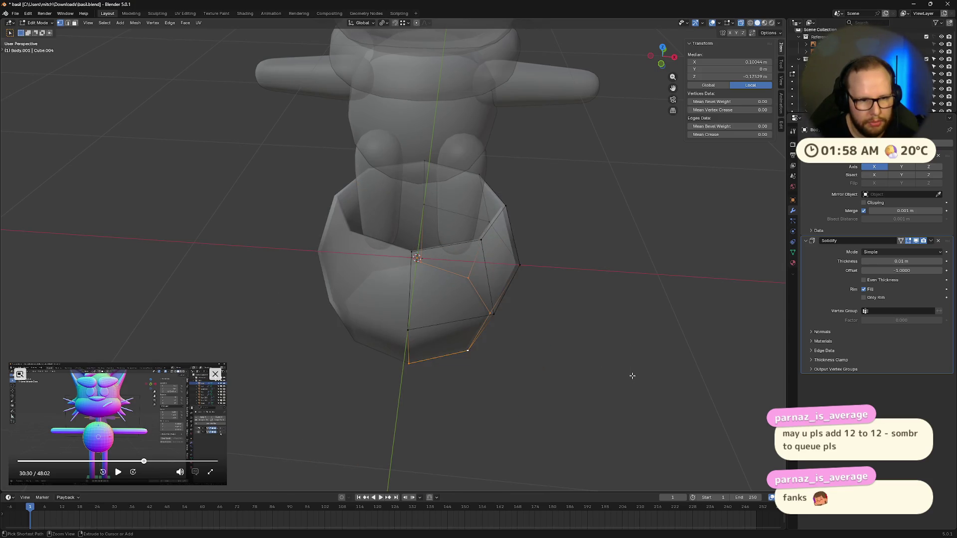
key(Tab)
middle_drag(632, 376, 643, 352)
- Scale the hem rim much wider in top view (numpad 7) to match the reference
click(663, 47)
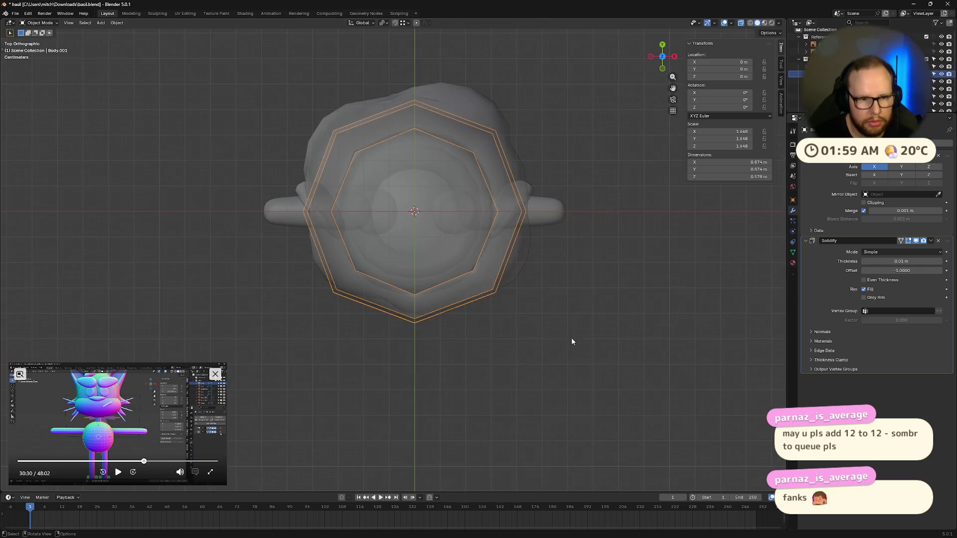
key(s)
mouse_move(614, 387)
middle_down()
mouse_move(591, 343)
mouse_move(508, 417)
middle_up()
key(Tab)
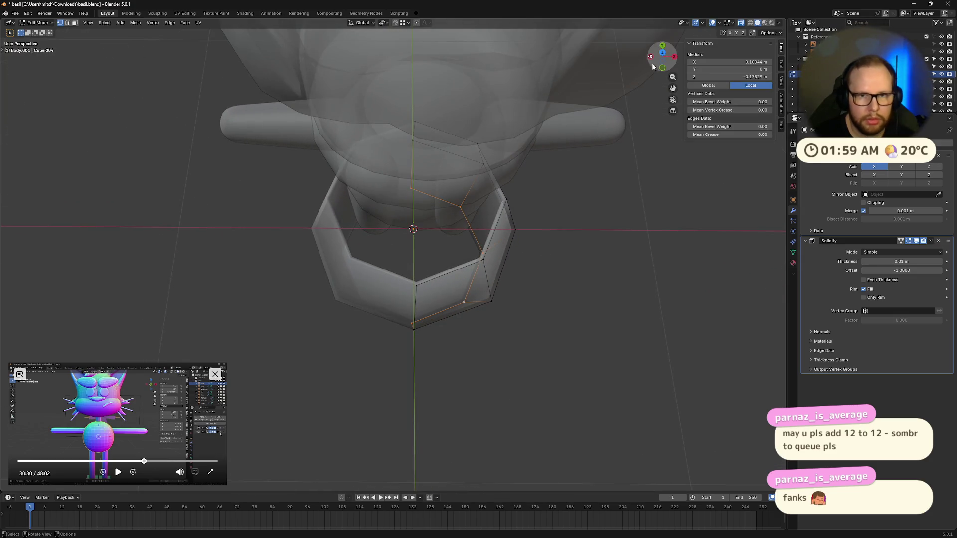
click(664, 54)
key(s)
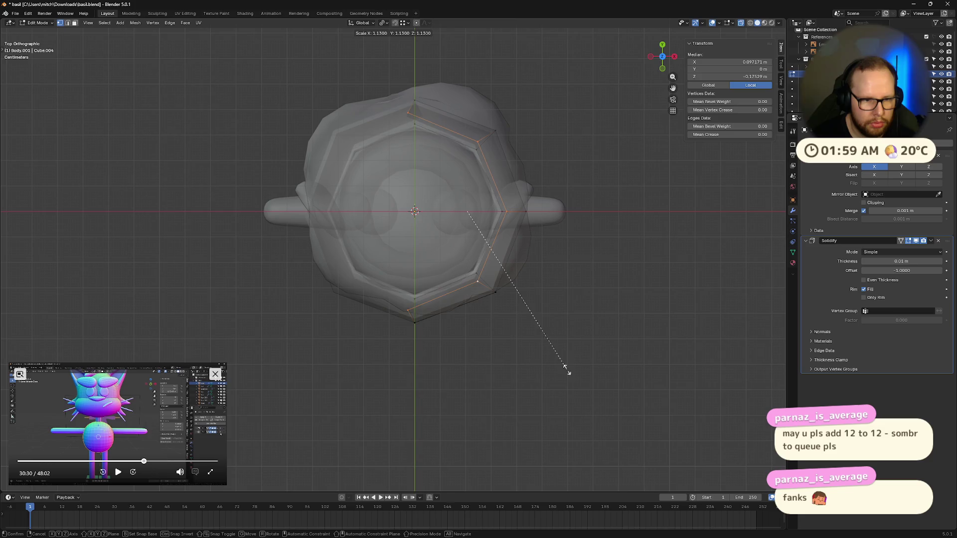
click(564, 369)
key(s)
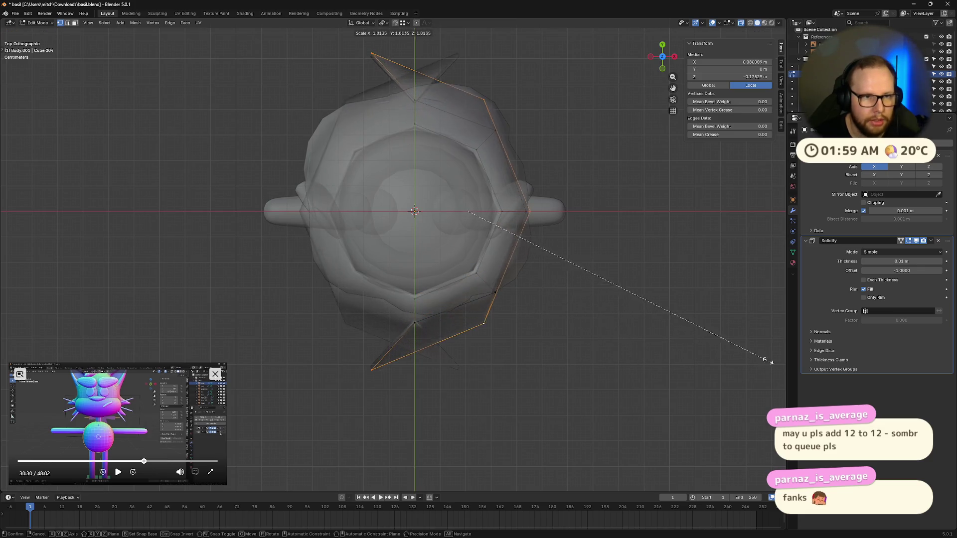
click(621, 384)
middle_drag(621, 384, 603, 312)
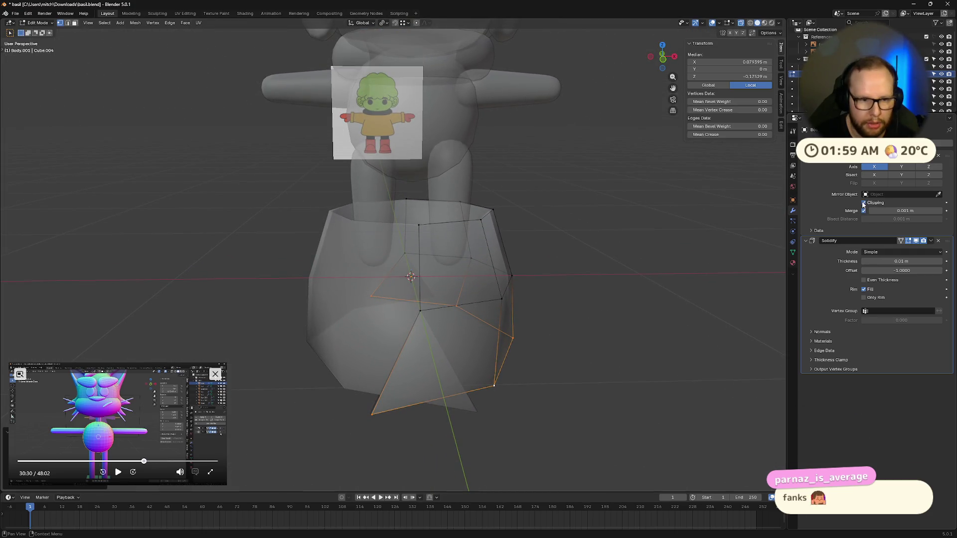
- Eyedrop Body as the Mirror modifier's mirror object and widen the hem once more
click(938, 196)
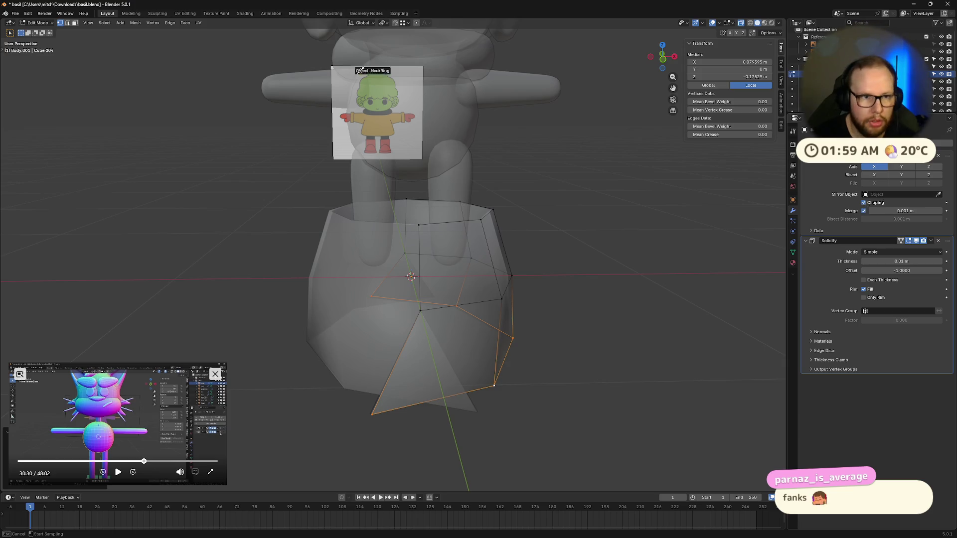
click(422, 82)
middle_drag(449, 263, 479, 247)
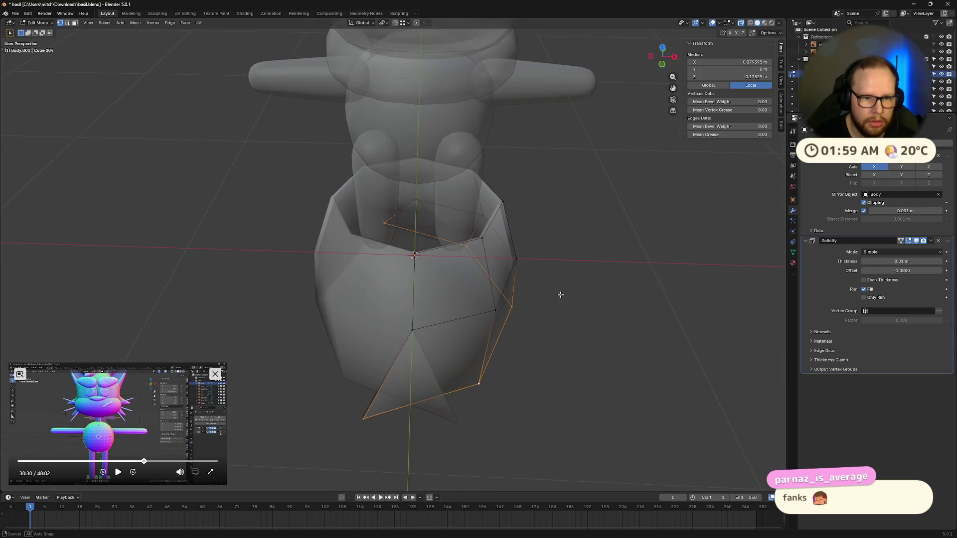
key(s)
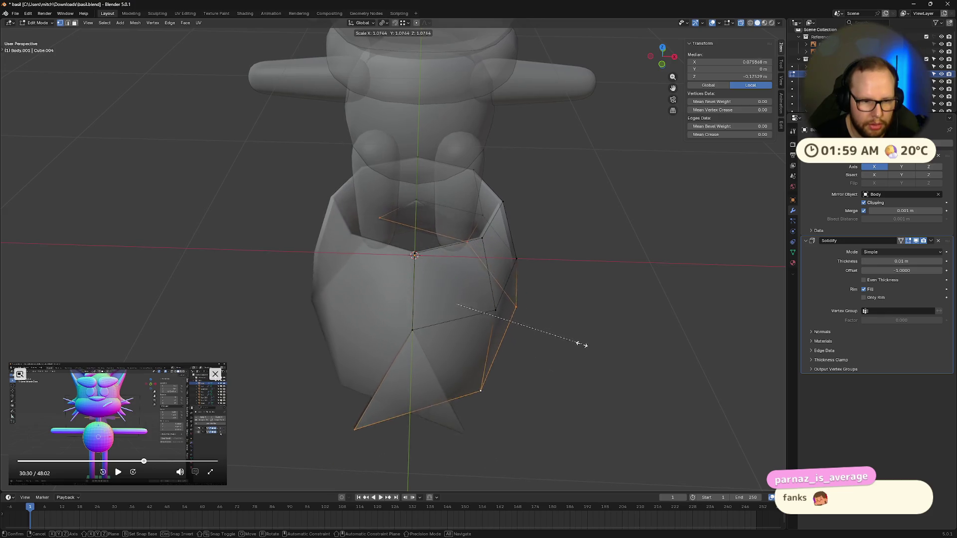
click(462, 425)
mouse_move(523, 390)
middle_down()
mouse_move(494, 386)
mouse_move(550, 357)
middle_up()
key(Tab)
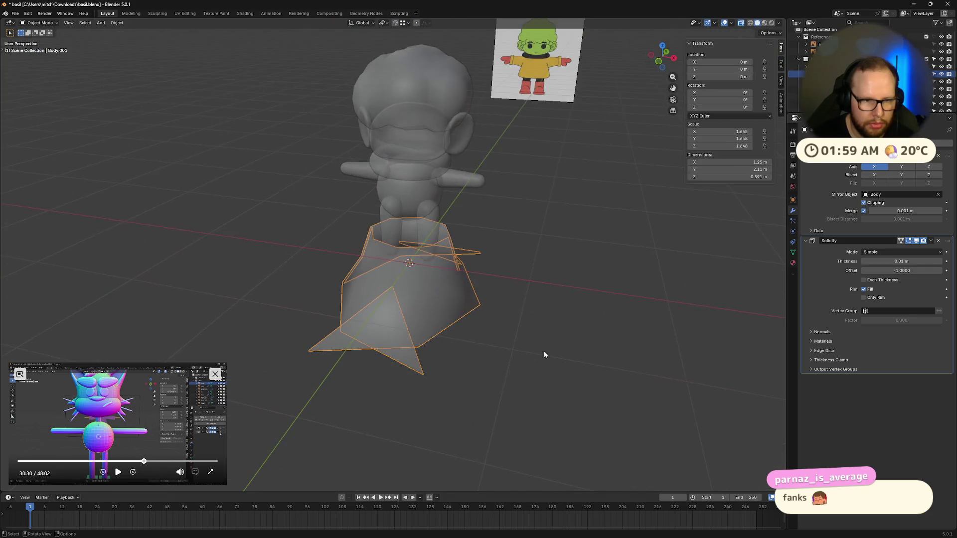
- Apply the skirt object's scale and a further transform via Ctrl+A
key(ctrl+a)
click(452, 343)
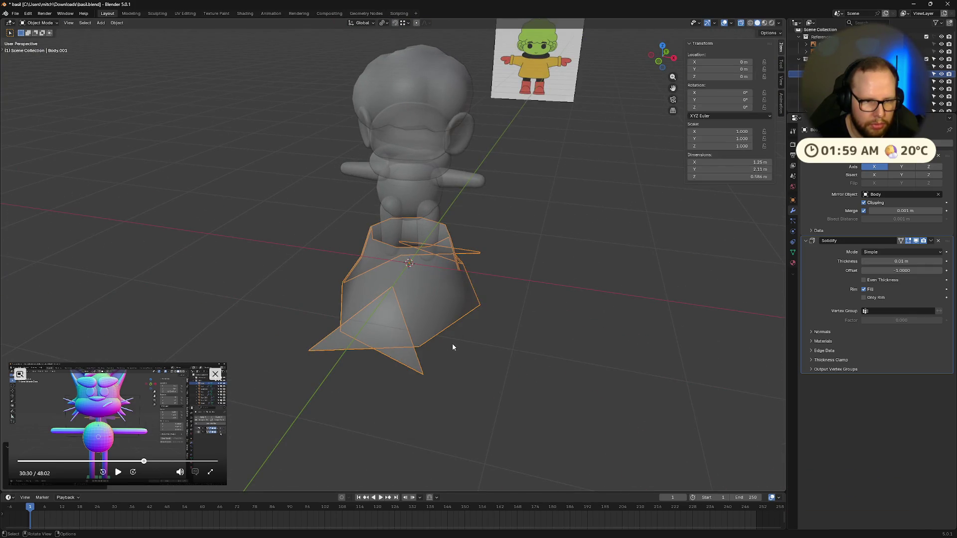
key(ctrl+a)
click(449, 358)
- In Edit Mode shrink the selected skirt rim, toggling between object and mesh editing to check it
middle_drag(498, 346, 622, 297)
key(Tab)
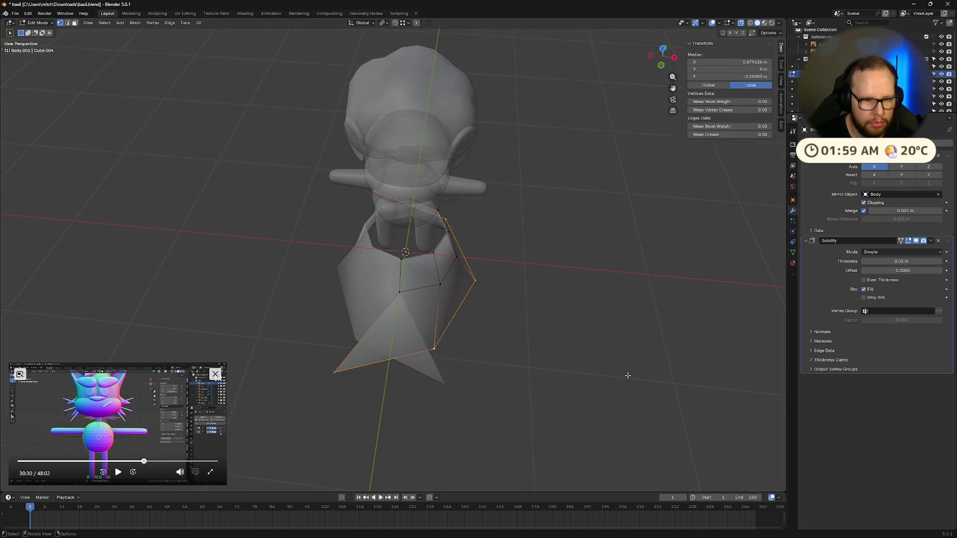
key(s)
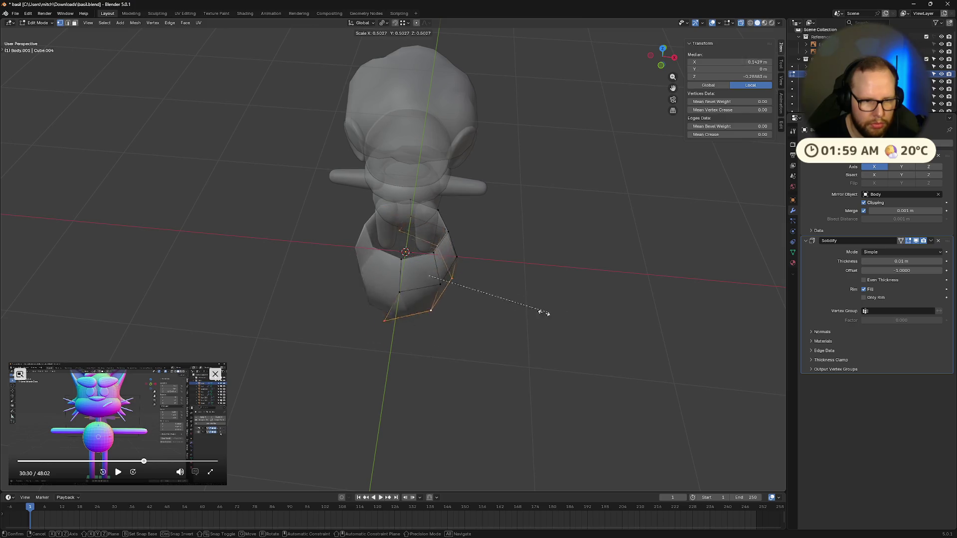
click(480, 296)
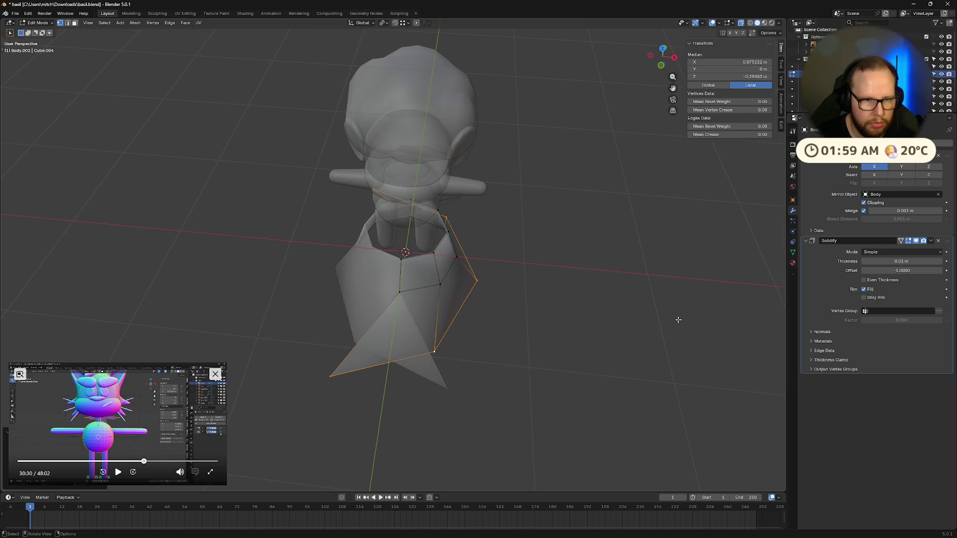
mouse_move(583, 284)
middle_down()
mouse_move(463, 265)
mouse_move(560, 336)
middle_up()
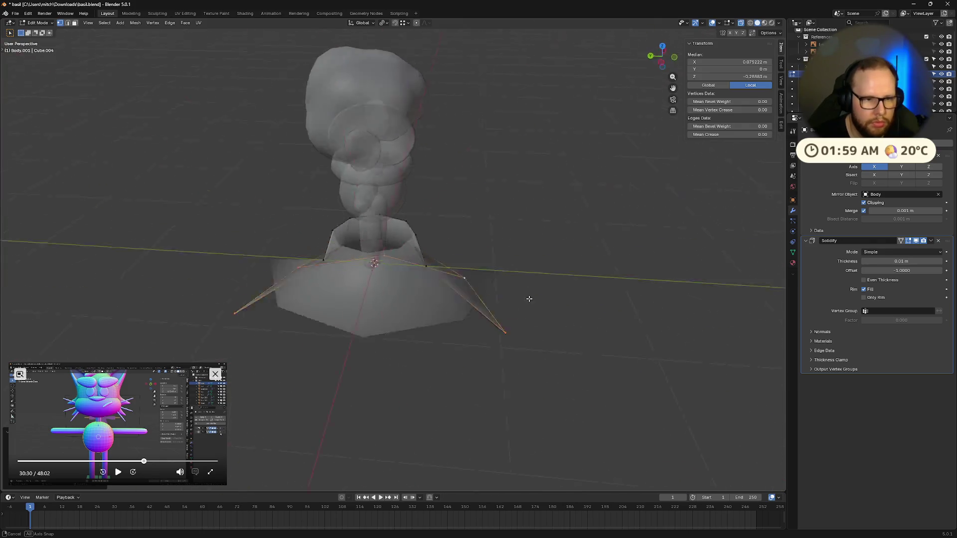
key(Tab)
key(h)
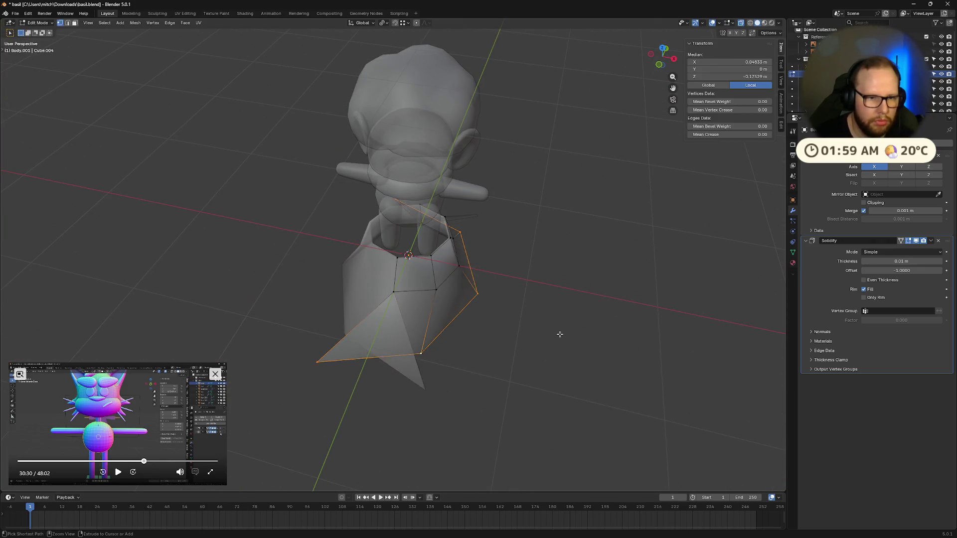
key(Tab)
- With pivot set to Individual Origins widen the rim, undo it, then move the bottom loop up along Z
click(384, 22)
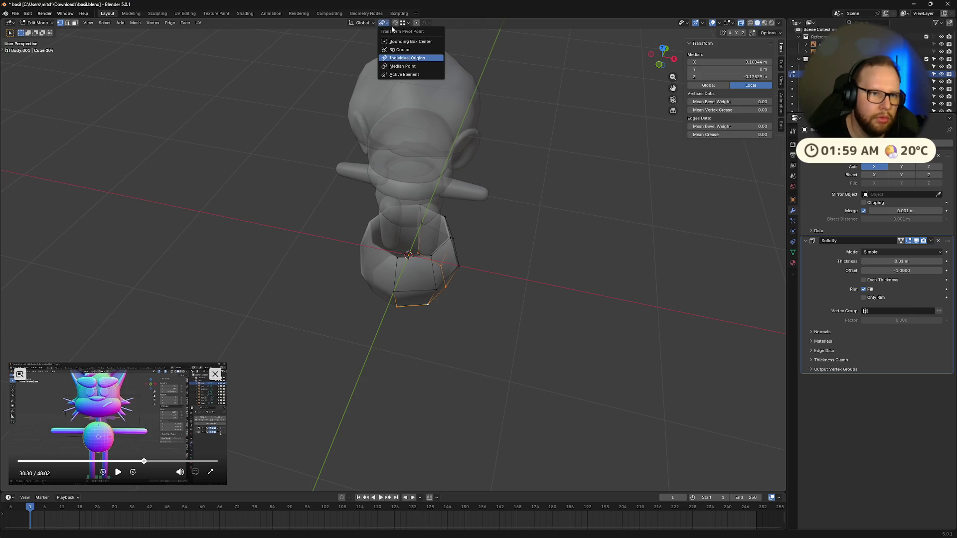
click(403, 50)
key(s)
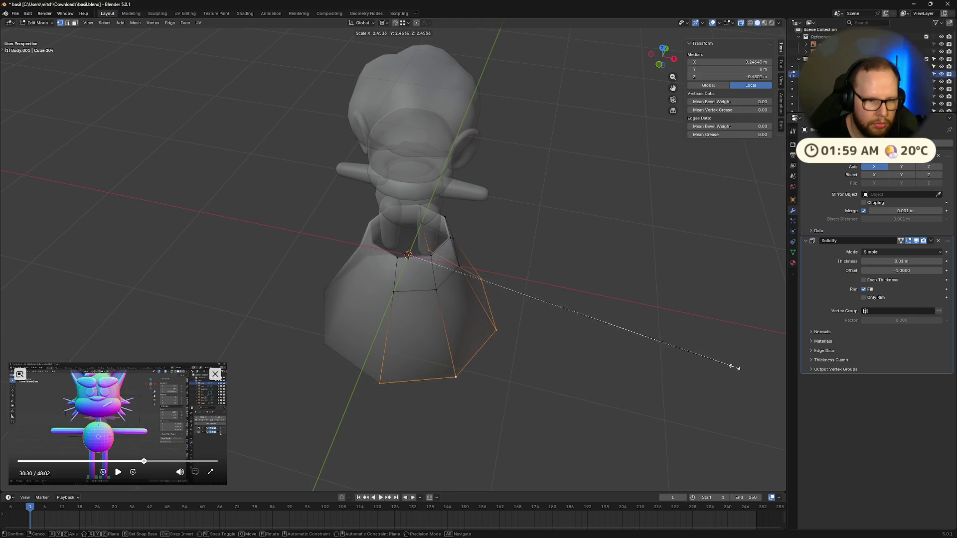
click(690, 371)
mouse_move(690, 371)
middle_down()
mouse_move(673, 389)
mouse_move(571, 336)
middle_up()
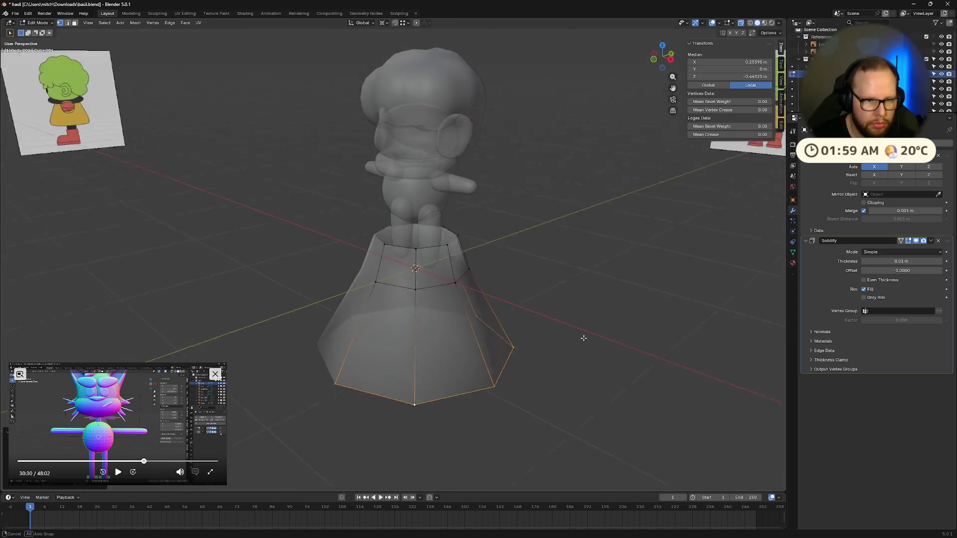
key(ctrl+z)
key(g)
key(z)
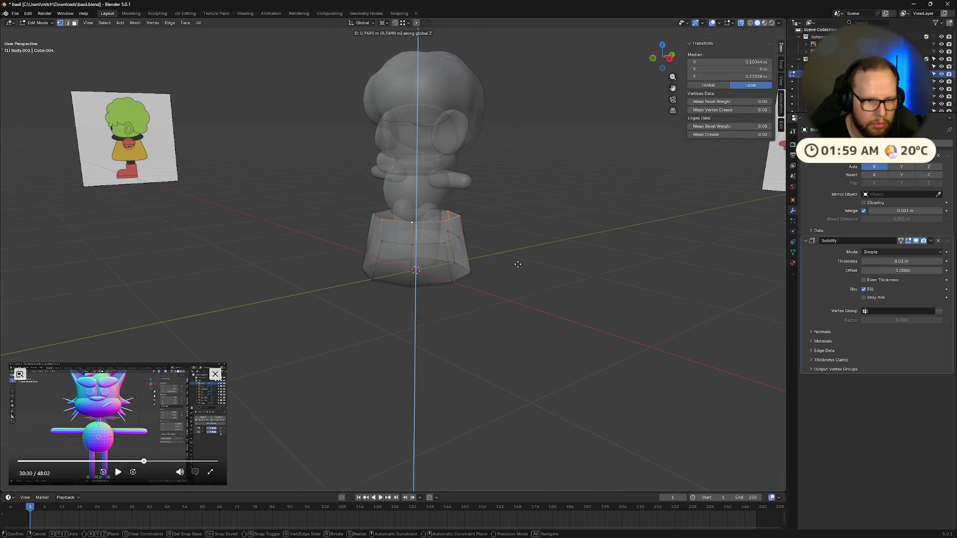
click(511, 300)
click(384, 22)
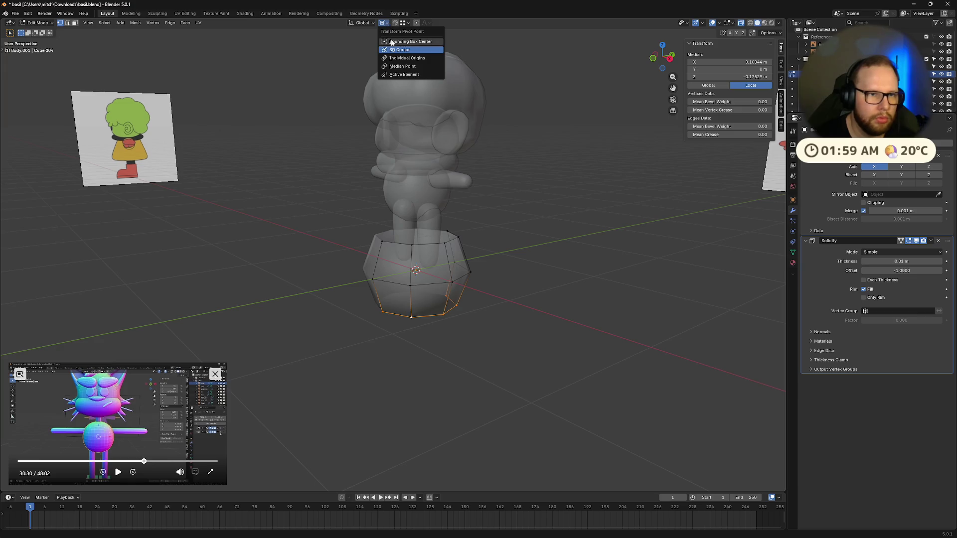
- Try scaling the bottom edge loop under several pivot point options, cancelling each trial
click(409, 41)
key(s)
right_click(527, 376)
key(1)
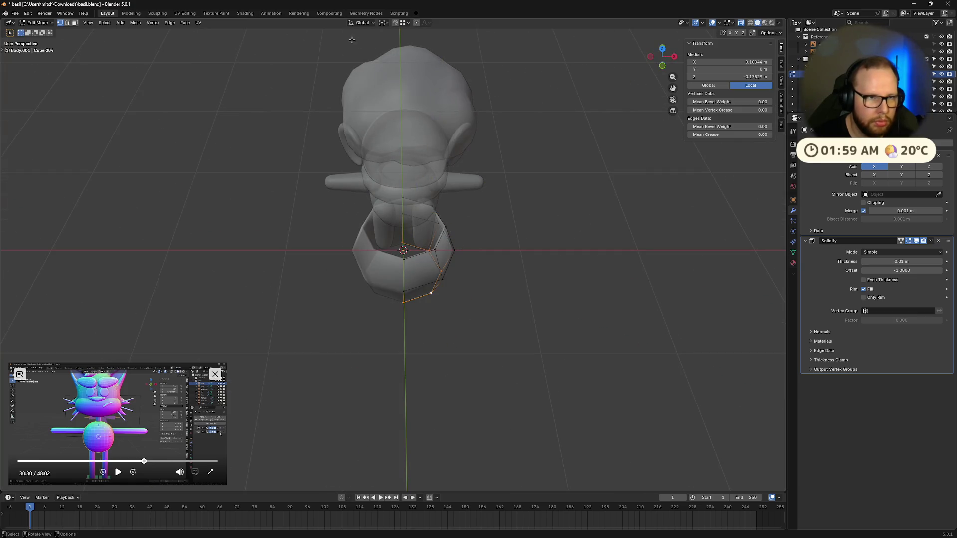
click(384, 23)
click(403, 67)
key(s)
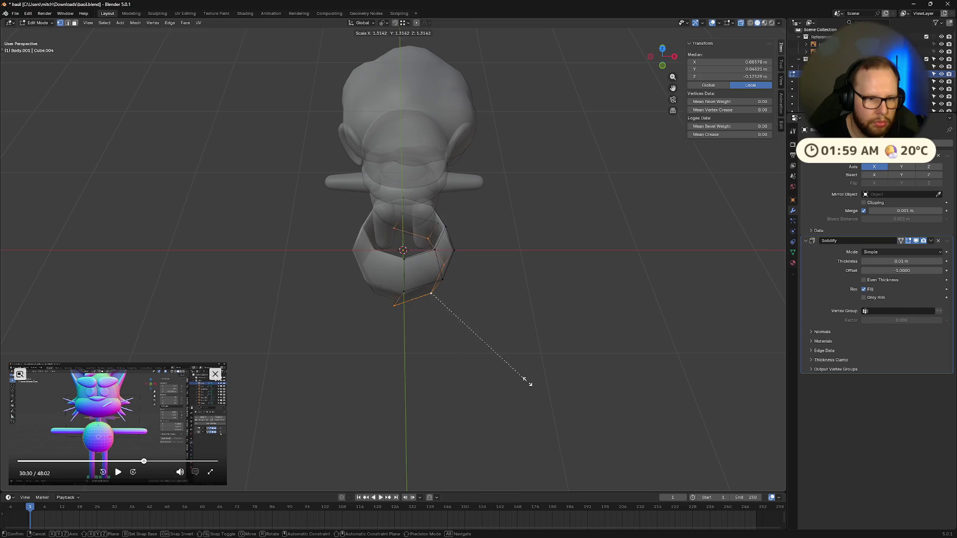
right_click(524, 378)
click(390, 23)
click(410, 61)
key(s)
right_click(636, 363)
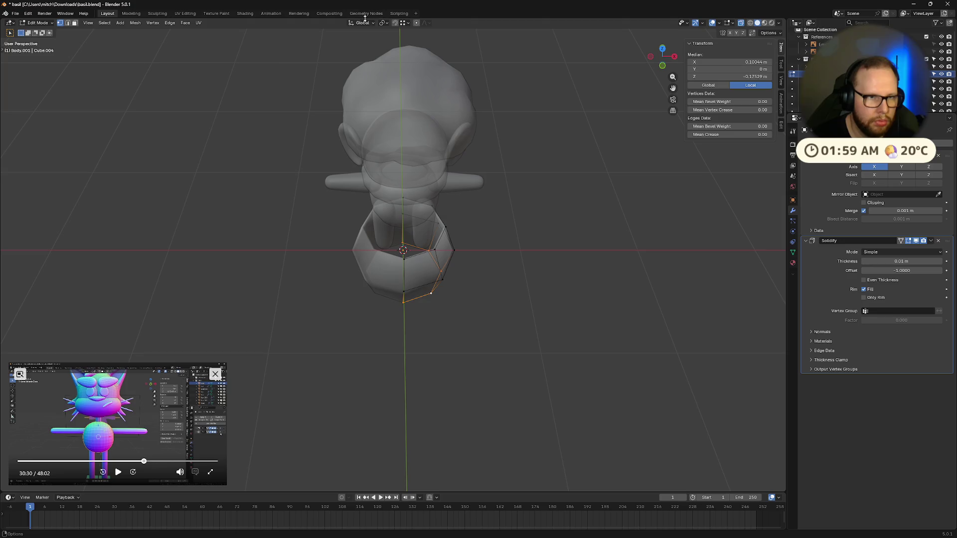
- Settle on a pivot option and scale the skirt's bottom loop outward
click(384, 22)
click(401, 58)
key(s)
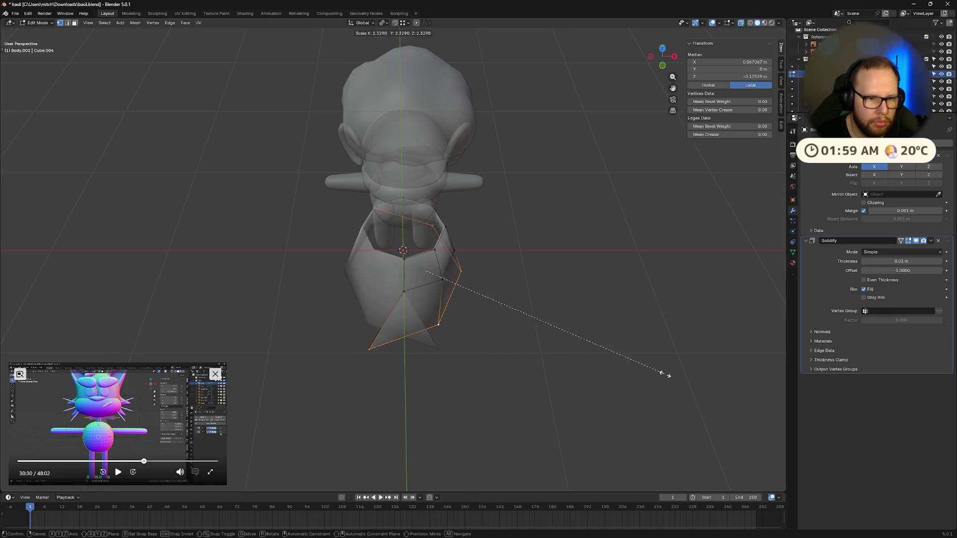
right_click(658, 367)
click(383, 22)
click(399, 49)
key(s)
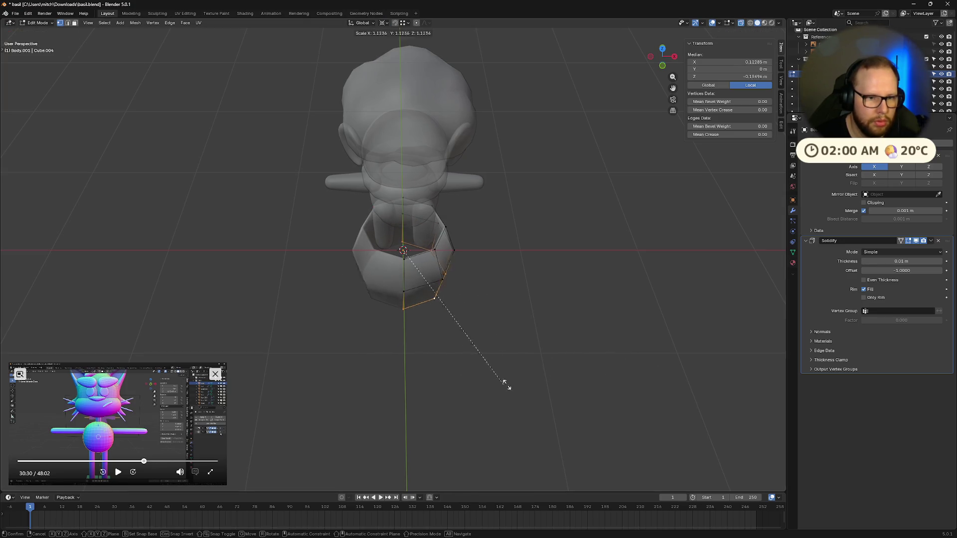
click(673, 389)
mouse_move(673, 374)
middle_down()
mouse_move(522, 334)
mouse_move(535, 401)
middle_up()
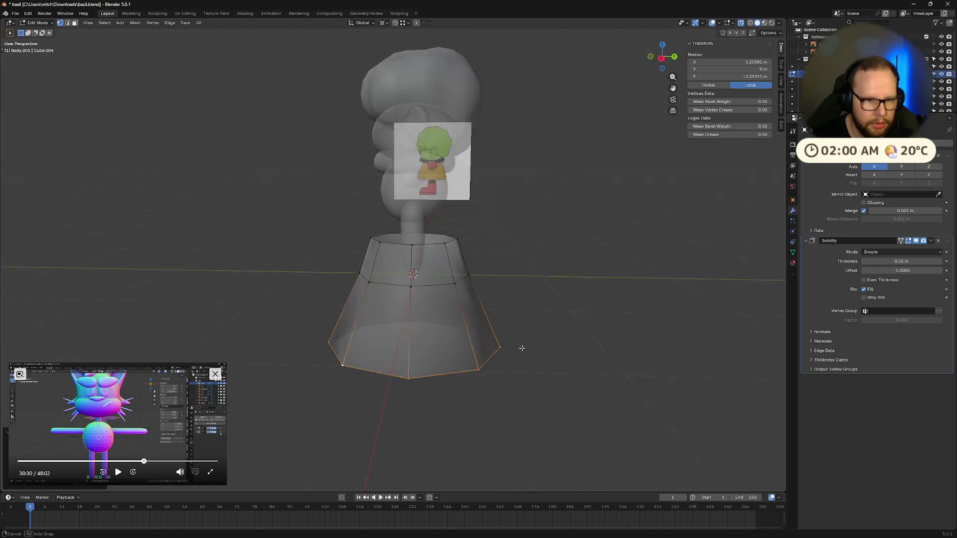
- Move the loop up along Z and enlarge the bottom vertex ring, after a cancelled whole-object scale
key(g)
key(z)
click(530, 228)
mouse_move(524, 315)
middle_down()
mouse_move(490, 377)
mouse_move(498, 237)
mouse_move(507, 300)
middle_up()
key(Tab)
key(s)
right_click(564, 431)
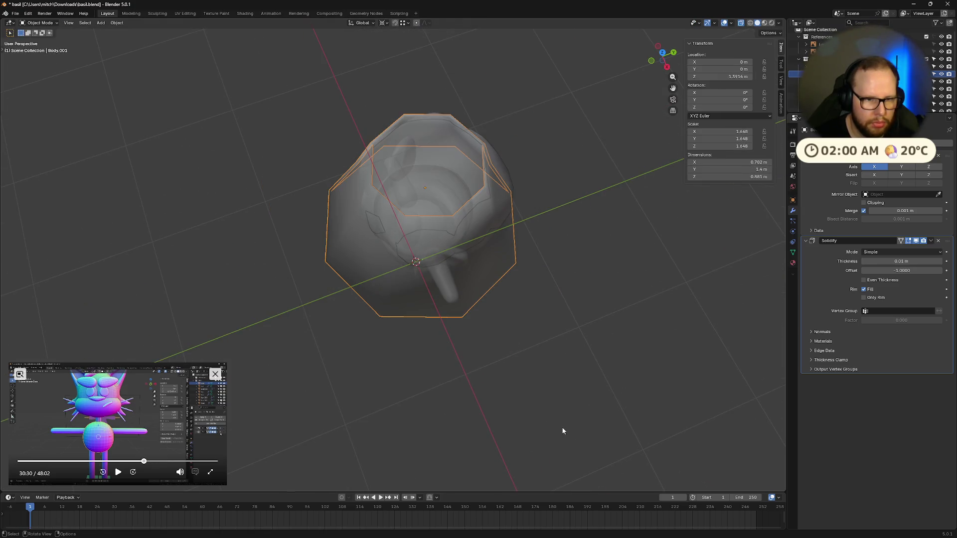
key(Tab)
key(s)
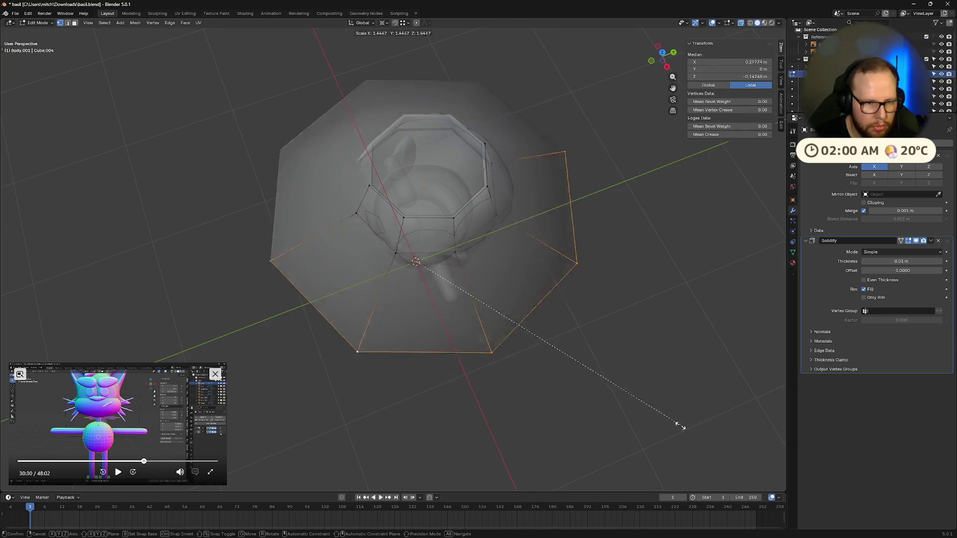
click(569, 388)
mouse_move(569, 389)
middle_down()
mouse_move(557, 329)
mouse_move(554, 350)
middle_up()
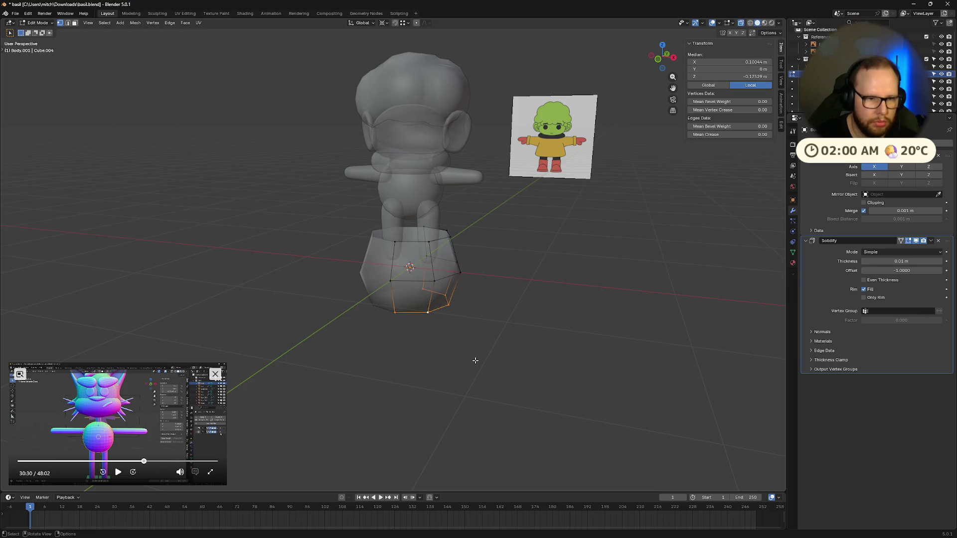
middle_drag(475, 361, 479, 374)
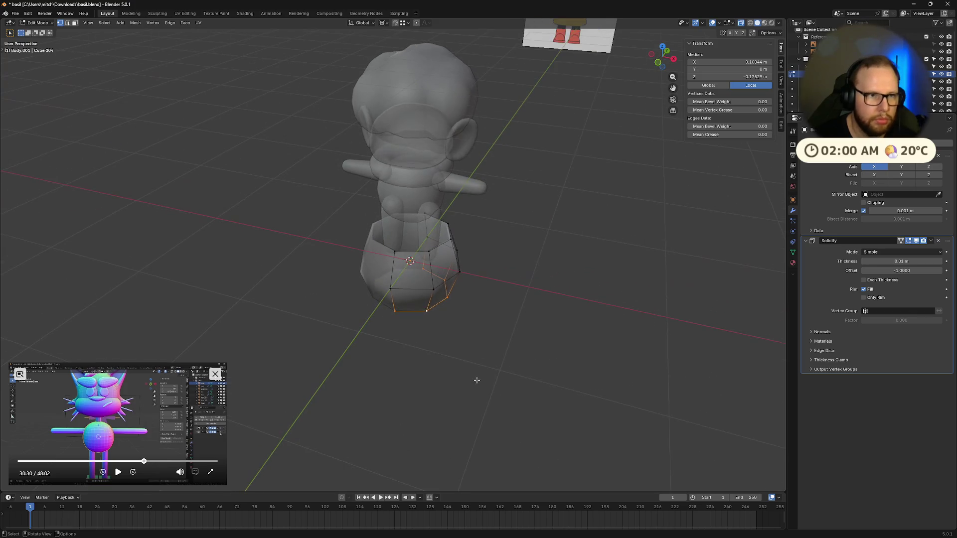
- In Object Mode raise the skirt along Z and shrink it in stages until it sits at the waist
key(s)
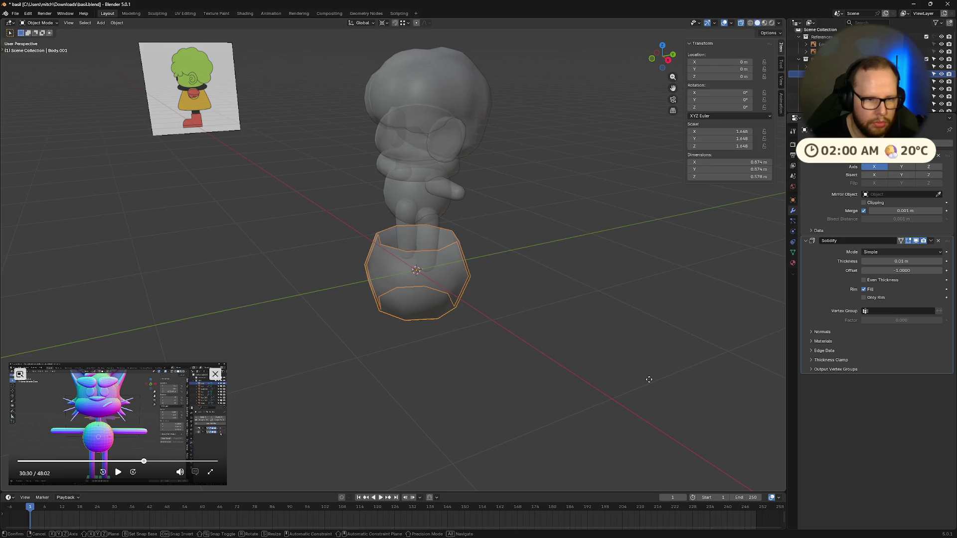
key(g)
key(z)
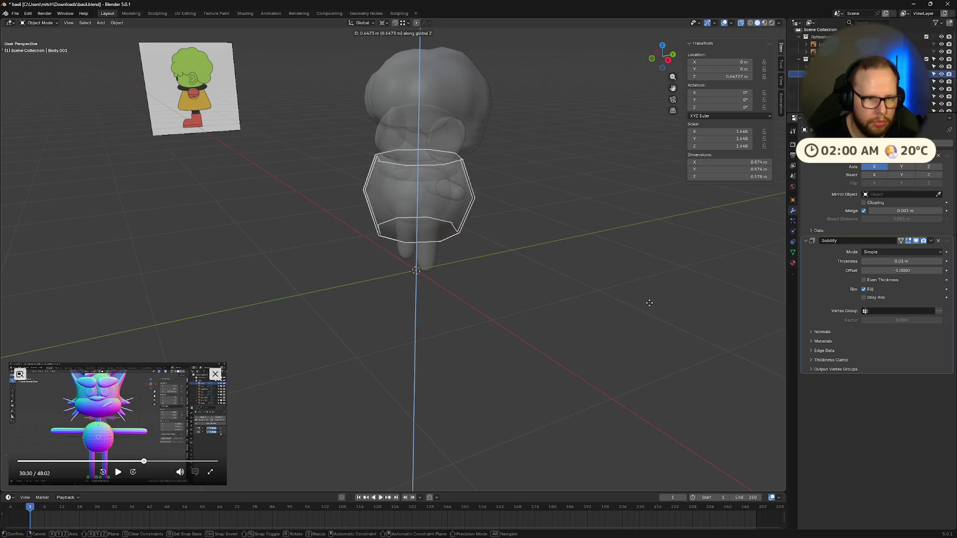
click(649, 336)
key(s)
click(658, 296)
middle_drag(612, 326, 593, 347)
key(g)
key(z)
click(611, 329)
key(s)
click(611, 329)
mouse_move(643, 314)
middle_down()
mouse_move(550, 388)
mouse_move(569, 389)
middle_up()
scroll(549, 388, up, 3)
key(g)
key(z)
click(629, 421)
- Back in Edit Mode widen the skirt hem's bottom edge loop, check it from the front and enlarge the reference video
key(Tab)
key(Tab)
key(Tab)
key(a)
key(e)
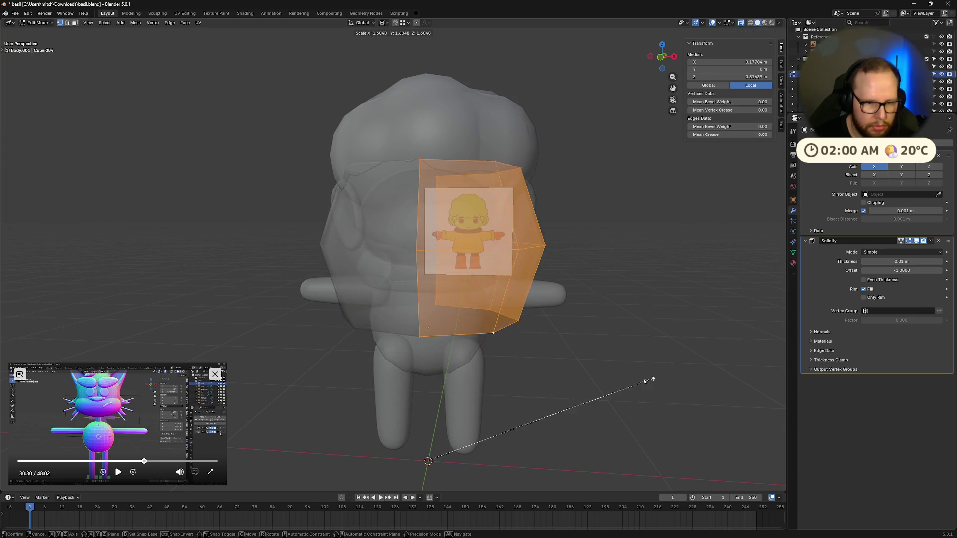
right_click(643, 380)
click(602, 386)
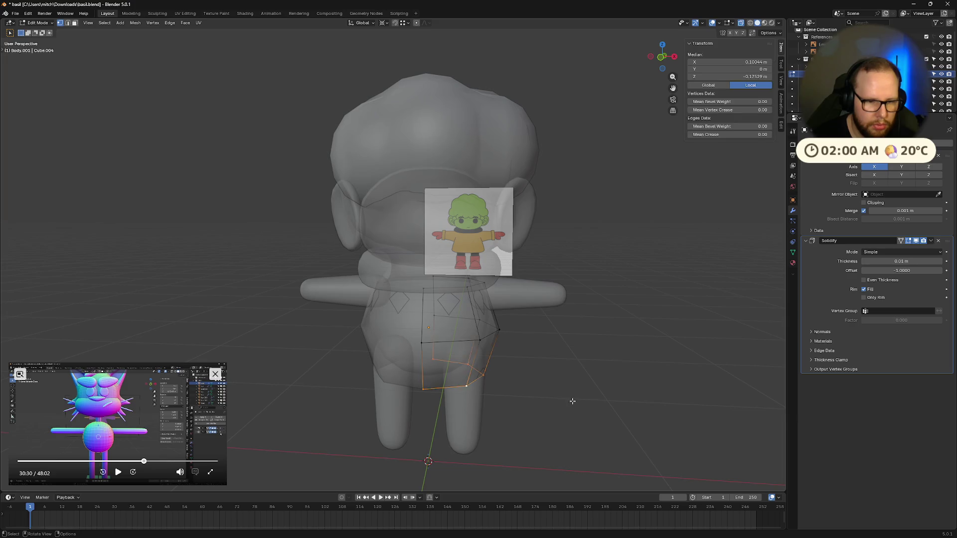
middle_drag(602, 386, 584, 359)
alt+click(479, 347)
key(s)
click(606, 413)
middle_drag(605, 412, 633, 417)
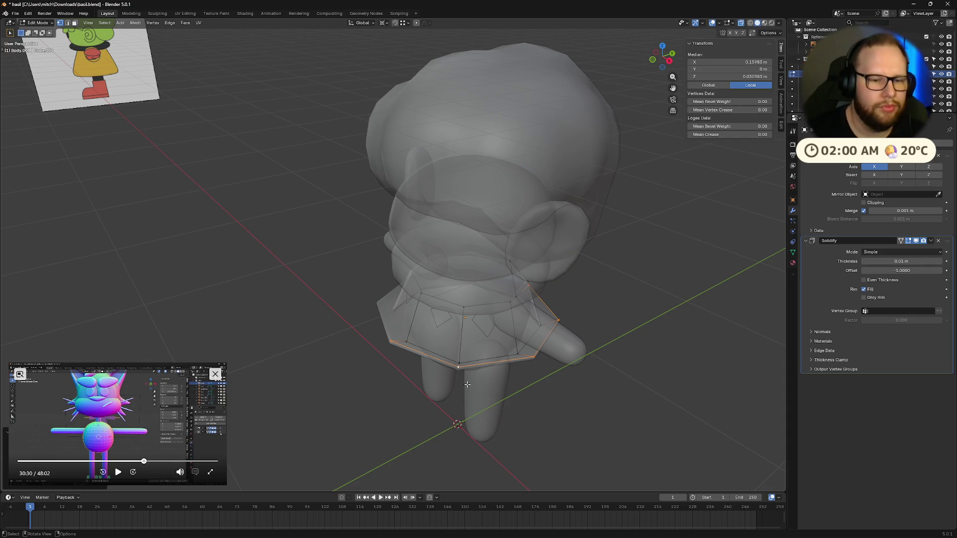
key(KP_1)
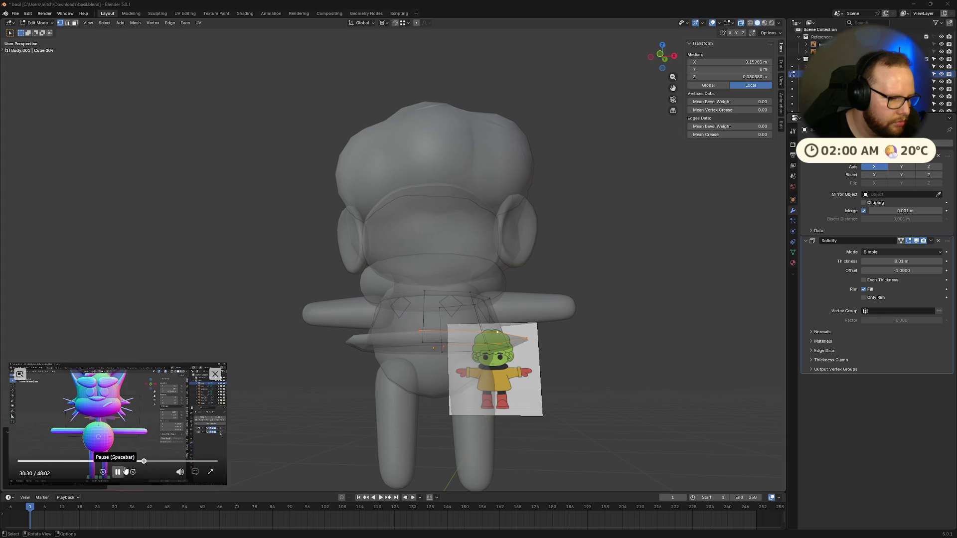
click(20, 374)
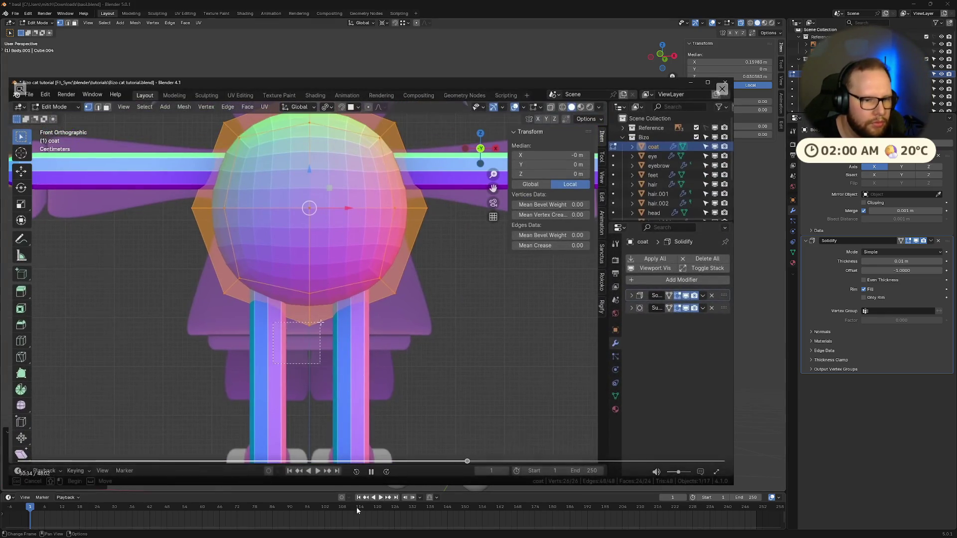
- Pause the tutorial, set the Pivot Point to Individual Origins, then resume and shrink the video window
click(371, 472)
click(385, 23)
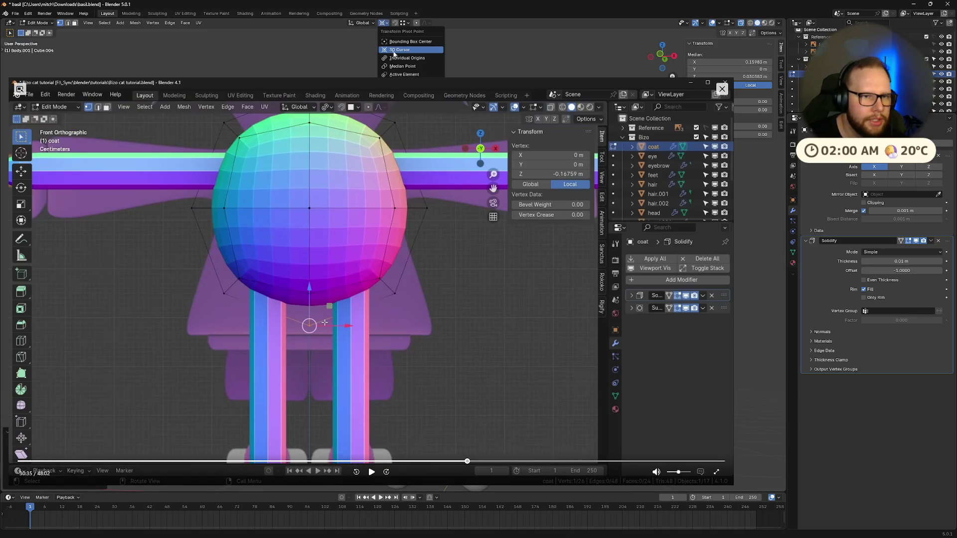
click(409, 59)
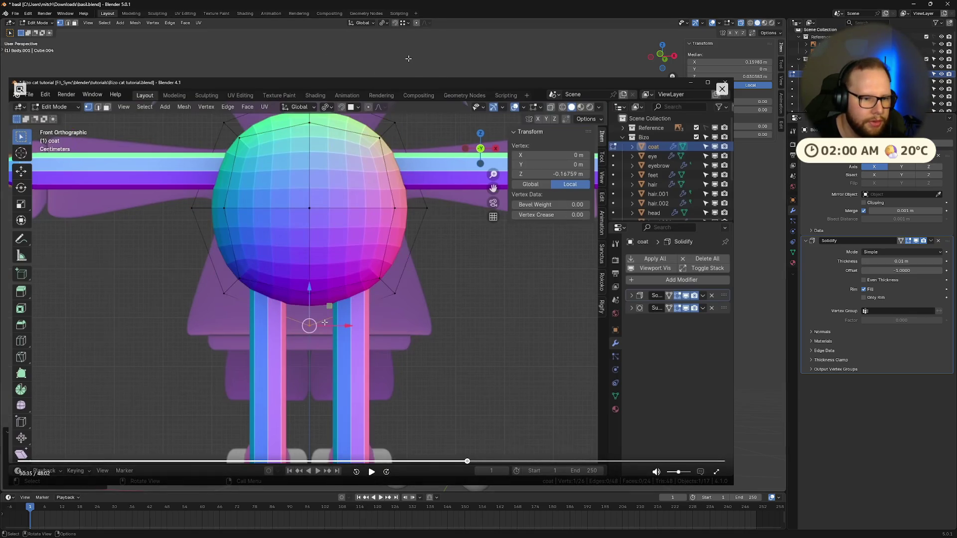
click(371, 472)
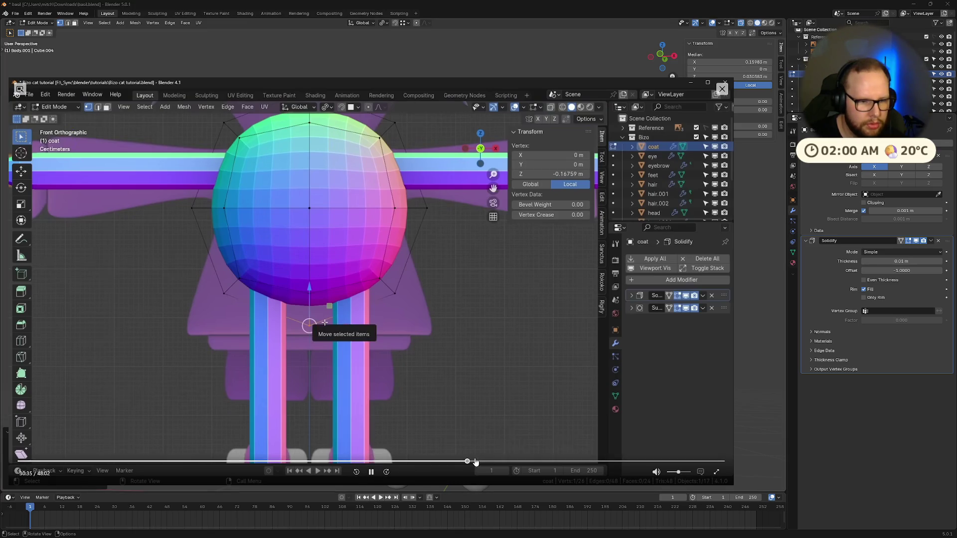
click(476, 461)
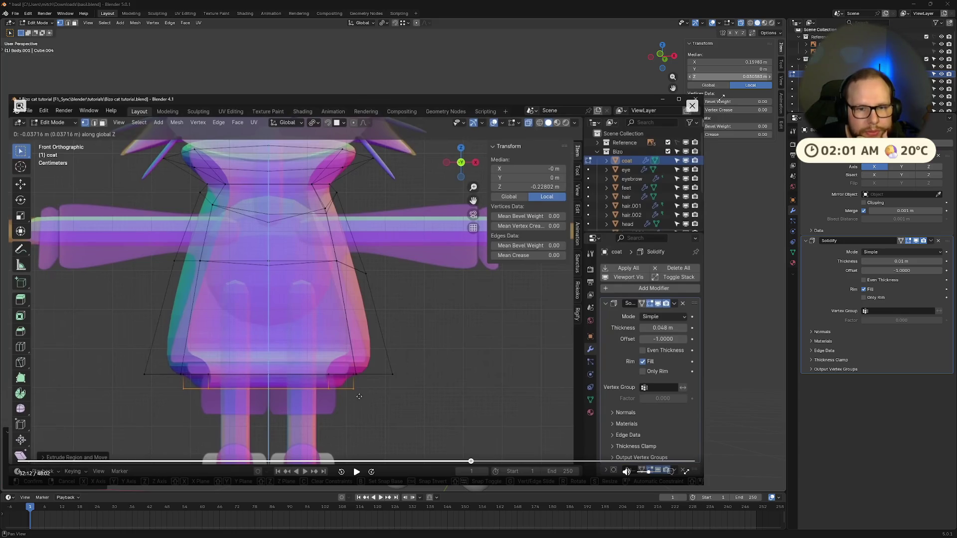
drag(359, 397, 254, 399)
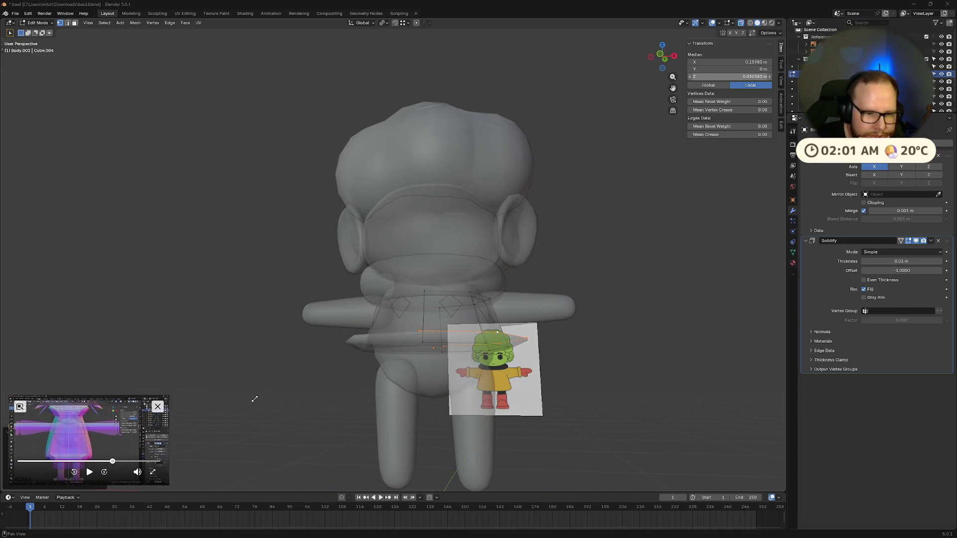
- Scale the selected skirt loop up in two passes and save the file
middle_drag(448, 337, 614, 290)
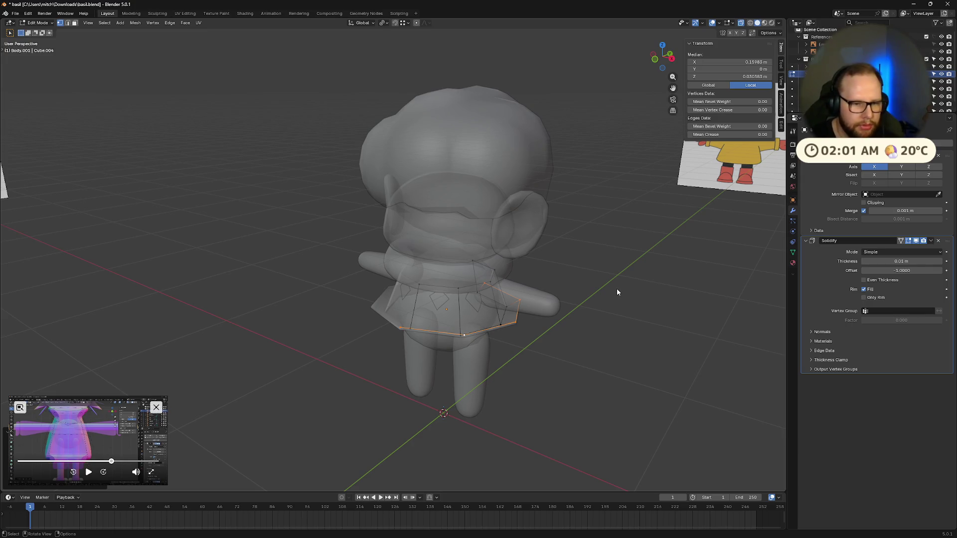
key(s)
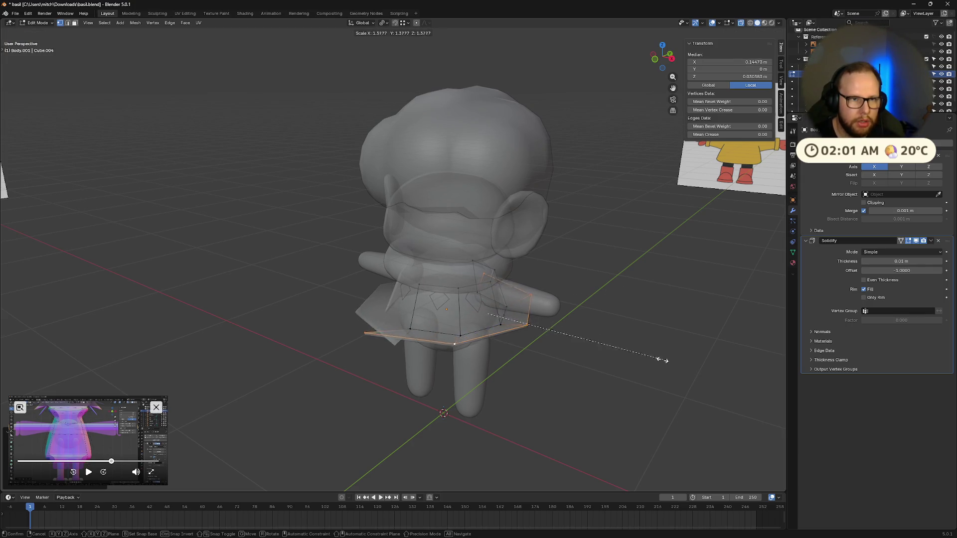
click(665, 359)
middle_drag(602, 380, 501, 401)
key(s)
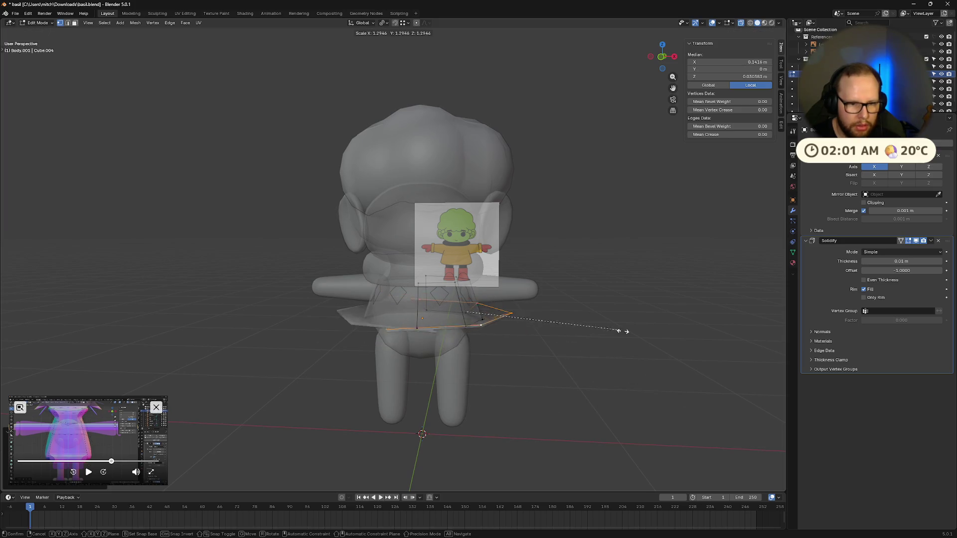
click(609, 327)
middle_drag(580, 367, 526, 396)
key(ctrl+s)
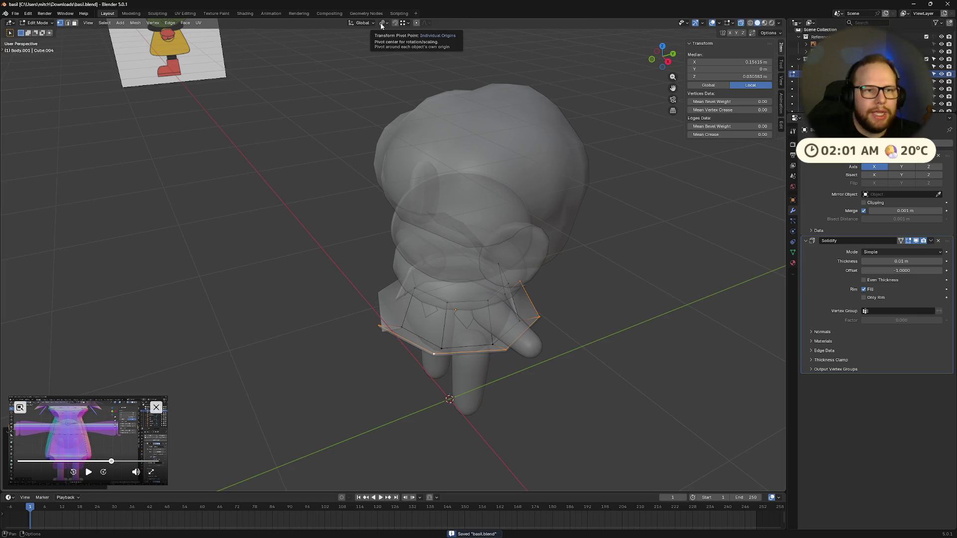
- In Object Mode shrink the whole skirt slightly, then return to mesh editing
mouse_move(524, 337)
middle_down()
mouse_move(479, 299)
mouse_move(499, 288)
middle_up()
key(Tab)
key(s)
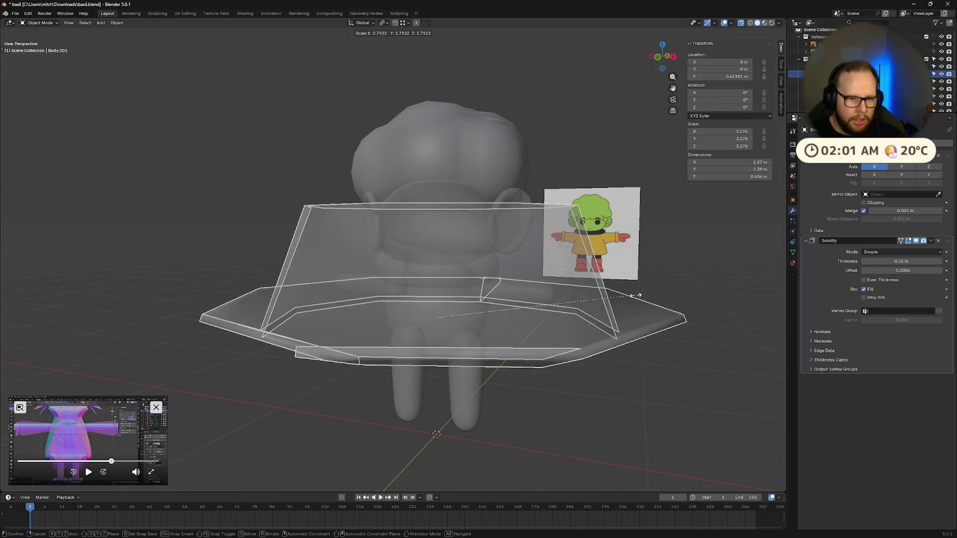
click(477, 349)
middle_drag(478, 350, 512, 339)
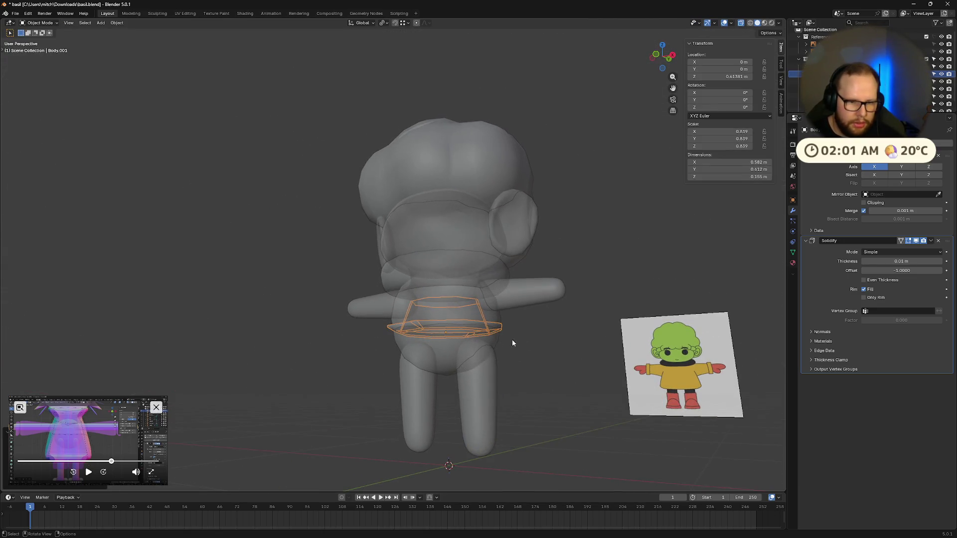
key(Tab)
- Extrude the skirt's bottom edge loop downward and scale it outward into a flare
key(e)
click(573, 343)
middle_drag(574, 344, 475, 384)
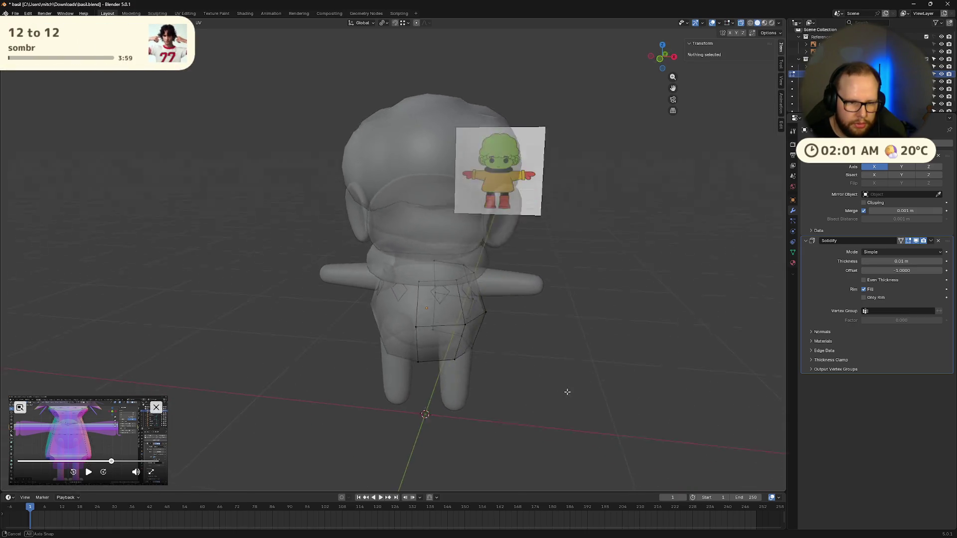
alt+click(434, 351)
key(s)
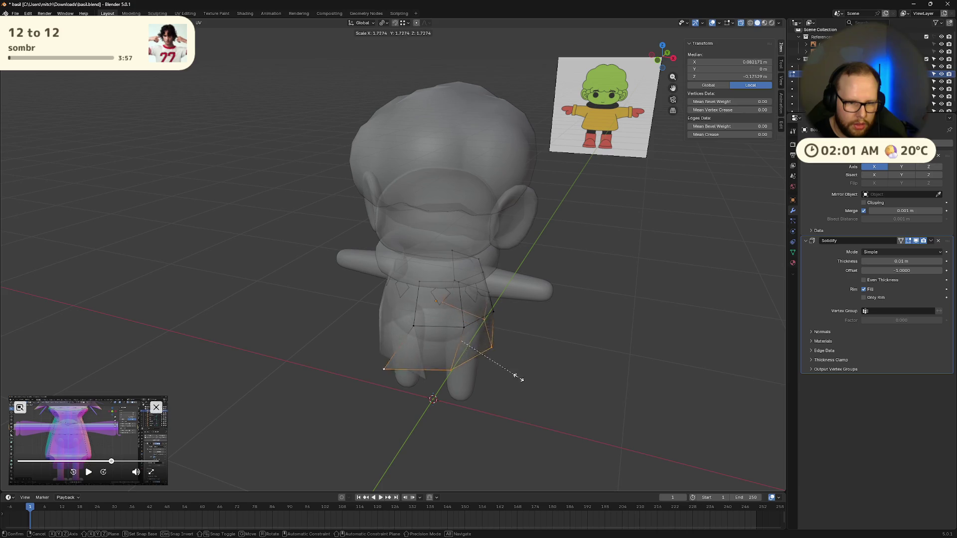
click(544, 384)
middle_drag(545, 383, 563, 389)
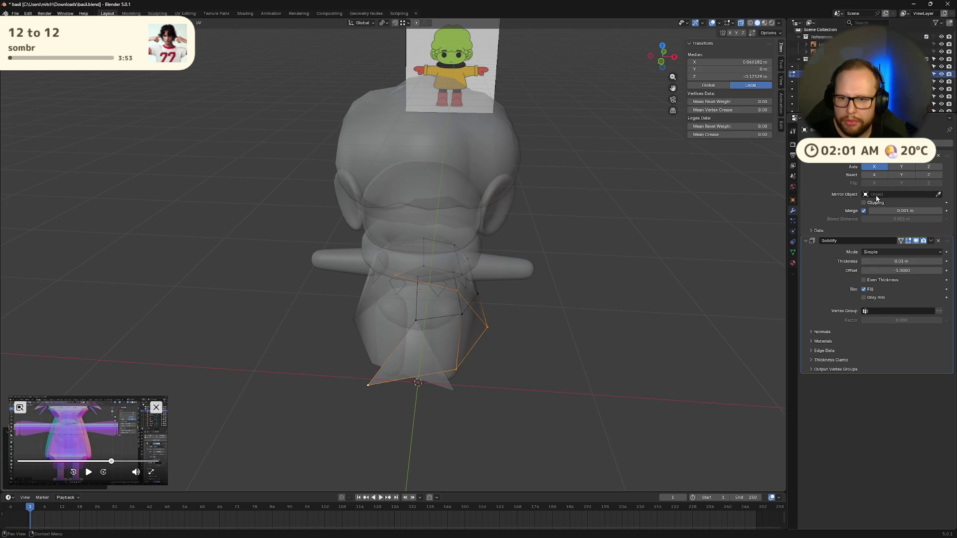
- Set the skirt's Mirror Object to Head instead of Body, undoing a trial resize along the way
click(454, 300)
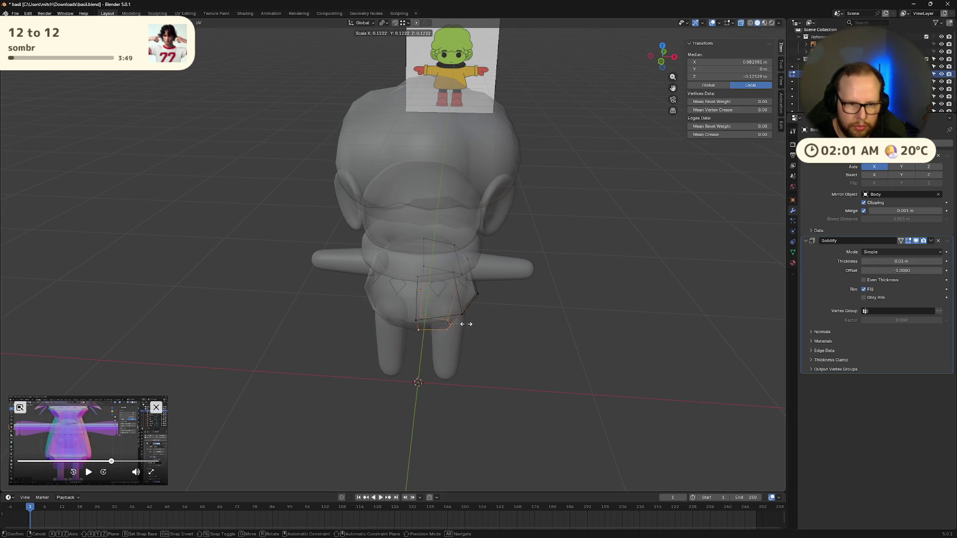
key(s)
click(595, 297)
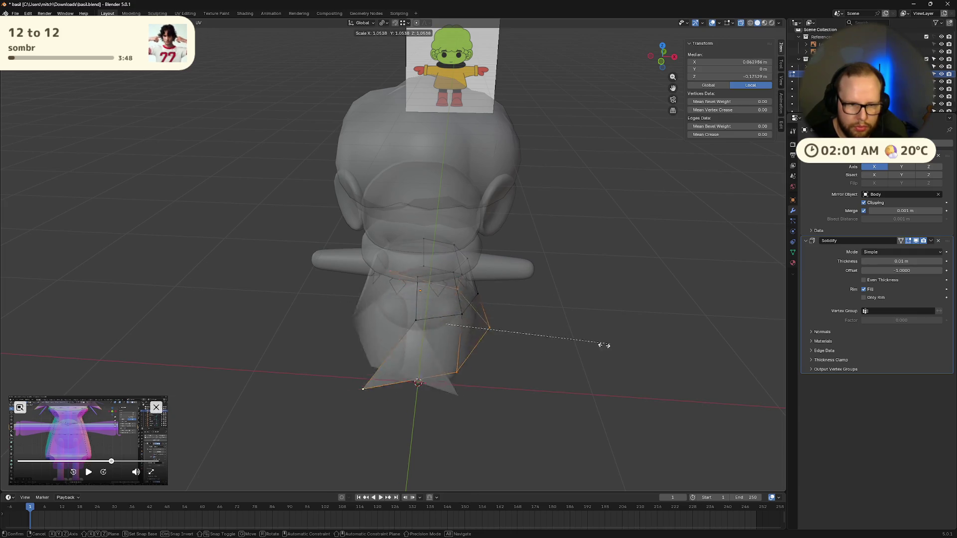
key(ctrl+z)
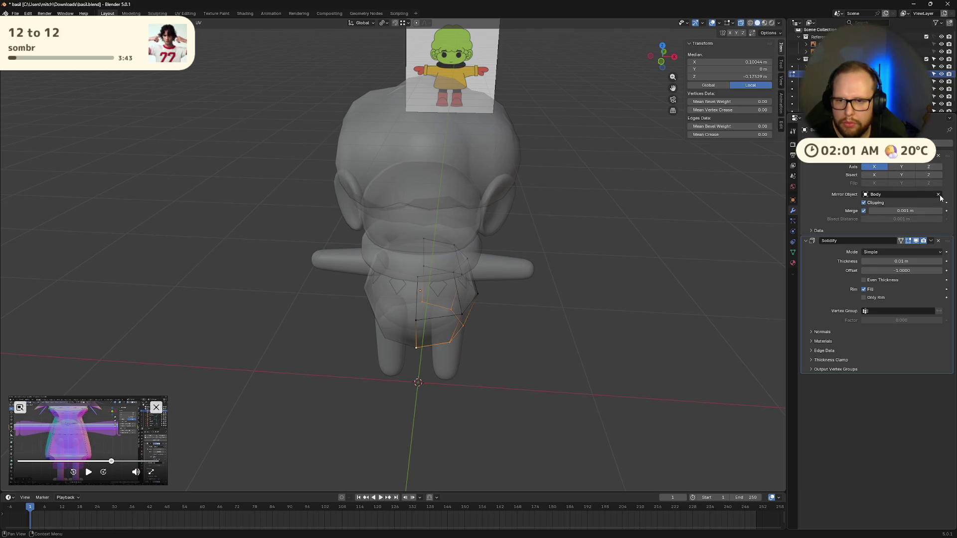
click(904, 194)
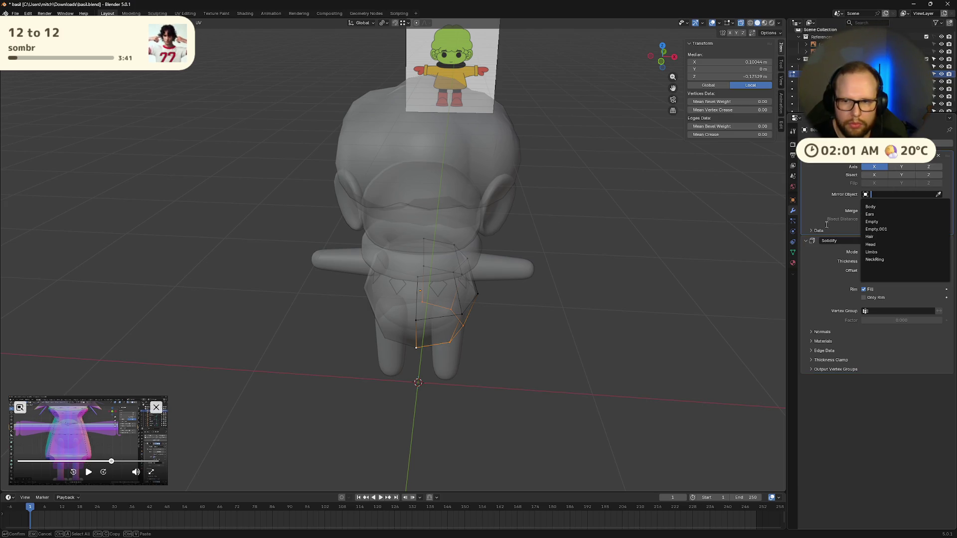
click(822, 194)
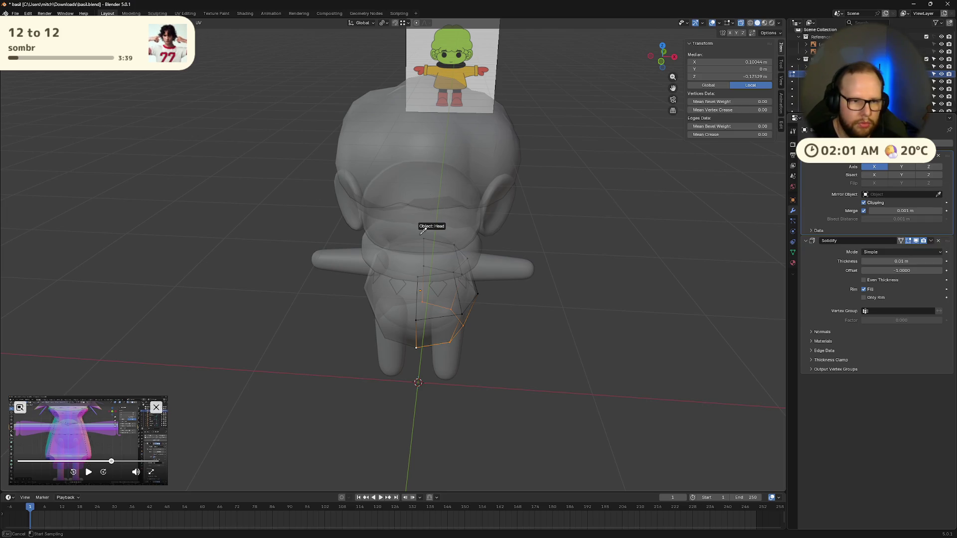
key(s)
click(643, 340)
- Narrow then re-widen the bottom flare to a moderate width, with Solidify shown in Edit Mode
mouse_move(628, 321)
middle_down()
mouse_move(567, 280)
mouse_move(554, 320)
middle_up()
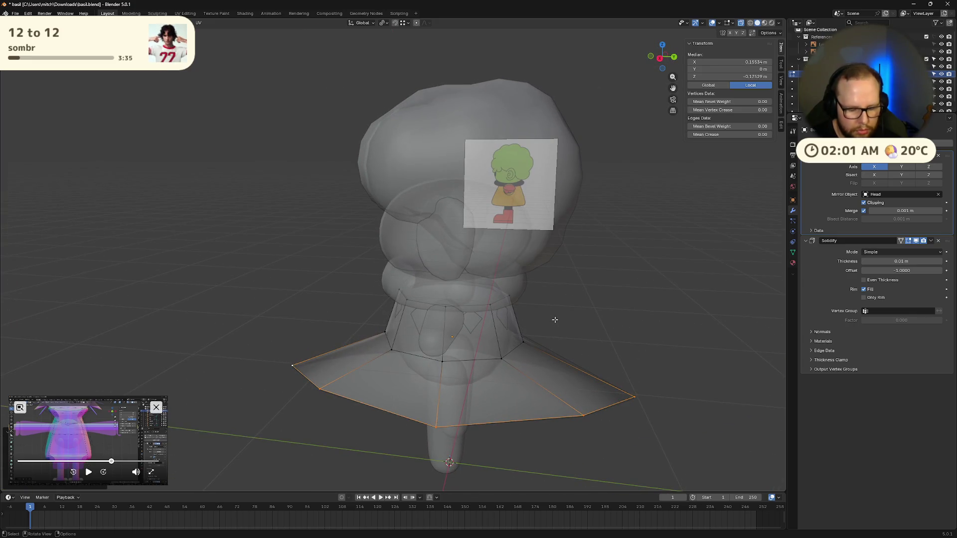
key(s)
click(500, 355)
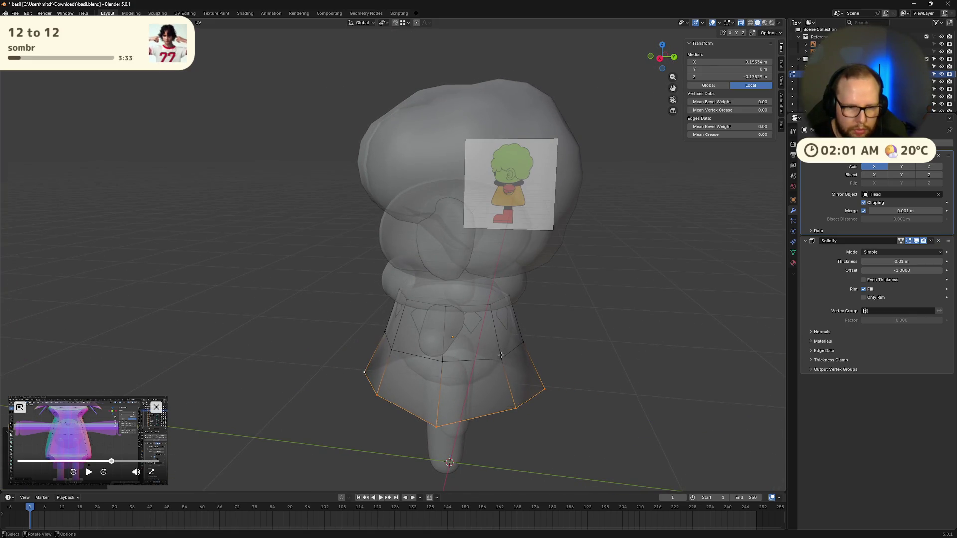
middle_drag(500, 355, 663, 363)
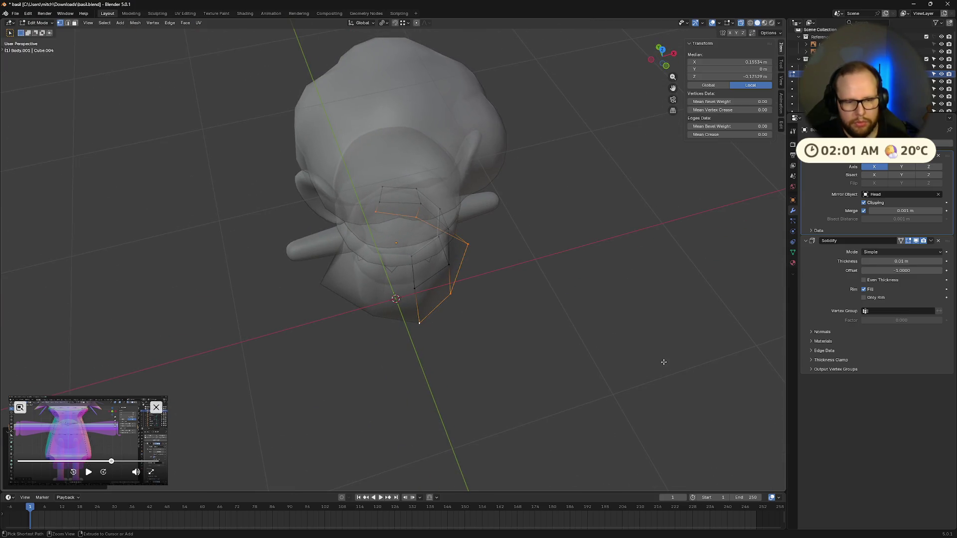
middle_drag(661, 362, 612, 324)
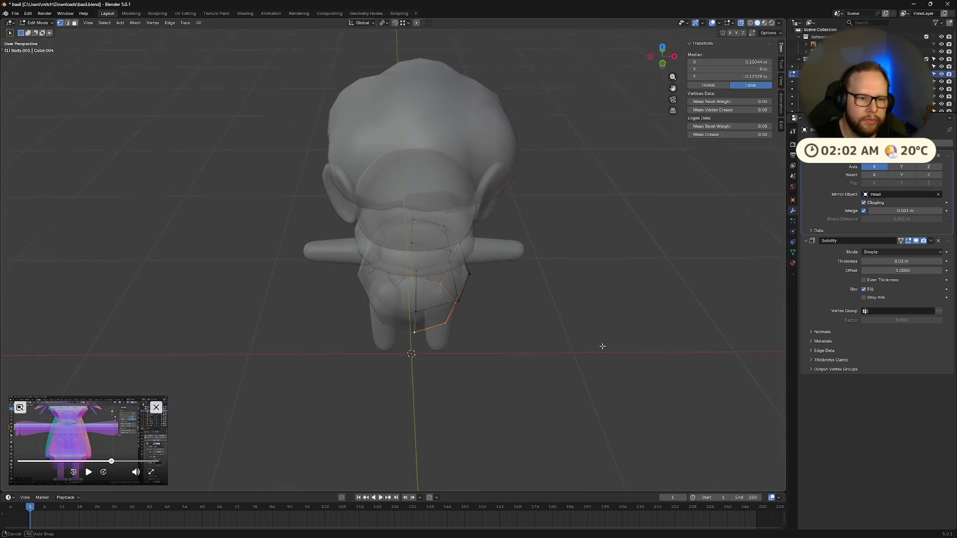
click(917, 244)
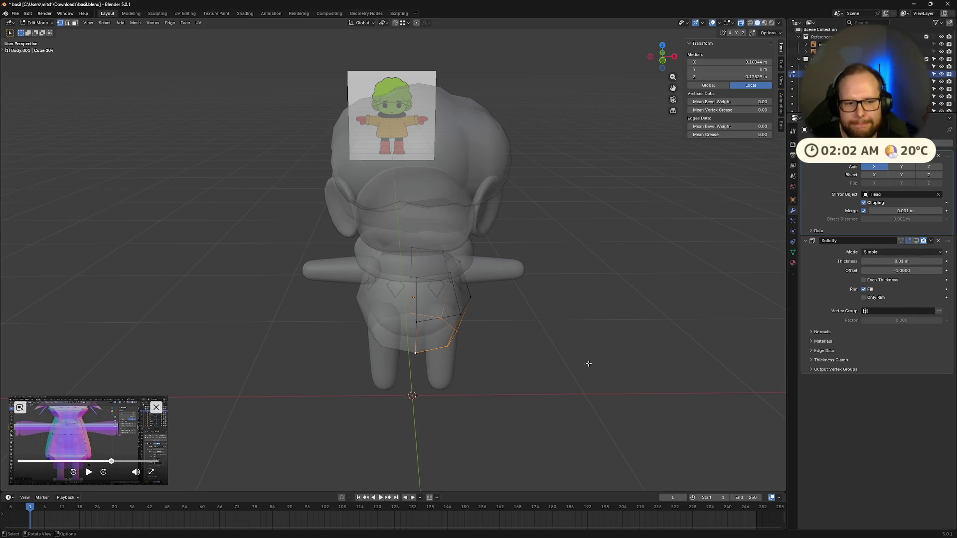
key(s)
click(672, 348)
middle_drag(673, 347, 609, 320)
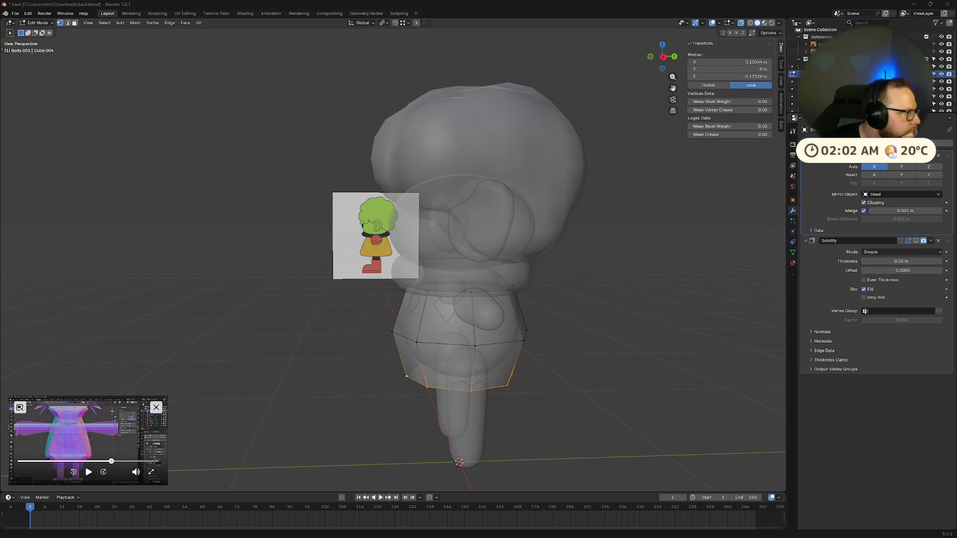
- Leave Edit Mode and select the flared skirt as a whole object
key(Tab)
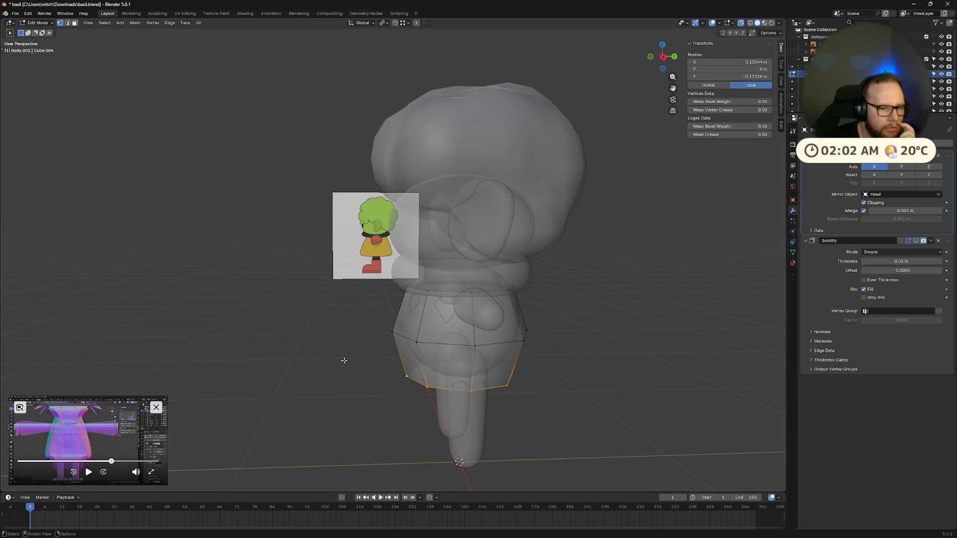
middle_drag(299, 261, 449, 336)
click(456, 370)
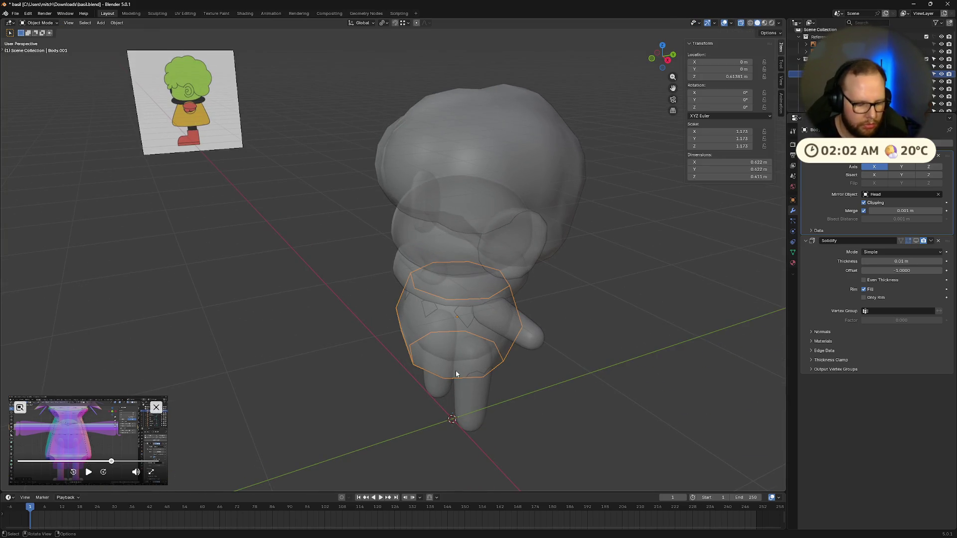
- Apply Rotation & Scale to the skirt so its scale reads 1.000, cancelling a stray object resize
right_click(455, 370)
key(ctrl+a)
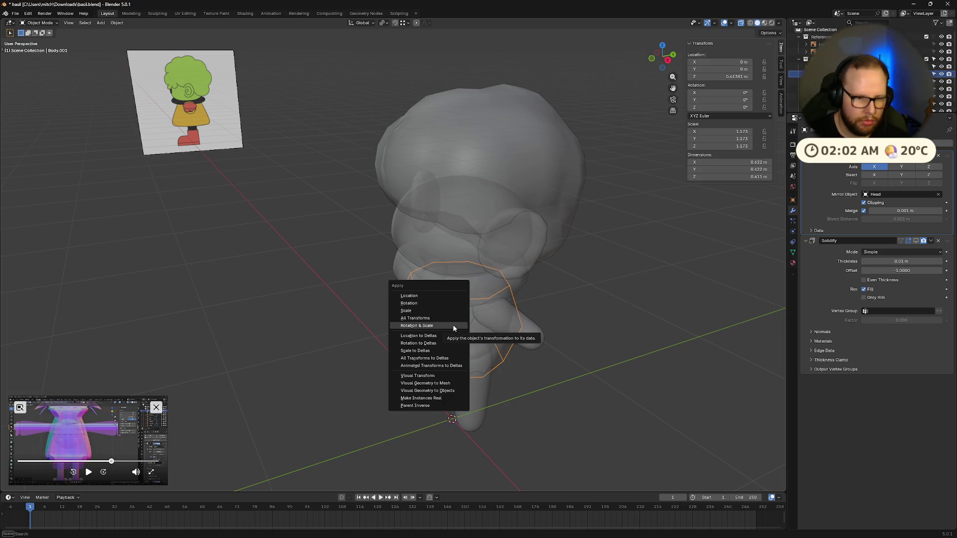
click(440, 313)
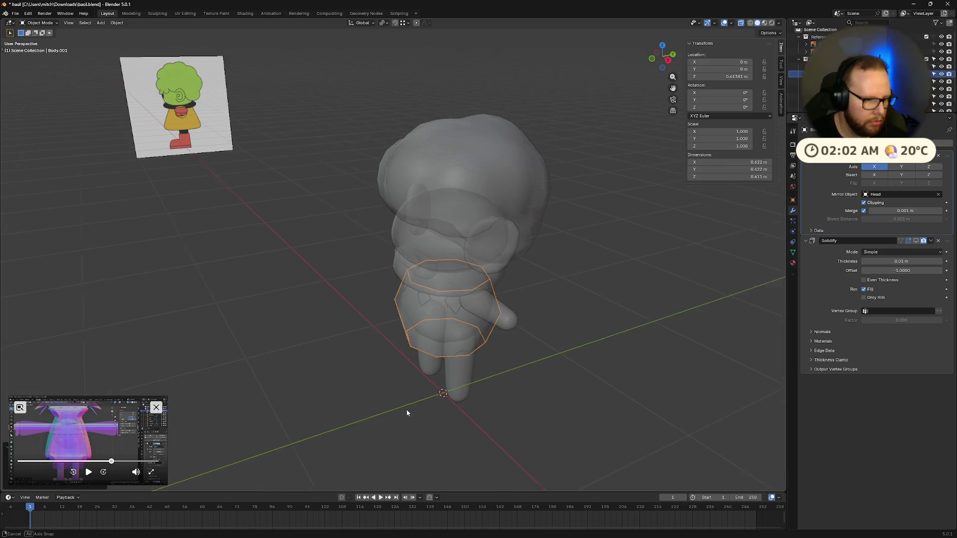
middle_drag(408, 404, 434, 396)
key(s)
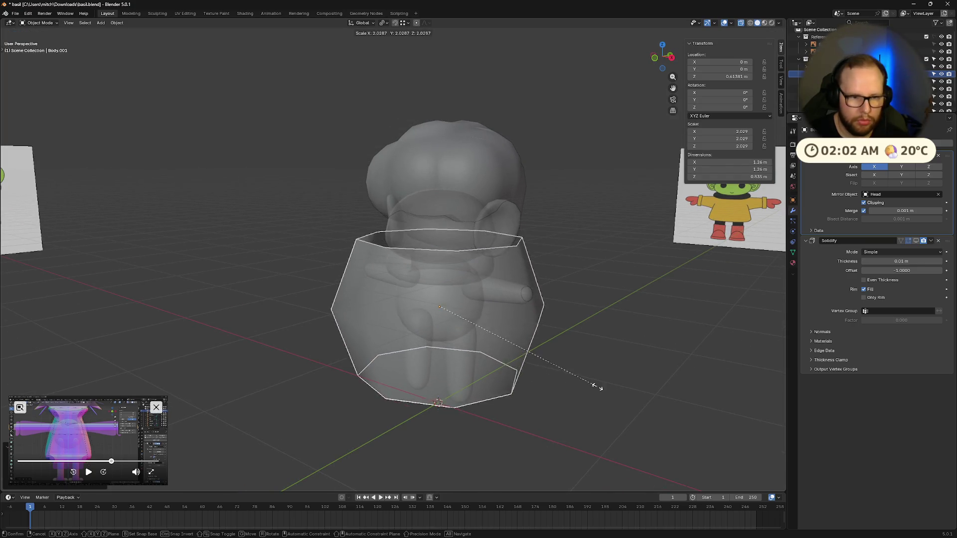
click(524, 397)
middle_drag(524, 396, 537, 399)
- In Edit Mode, scale the skirt's bottom edge loop outward for a wider flare
key(Tab)
alt+click(454, 351)
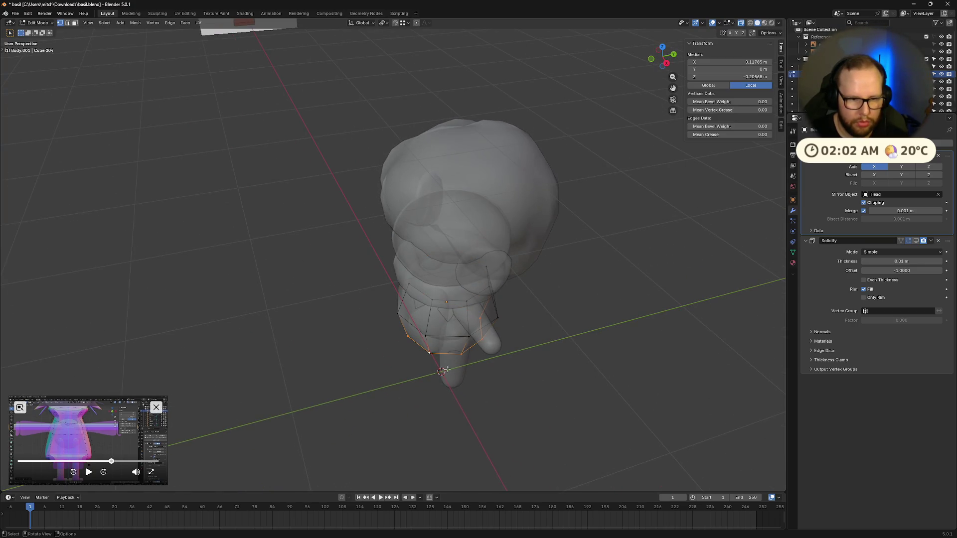
key(s)
click(621, 396)
middle_drag(621, 396, 552, 377)
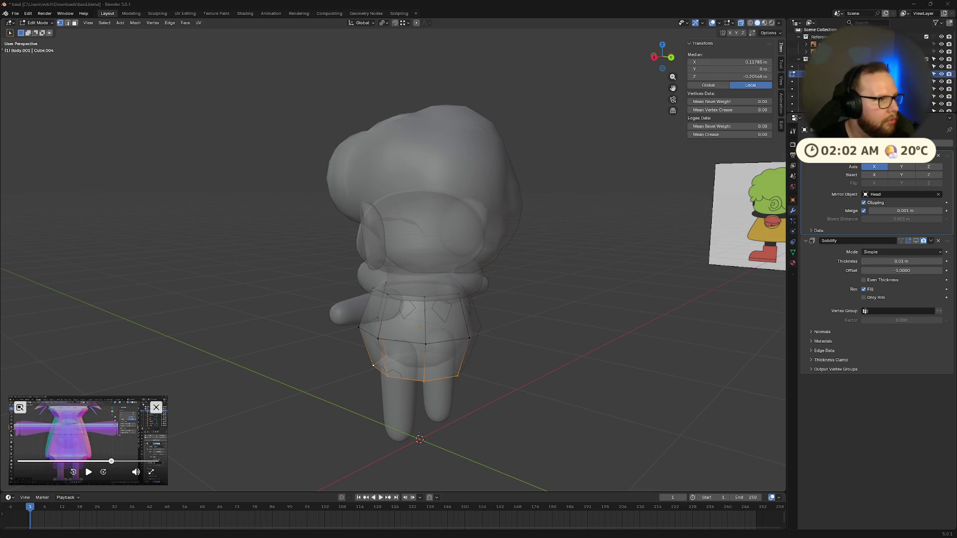
mouse_move(485, 388)
middle_down()
mouse_move(449, 377)
mouse_move(621, 445)
mouse_move(481, 401)
mouse_move(586, 384)
middle_up()
- Cancel a whole-mesh resize, reselect the bottom loop, then return to Object Mode and deselect the skirt
key(a)
key(s)
key(Escape)
click(337, 331)
key(a)
click(586, 382)
alt+click(493, 359)
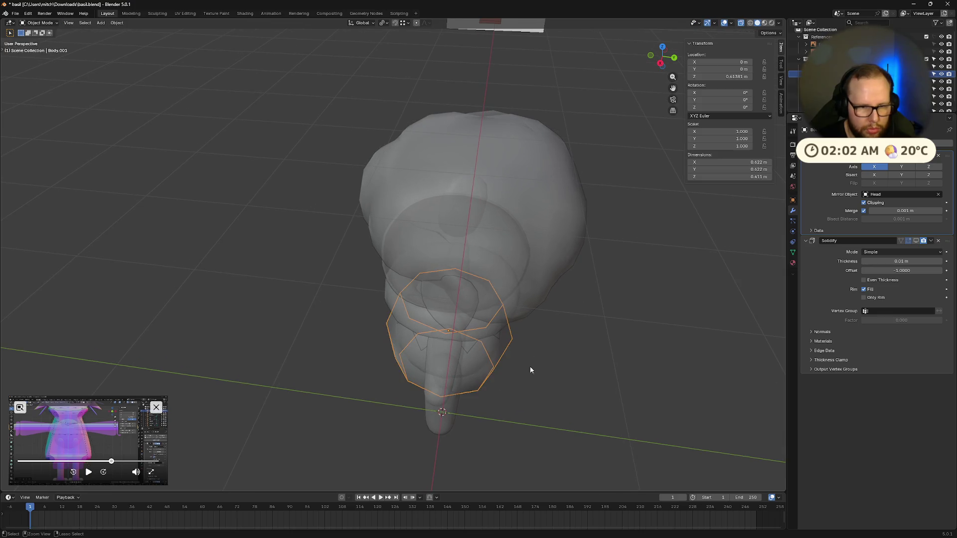
middle_drag(524, 374, 503, 383)
key(a)
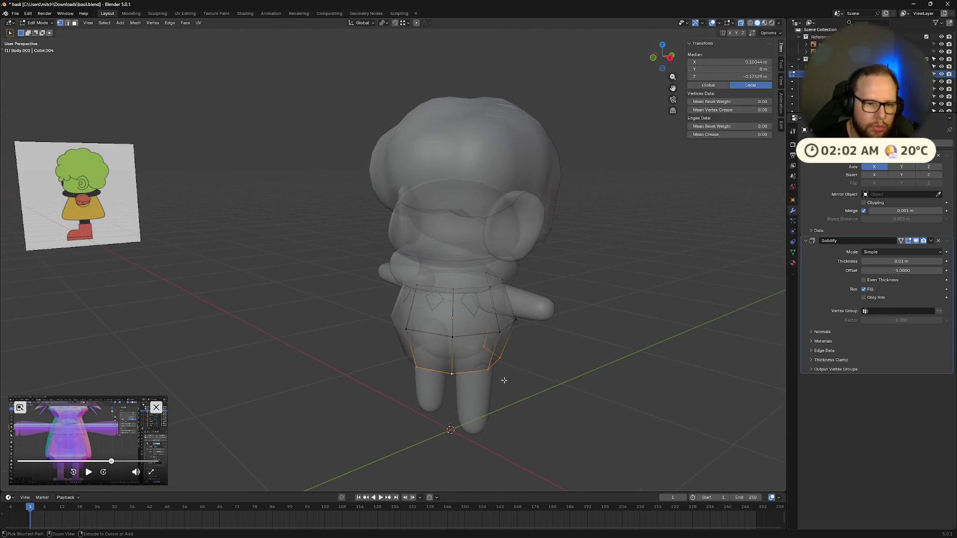
key(Tab)
click(557, 371)
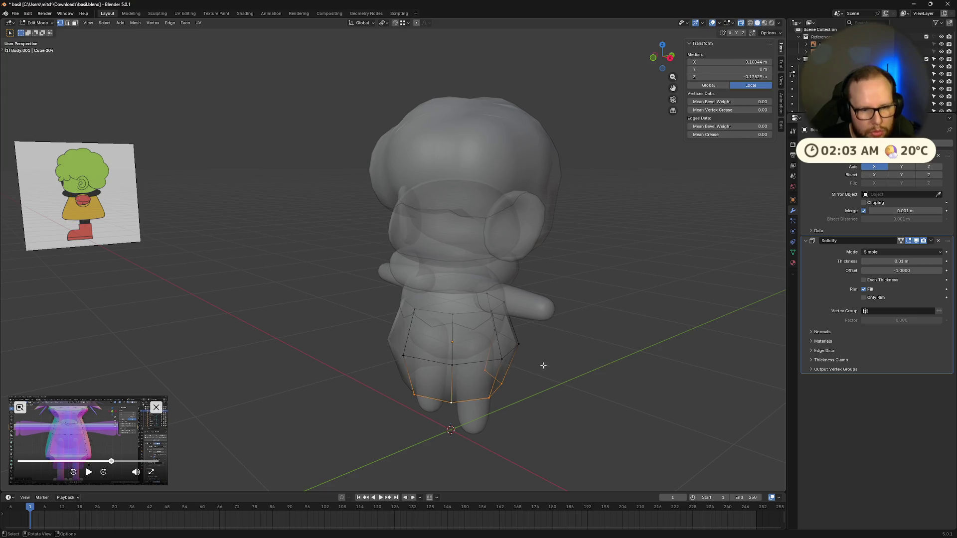
- Delete the old skirt object and select the sphere body, cancelling a stray move
click(492, 361)
key(x)
click(438, 314)
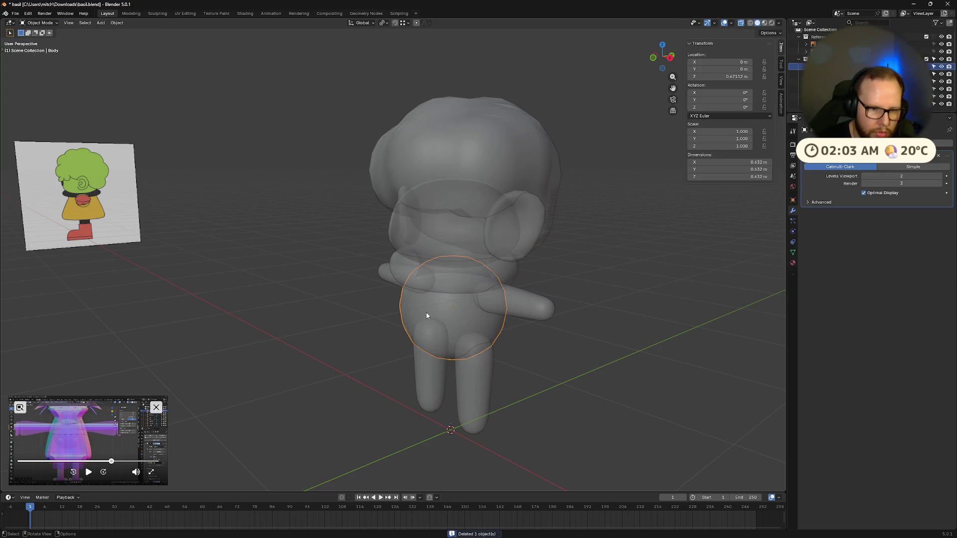
key(g)
right_click(529, 357)
right_click(548, 376)
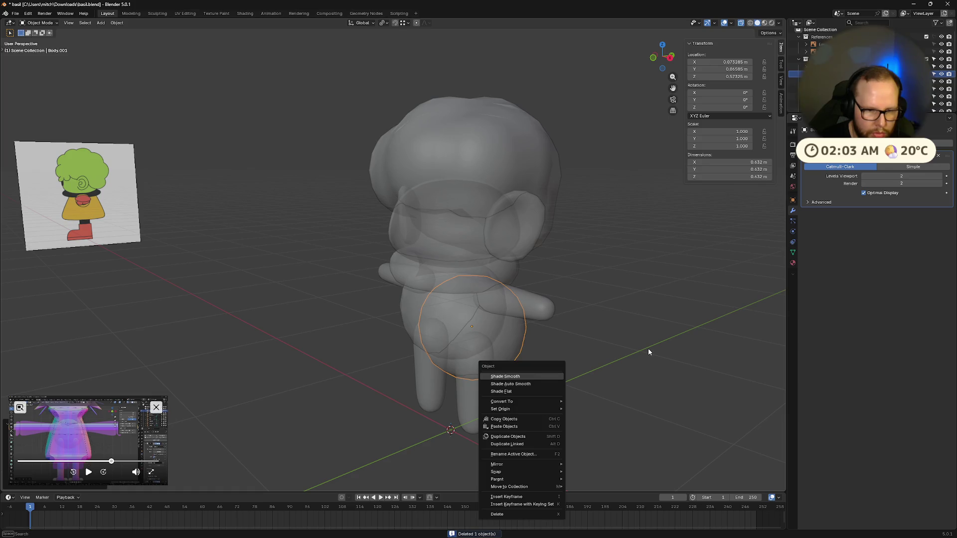
key(Escape)
- Duplicate the sphere body in place and enlarge the copy to about 1.15 scale as the new skirt shell
key(shift+d)
click(471, 347)
middle_drag(470, 348, 547, 376)
key(s)
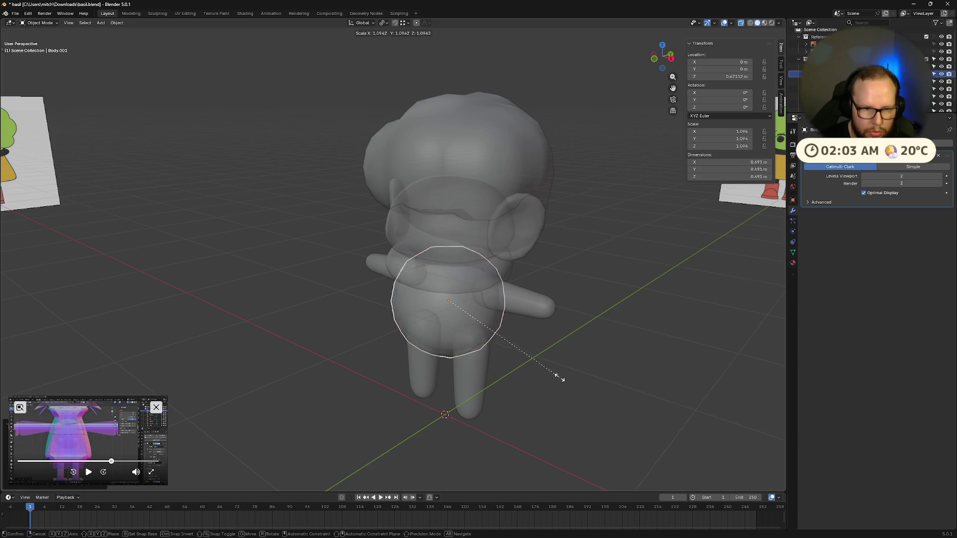
click(559, 380)
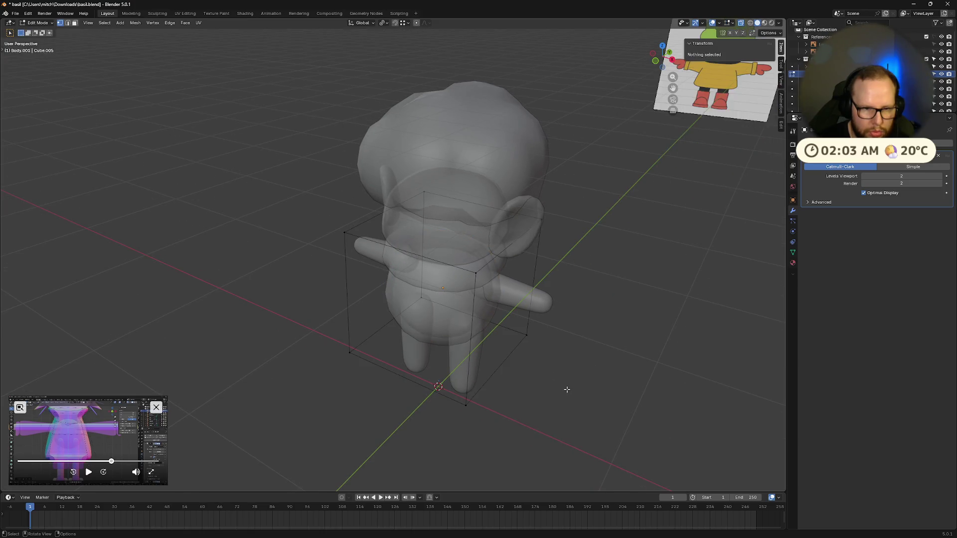
key(KP_1)
- Remove the Subdivision Surface modifier so the low-poly shell shows, then enter Edit Mode on it
click(947, 155)
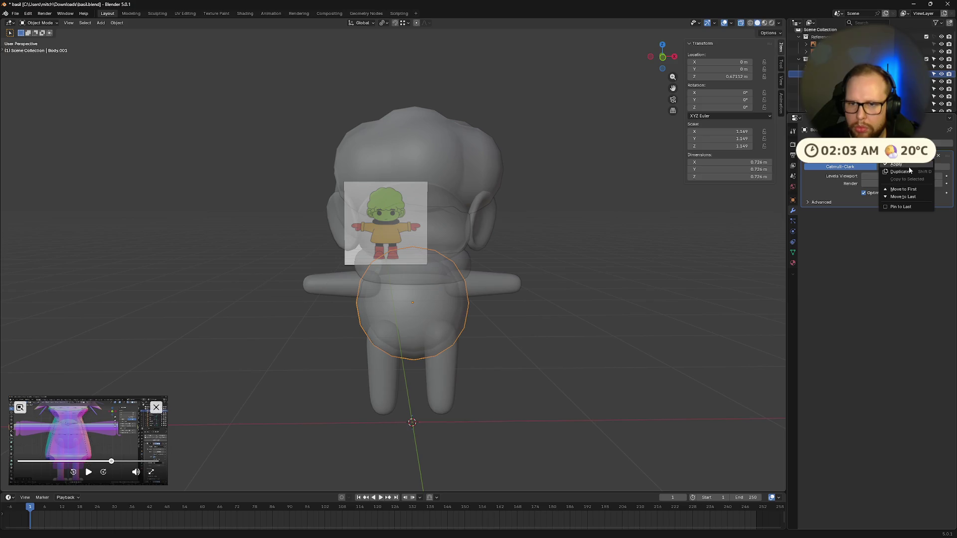
click(908, 166)
middle_drag(566, 354, 549, 353)
key(Tab)
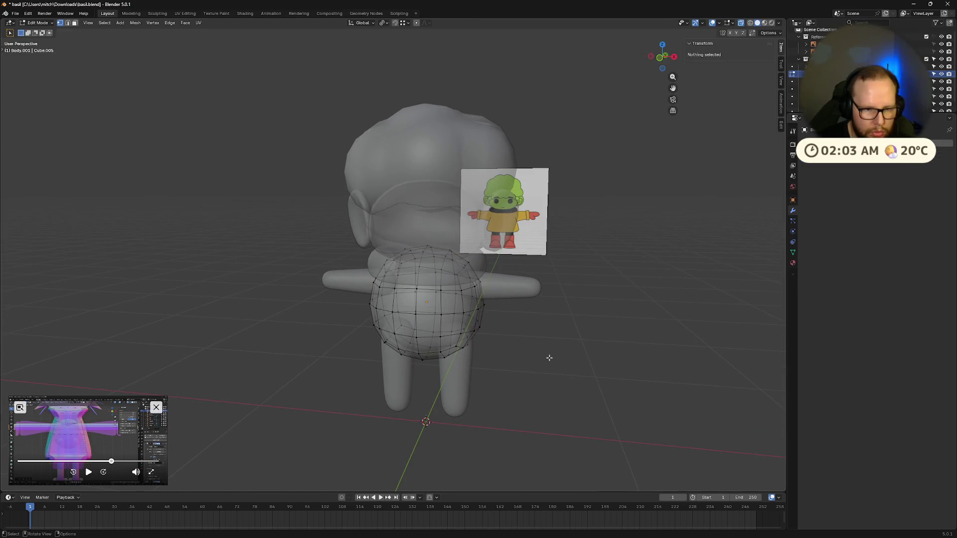
key(Tab)
scroll(548, 352, up, 3)
key(Tab)
key(Tab)
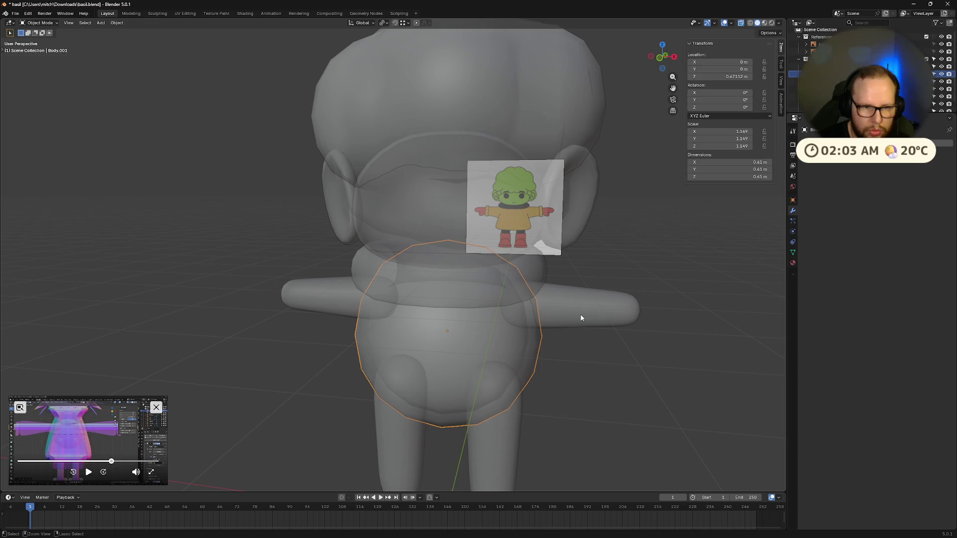
key(ctrl+z)
key(ctrl+shift+z)
key(ctrl+z)
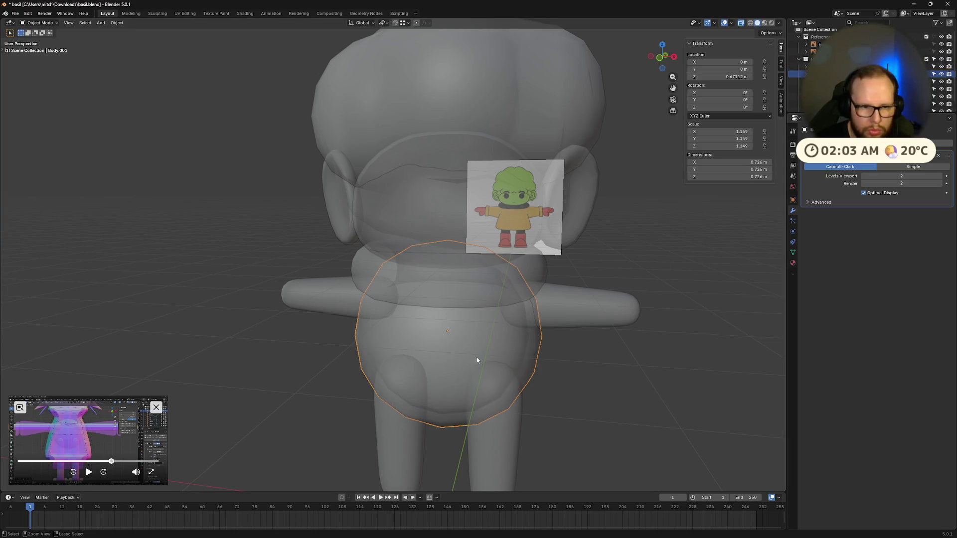
key(ctrl+z)
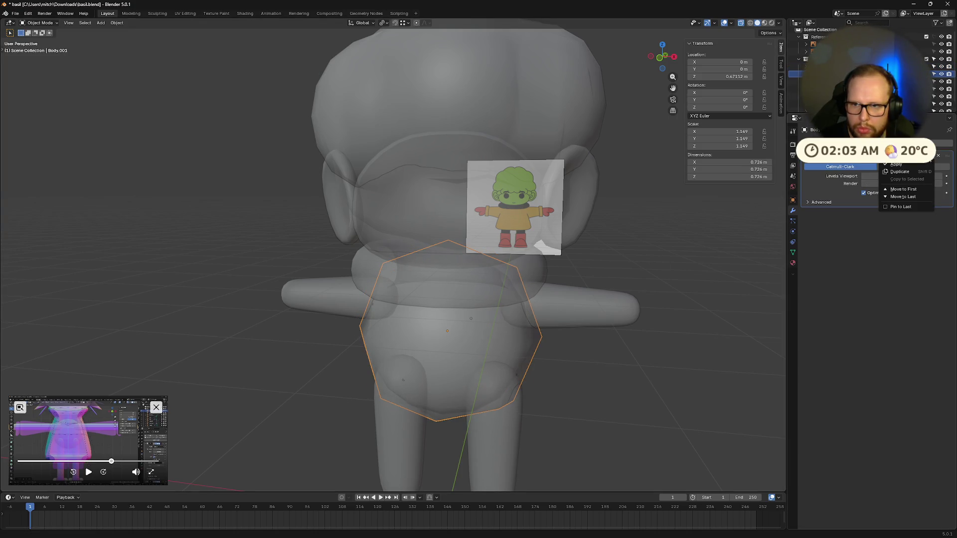
key(Tab)
middle_drag(459, 243, 442, 242)
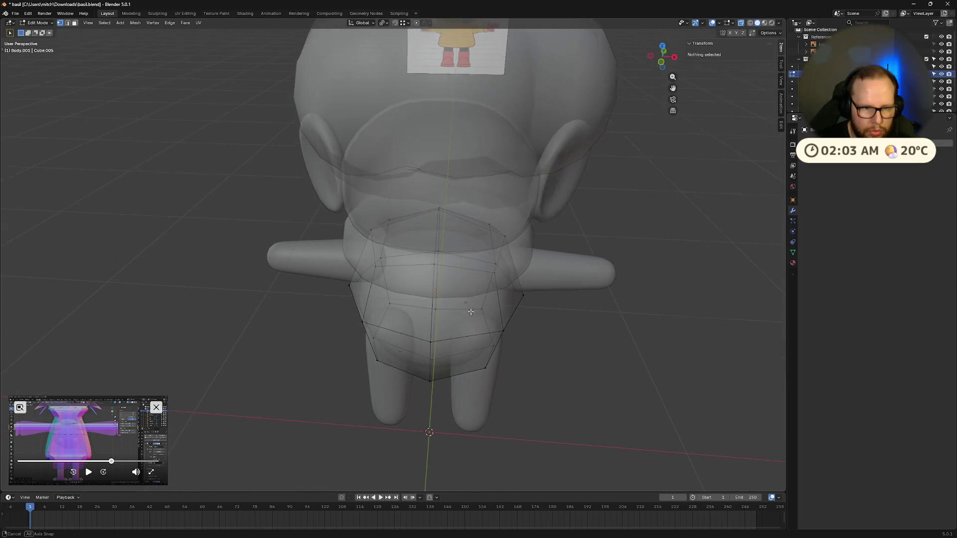
alt+click(412, 263)
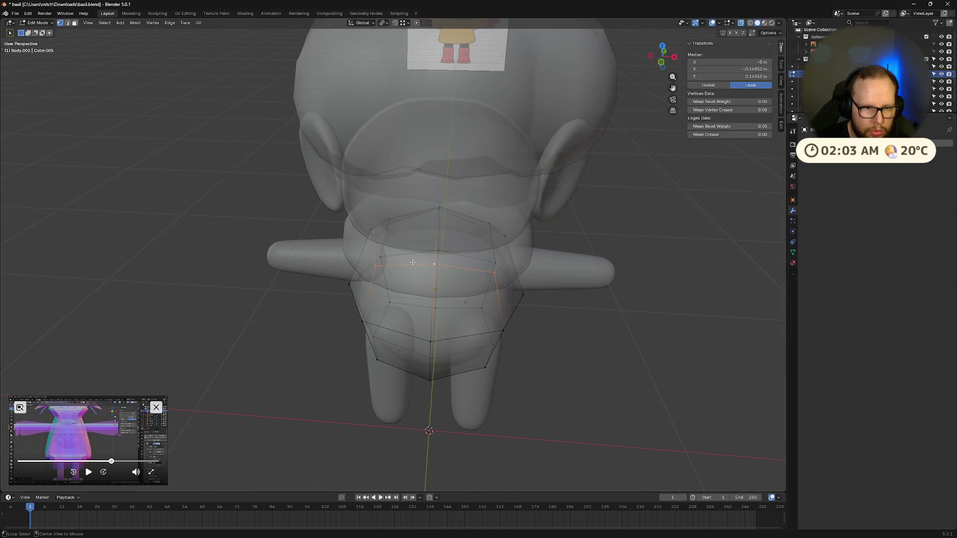
click(413, 263)
click(437, 210)
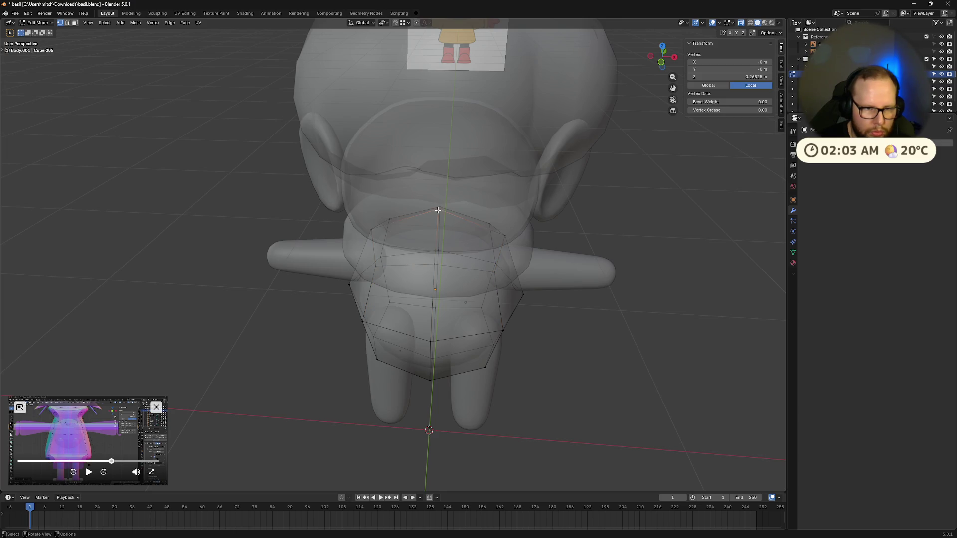
right_click(438, 210)
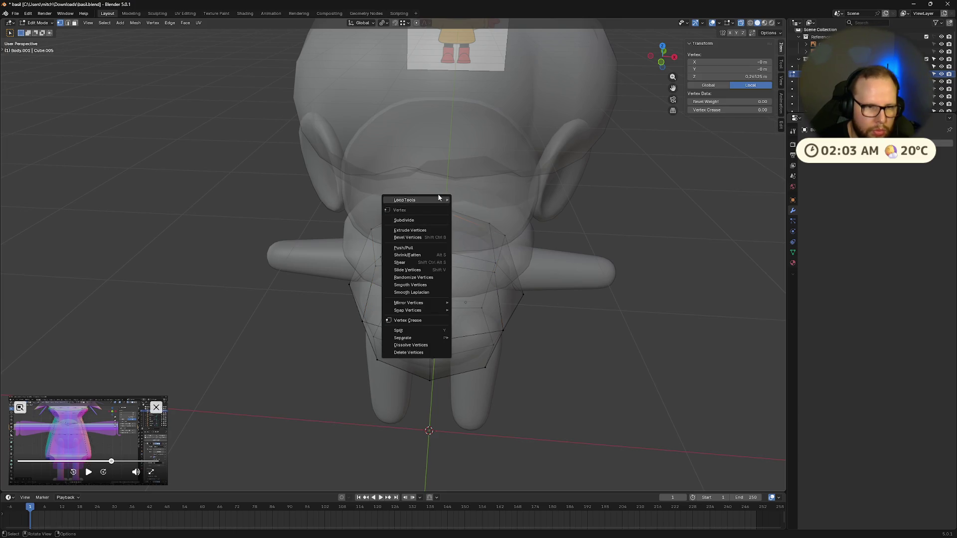
drag(111, 461, 108, 461)
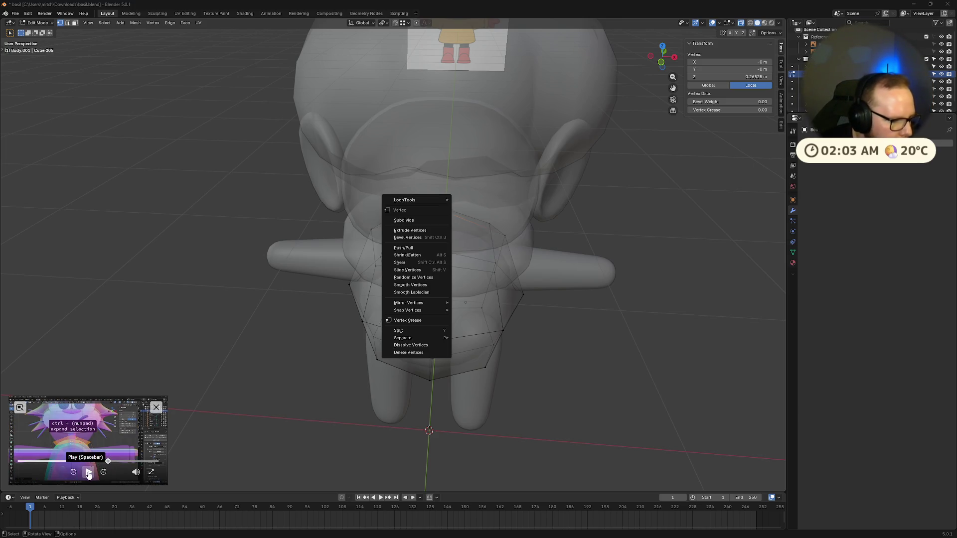
click(89, 472)
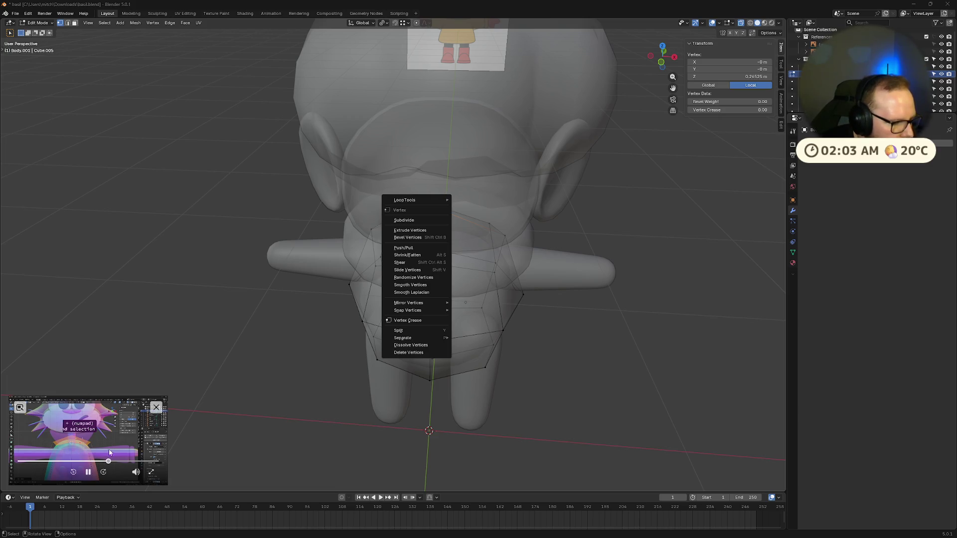
drag(109, 461, 106, 462)
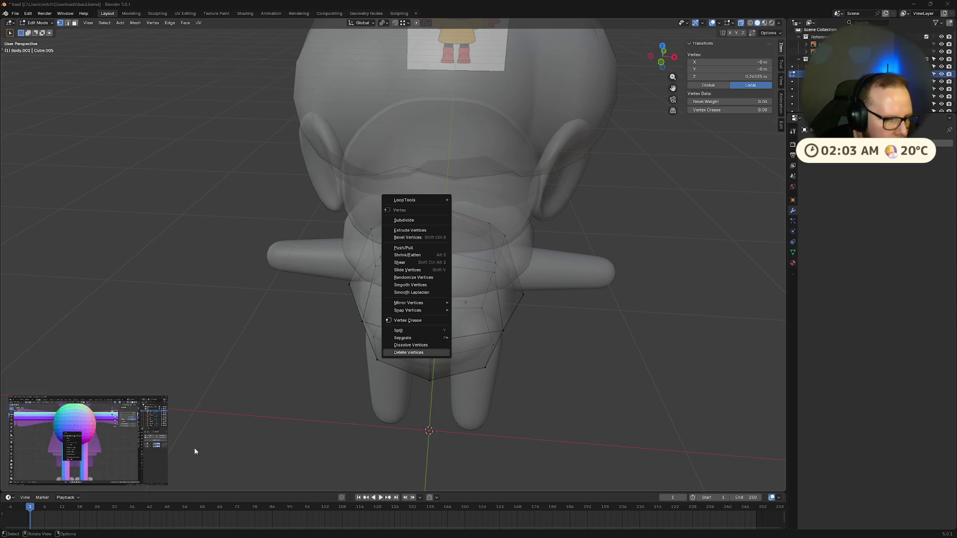
click(89, 472)
click(90, 472)
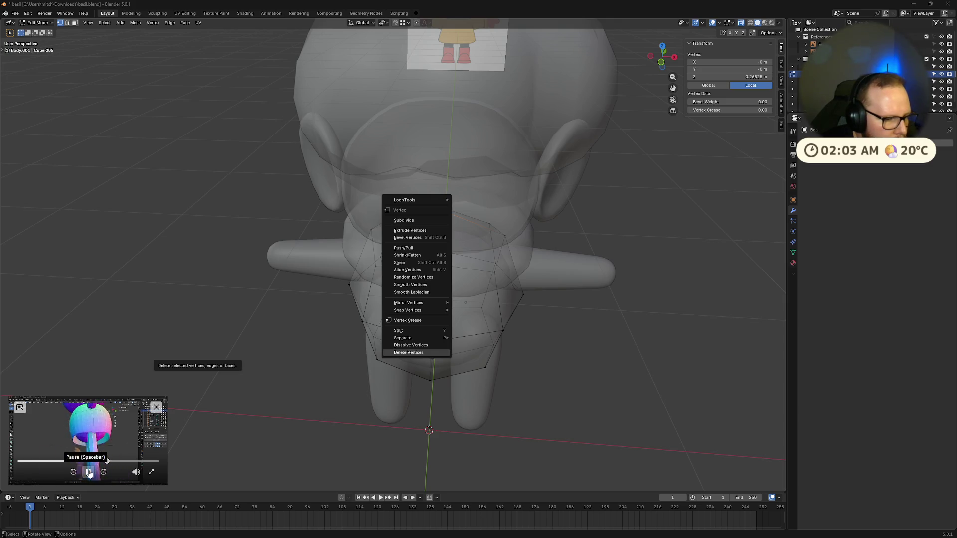
click(546, 367)
middle_drag(546, 368, 566, 368)
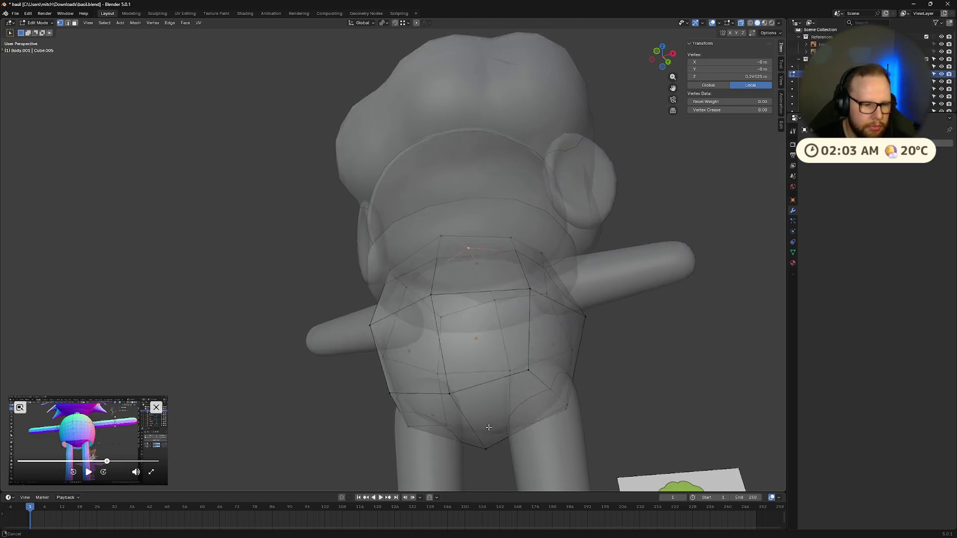
- Delete the skirt's pole vertex and switch to the front view
shift+middle_drag(487, 476, 492, 402)
right_click(493, 404)
click(493, 414)
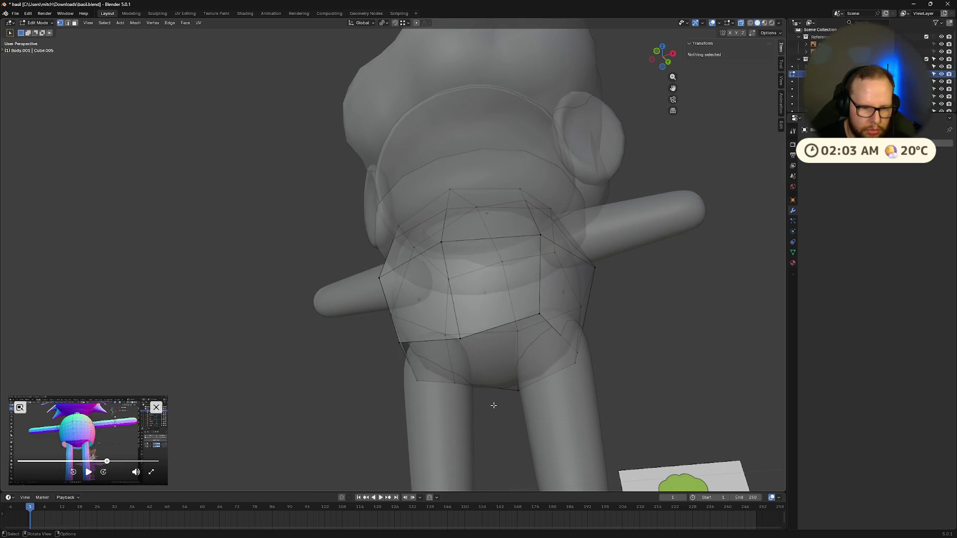
key(KP_1)
- Round the bottom edge loop with LoopTools Circle, scale it outward, and return to Object Mode on Body.001
alt+click(484, 359)
right_click(484, 360)
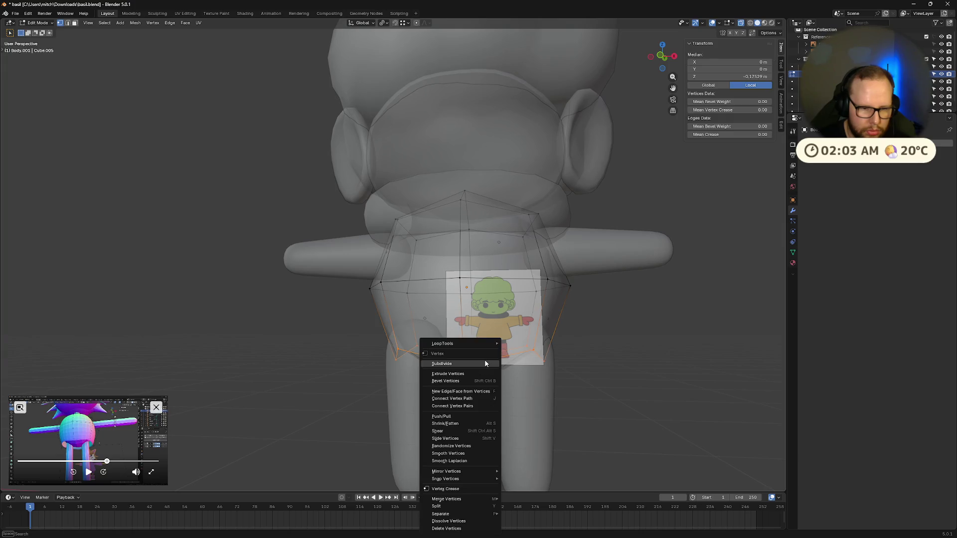
click(535, 350)
middle_drag(523, 336, 598, 299)
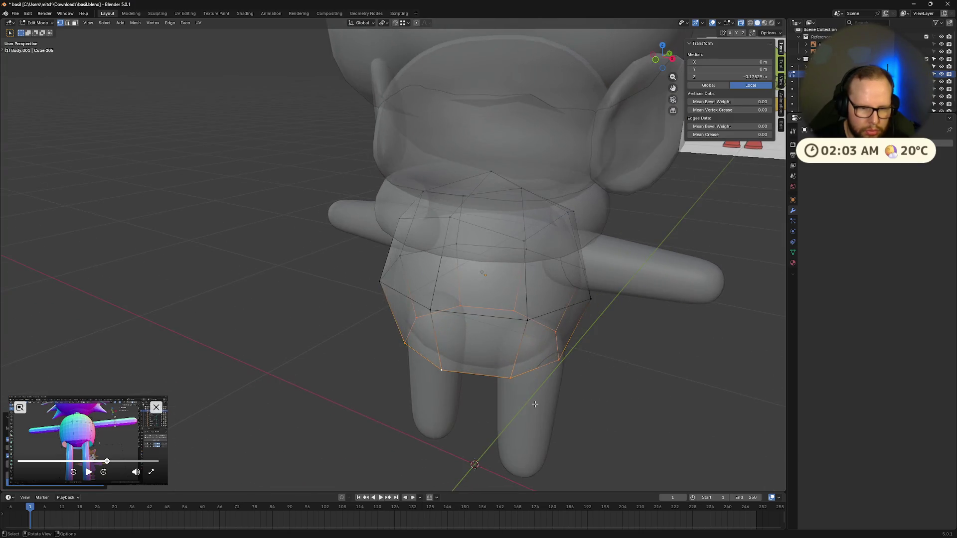
key(s)
scroll(646, 410, down, 3)
mouse_move(579, 424)
middle_down()
mouse_move(599, 447)
mouse_move(524, 374)
middle_up()
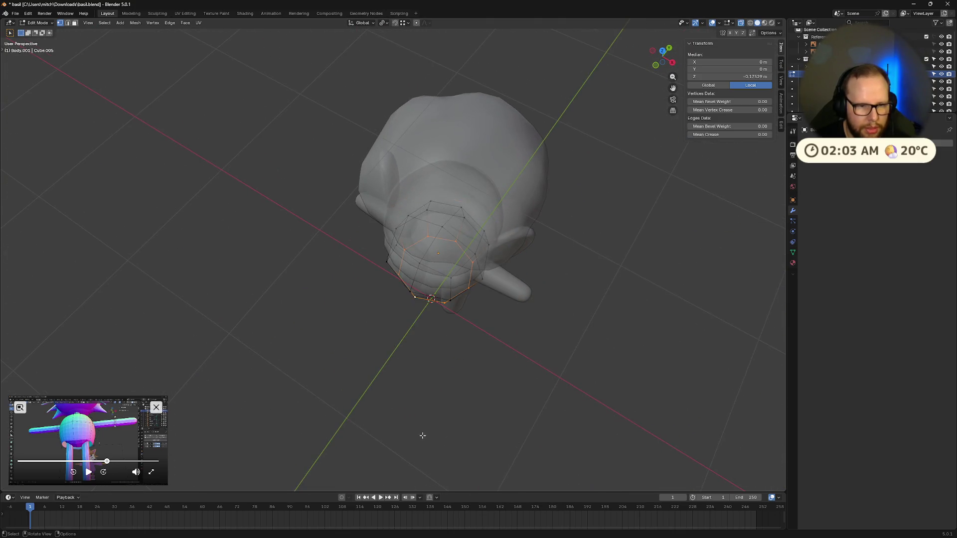
key(Tab)
click(456, 366)
scroll(457, 359, up, 1)
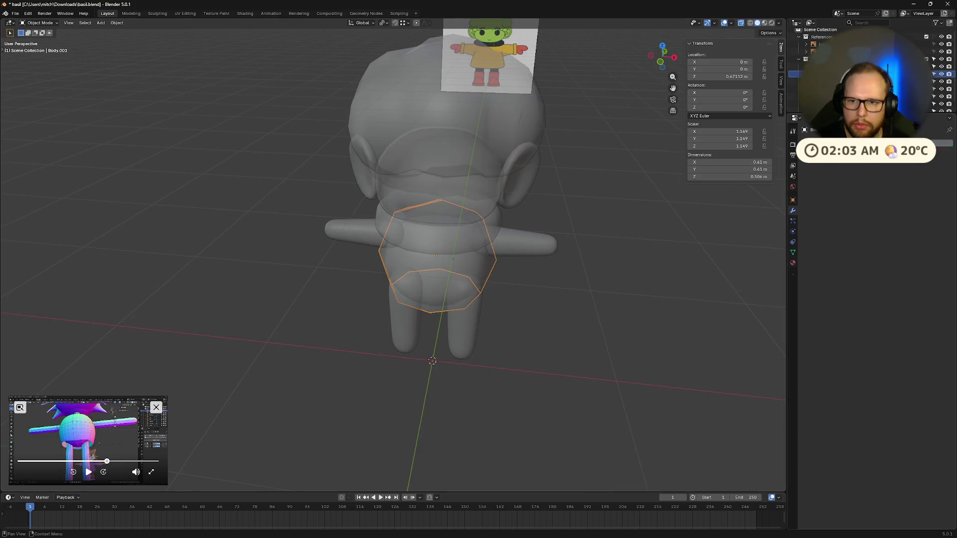
- Add a Mirror modifier to the skirt and delete the left-half vertices
click(810, 130)
click(837, 190)
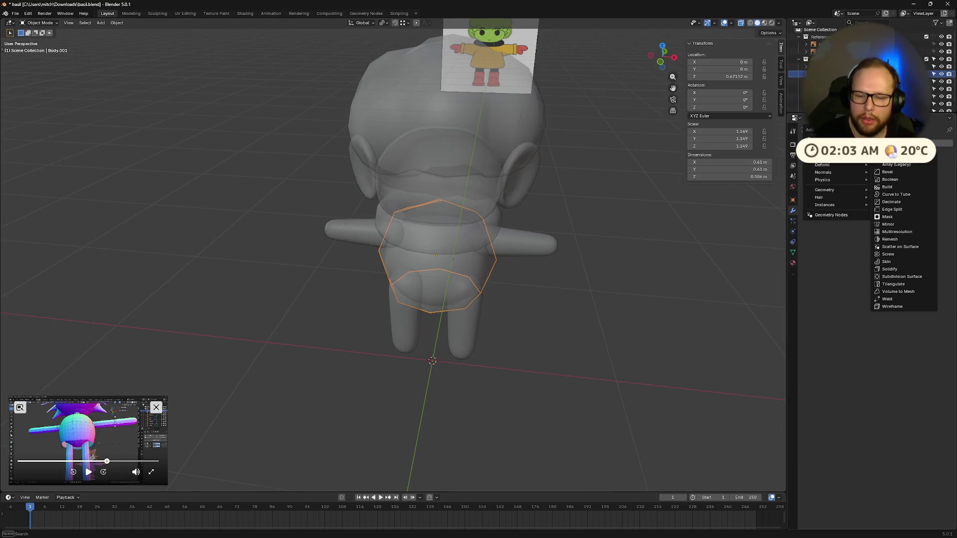
click(898, 217)
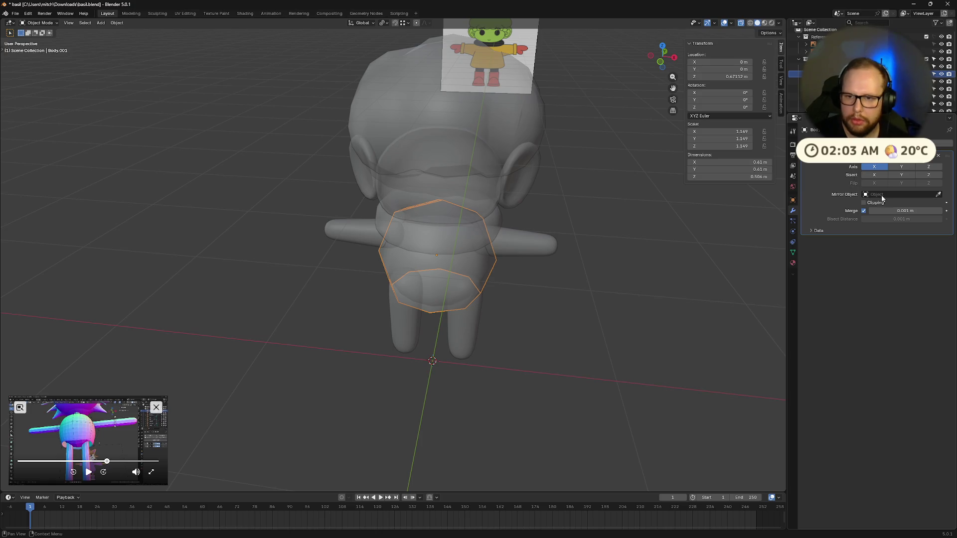
scroll(493, 336, up, 3)
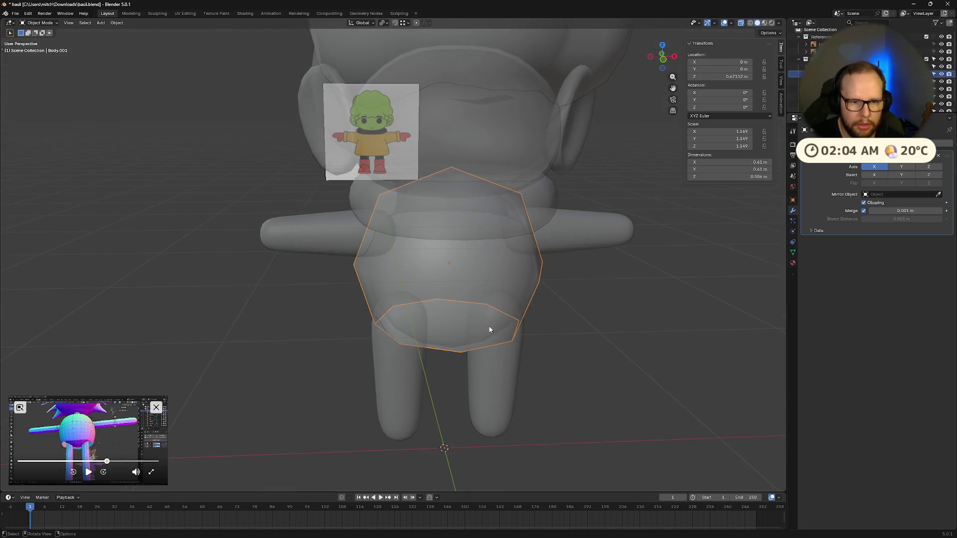
key(Tab)
middle_drag(477, 305, 448, 299)
drag(310, 163, 459, 404)
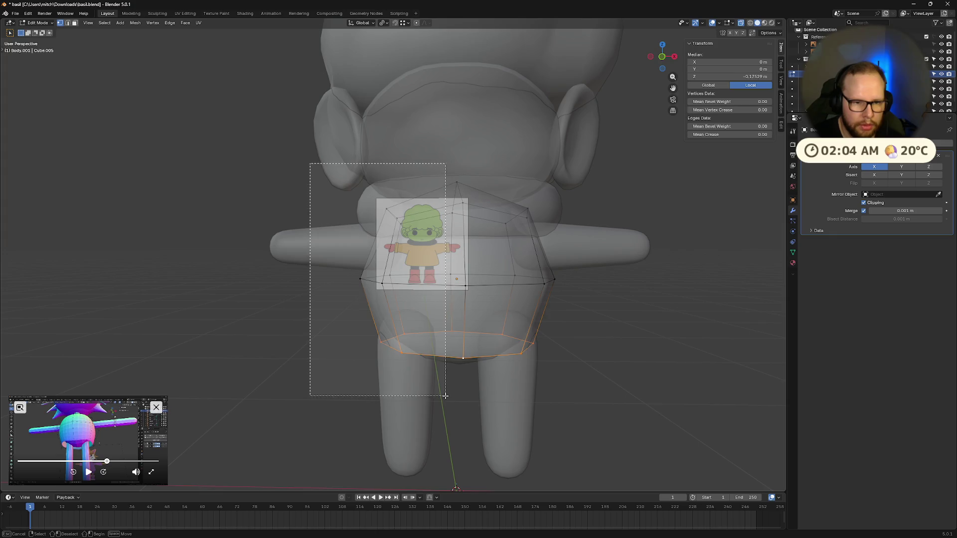
key(x)
click(444, 396)
- Enable Bisect X on the Mirror and rescale the bottom edge loop wider, then slightly smaller
middle_drag(568, 382, 584, 390)
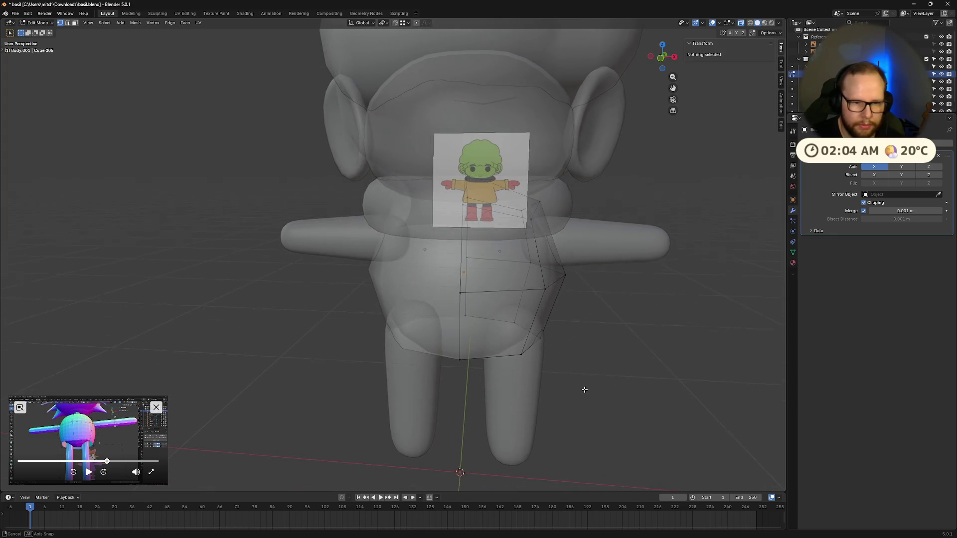
alt+click(493, 371)
key(s)
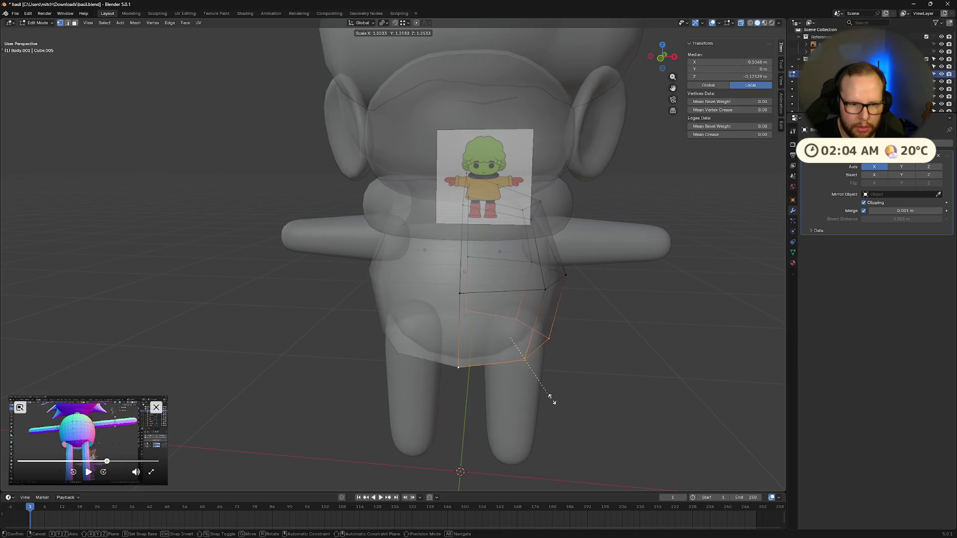
click(701, 406)
mouse_move(673, 388)
middle_down()
mouse_move(533, 420)
mouse_move(553, 385)
mouse_move(578, 368)
middle_up()
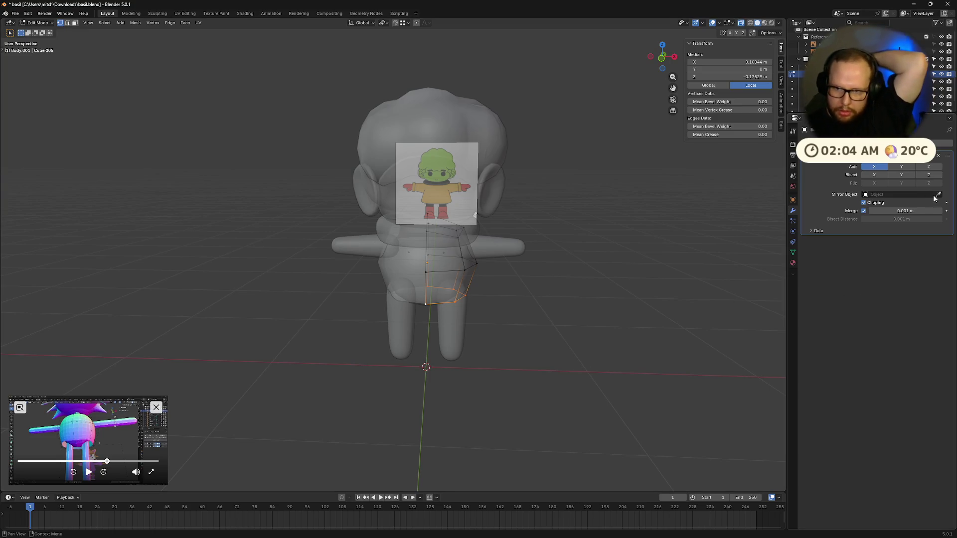
click(875, 175)
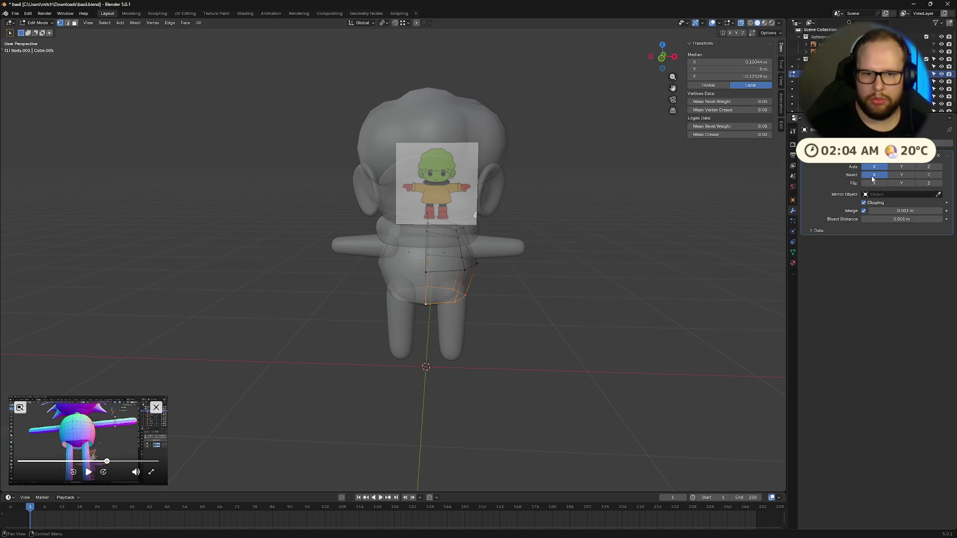
key(s)
click(683, 342)
middle_drag(683, 342, 616, 390)
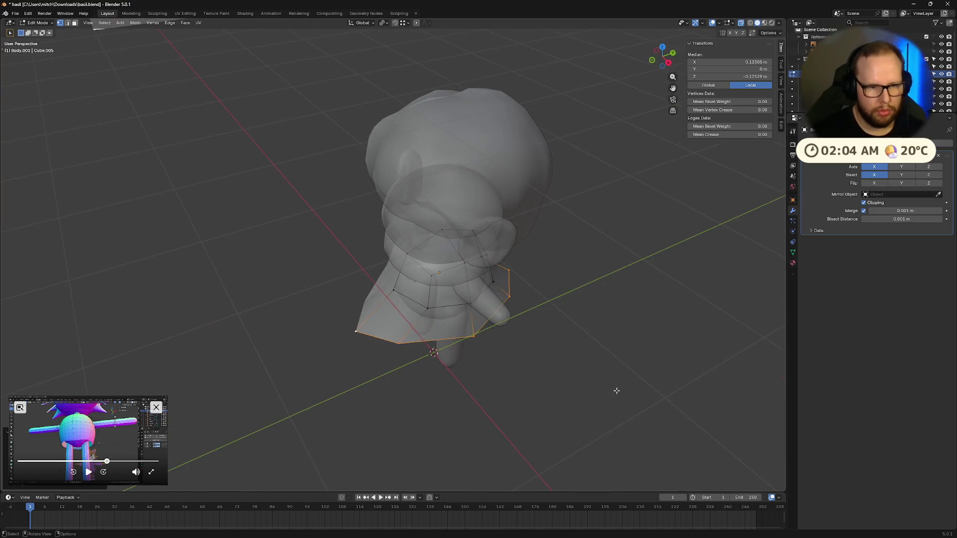
key(s)
click(650, 378)
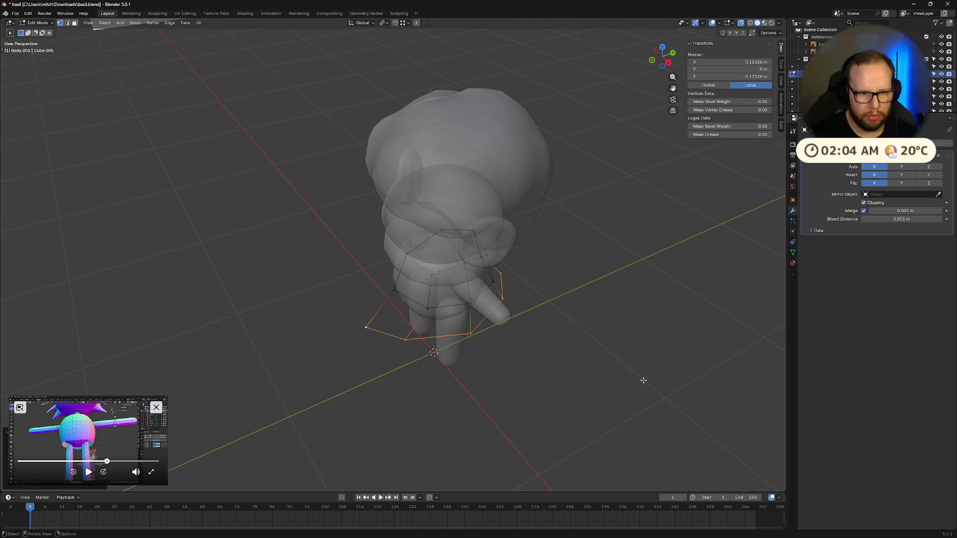
- Back in Object Mode, scale the skirt slightly larger in front view to fit the lower body
key(Tab)
key(KP_1)
middle_drag(649, 378, 659, 387)
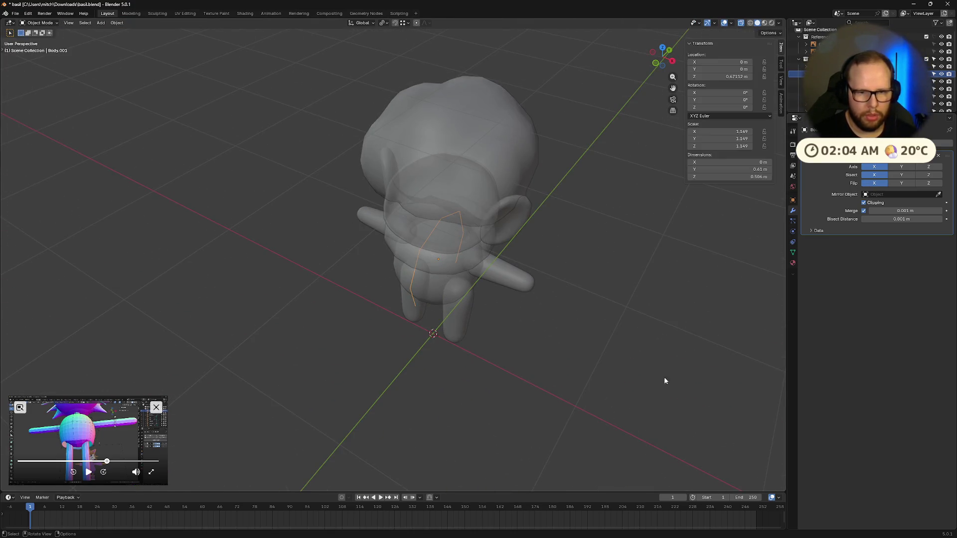
click(449, 239)
key(KP_1)
key(s)
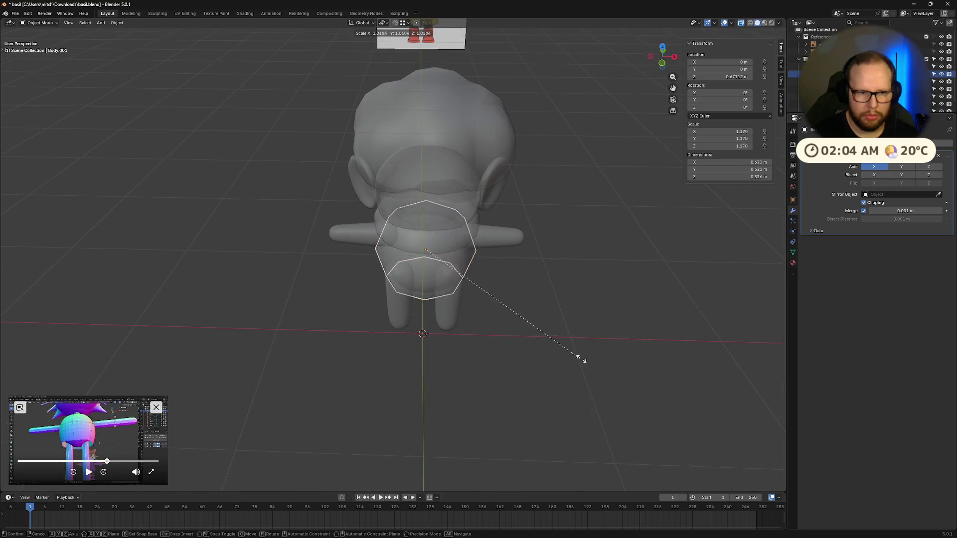
click(591, 366)
middle_drag(586, 407, 603, 392)
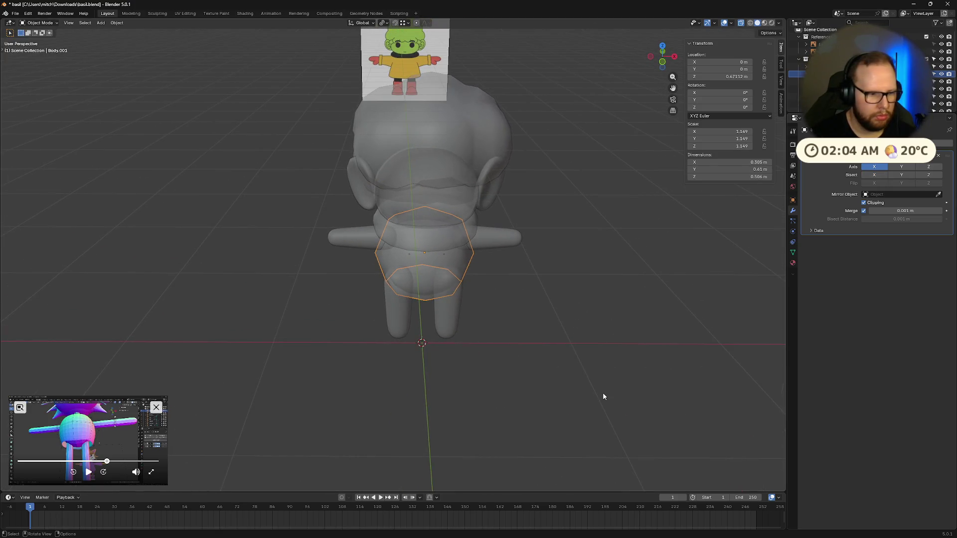
click(156, 407)
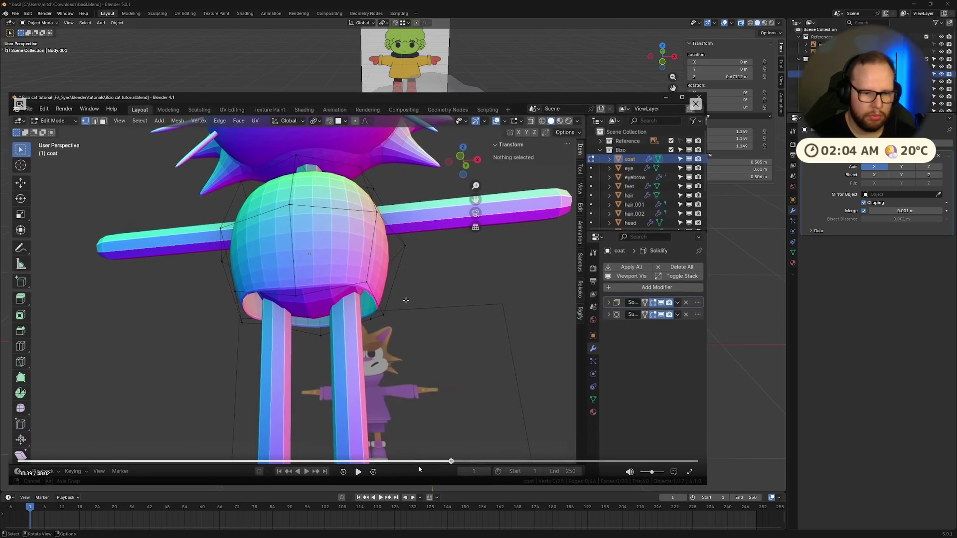
click(455, 462)
click(464, 464)
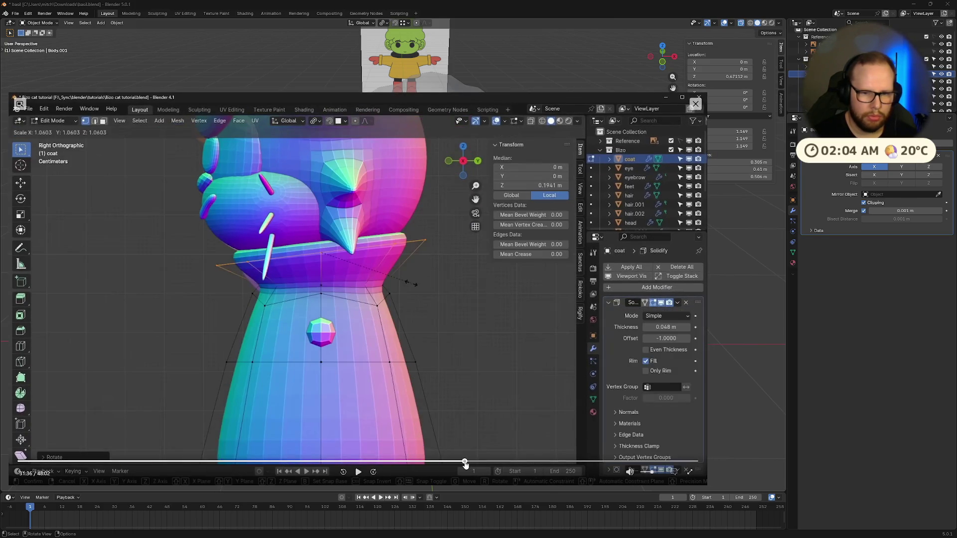
click(471, 465)
click(483, 463)
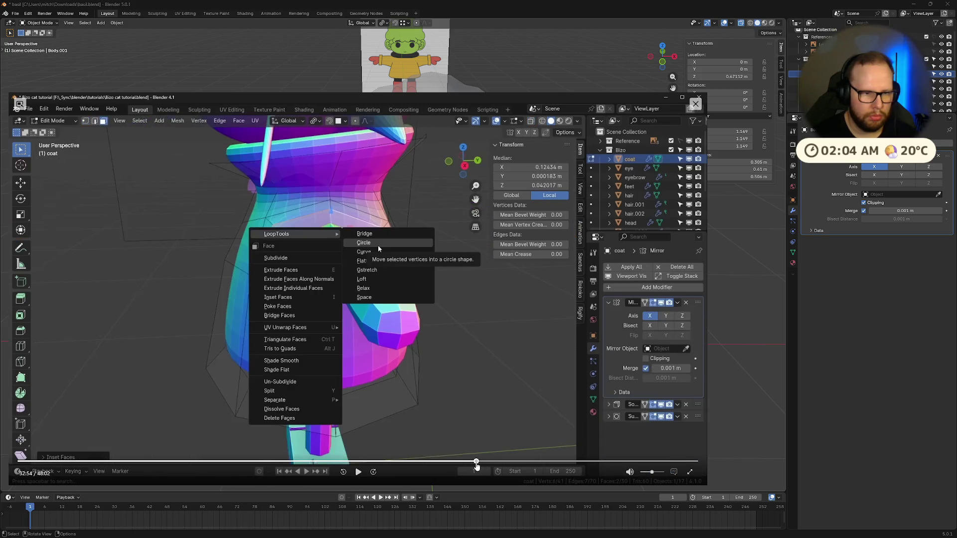
click(476, 465)
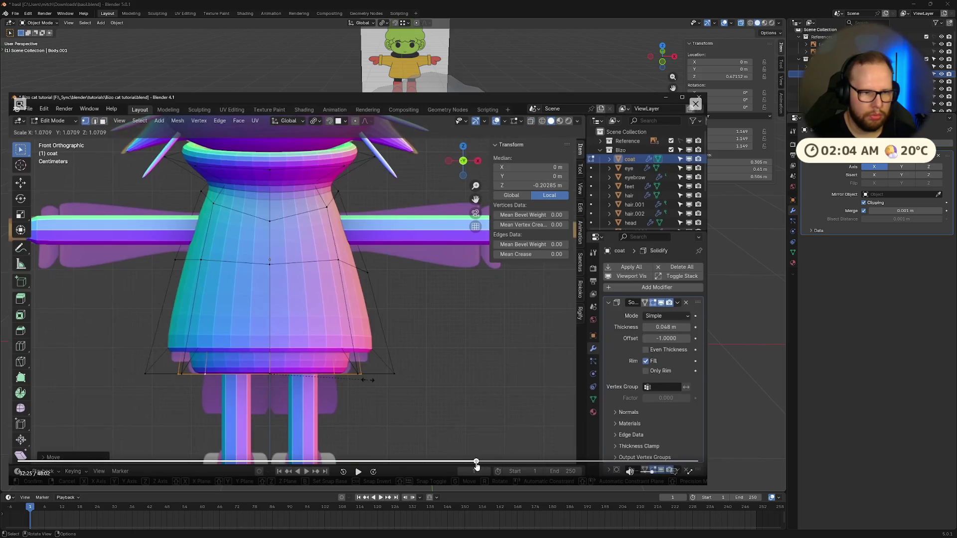
key(space)
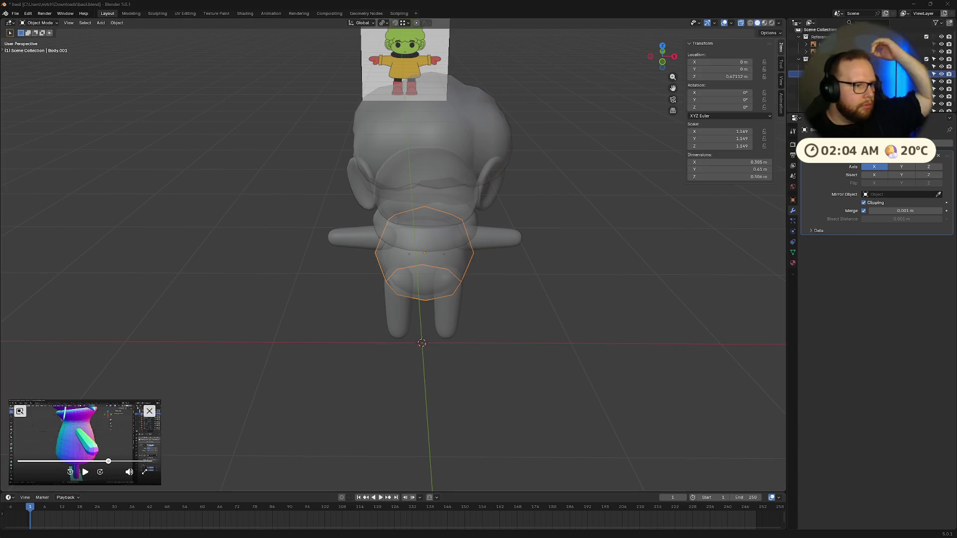
- In Edit Mode, try scaling the bottom loop and a vertex, cancelling the loop resize
mouse_move(548, 160)
middle_down()
mouse_move(491, 215)
mouse_move(505, 215)
mouse_move(387, 231)
middle_up()
scroll(386, 231, up, 3)
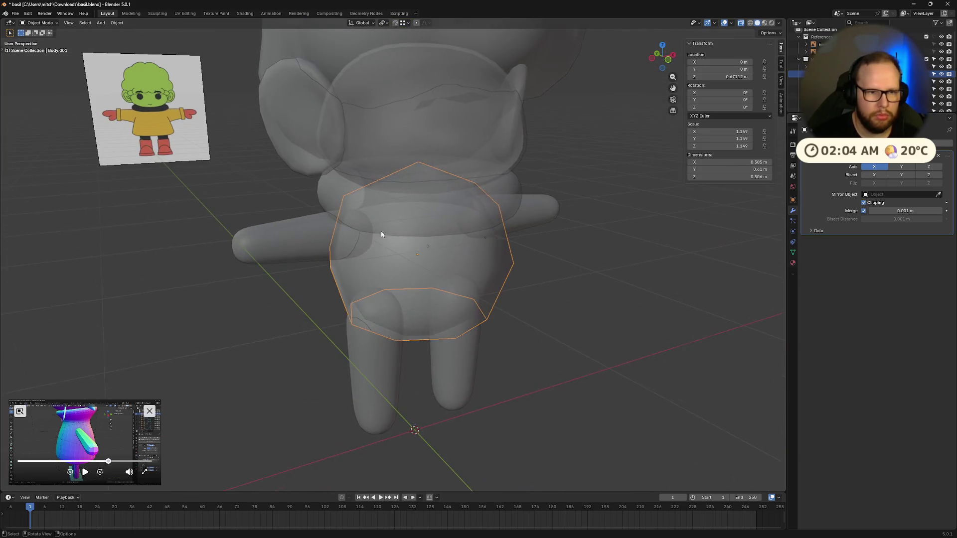
mouse_move(675, 209)
middle_down()
mouse_move(623, 221)
mouse_move(481, 343)
middle_up()
key(Tab)
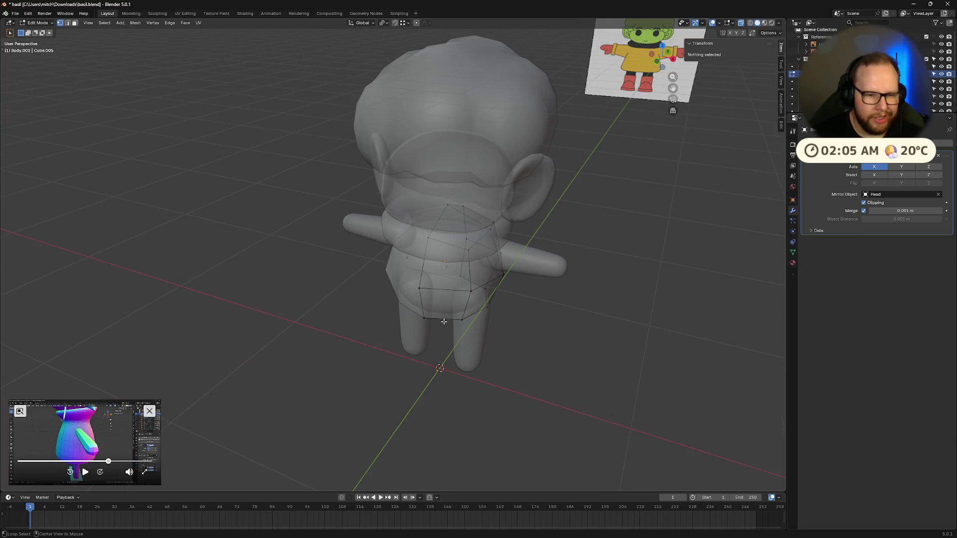
alt+click(443, 322)
key(s)
right_click(519, 386)
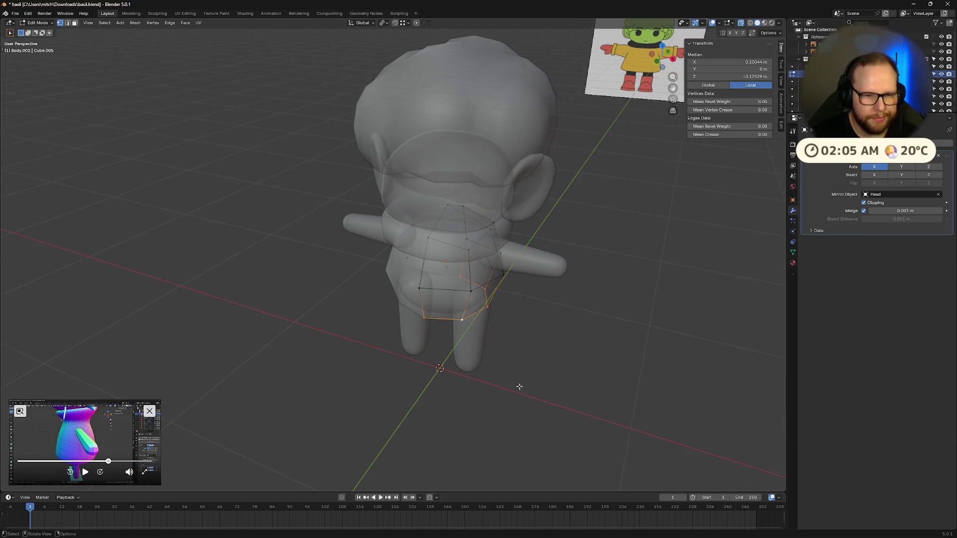
middle_drag(518, 387, 490, 378)
click(564, 271)
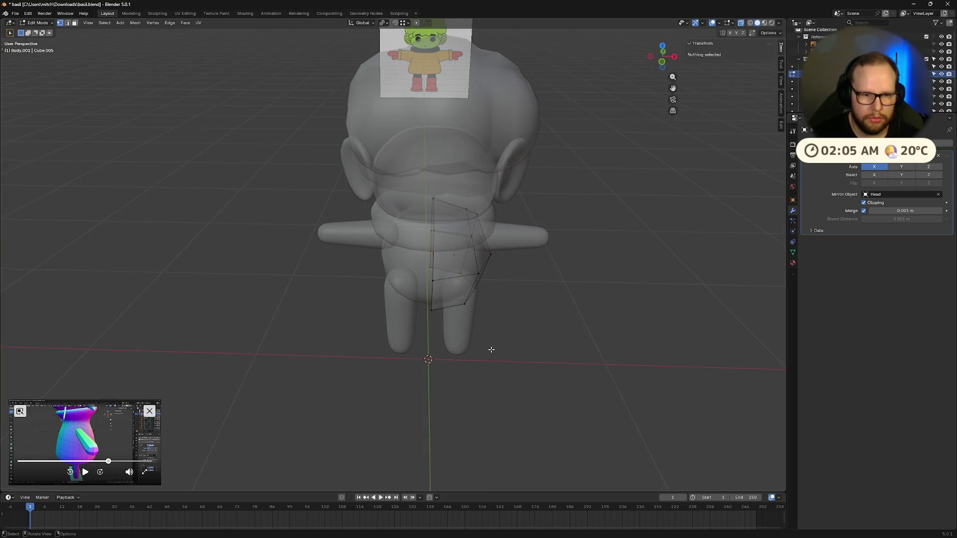
click(444, 308)
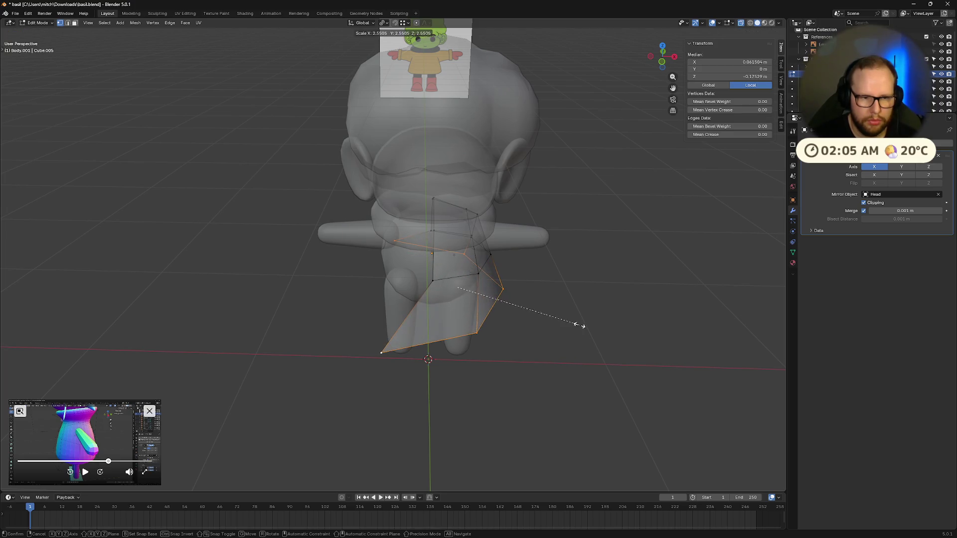
click(577, 322)
mouse_move(613, 350)
middle_down()
mouse_move(524, 300)
mouse_move(652, 355)
mouse_move(635, 352)
middle_up()
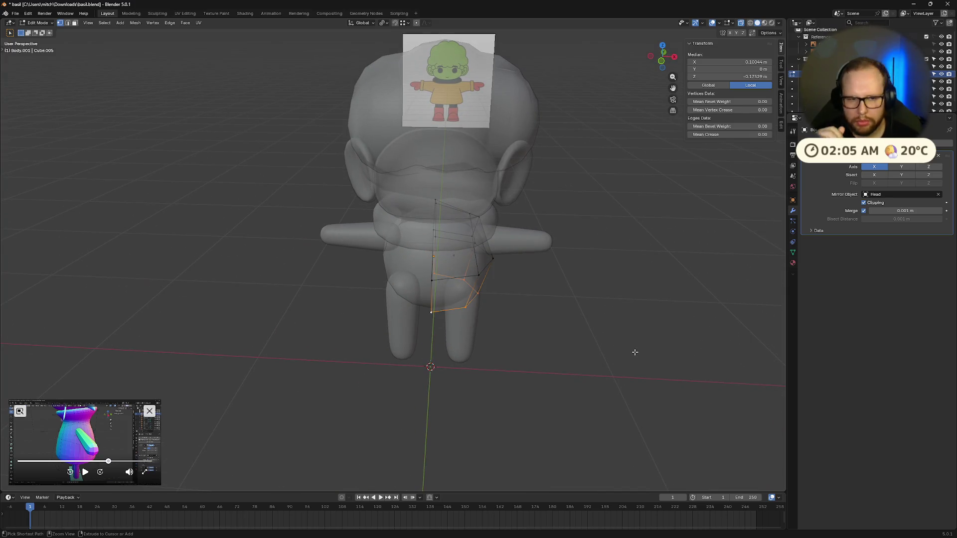
- Return to Object Mode and invoke Apply (Ctrl+A) to make the mirrored skirt half real geometry
key(Tab)
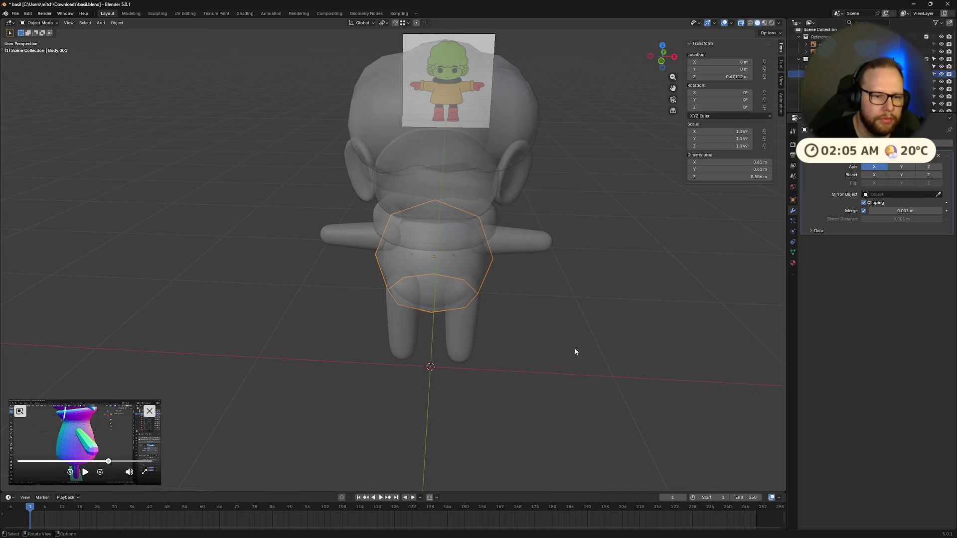
key(Tab)
key(alt+a)
key(Tab)
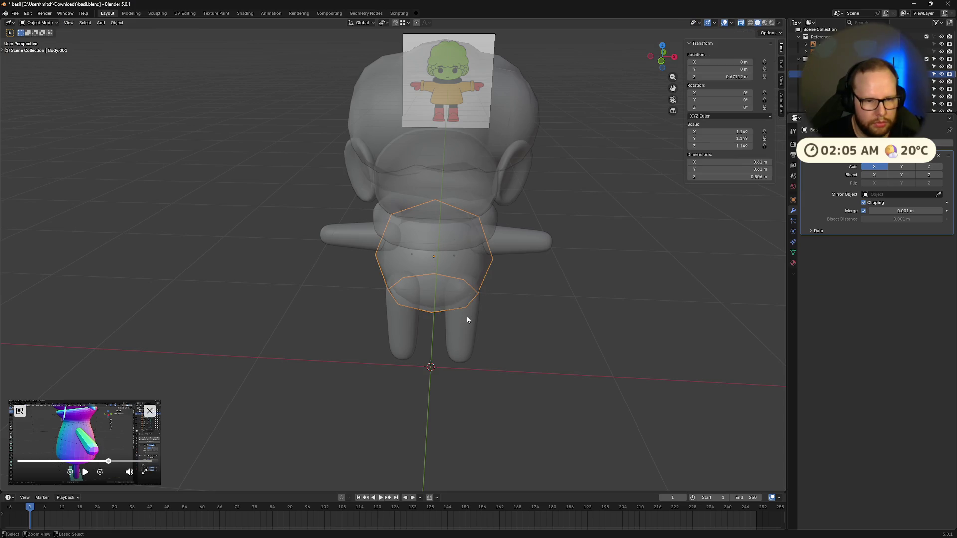
key(Tab)
key(Tab)
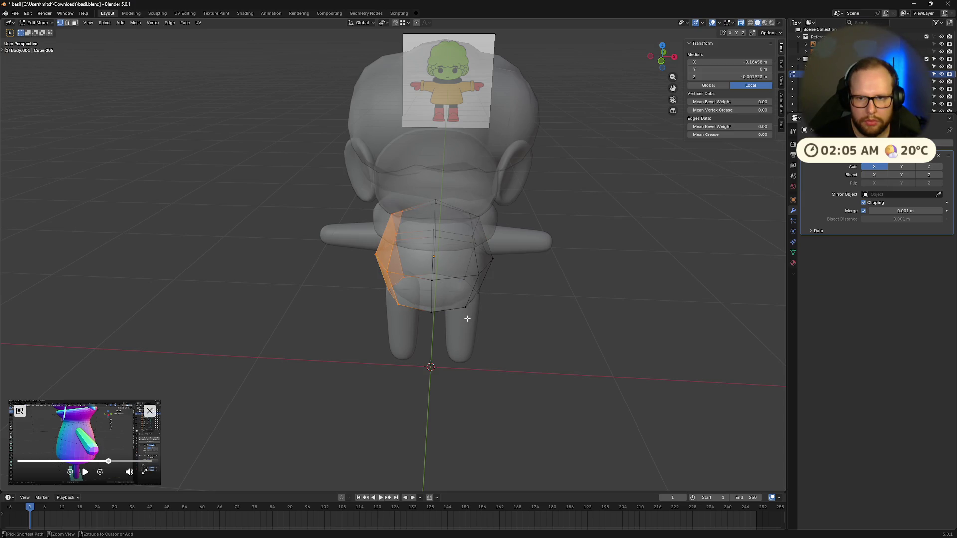
key(ctrl+a)
key(Tab)
key(Tab)
key(shift+a)
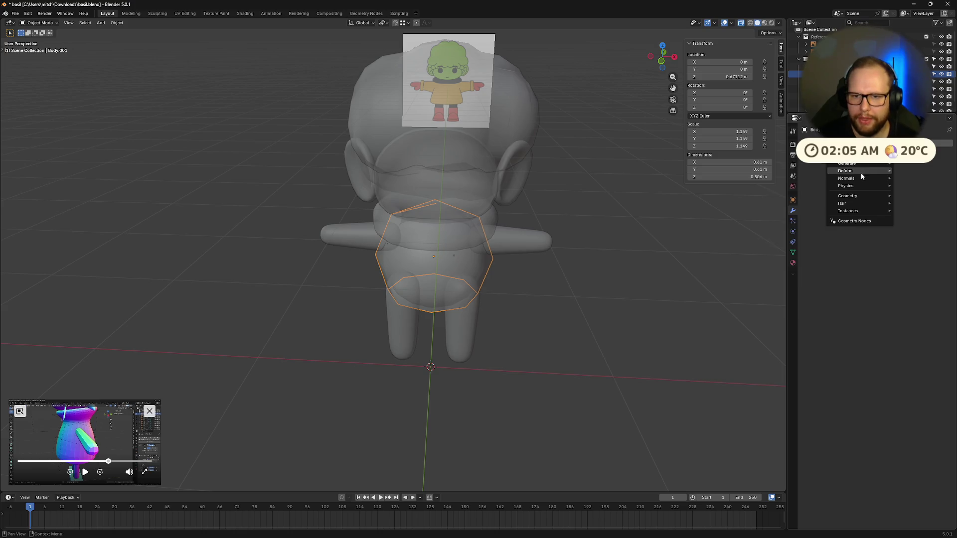
mouse_move(846, 164)
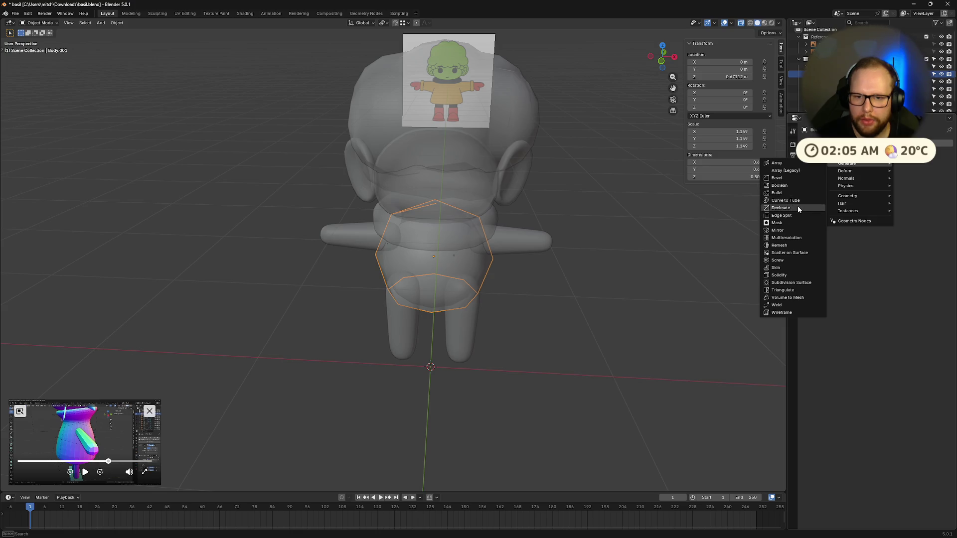
- Add Solidify and a Subdivision Surface modifier at viewport level 2, then turn X-ray off
click(793, 275)
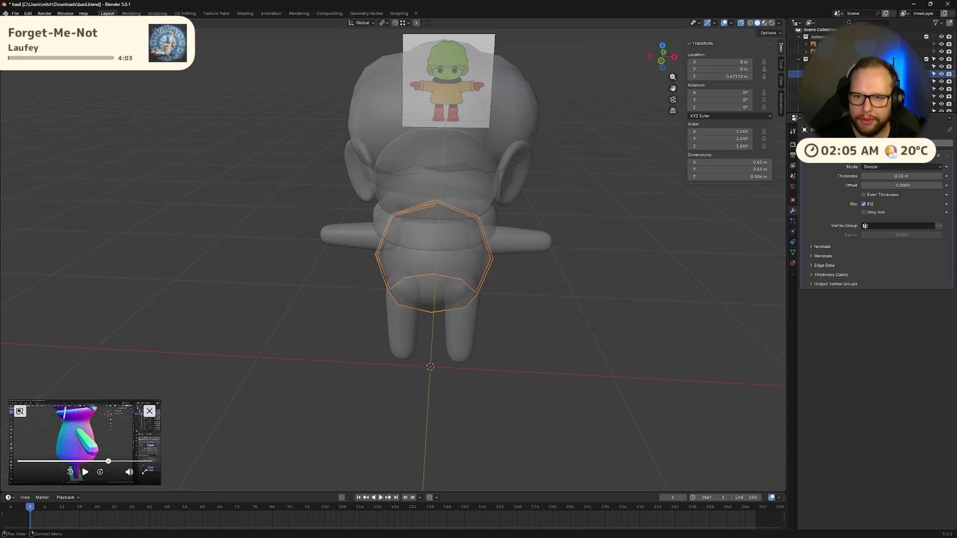
click(851, 177)
text(sub)
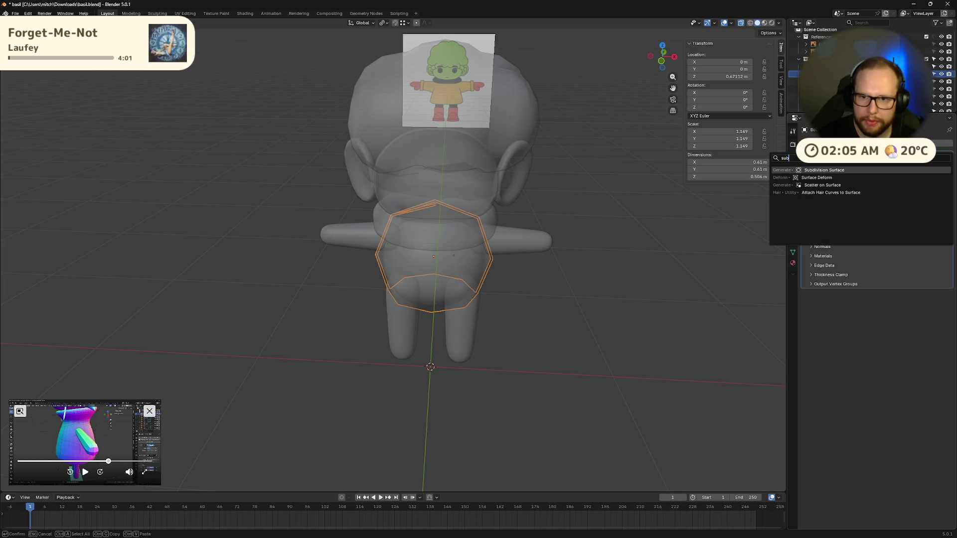
key(Return)
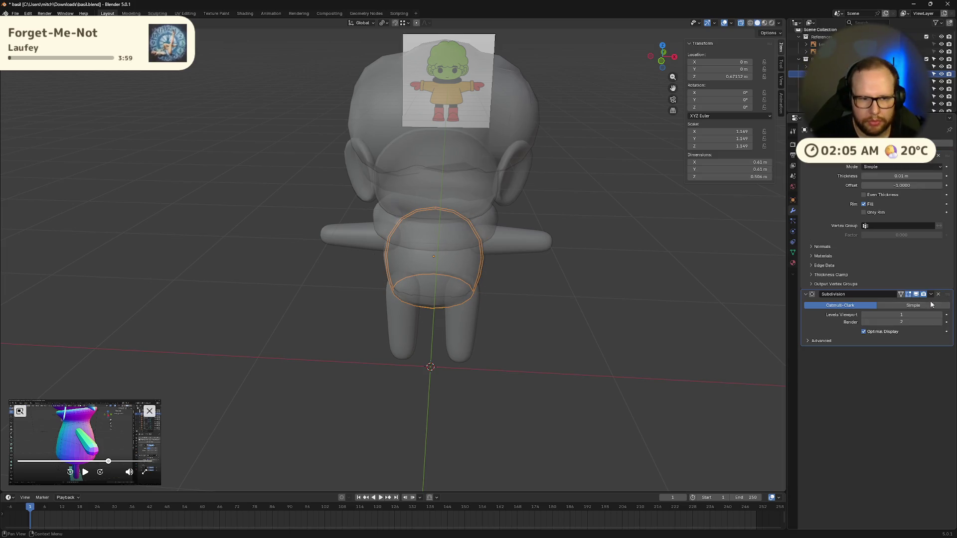
click(901, 315)
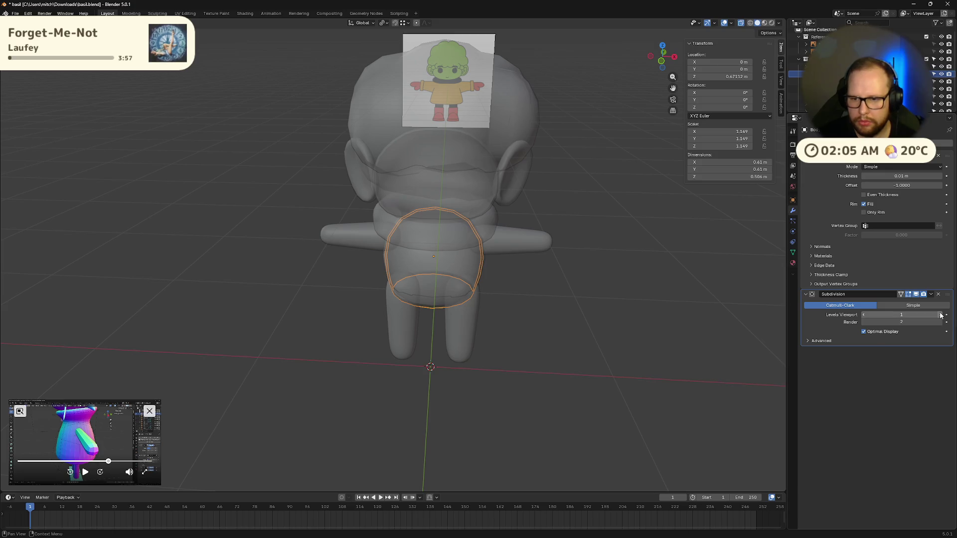
text(2)
key(Tab)
key(Tab)
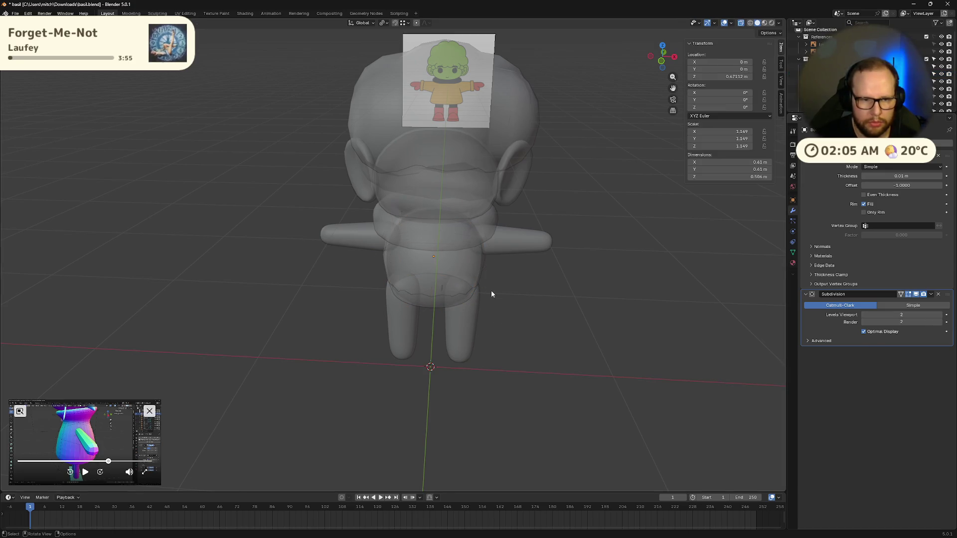
key(alt+z)
click(459, 287)
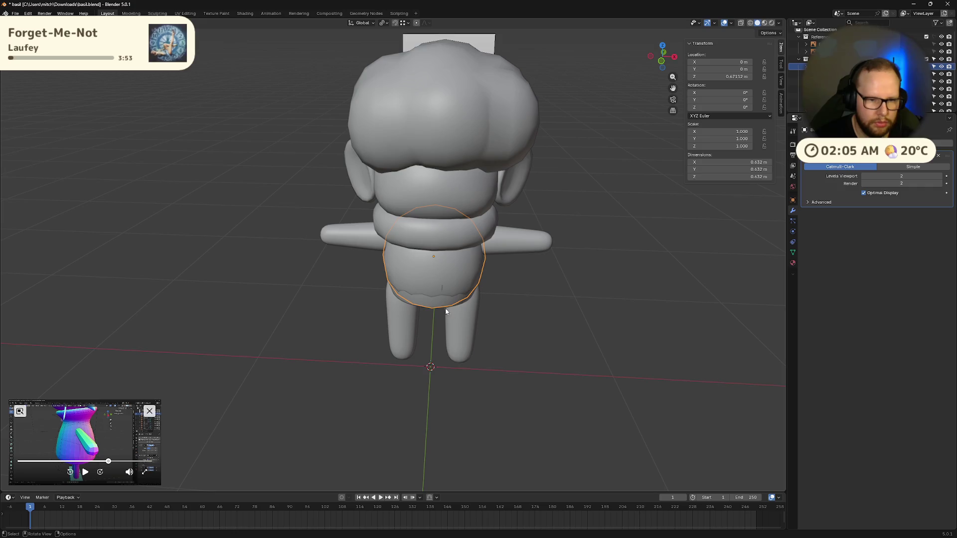
middle_drag(525, 321, 536, 305)
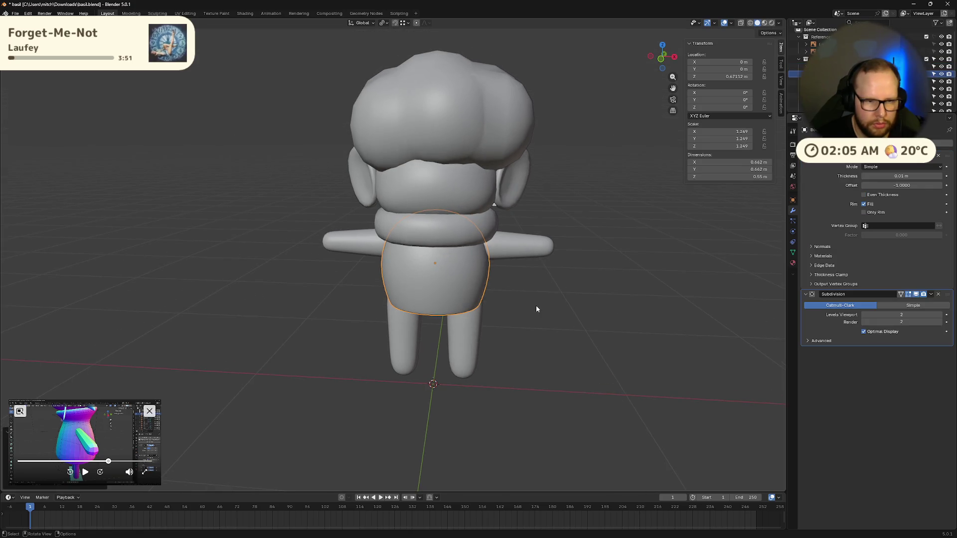
- Flare the skirt hem outward in Edit Mode and check it against the front reference
key(Tab)
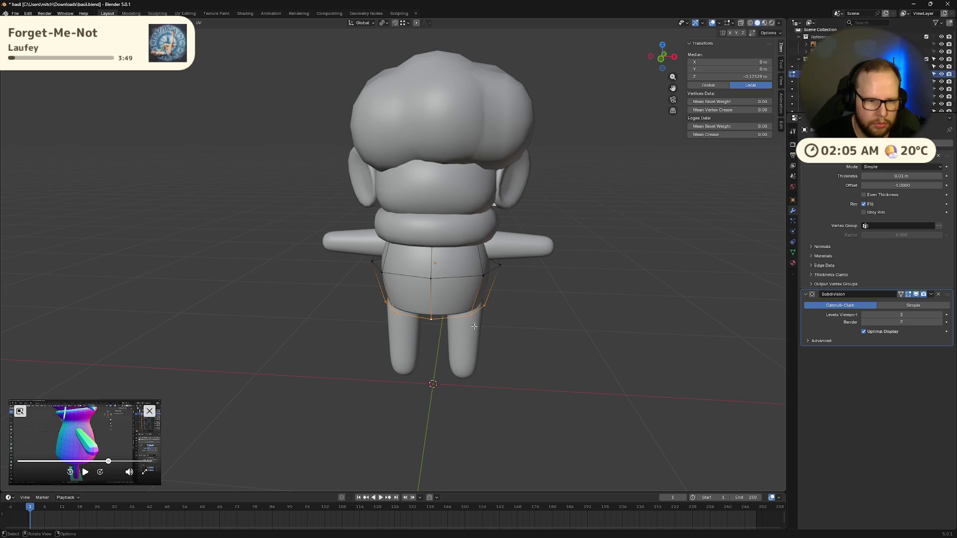
key(s)
click(529, 332)
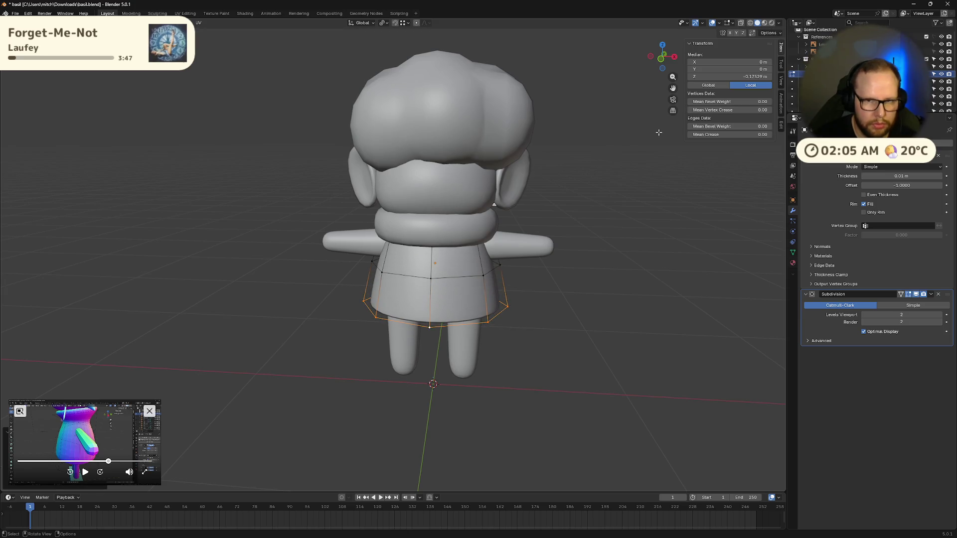
key(KP_1)
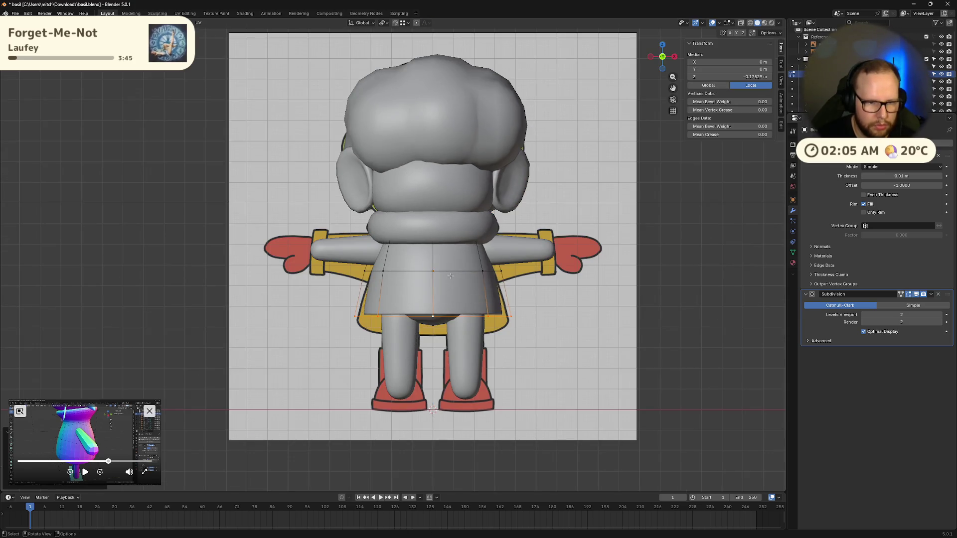
- Stretch the skirt taller along Z and move it vertically to sit over the hips
key(Tab)
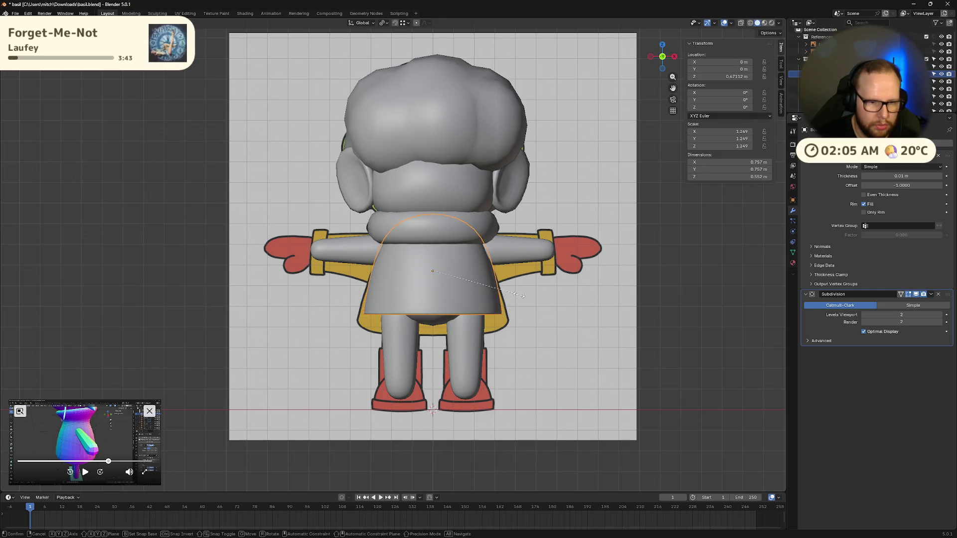
key(s)
key(z)
click(541, 296)
key(g)
key(z)
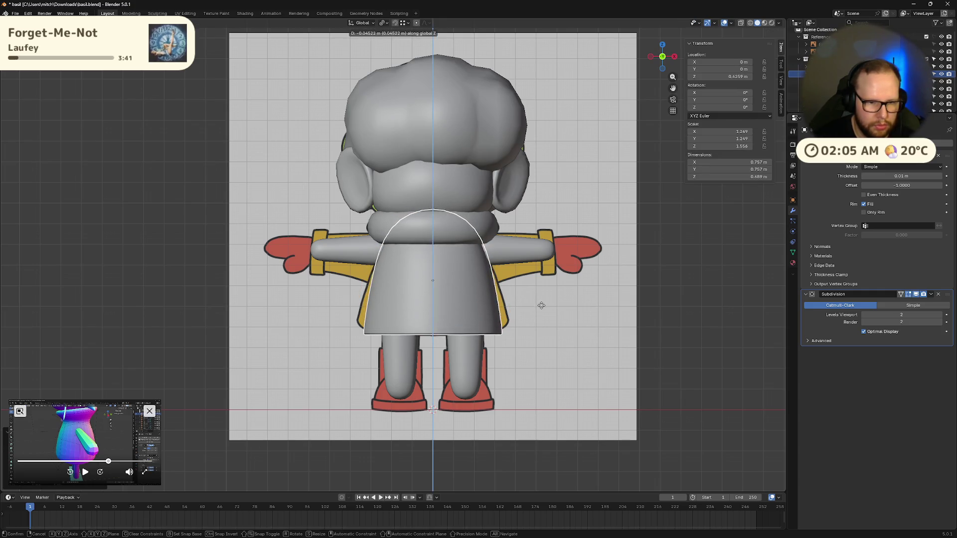
click(542, 305)
key(Tab)
key(Tab)
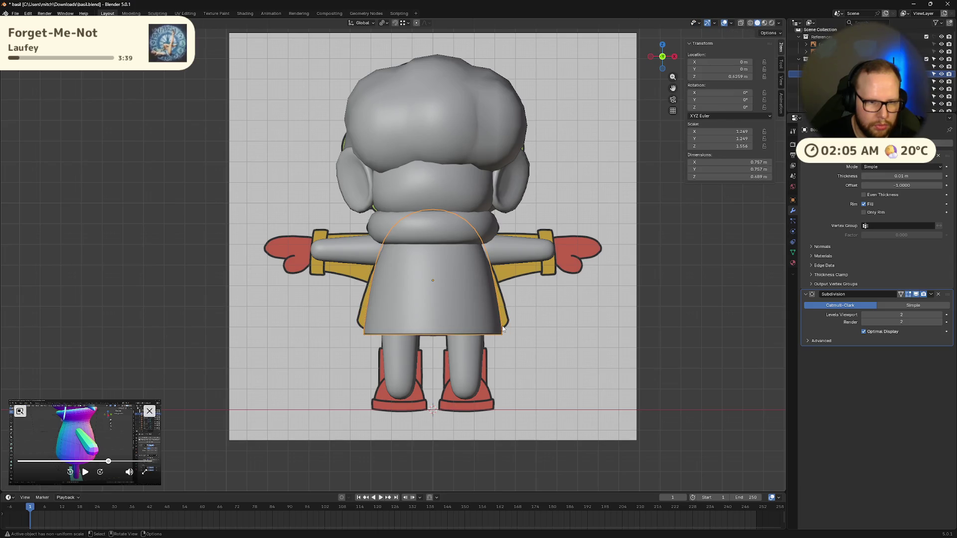
key(Tab)
key(Tab)
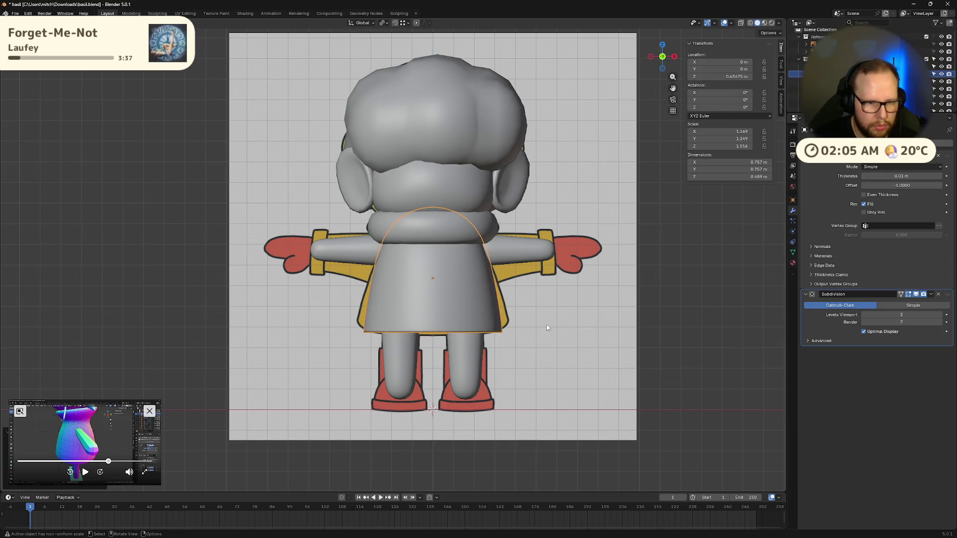
- Raise the skirt, enlarge it slightly to about 1.33 by 1.5 scale, fine-tune its height, and enter Edit Mode
key(g)
key(z)
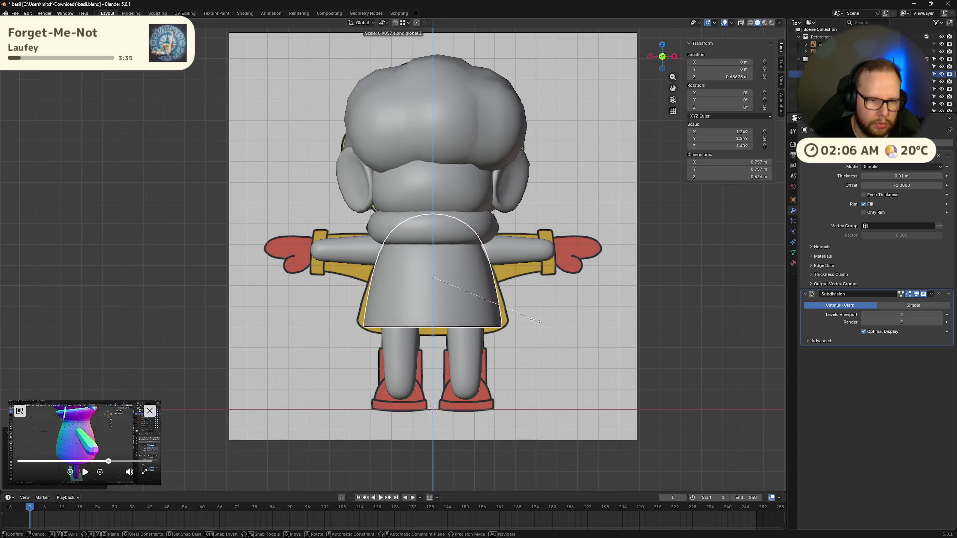
click(537, 327)
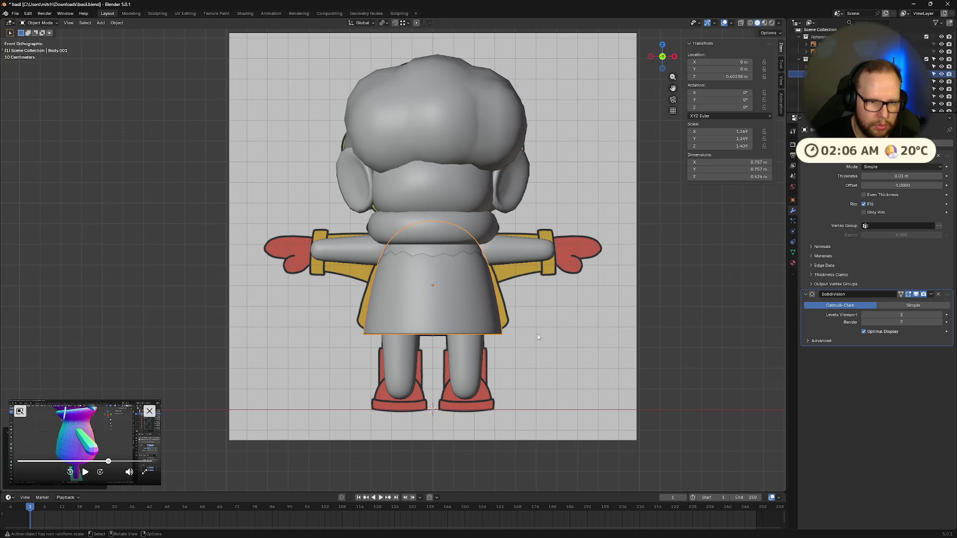
key(s)
click(539, 333)
key(g)
key(z)
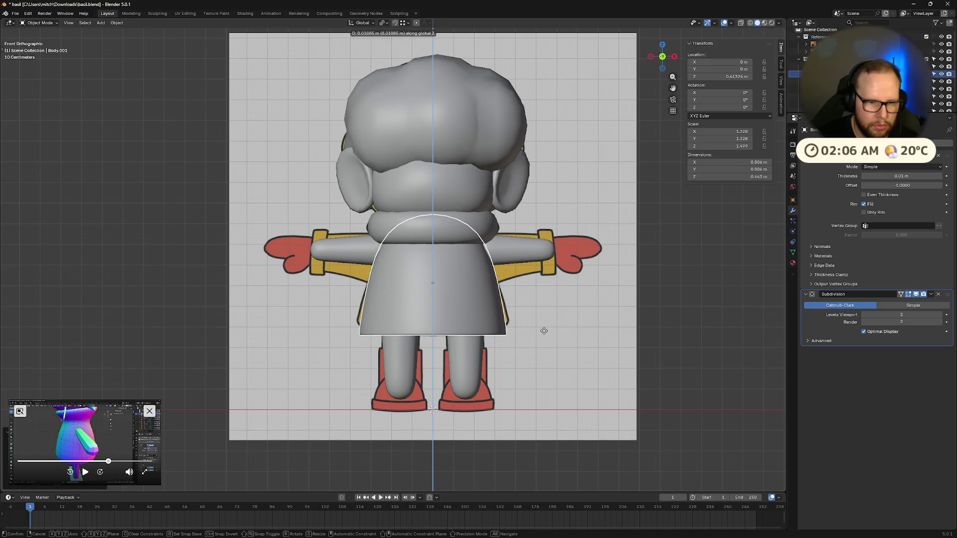
click(543, 332)
key(Tab)
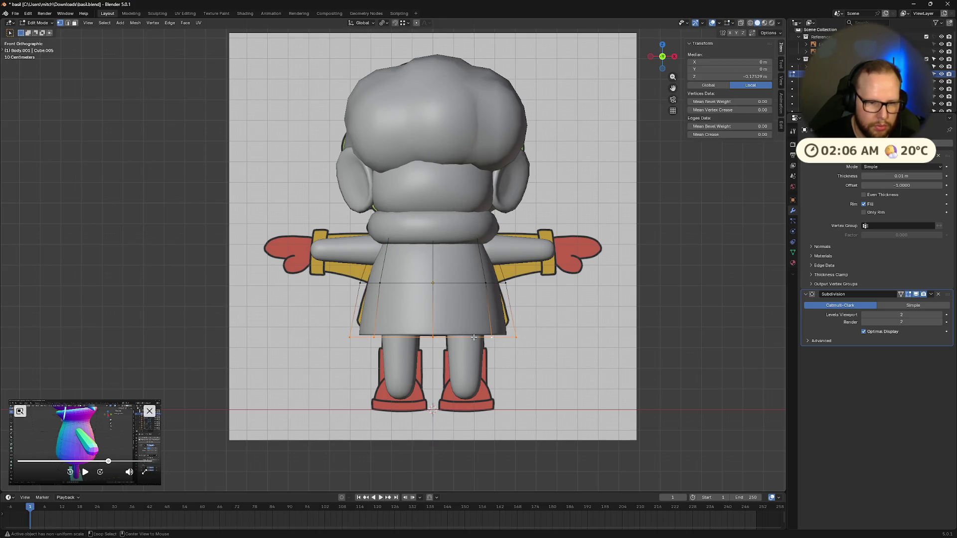
- Widen the skirt's bottom hem loop and lower it vertically to the reference height
key(s)
click(545, 339)
key(g)
key(z)
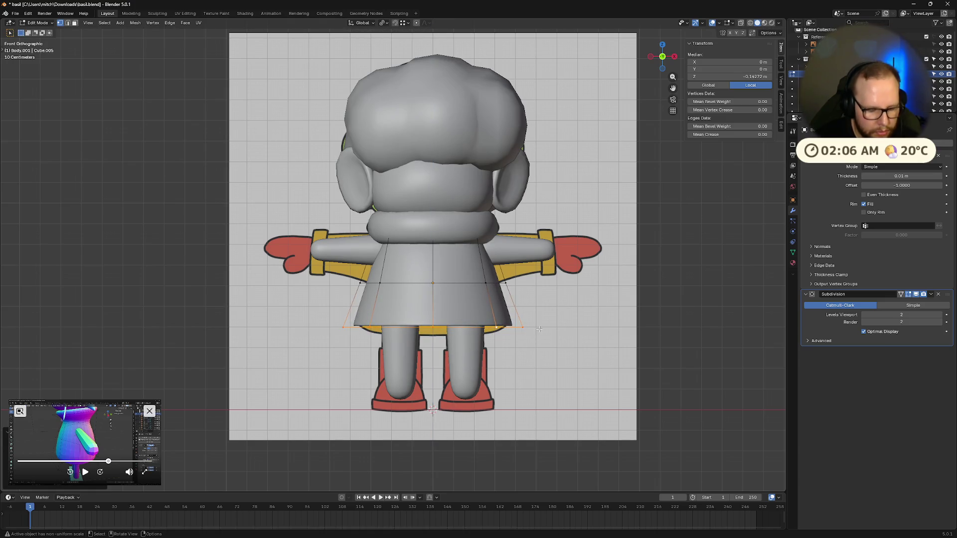
click(536, 337)
key(g)
key(z)
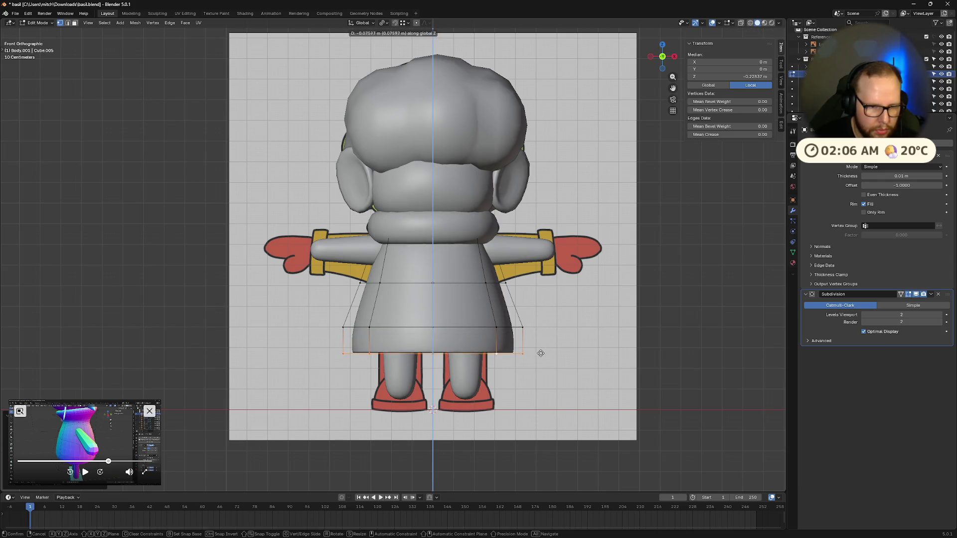
click(544, 350)
- Move the loop above the hem vertically, then crease and scale down the lower face band
alt+click(515, 326)
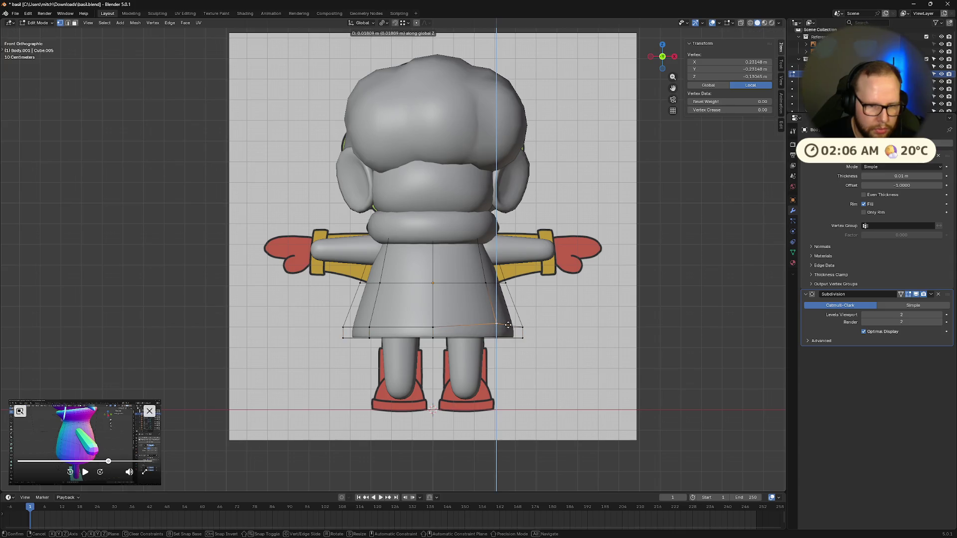
key(g)
key(z)
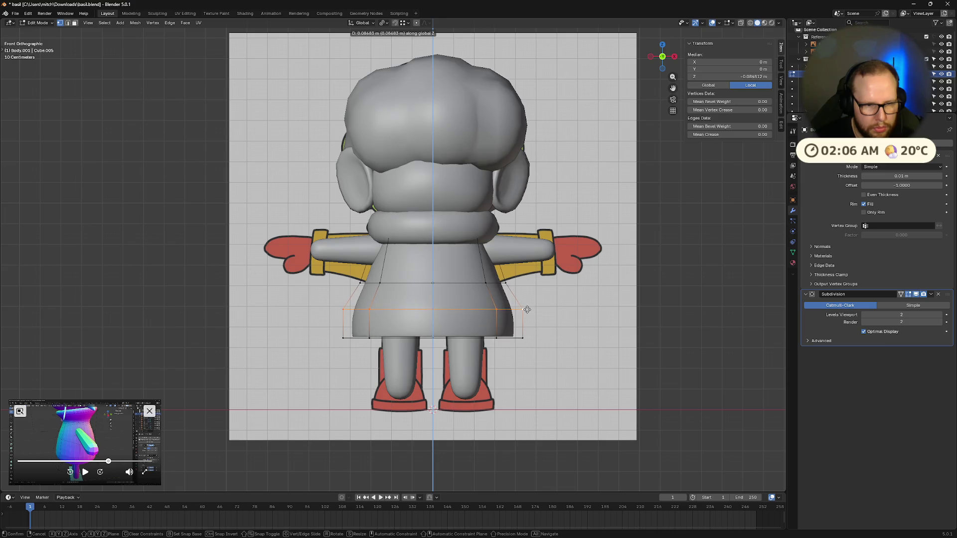
click(526, 316)
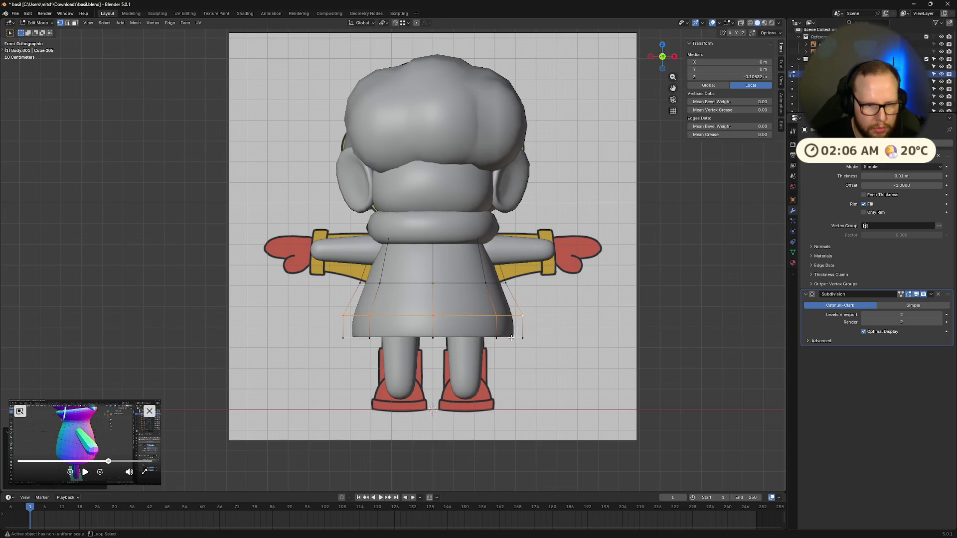
alt+shift+click(510, 337)
drag(730, 134, 755, 134)
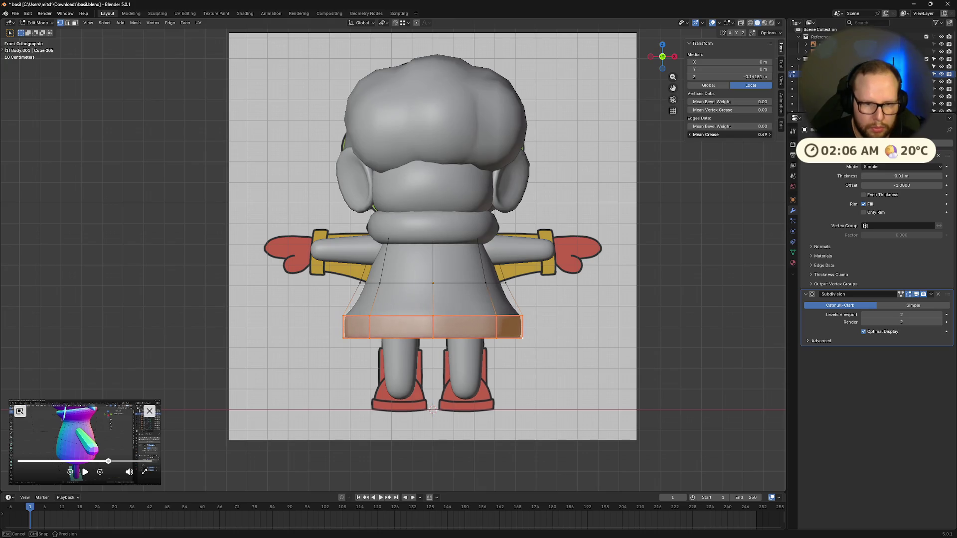
key(s)
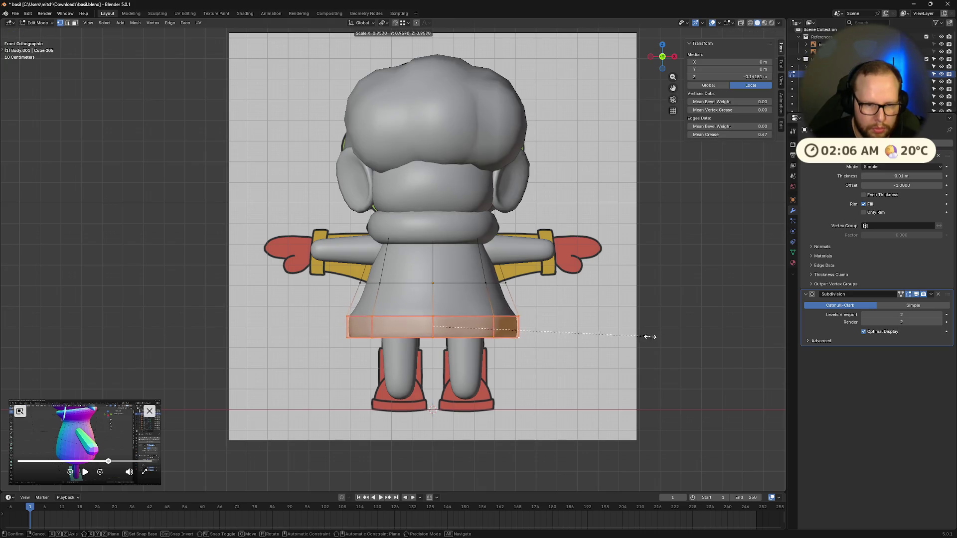
click(638, 337)
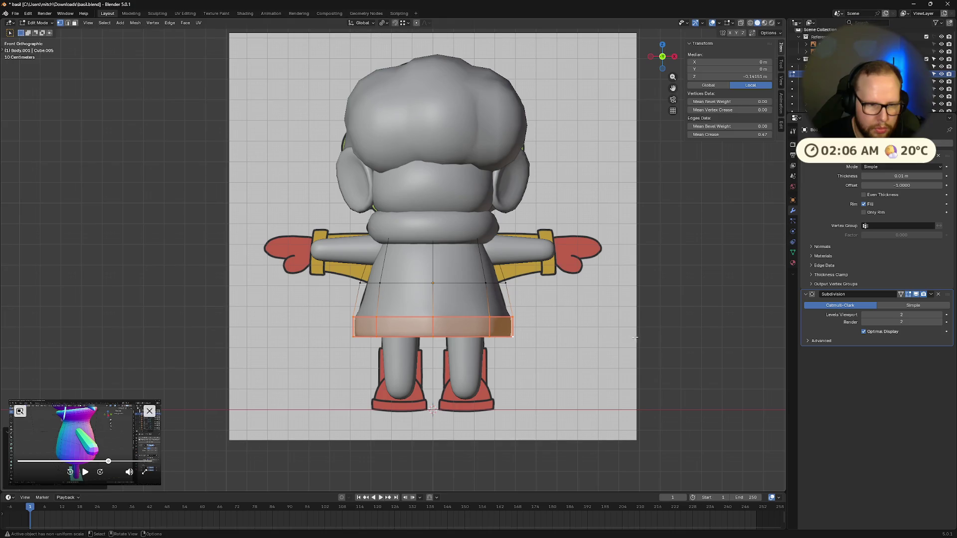
- Scale the skirt's waist loop up to widen the upper rim and leave mesh editing
alt+click(499, 282)
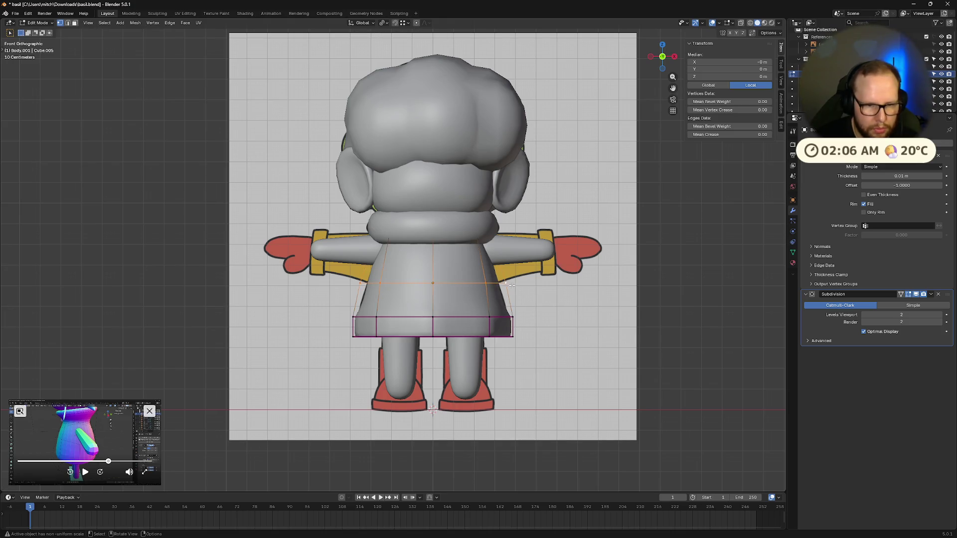
key(s)
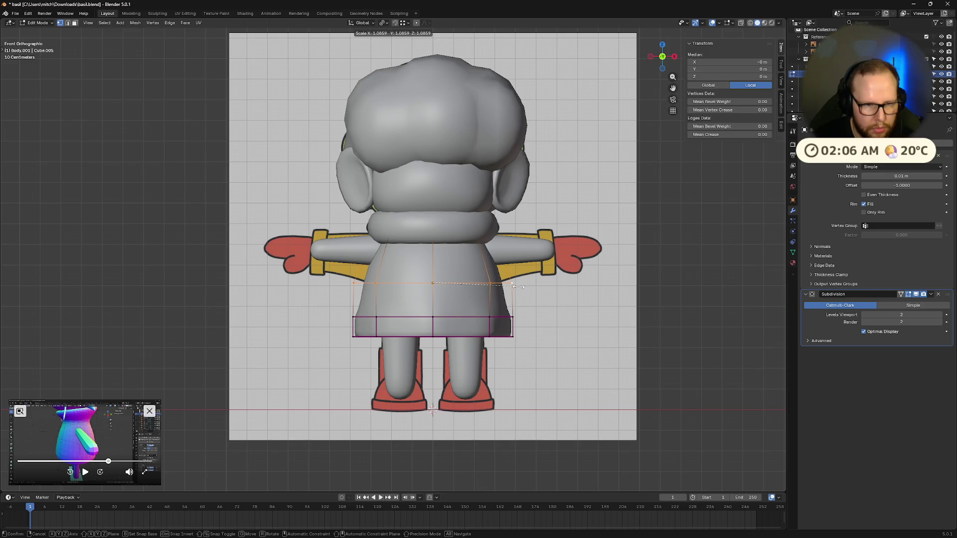
click(518, 287)
key(Tab)
mouse_move(564, 301)
middle_down()
mouse_move(528, 258)
mouse_move(568, 247)
mouse_move(590, 220)
mouse_move(623, 314)
mouse_move(647, 326)
middle_up()
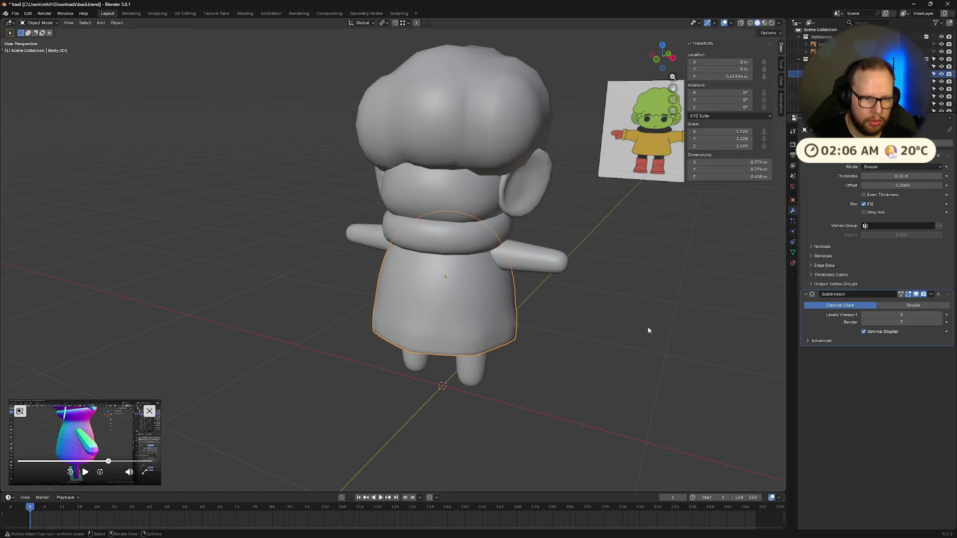
- Apply the skirt's scale and increase its shell thickness value
right_click(647, 326)
key(ctrl+a)
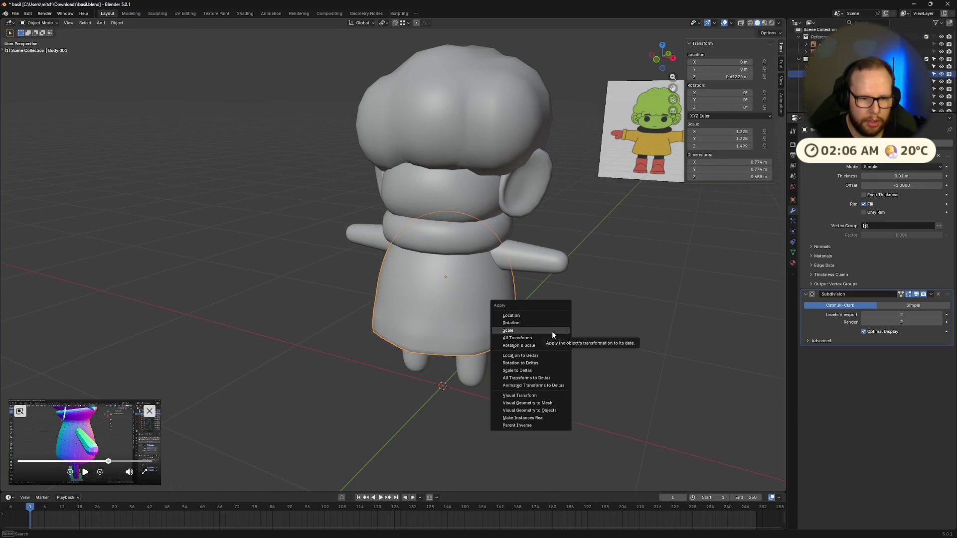
click(551, 338)
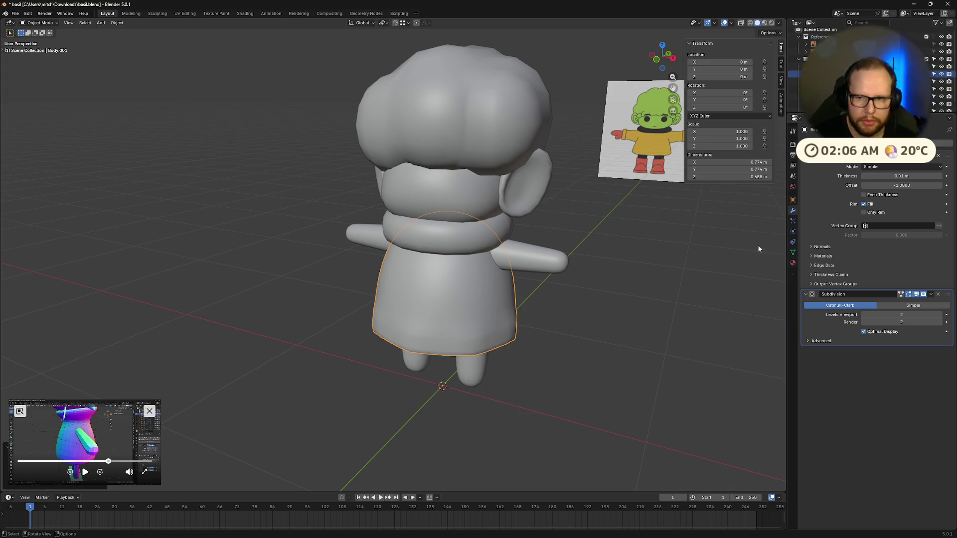
drag(887, 176, 908, 176)
middle_drag(622, 247, 611, 177)
double_click(901, 176)
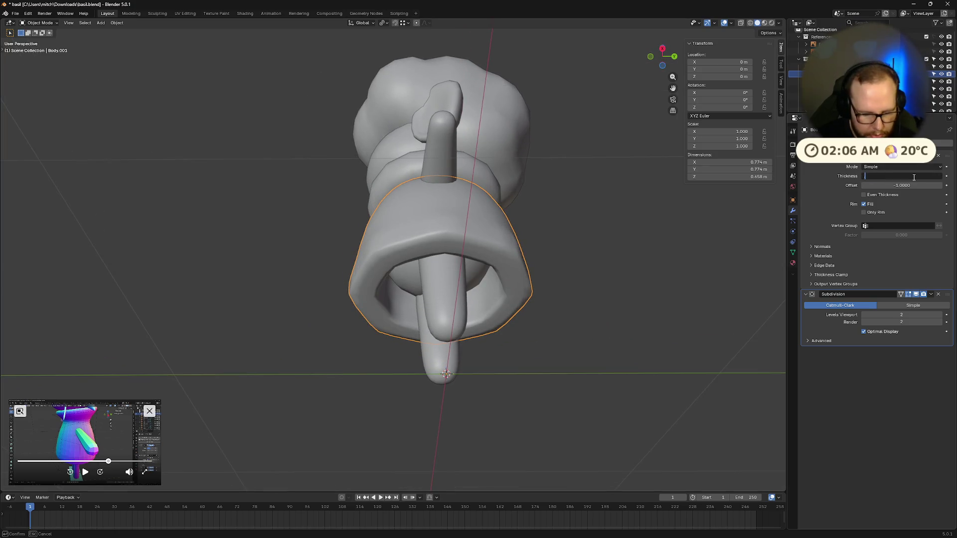
text(.05)
key(Return)
middle_drag(581, 182, 626, 224)
click(657, 59)
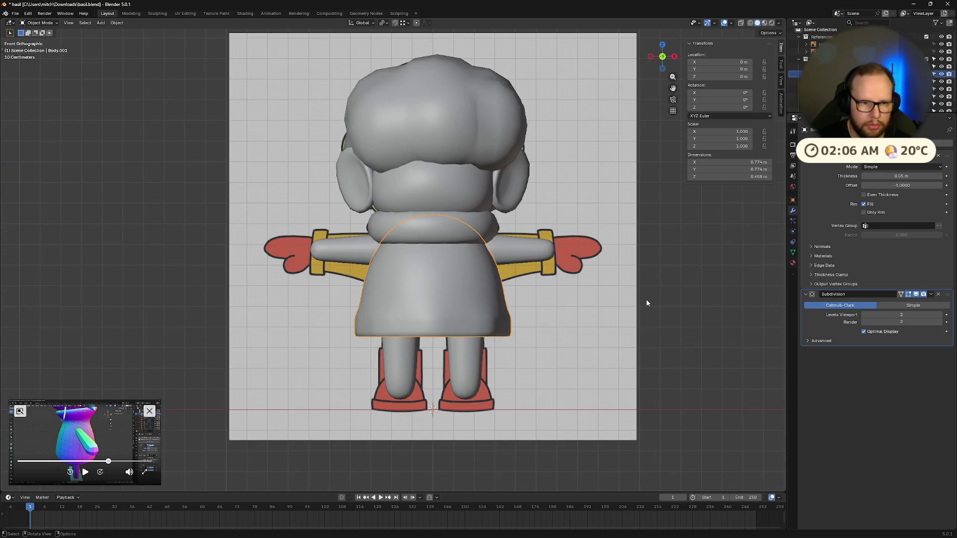
- Set the pivot to individual origins and move the skirt's origin to its geometry
key(s)
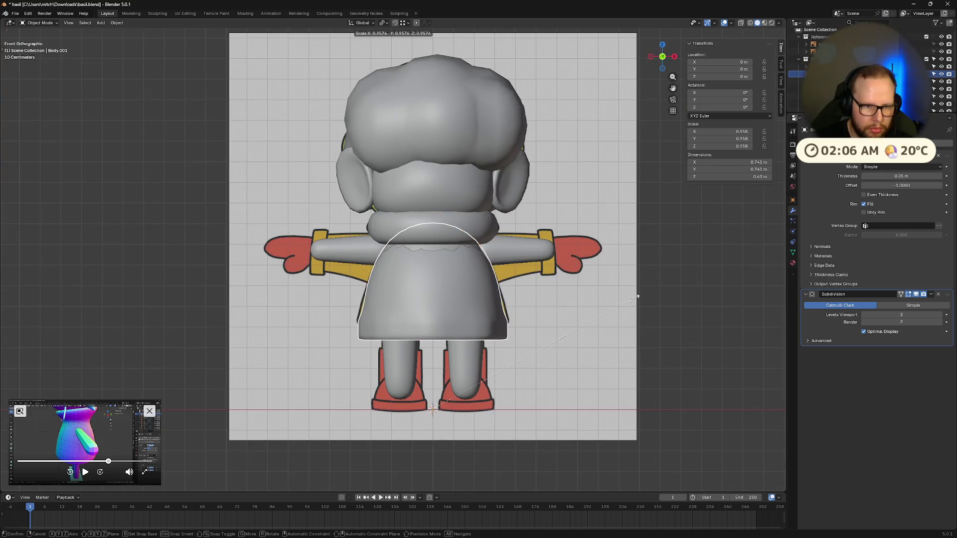
click(637, 297)
key(Tab)
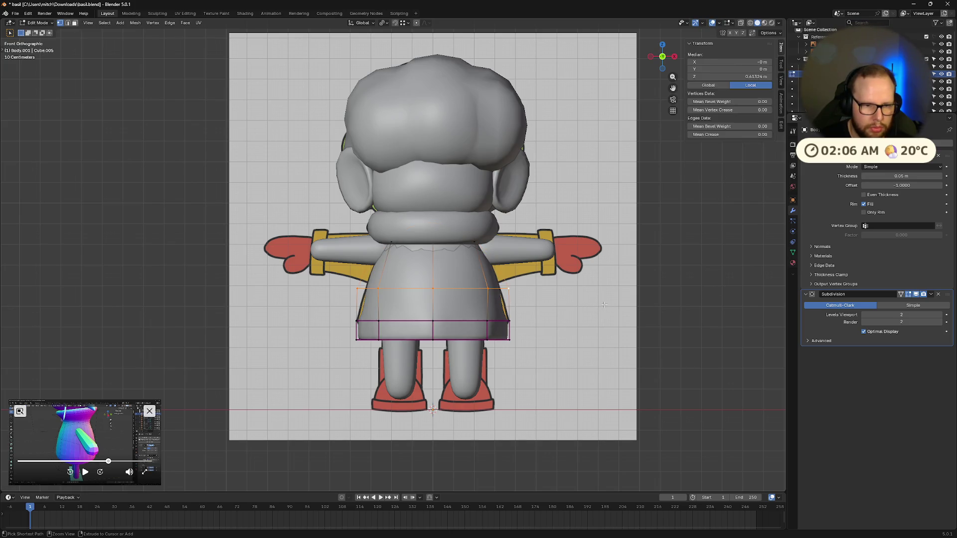
key(Tab)
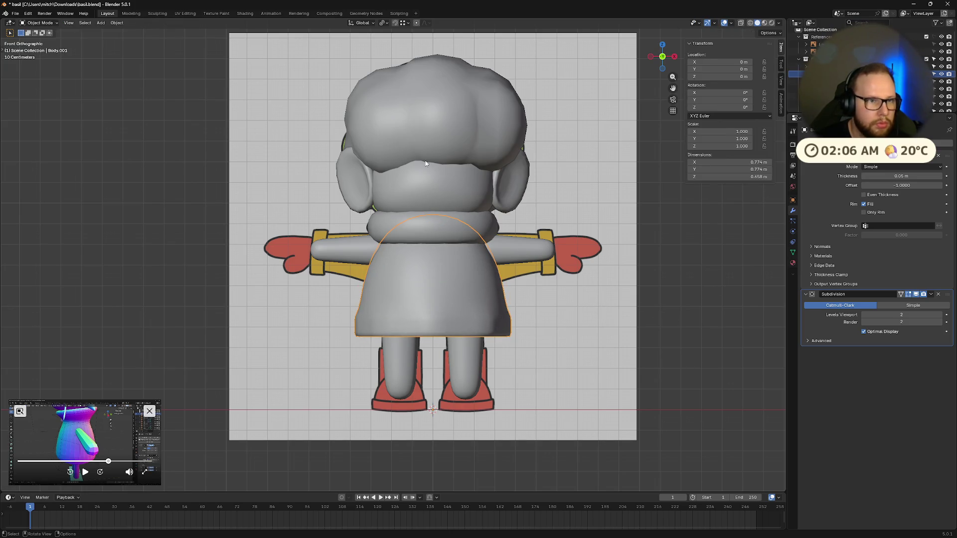
click(387, 24)
click(414, 59)
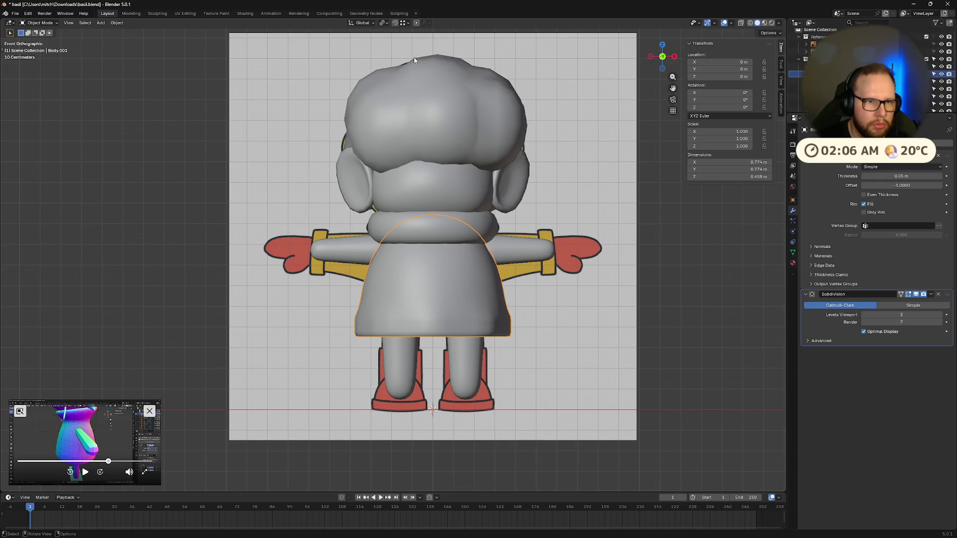
key(s)
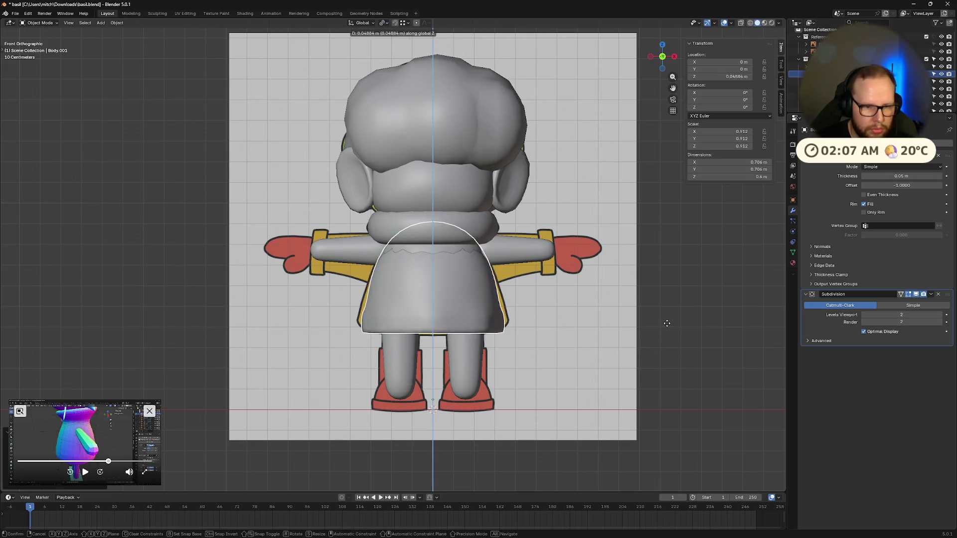
key(Escape)
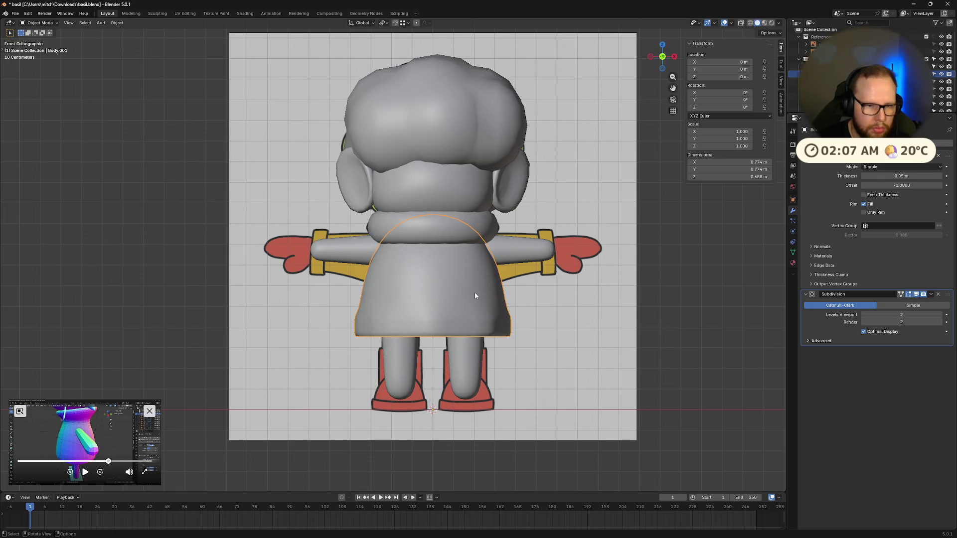
right_click(475, 291)
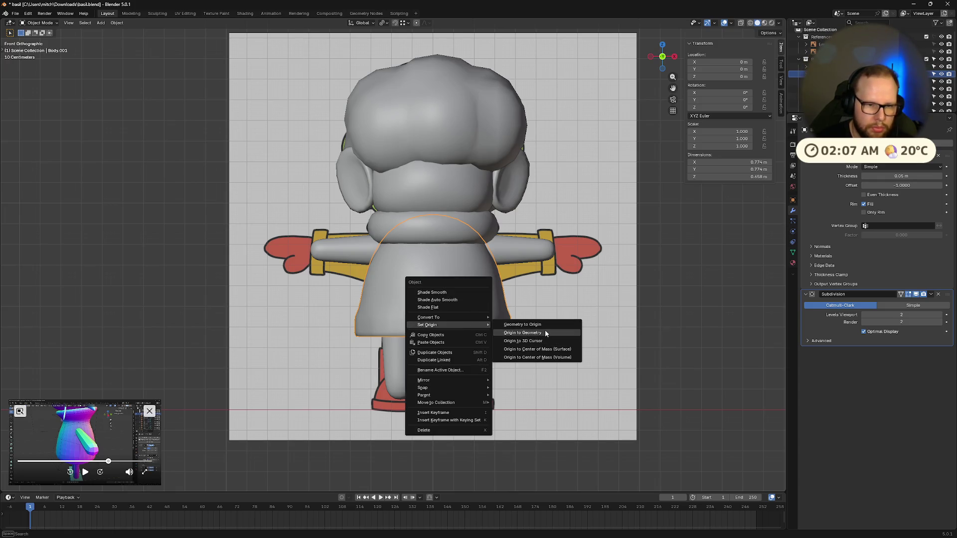
click(530, 333)
- Scale the skirt to about 0.945, lower it along Z to the reference, and enter Edit Mode with X-ray
key(s)
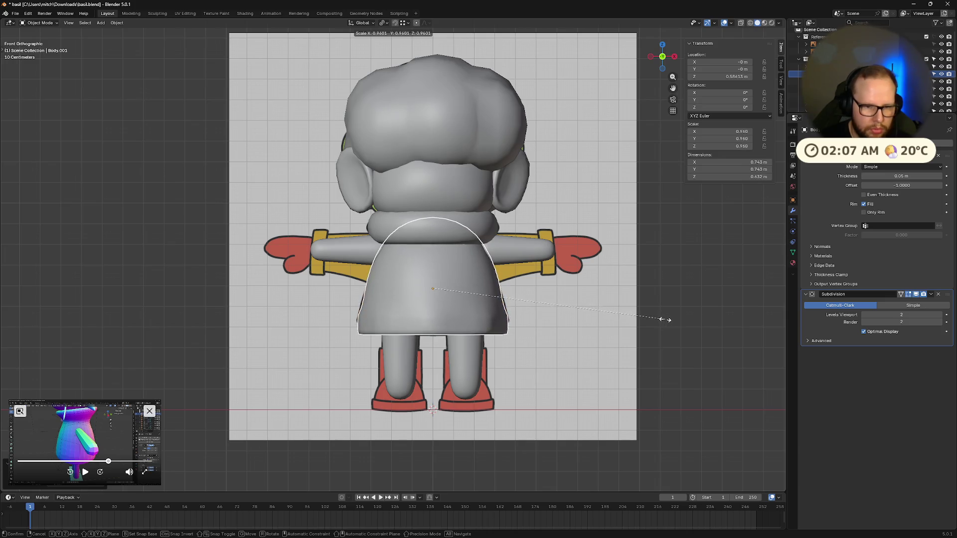
click(664, 320)
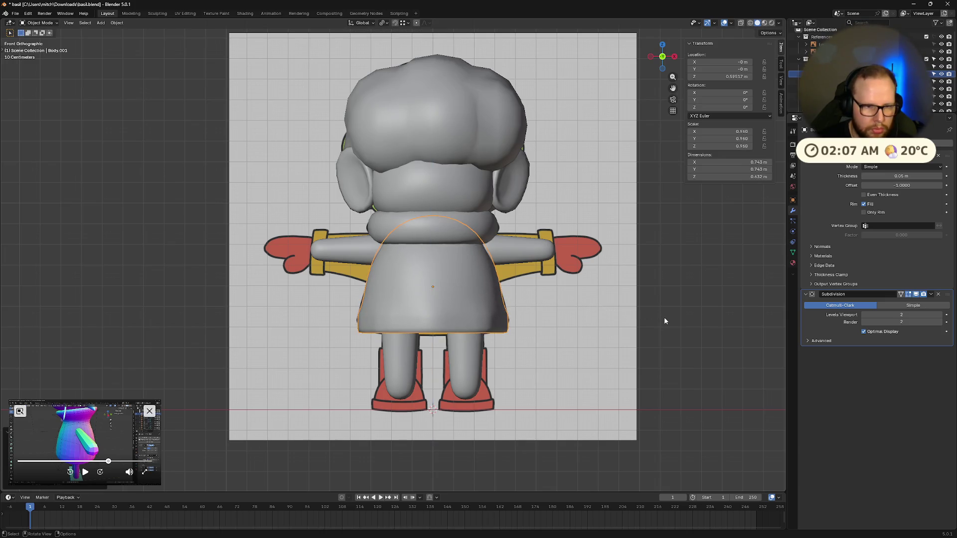
mouse_move(664, 317)
middle_down()
mouse_move(574, 316)
mouse_move(649, 325)
mouse_move(621, 145)
middle_up()
key(KP_1)
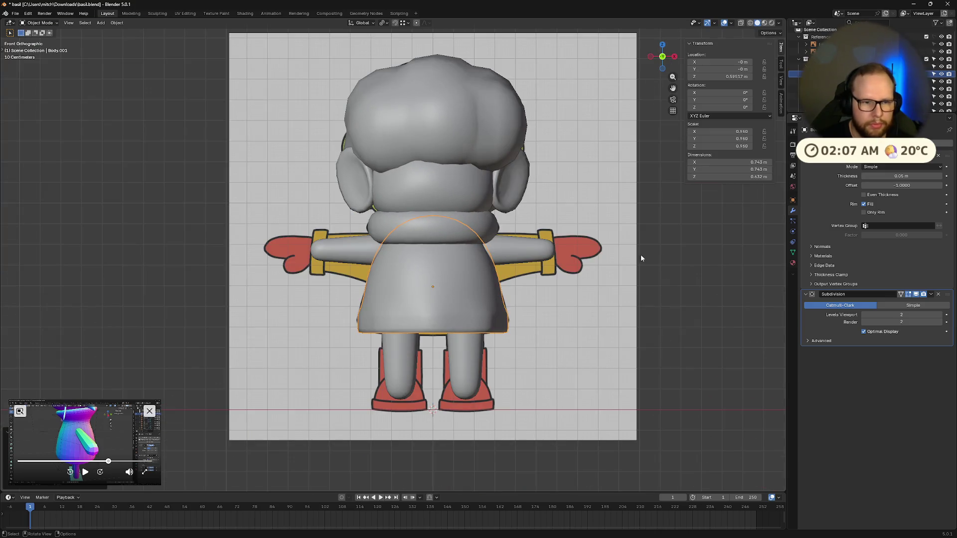
key(s)
click(644, 259)
key(g)
key(z)
click(645, 262)
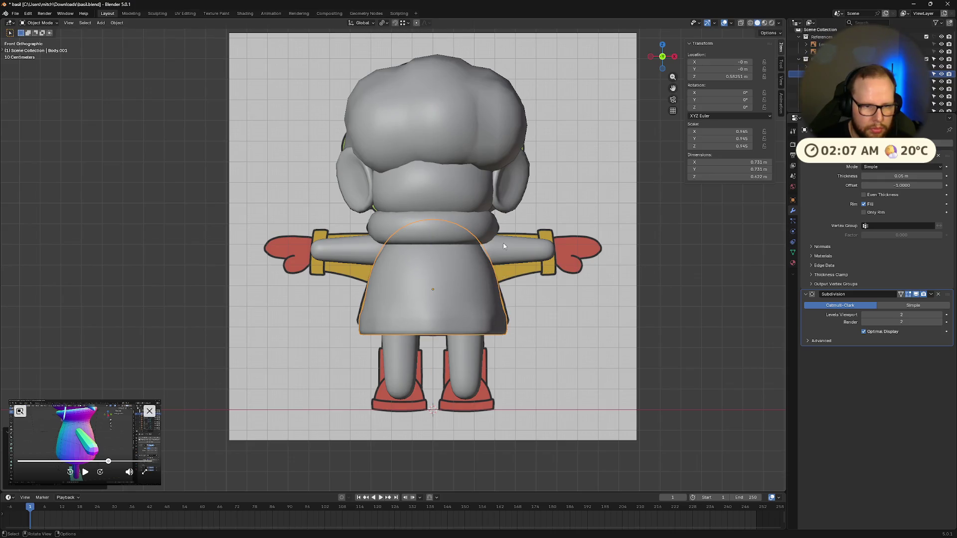
key(Tab)
scroll(497, 236, up, 3)
mouse_move(496, 236)
middle_down()
mouse_move(576, 249)
mouse_move(524, 224)
middle_up()
key(alt+z)
- Delete the stray skirt vertex and make the top edge loop circular with LoopTools Circle
click(465, 171)
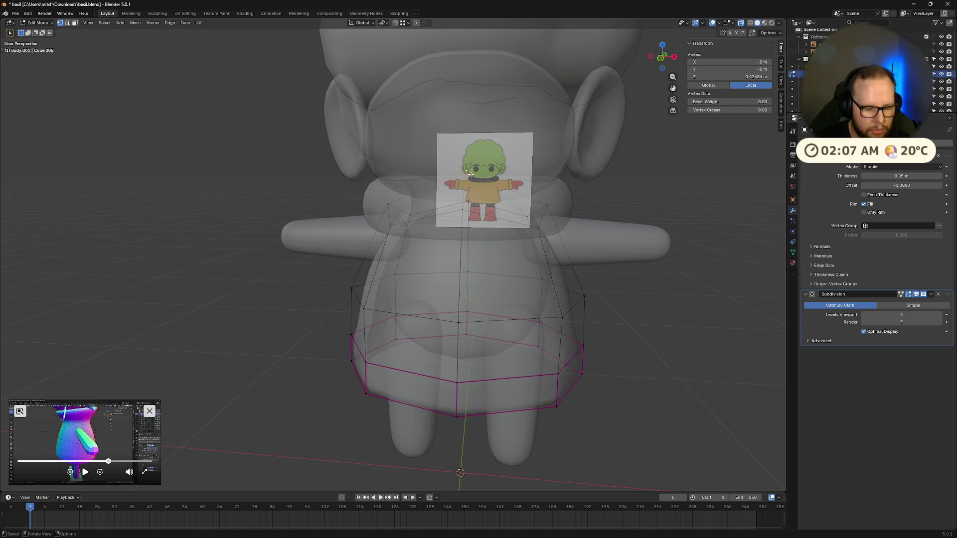
key(x)
click(470, 185)
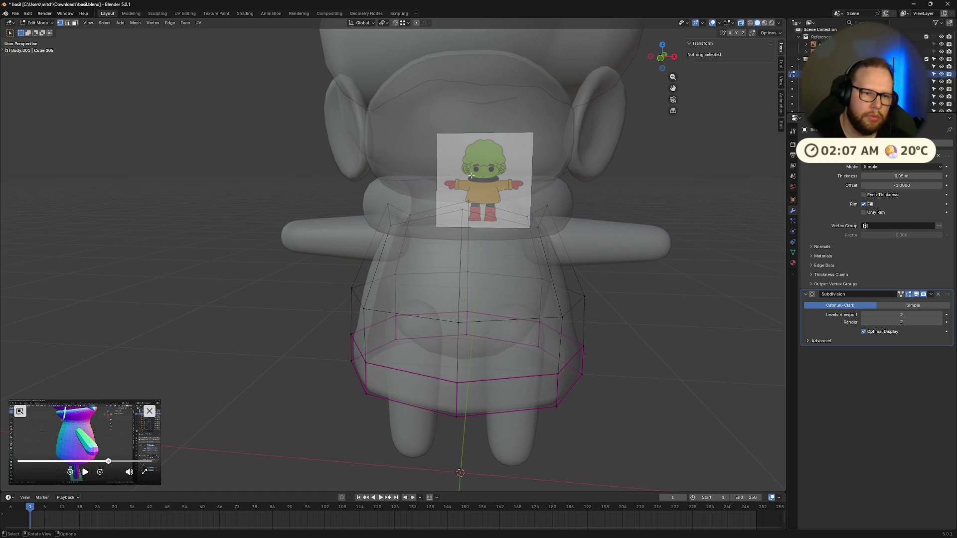
alt+click(470, 213)
right_click(471, 211)
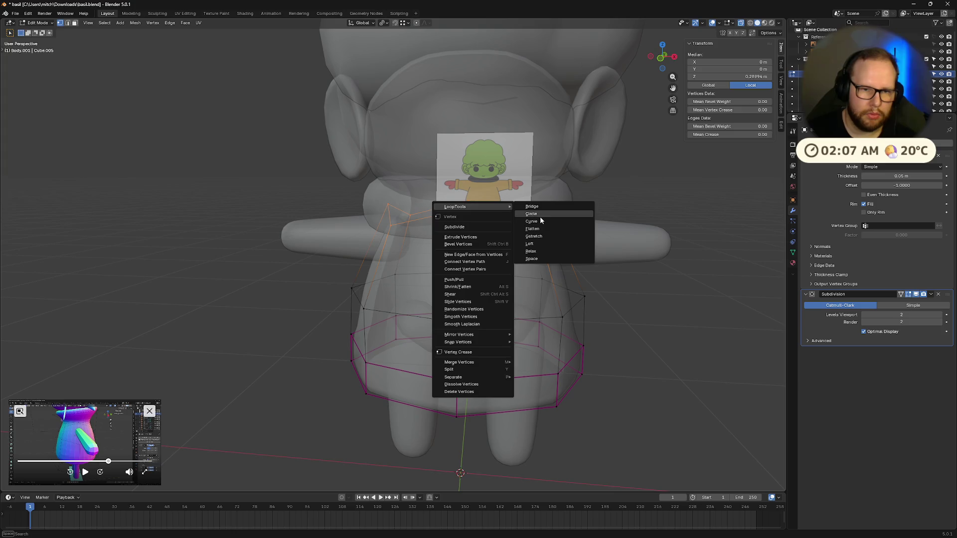
click(540, 216)
click(516, 219)
alt+click(589, 231)
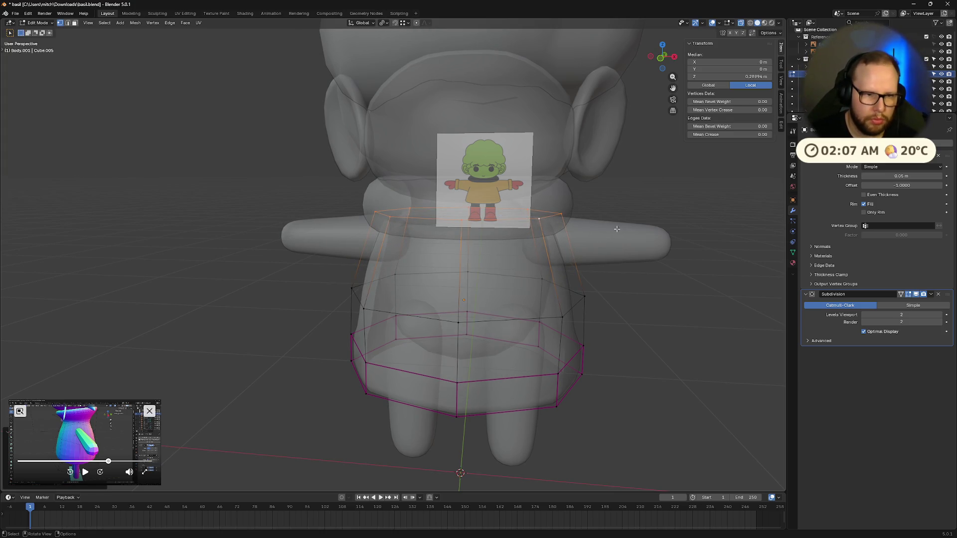
- Turn off X-ray and orbit around the skirt to inspect it before resuming mesh editing
key(Tab)
key(alt+z)
mouse_move(659, 245)
middle_down()
mouse_move(663, 235)
mouse_move(629, 291)
mouse_move(570, 308)
mouse_move(564, 323)
mouse_move(478, 269)
middle_up()
key(Tab)
scroll(513, 306, down, 3)
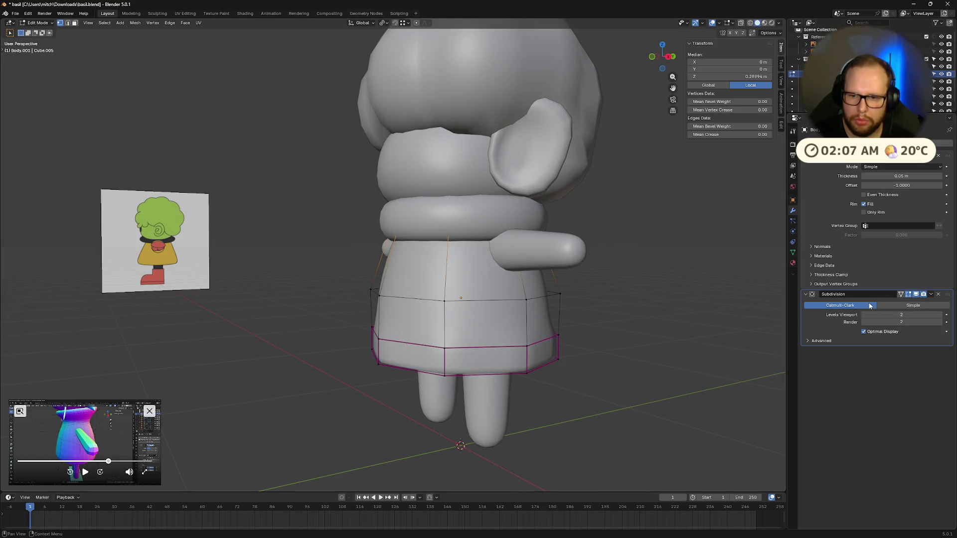
middle_drag(523, 292, 591, 277)
mouse_move(451, 275)
middle_down()
mouse_move(598, 285)
mouse_move(493, 299)
middle_up()
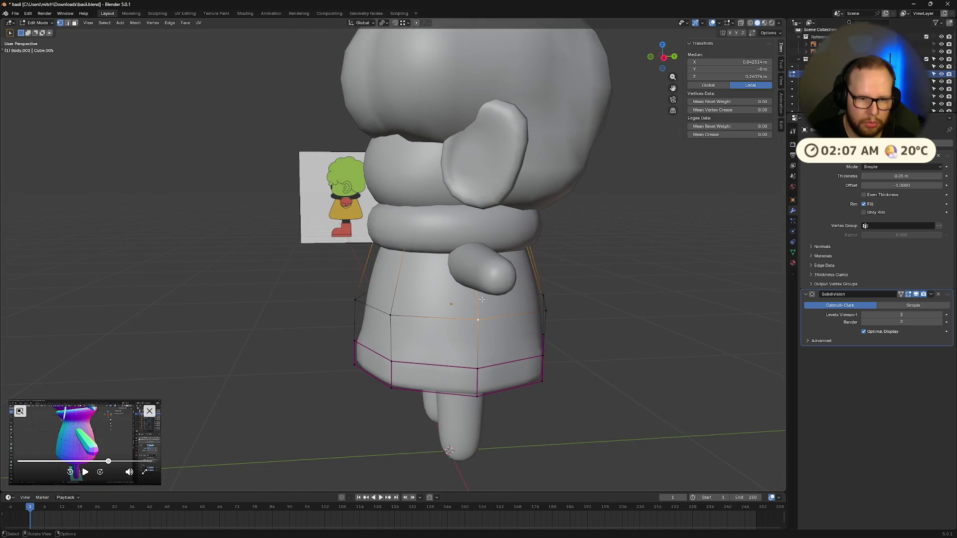
- Clear the seam from one vertical skirt edge, then check the reference clip briefly
click(477, 293)
right_click(476, 292)
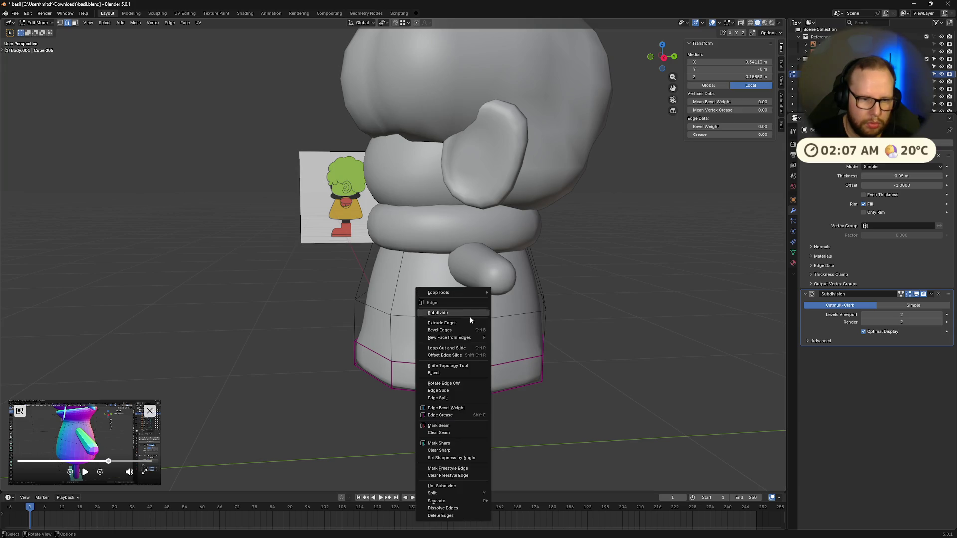
click(482, 433)
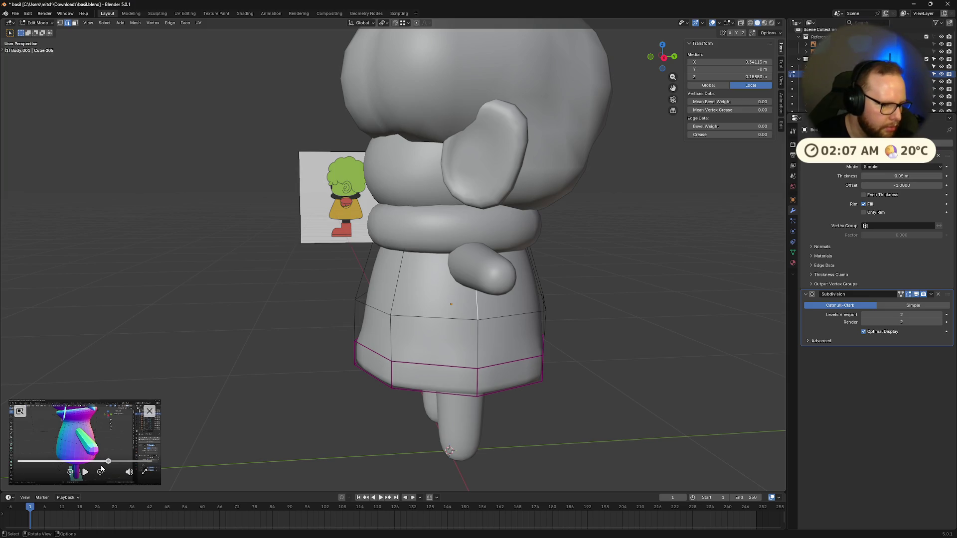
click(85, 472)
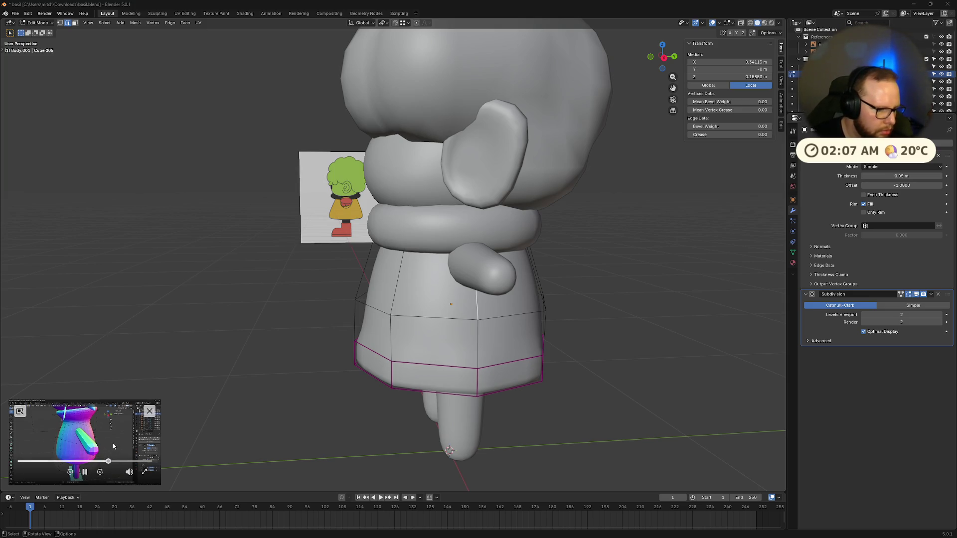
click(85, 471)
middle_drag(479, 300, 390, 346)
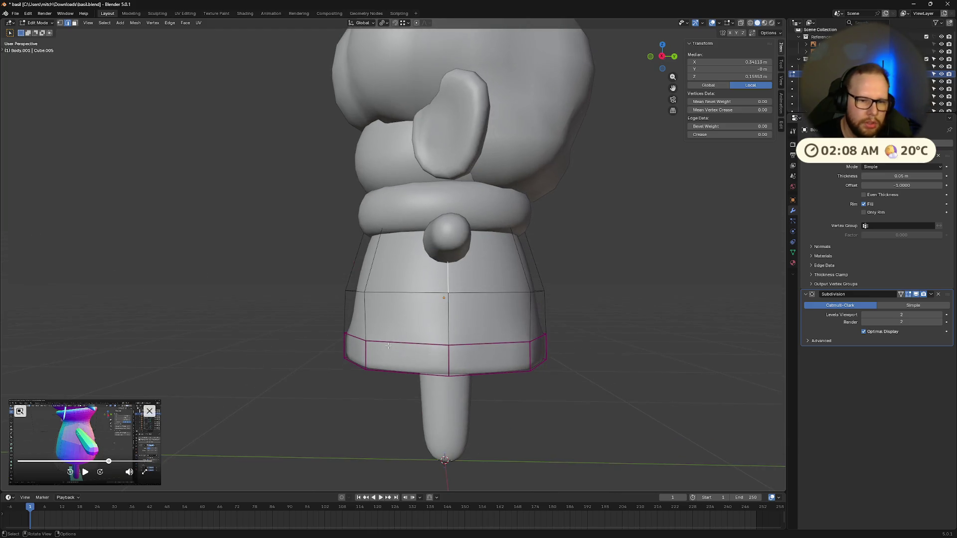
click(423, 278)
- Inset the two upper skirt faces and scale them down along X and Y
shift+click(509, 270)
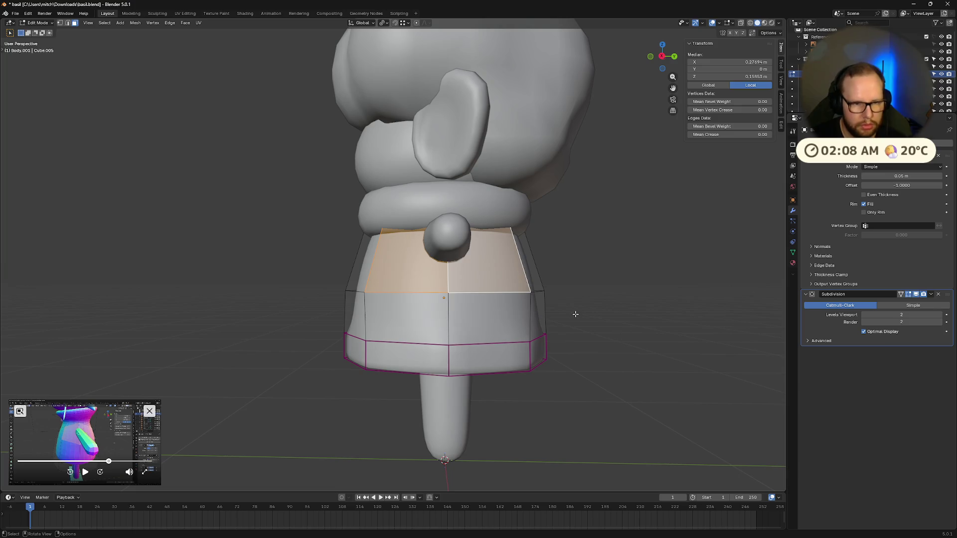
middle_drag(575, 314, 572, 331)
key(i)
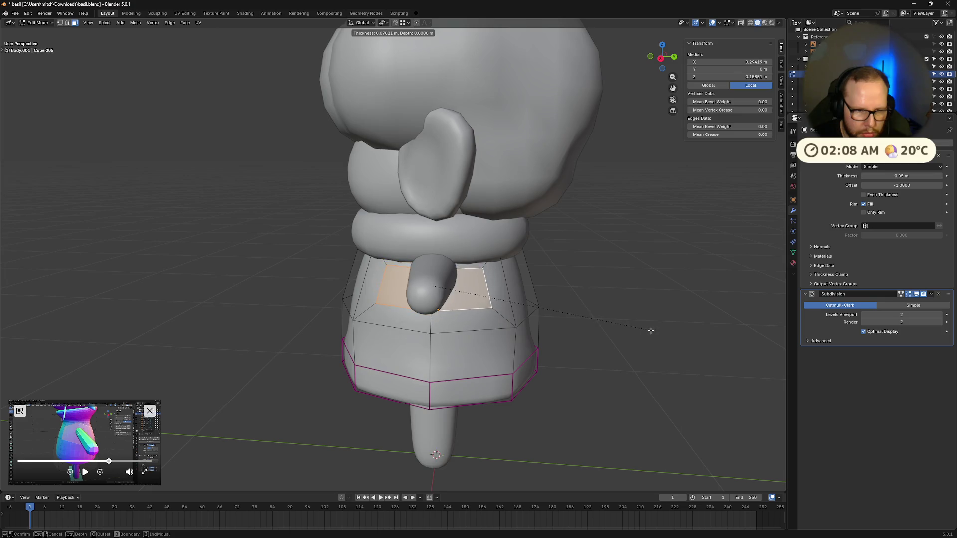
click(649, 330)
key(s)
key(x)
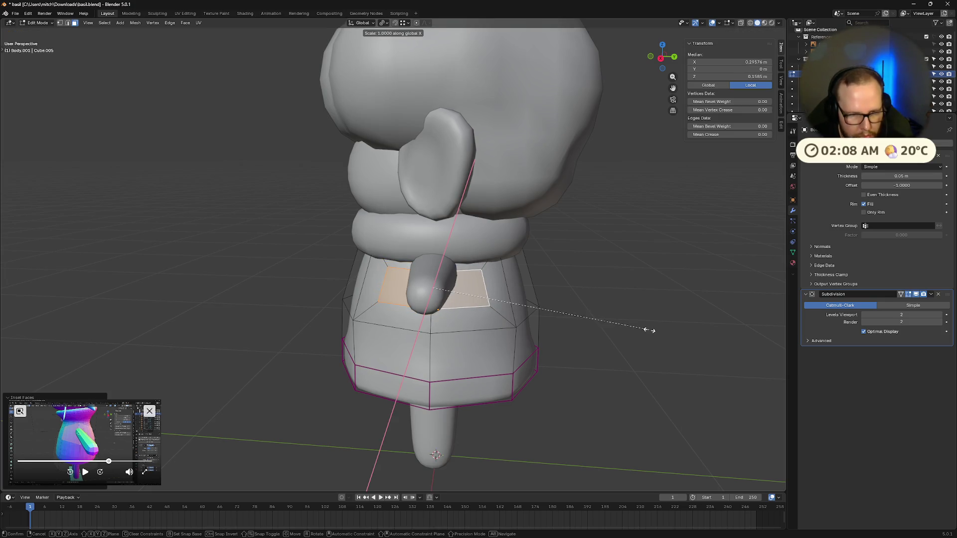
click(625, 330)
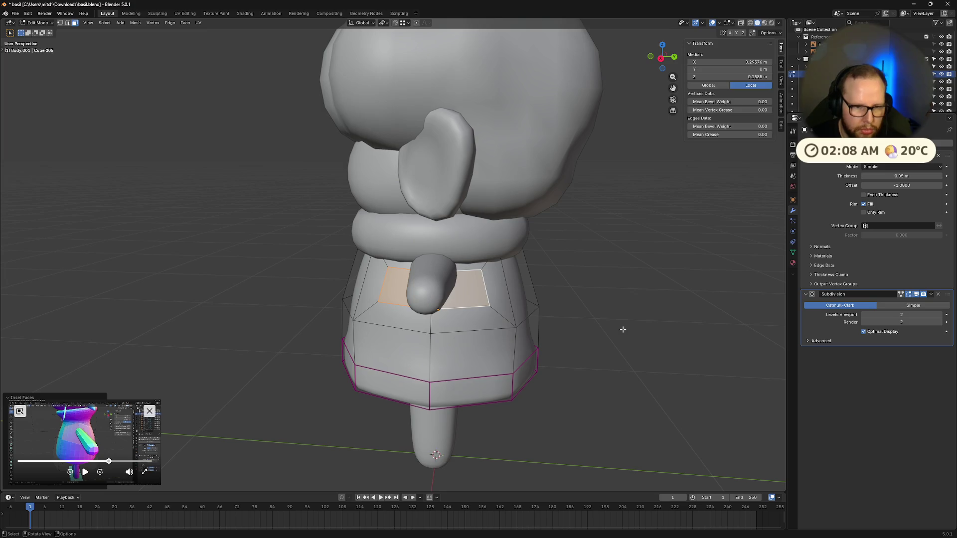
key(s)
key(y)
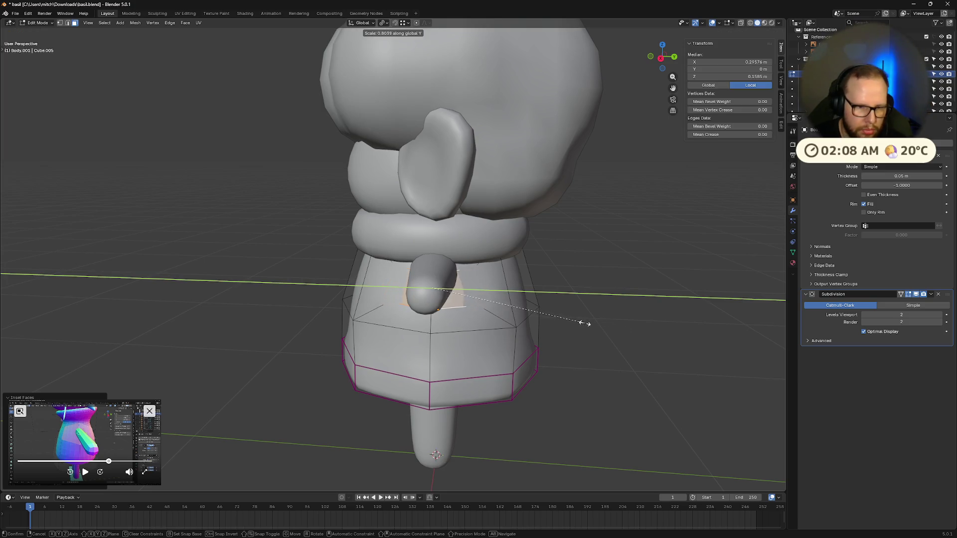
click(575, 322)
- Disable the Subdivision preview, stretch the sleeve-hole patch along Z and inspect it in isolation
middle_drag(524, 314, 611, 321)
click(918, 295)
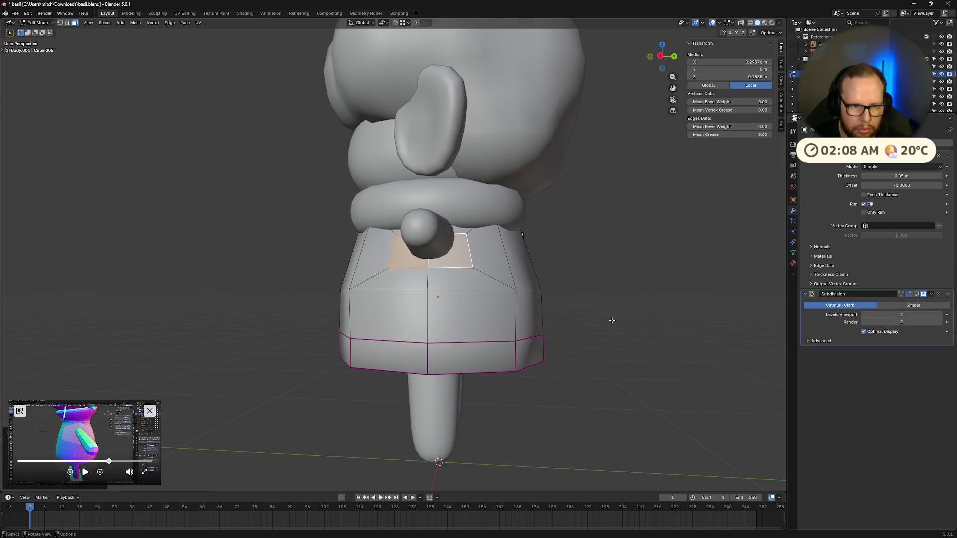
key(s)
key(z)
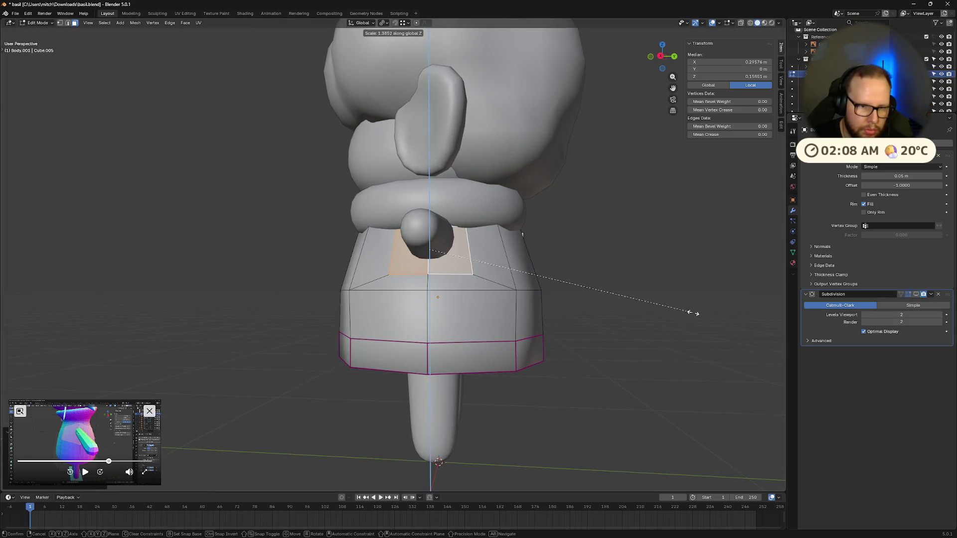
click(662, 315)
key(KP_Divide)
scroll(688, 299, up, 2)
middle_drag(688, 299, 457, 259)
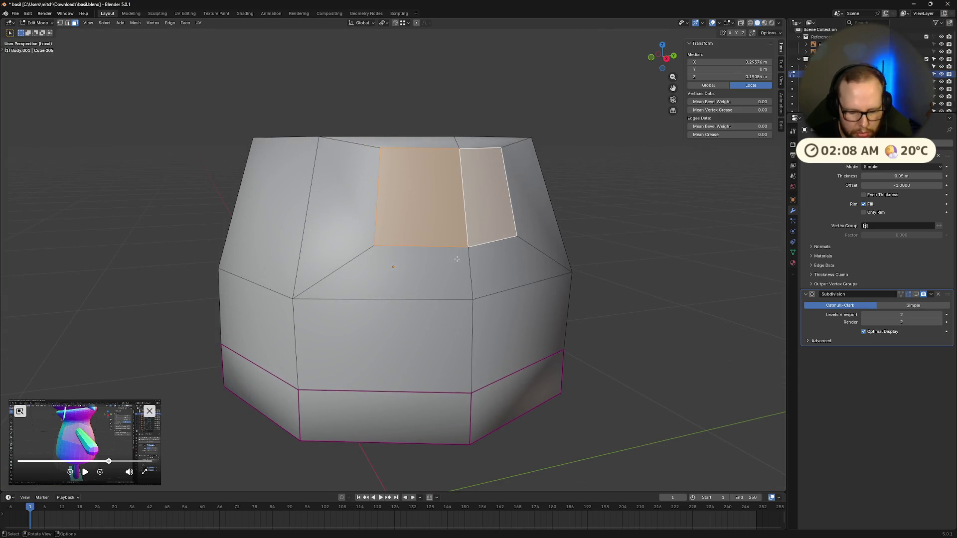
key(KP_Divide)
middle_drag(457, 299, 447, 456)
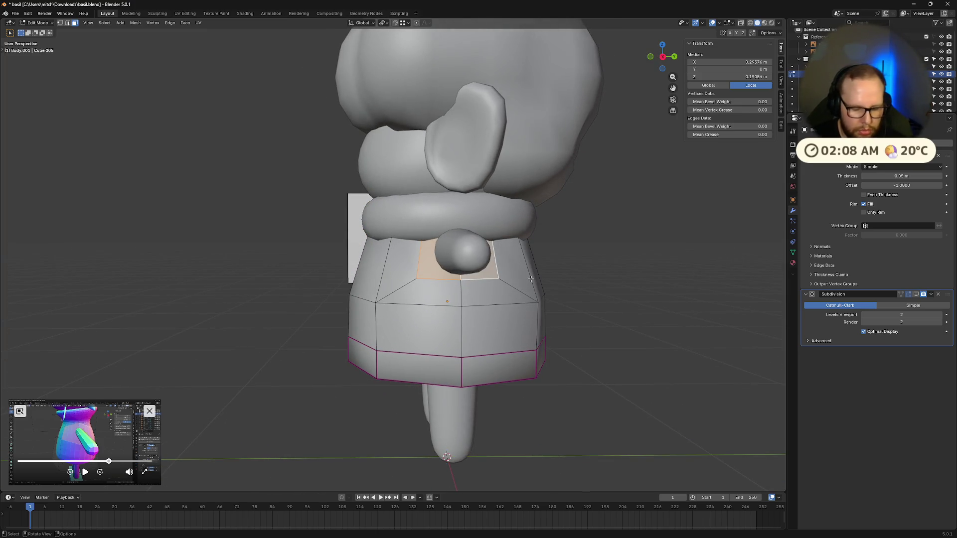
key(s)
key(y)
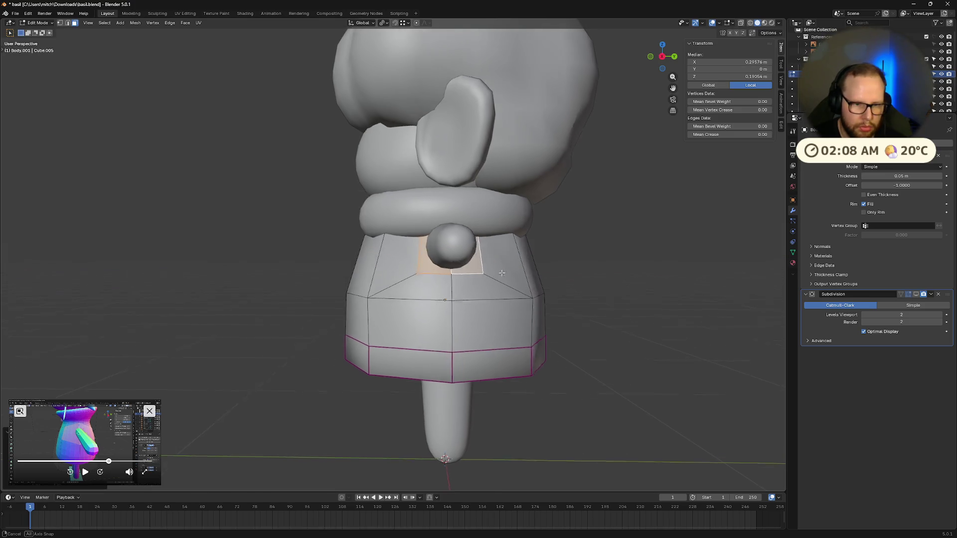
middle_drag(514, 276, 496, 270)
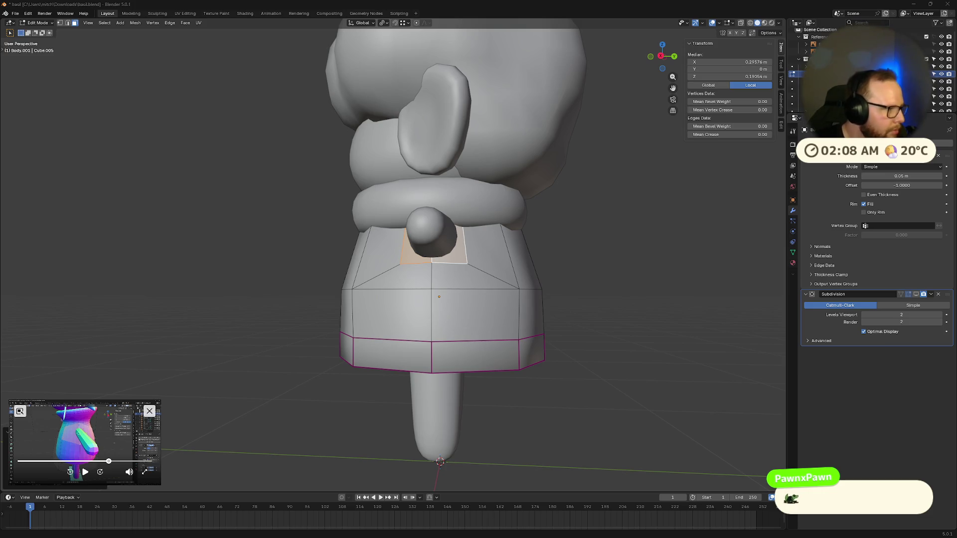
mouse_move(440, 298)
middle_down()
mouse_move(457, 332)
mouse_move(492, 335)
middle_up()
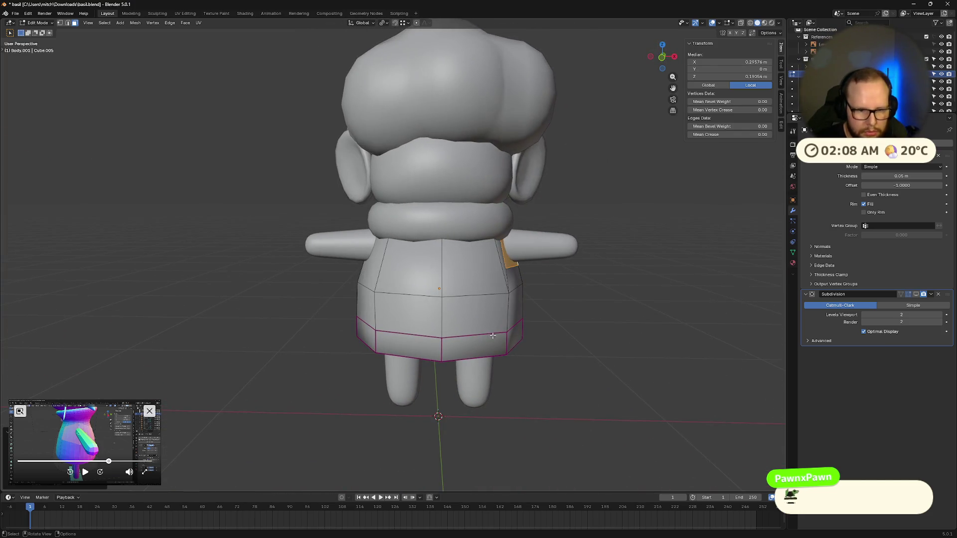
key(g)
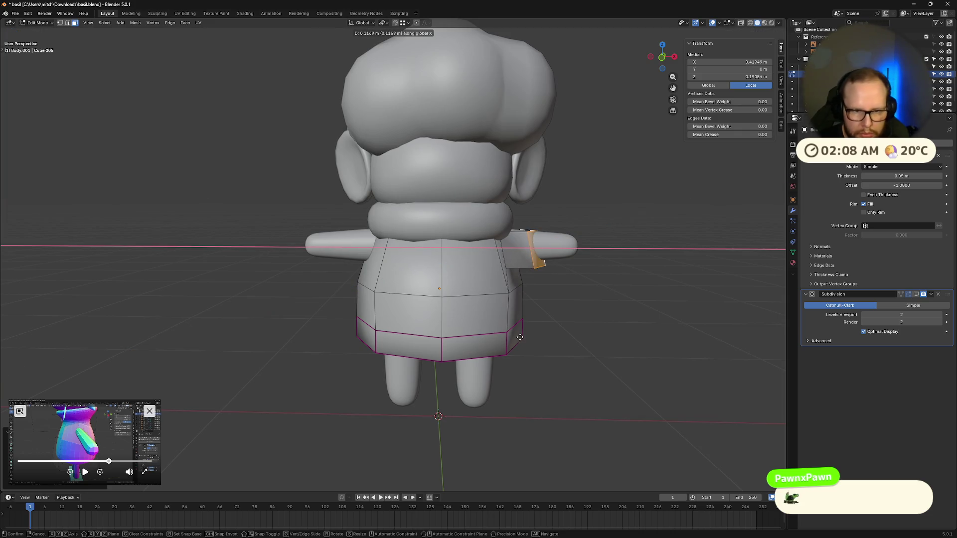
middle_drag(532, 339, 502, 320)
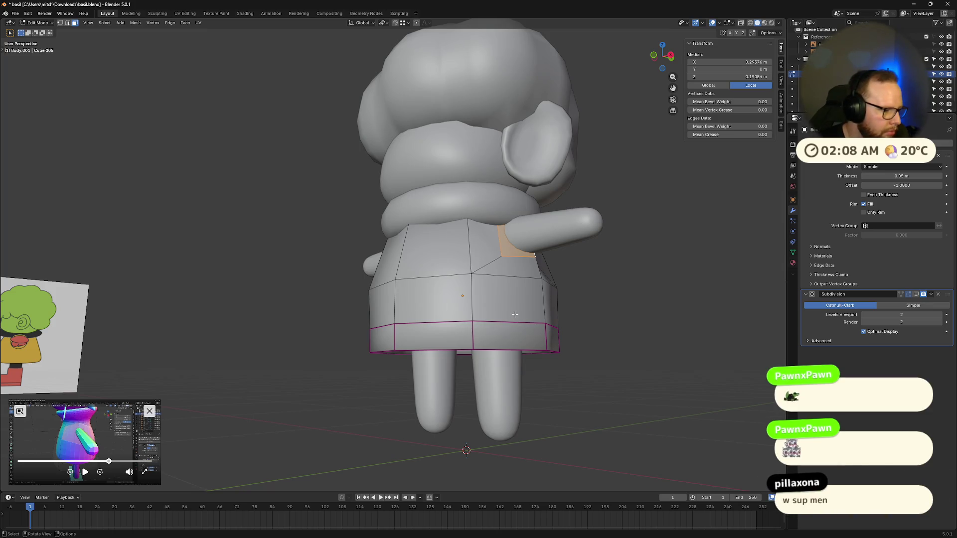
middle_drag(514, 315, 497, 316)
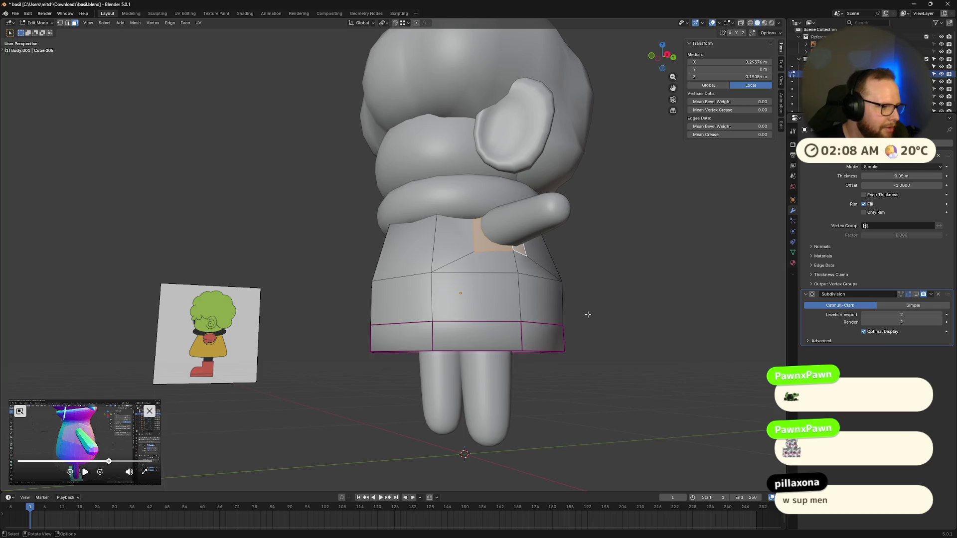
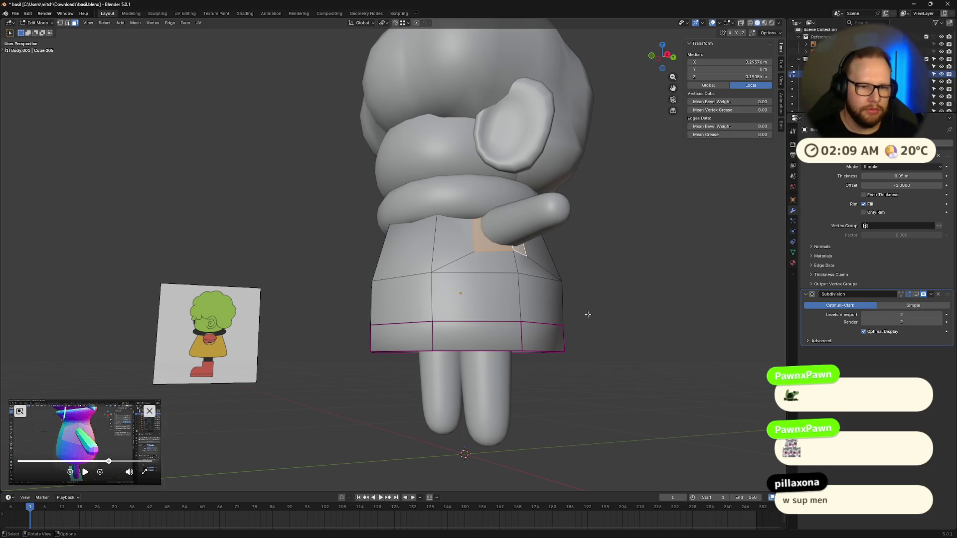
- Leave Edit Mode, select the NeckRing object and hide it from view
middle_drag(468, 306, 541, 281)
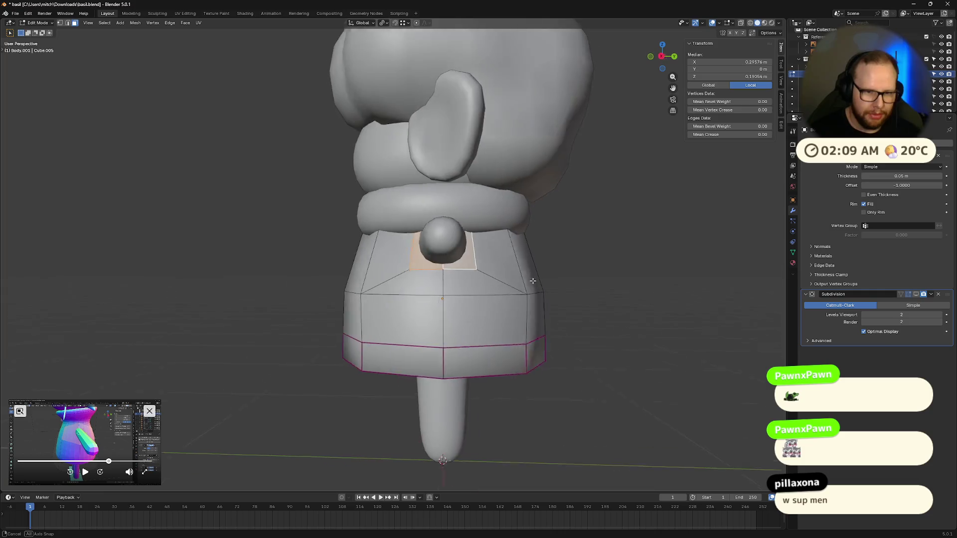
key(Tab)
click(412, 209)
key(KP_Divide)
key(KP_Divide)
key(h)
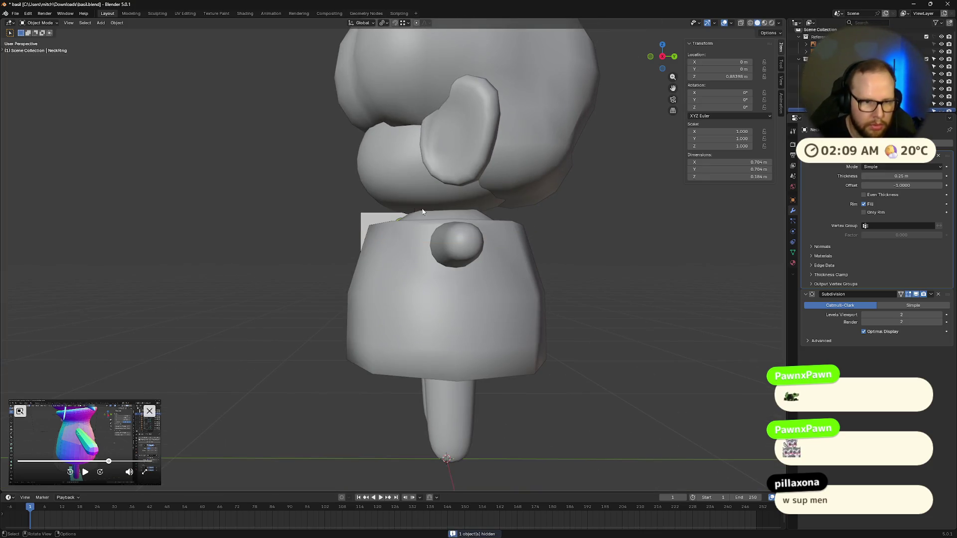
- Edit the T-shirt mesh and raise its top collar edge loop vertically toward the head
middle_drag(418, 211, 457, 251)
click(457, 290)
key(Tab)
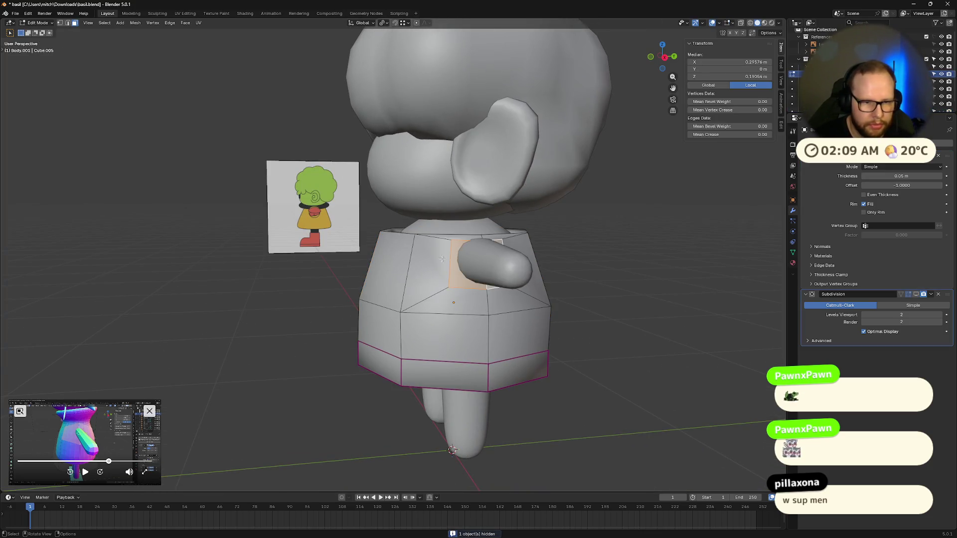
middle_drag(457, 290, 454, 256)
key(alt+a)
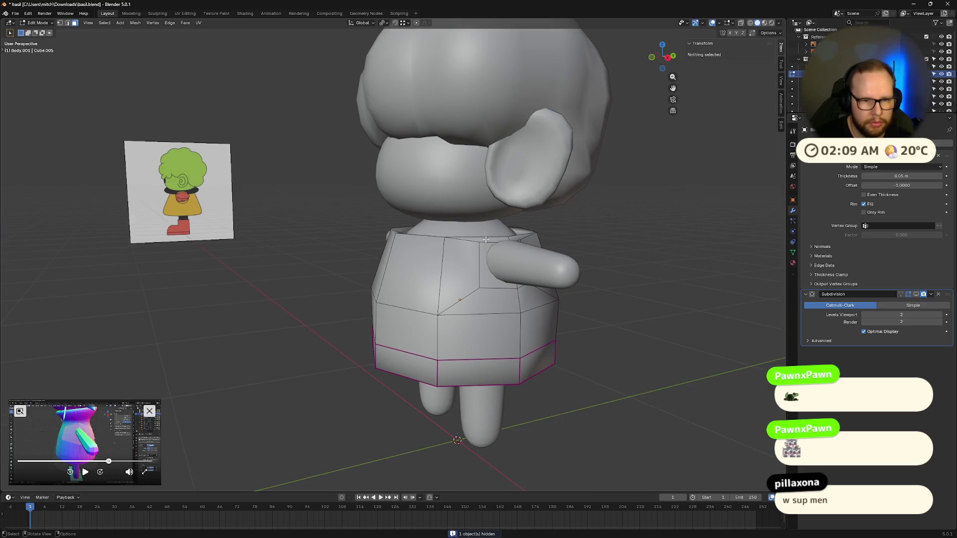
middle_drag(481, 237, 384, 266)
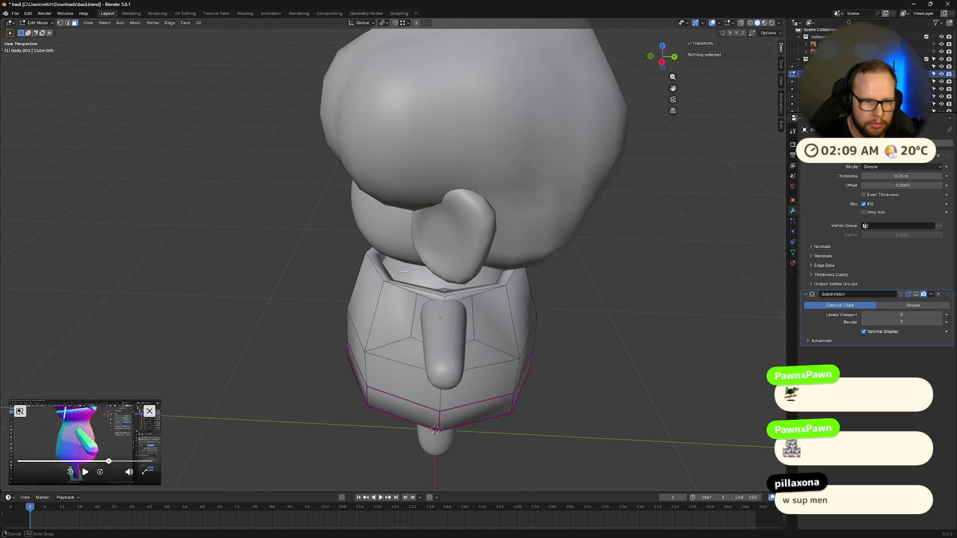
click(376, 263)
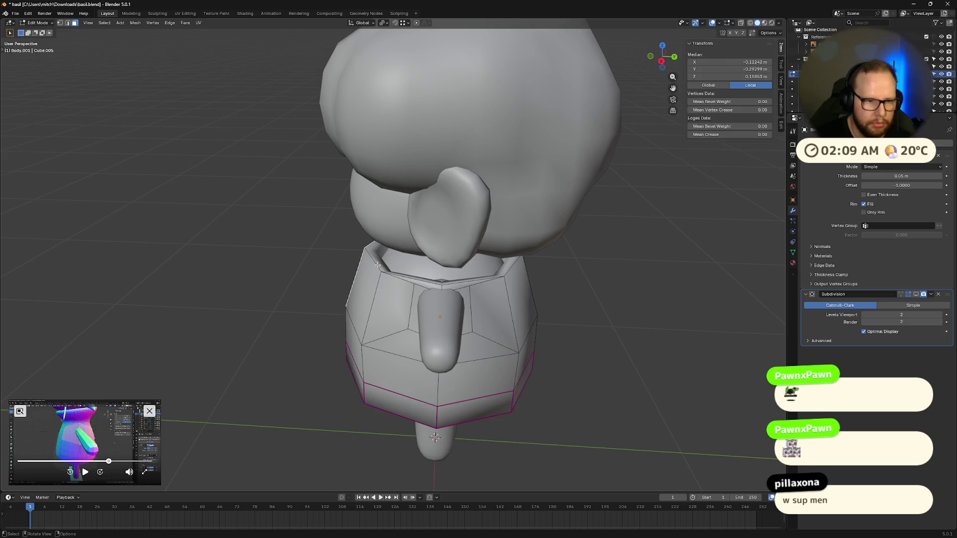
key(alt+a)
alt+click(376, 264)
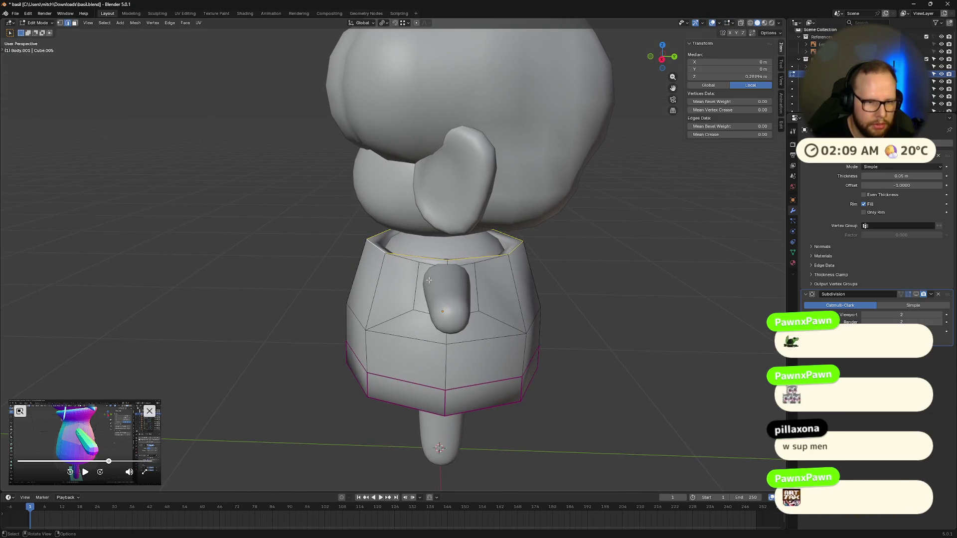
key(g)
key(z)
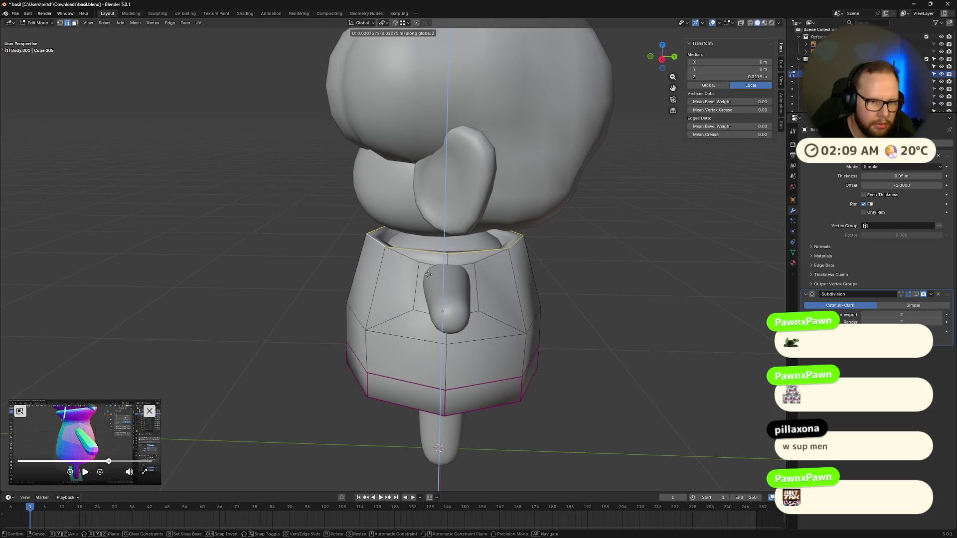
click(428, 270)
- Compare against the reference and start picking the shirt faces around the arm stub
mouse_move(428, 269)
middle_down()
mouse_move(595, 273)
mouse_move(440, 254)
middle_up()
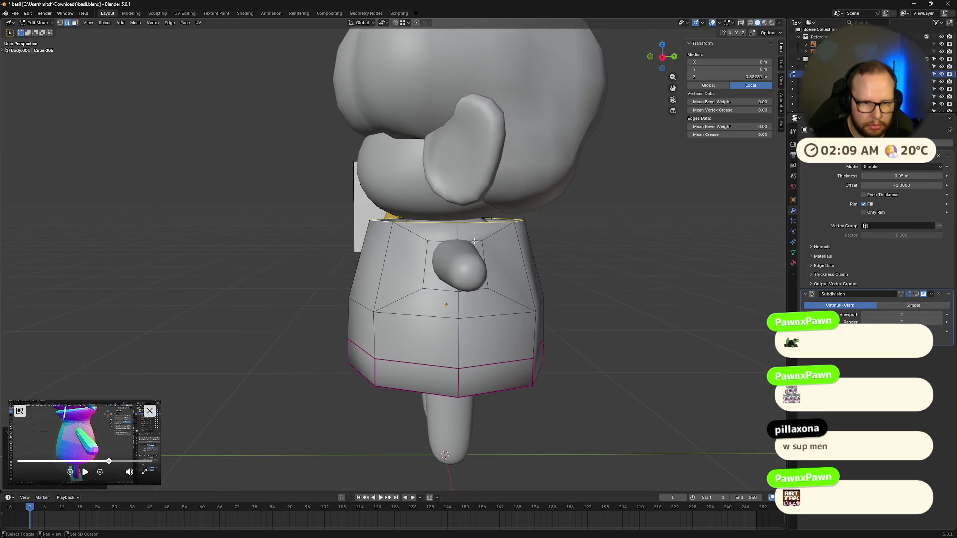
click(449, 265)
shift+click(509, 276)
shift+click(508, 275)
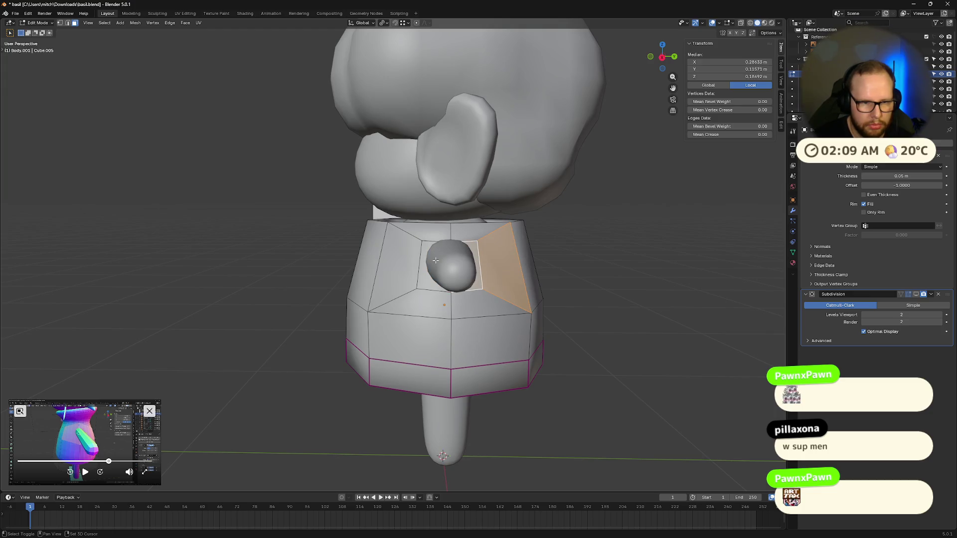
- With only the square arm face selected, resize it vertically and widen it horizontally
click(464, 262)
middle_drag(464, 264, 483, 279)
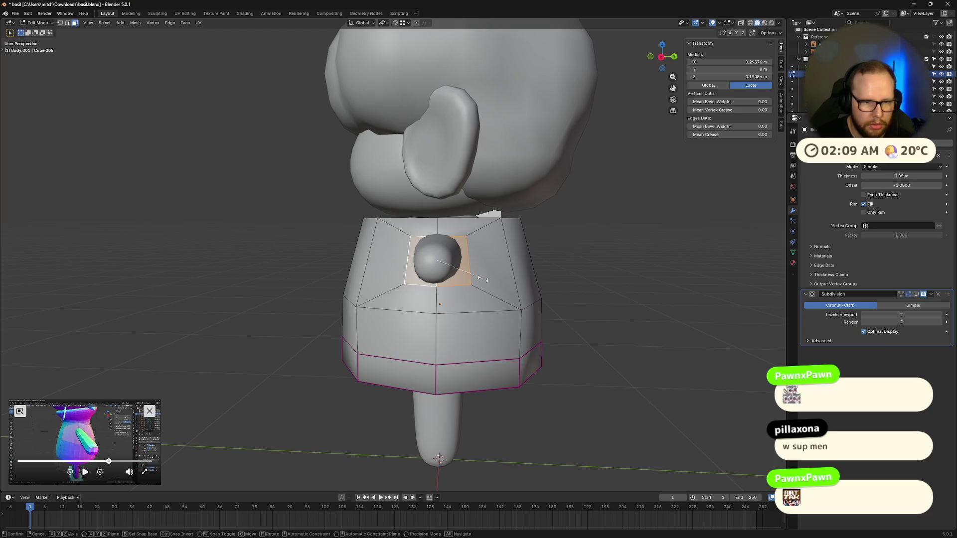
key(g)
key(z)
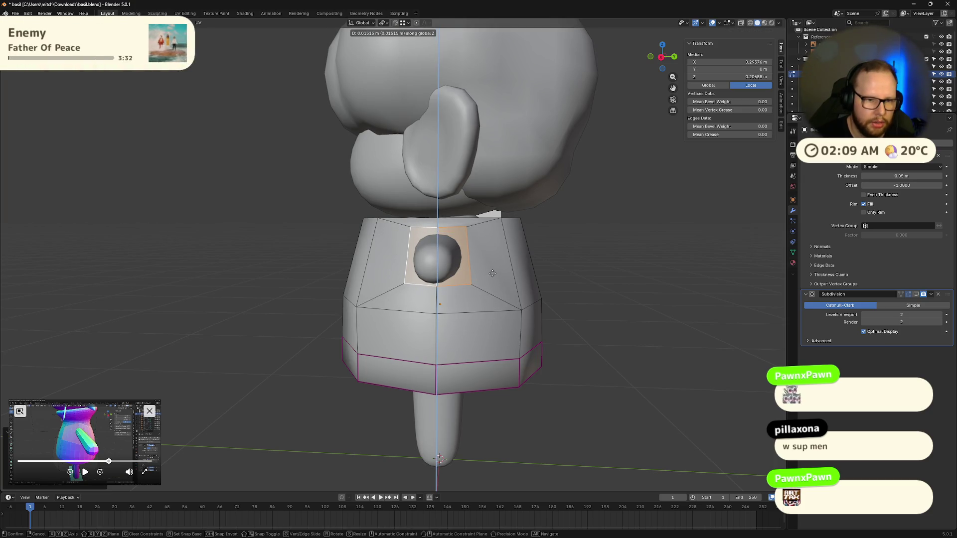
middle_drag(492, 278, 497, 275)
key(s)
key(z)
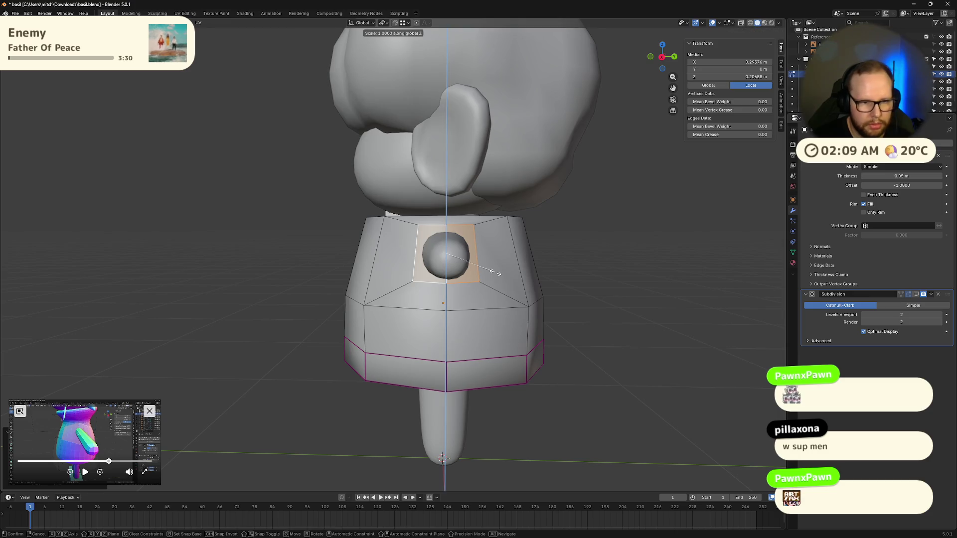
click(497, 275)
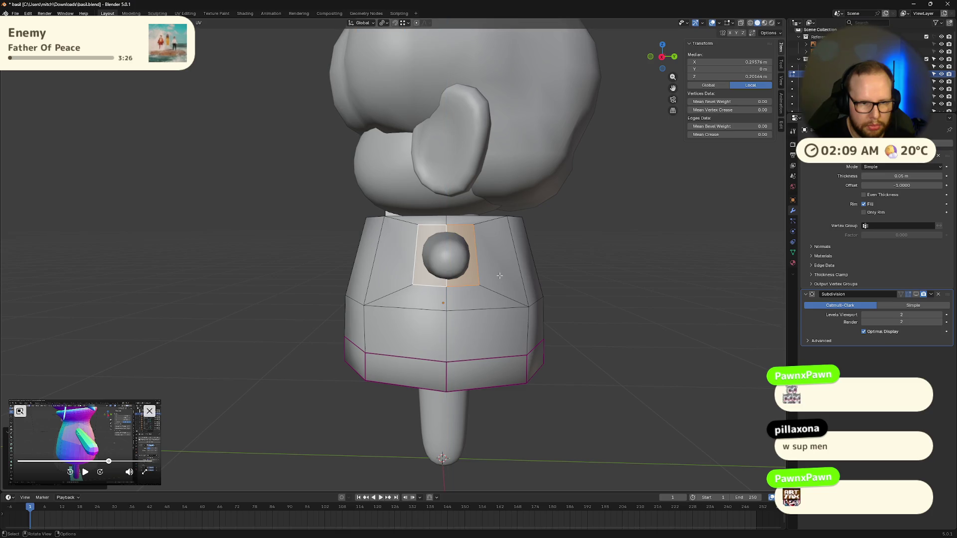
key(s)
key(x)
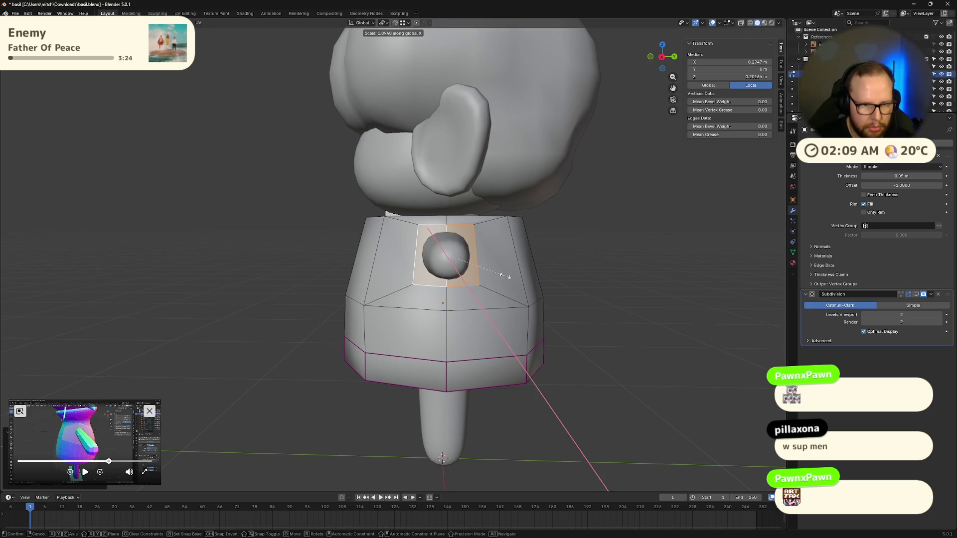
click(506, 271)
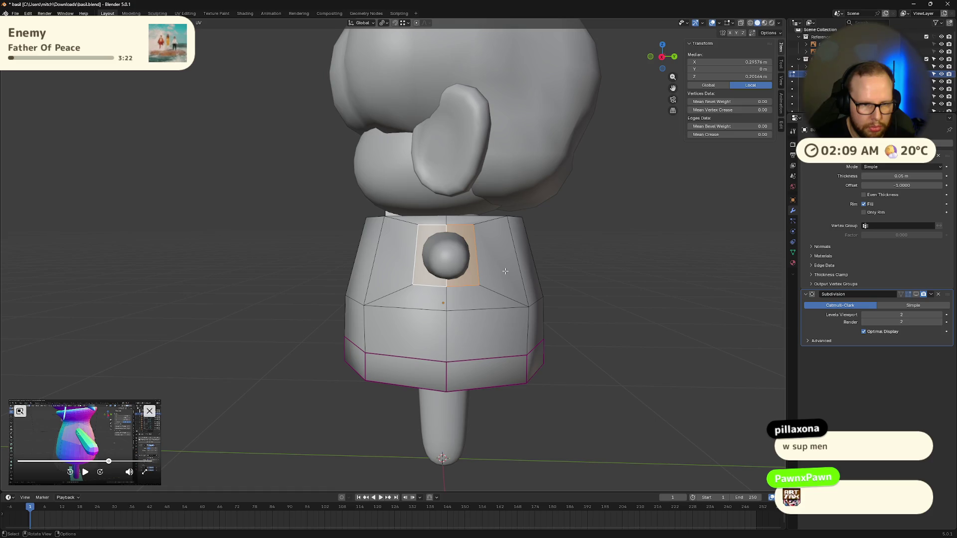
- Shift the arm patch sideways and vertically into place, then delete its faces to open a sleeve hole
key(g)
key(x)
click(507, 274)
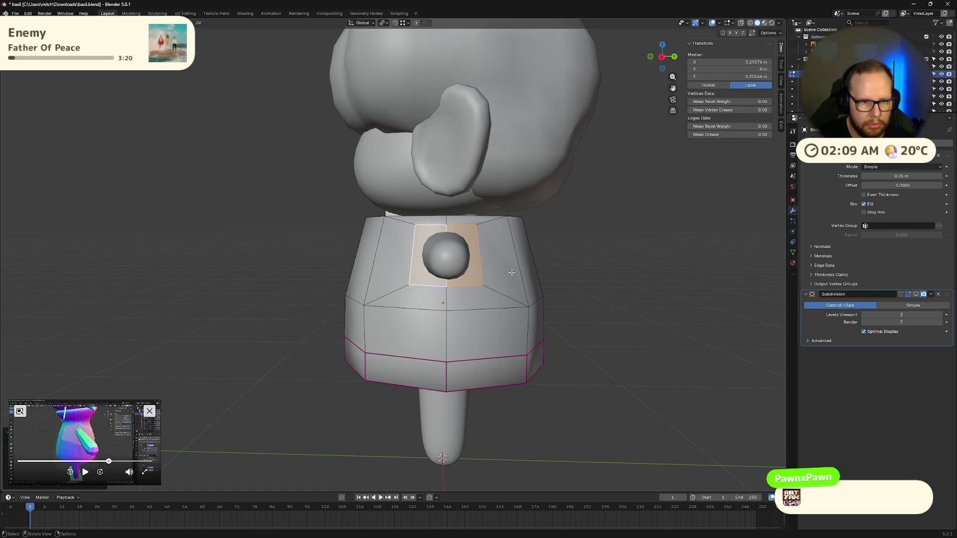
key(g)
key(z)
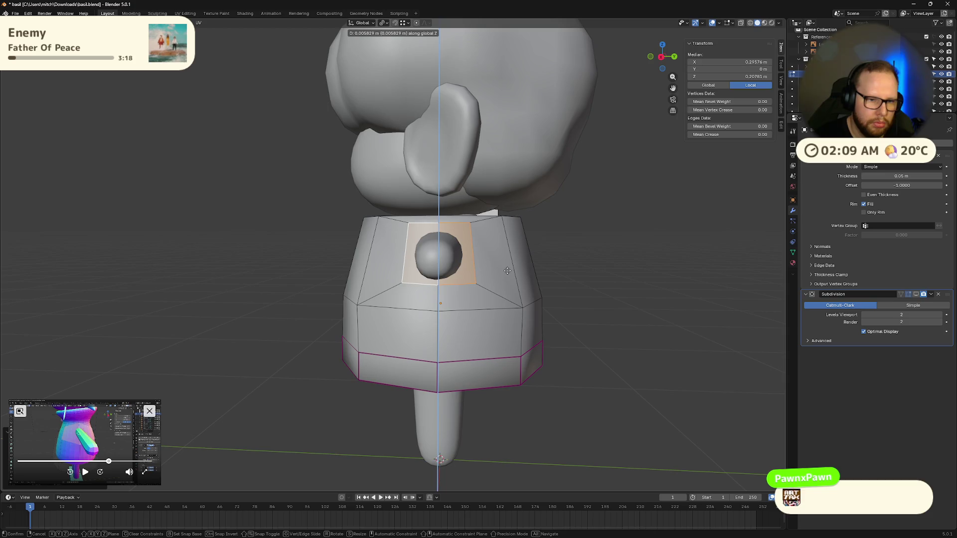
click(507, 272)
middle_drag(506, 272, 593, 303)
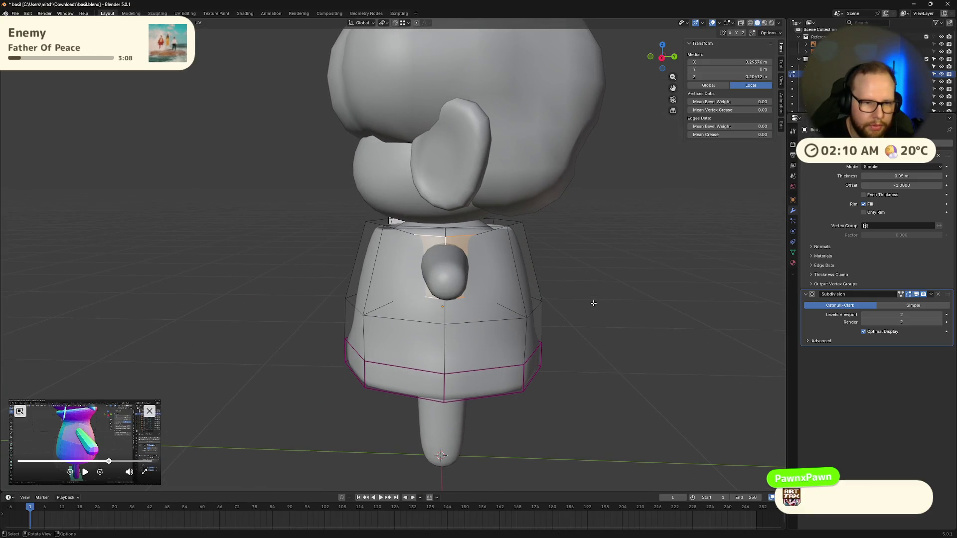
key(x)
click(580, 320)
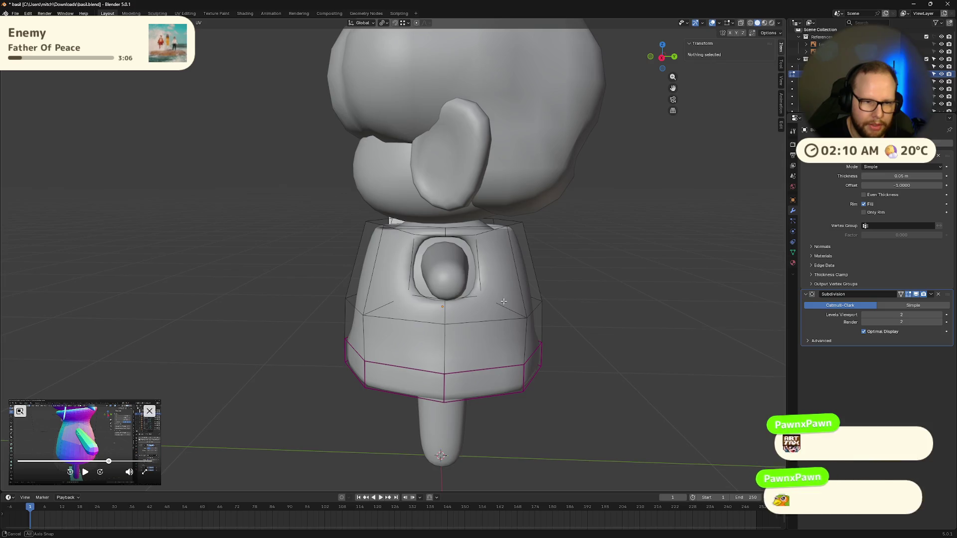
- Inspect the new sleeve opening and select its edge loop from the side
middle_drag(524, 299, 429, 263)
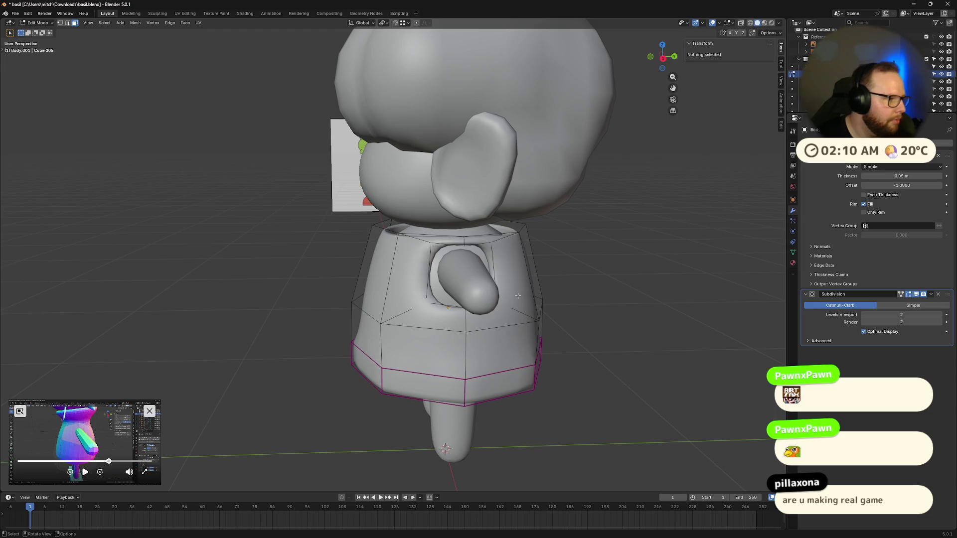
scroll(524, 290, up, 4)
middle_drag(524, 291, 551, 296)
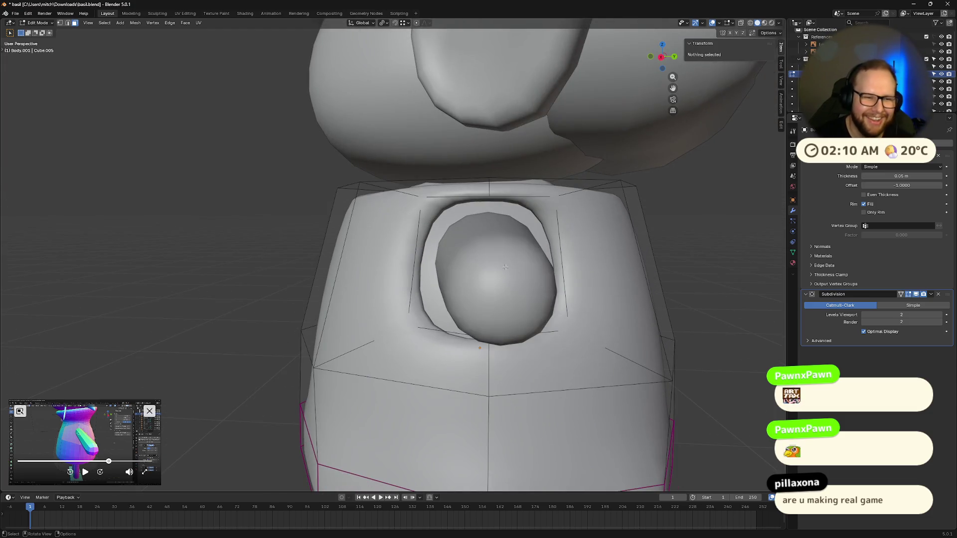
scroll(510, 268, down, 4)
middle_drag(459, 256, 426, 289)
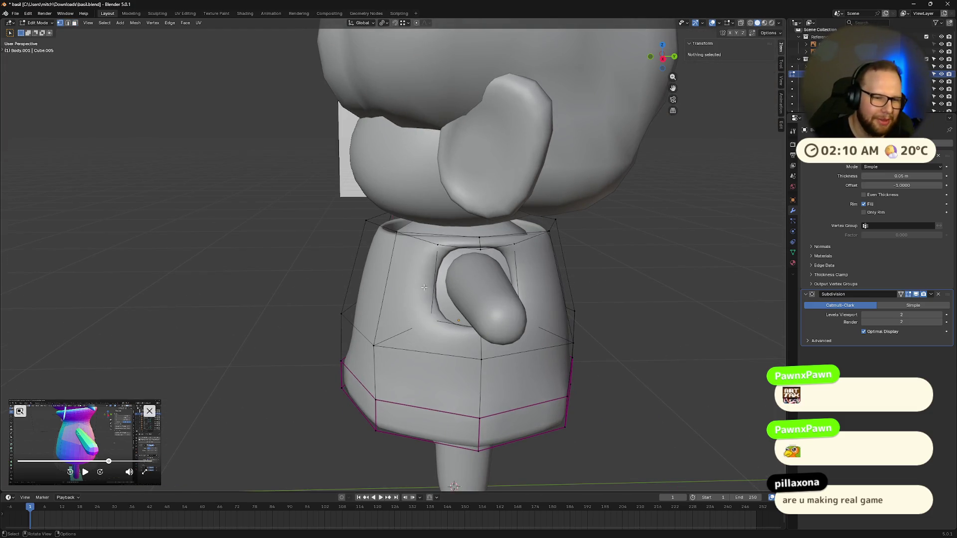
key(3)
click(435, 274)
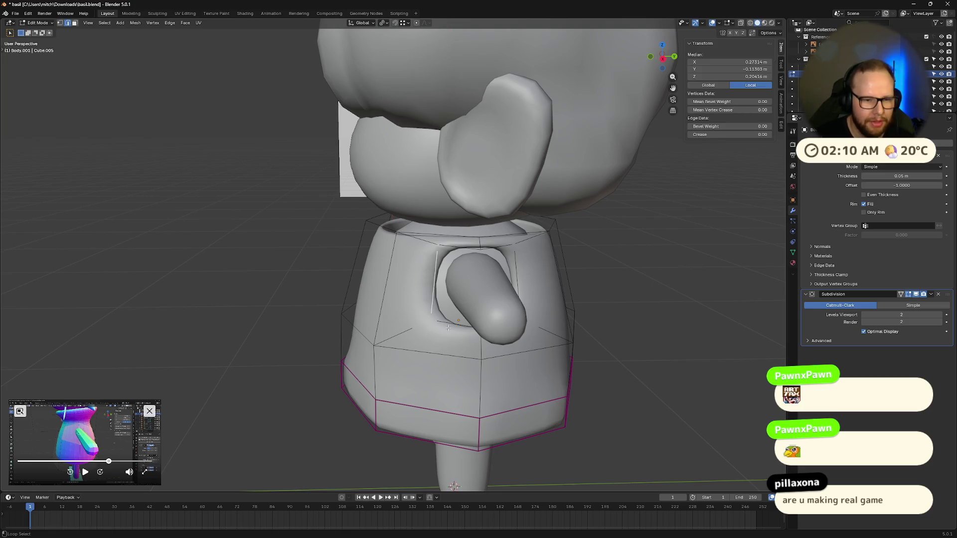
middle_drag(435, 277, 524, 313)
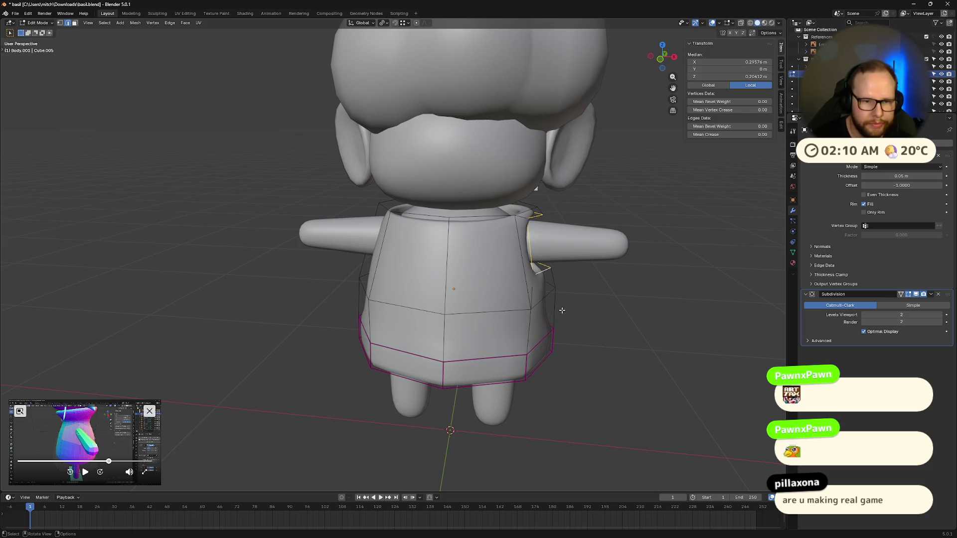
- Push the sleeve edge loop out along the arm, flatten it into a straight ring and extend it further
key(g)
key(x)
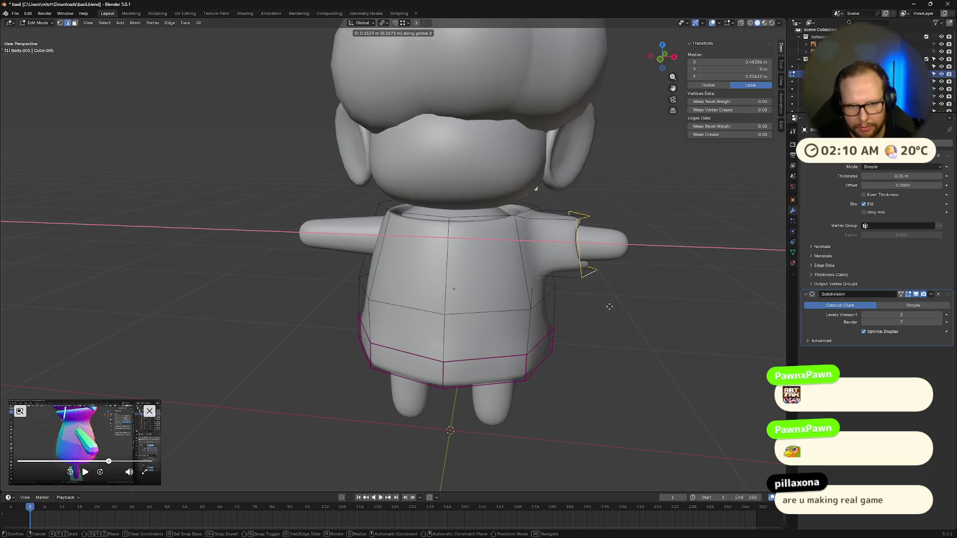
click(643, 311)
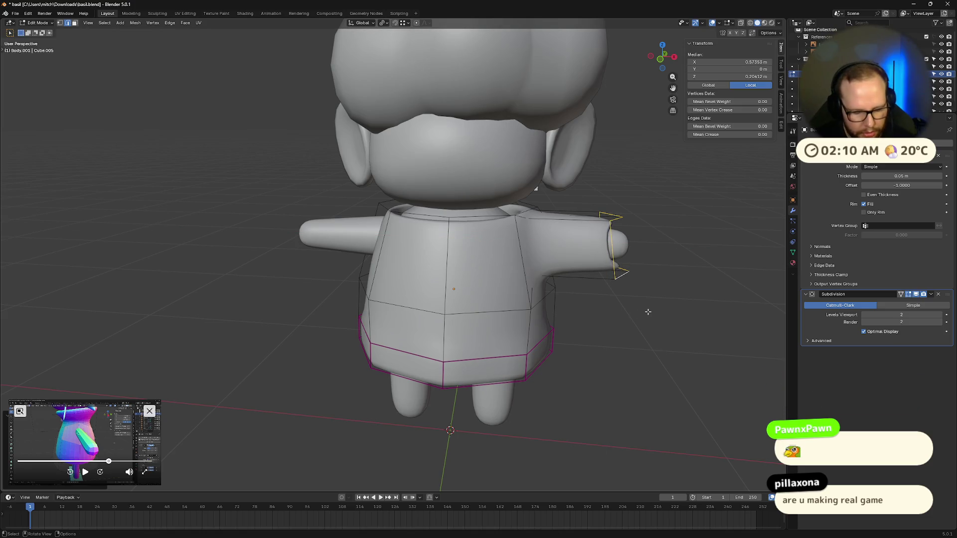
key(s)
key(x)
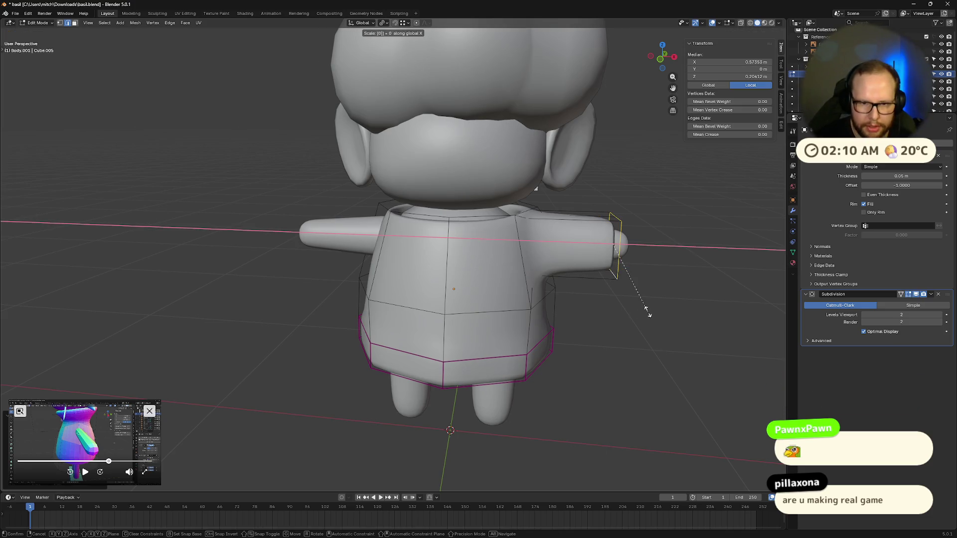
click(648, 312)
middle_drag(660, 307, 574, 305)
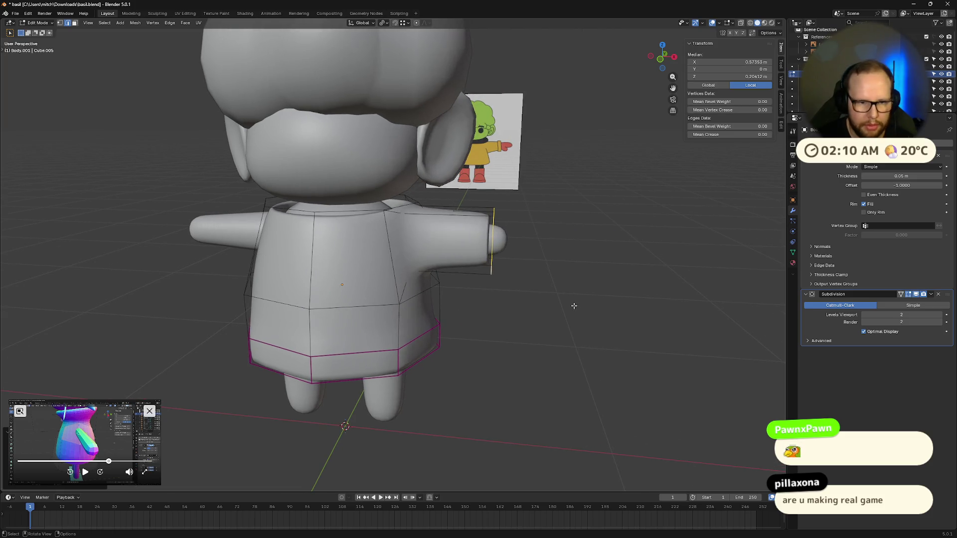
key(g)
key(x)
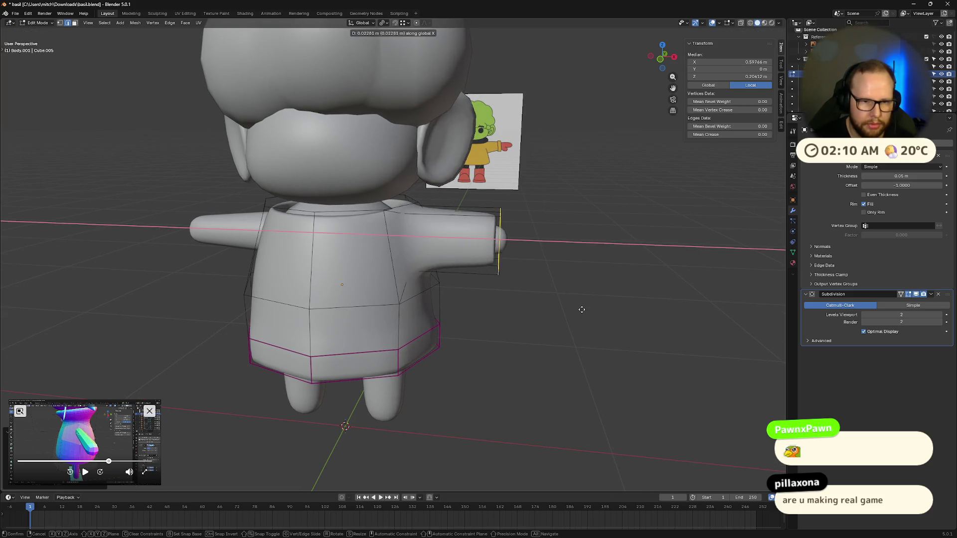
click(591, 311)
- Turn off the Subdivision preview and extrude the sleeve opening outward from a side view
mouse_move(591, 311)
middle_down()
mouse_move(617, 343)
mouse_move(545, 333)
middle_up()
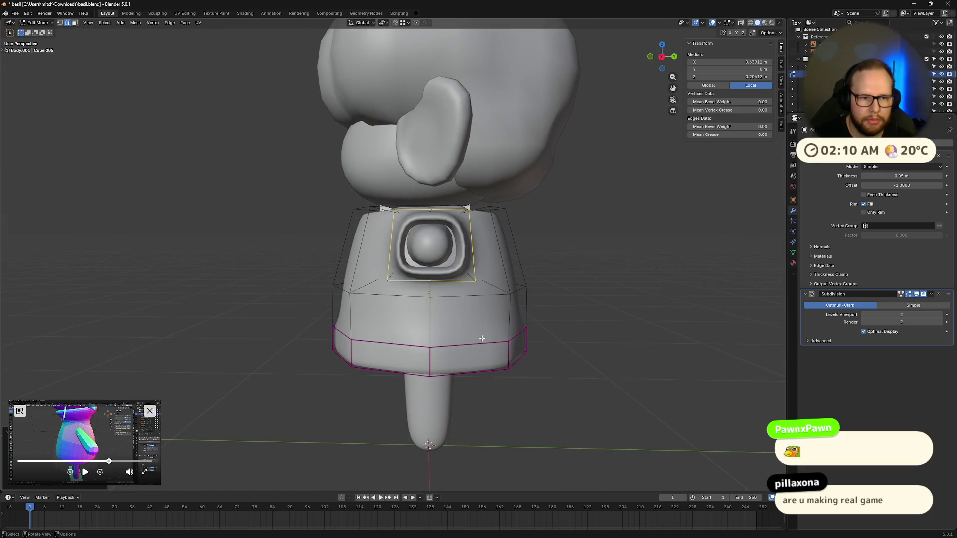
middle_drag(482, 338, 477, 305)
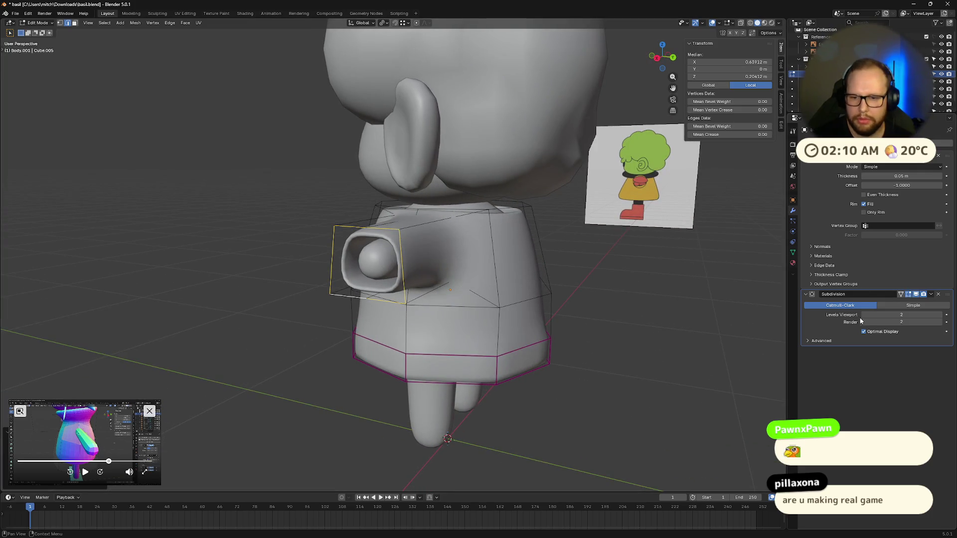
click(916, 294)
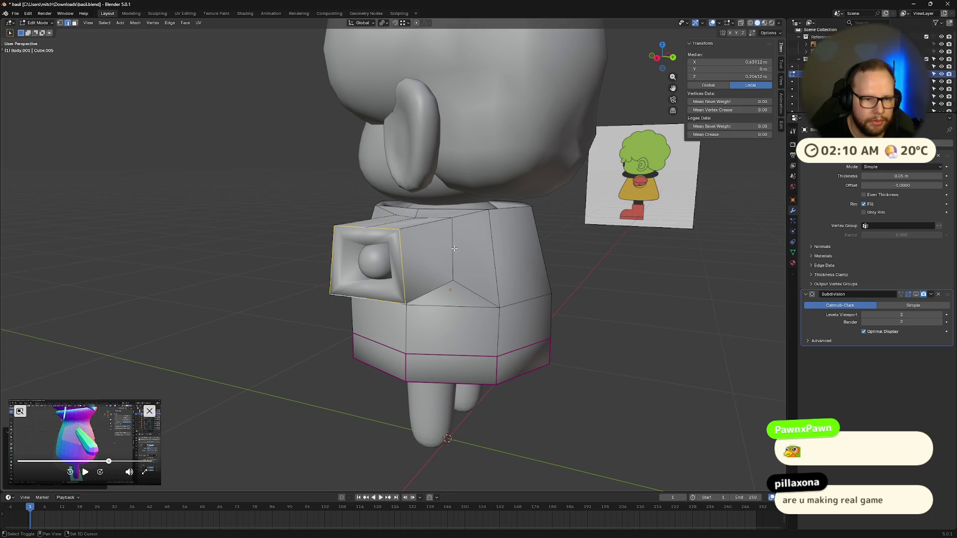
middle_drag(454, 249, 488, 265)
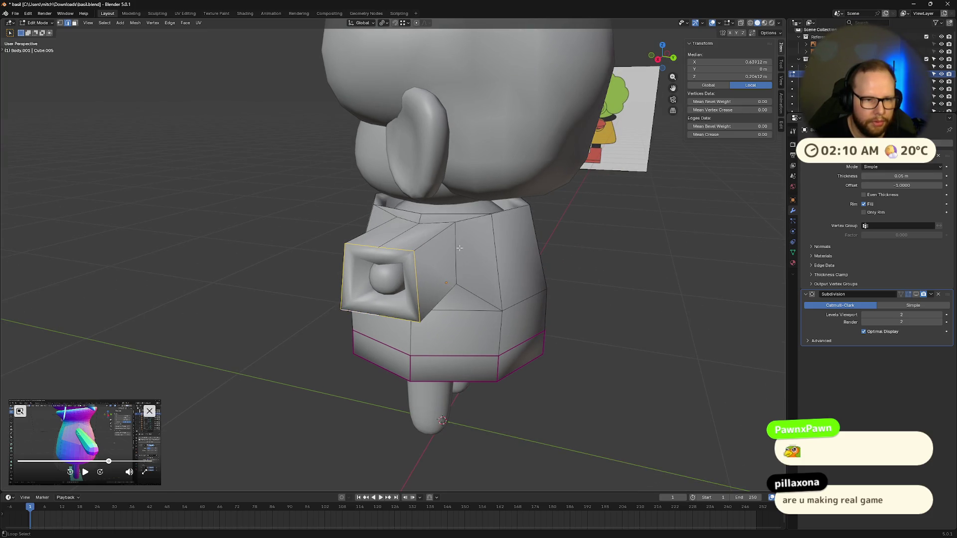
key(KP_3)
key(s)
click(617, 267)
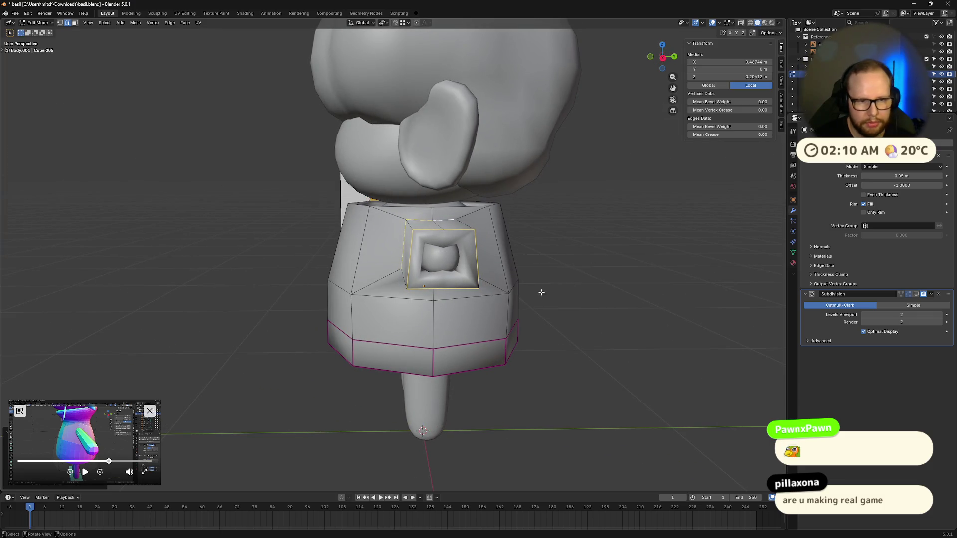
- Re-enable the Subdivision preview and check the sleeve in the front orthographic view
middle_drag(524, 284, 449, 247)
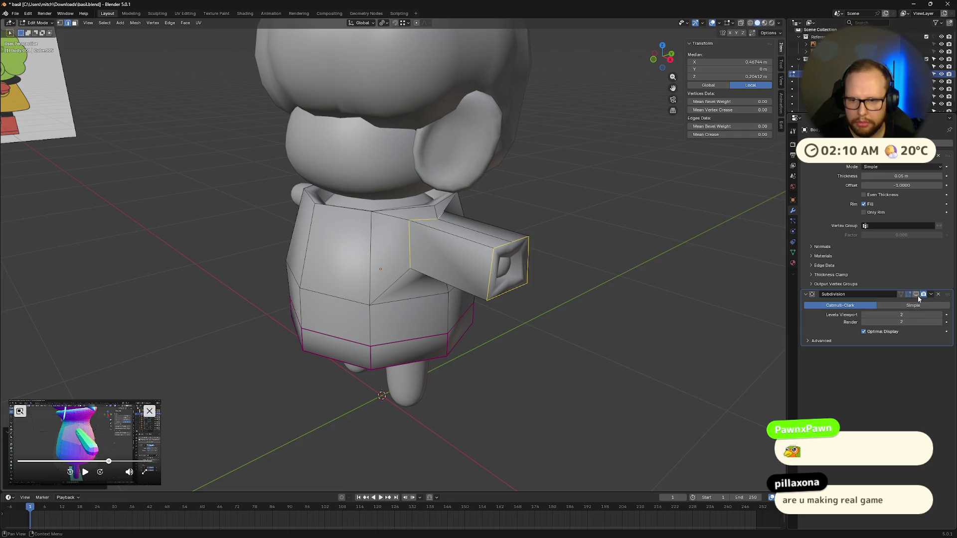
click(916, 294)
mouse_move(524, 284)
middle_down()
mouse_move(596, 301)
mouse_move(584, 299)
mouse_move(646, 288)
mouse_move(568, 280)
middle_up()
click(660, 59)
scroll(373, 262, up, 4)
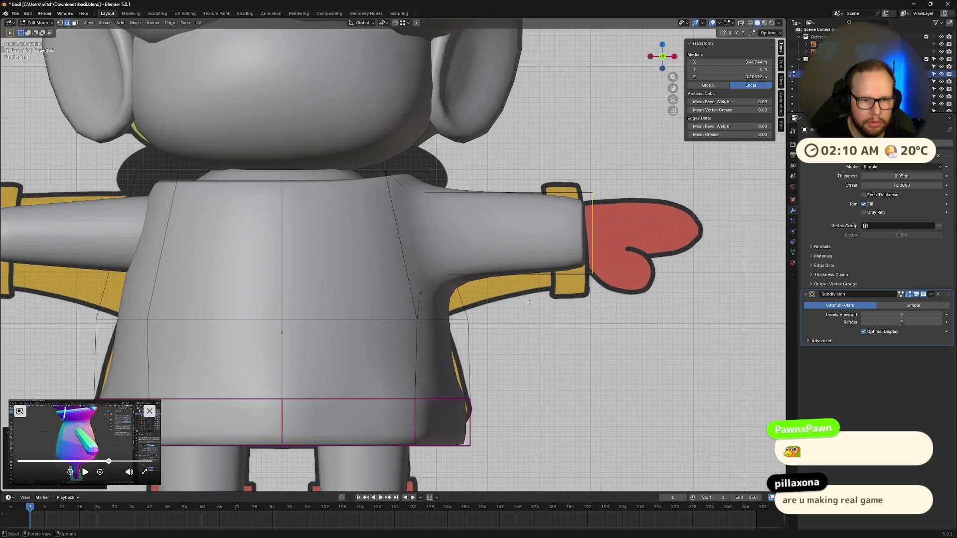
- Select the edge loop around the torso and lower it vertically
alt+click(441, 319)
alt+shift+click(392, 319)
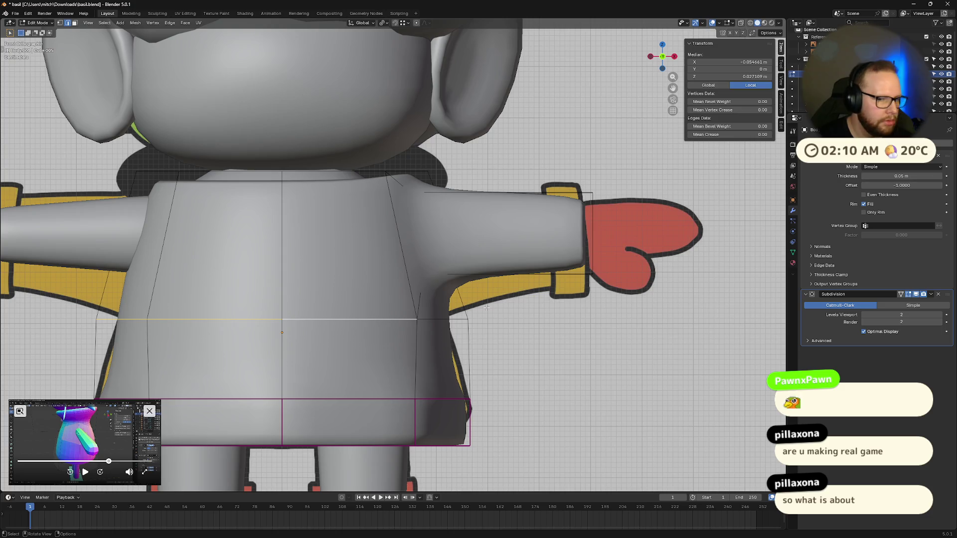
scroll(455, 332, down, 5)
scroll(454, 331, down, 3)
mouse_move(455, 332)
middle_down()
mouse_move(354, 303)
mouse_move(527, 314)
middle_up()
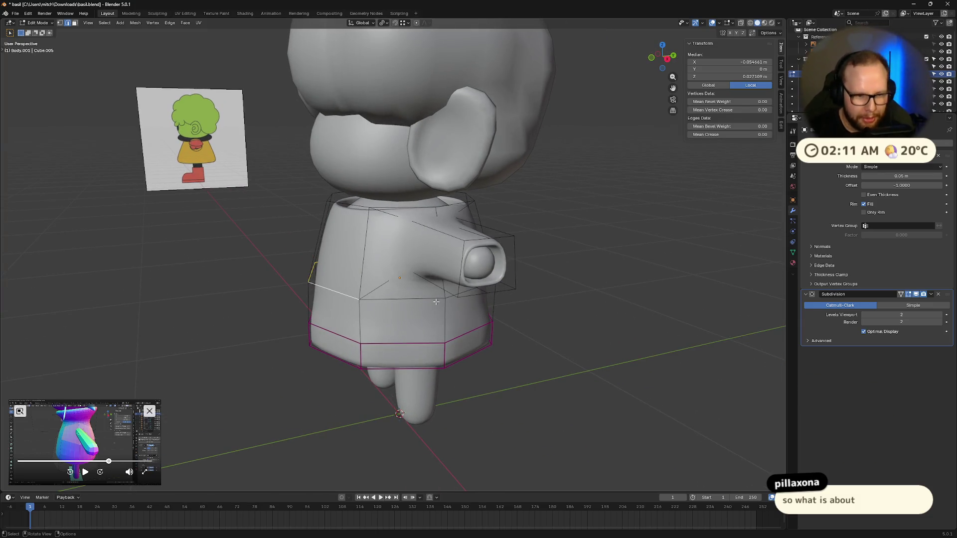
click(408, 301)
mouse_move(410, 301)
middle_down()
mouse_move(449, 306)
mouse_move(414, 317)
mouse_move(453, 321)
middle_up()
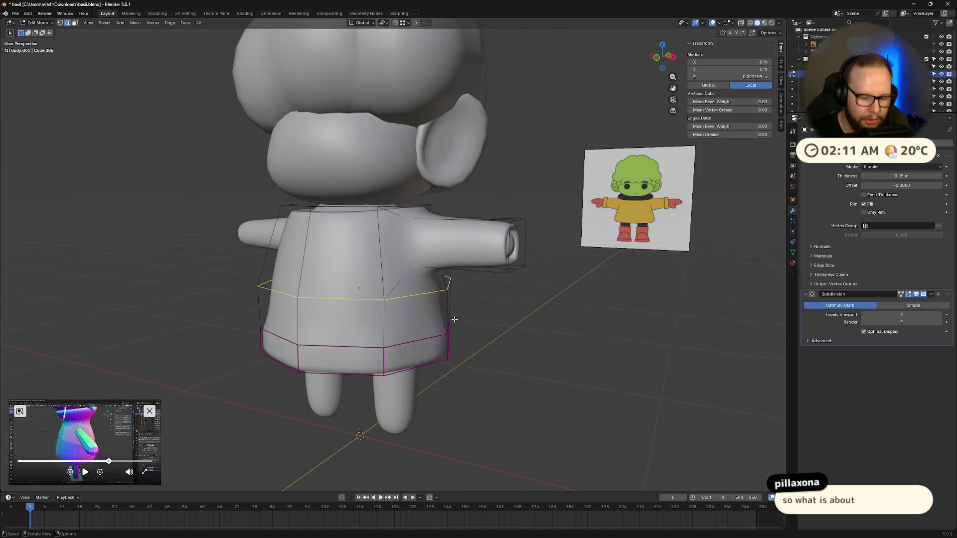
key(g)
key(z)
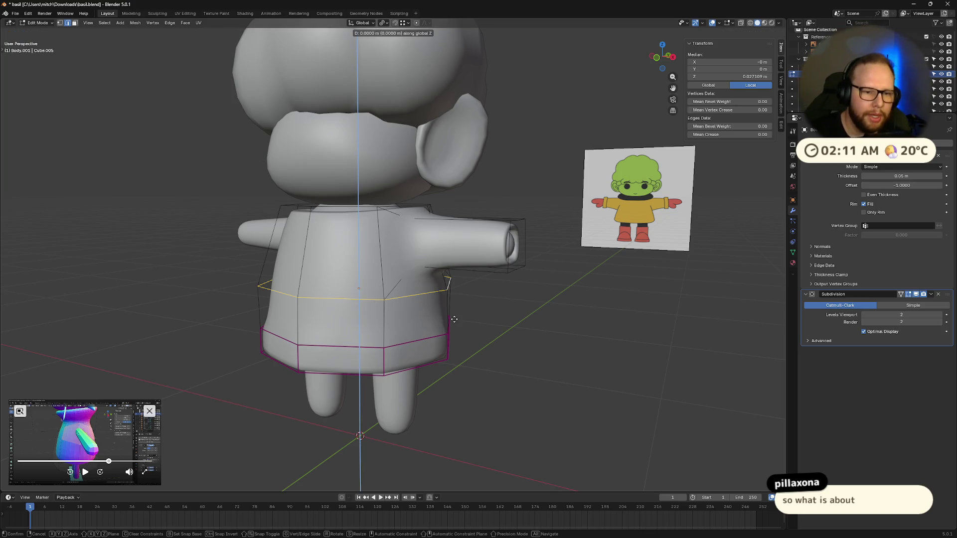
click(458, 338)
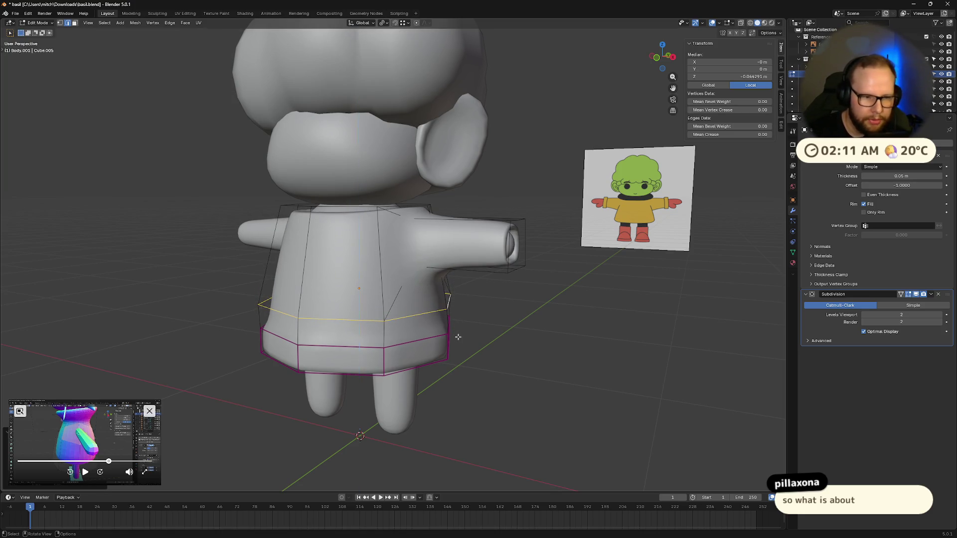
- Hide the Subdivision preview and move the two underarm edges where the sleeve meets the body vertically
mouse_move(457, 338)
middle_down()
mouse_move(441, 314)
mouse_move(452, 297)
mouse_move(463, 307)
middle_up()
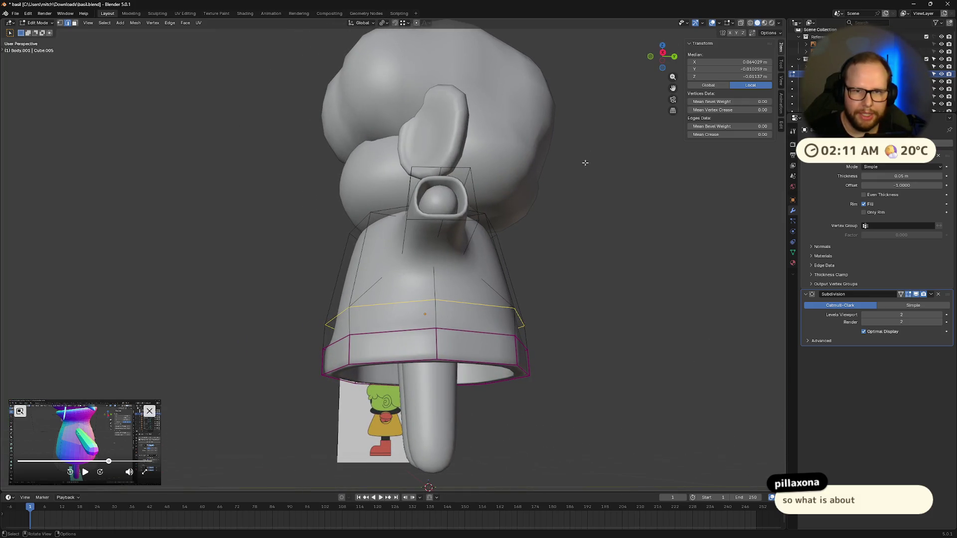
middle_drag(591, 156, 568, 224)
scroll(561, 262, up, 2)
middle_drag(560, 307, 544, 319)
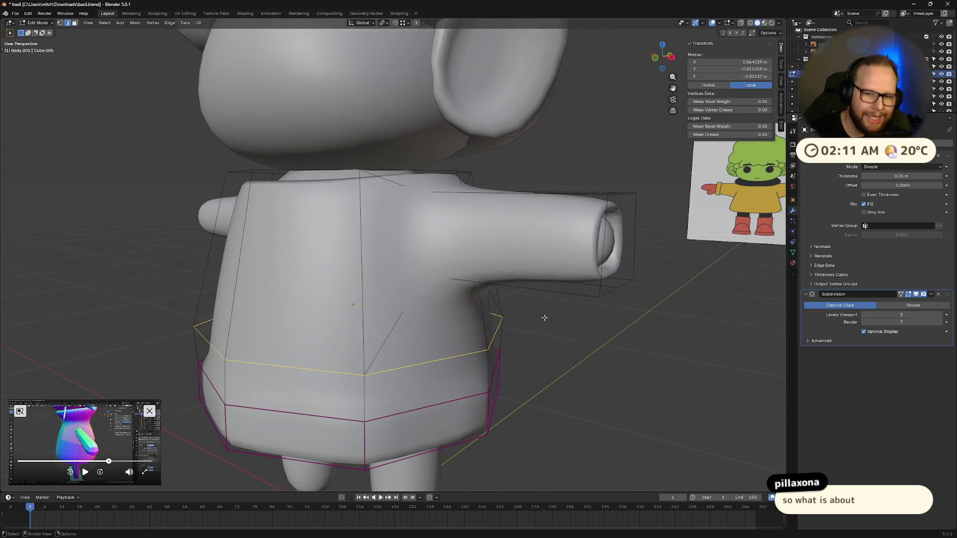
key(Tab)
key(Tab)
mouse_move(616, 290)
middle_down()
mouse_move(599, 299)
mouse_move(666, 334)
mouse_move(655, 315)
middle_up()
click(916, 293)
click(459, 271)
mouse_move(458, 271)
middle_down()
mouse_move(446, 235)
mouse_move(479, 269)
middle_up()
shift+click(446, 236)
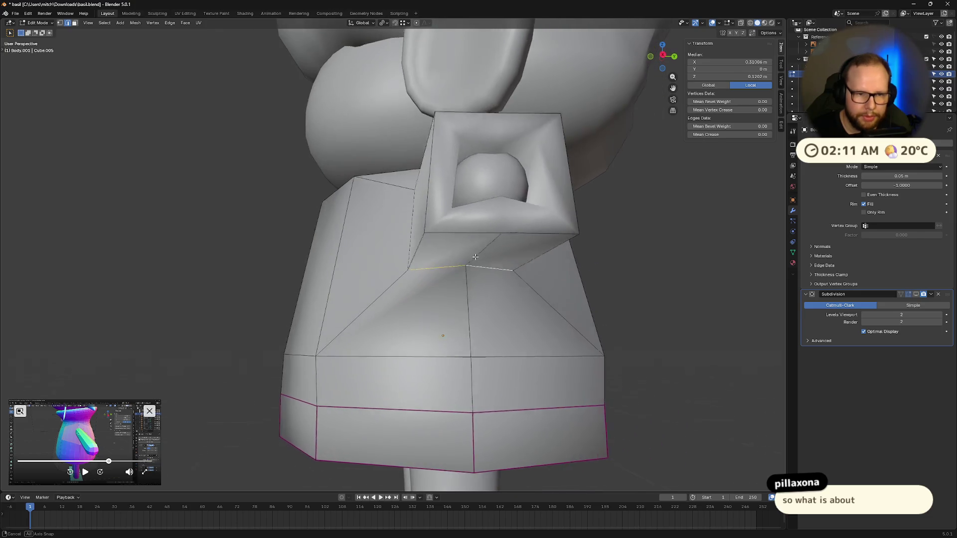
key(g)
key(z)
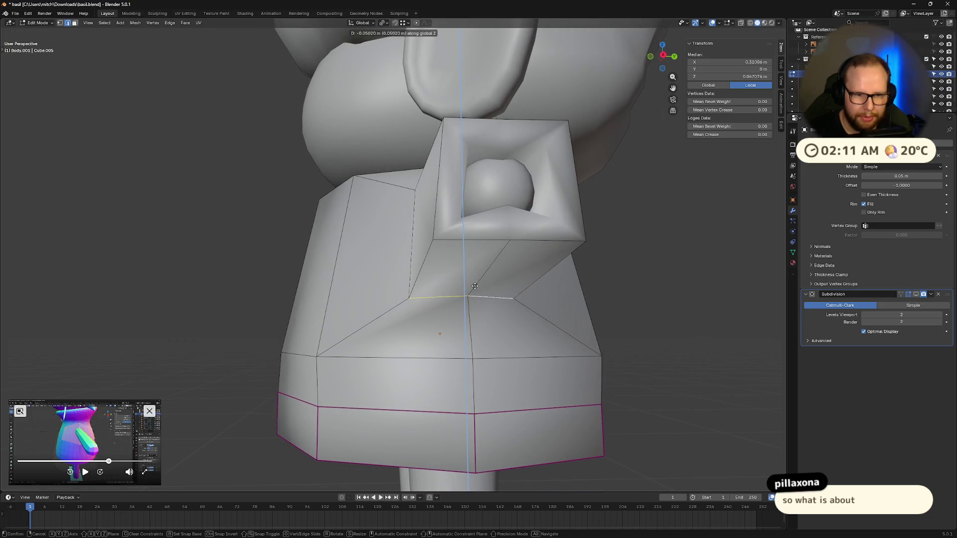
click(476, 275)
- Inspect the sleeve from several angles, select its opening's top edge and return to front view
mouse_move(478, 284)
middle_down()
mouse_move(515, 320)
mouse_move(554, 314)
middle_up()
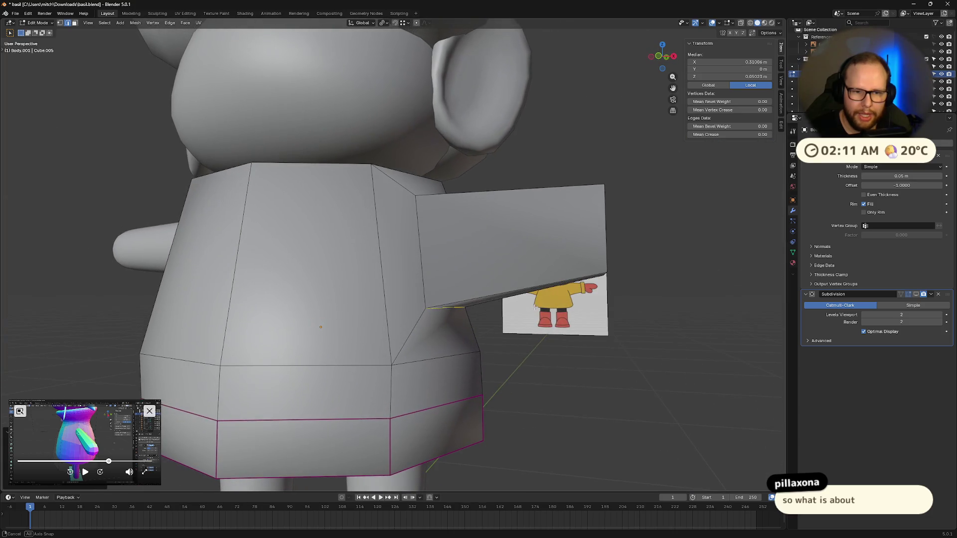
middle_drag(482, 315, 548, 288)
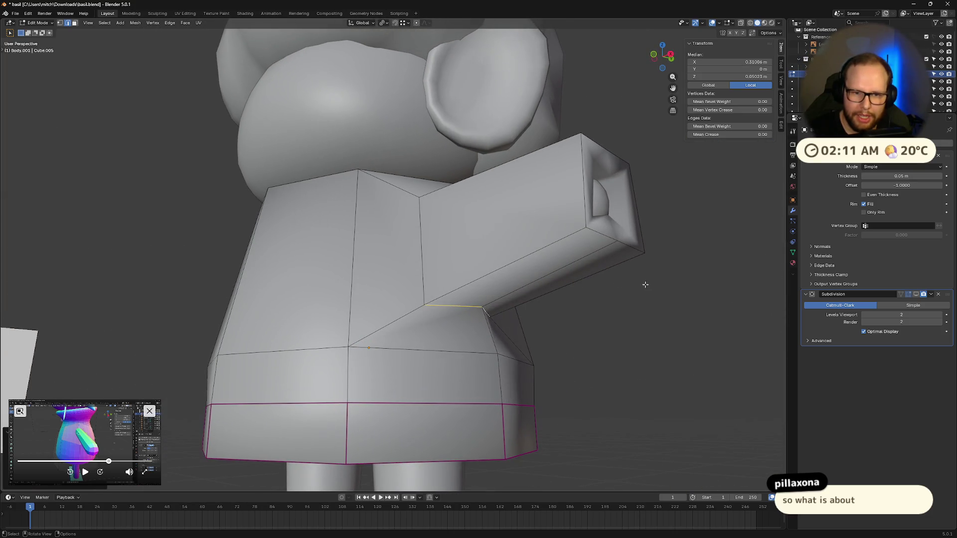
middle_drag(648, 284, 618, 294)
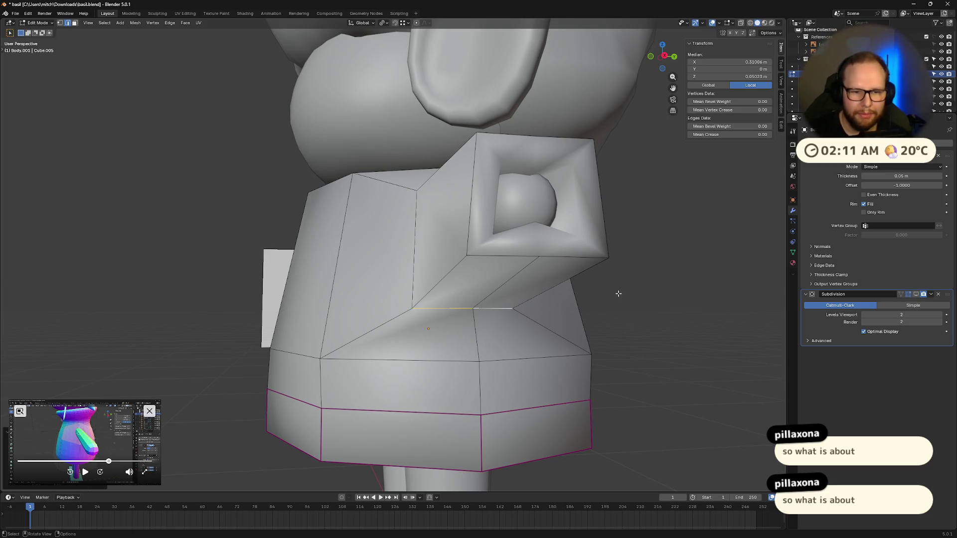
mouse_move(551, 204)
middle_down()
mouse_move(575, 256)
mouse_move(619, 234)
middle_up()
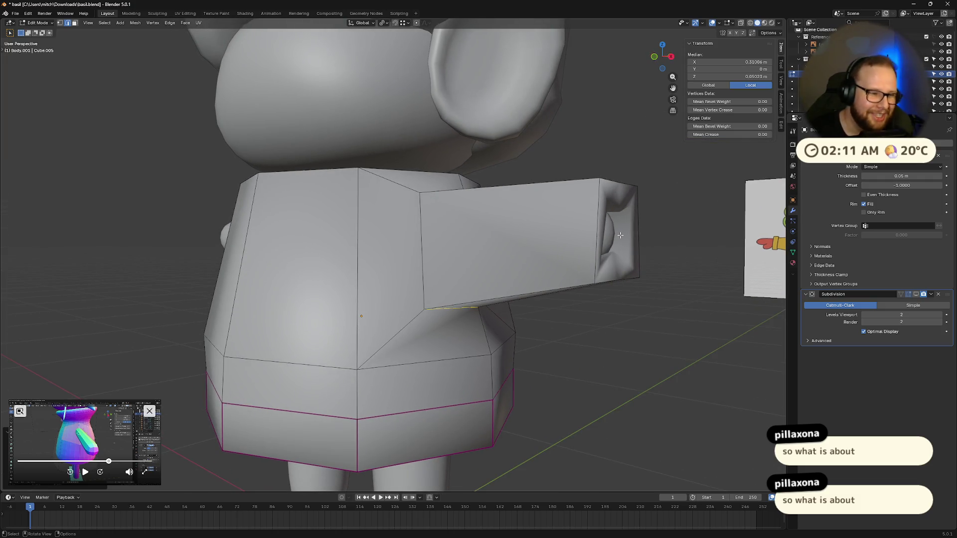
middle_drag(619, 235, 590, 238)
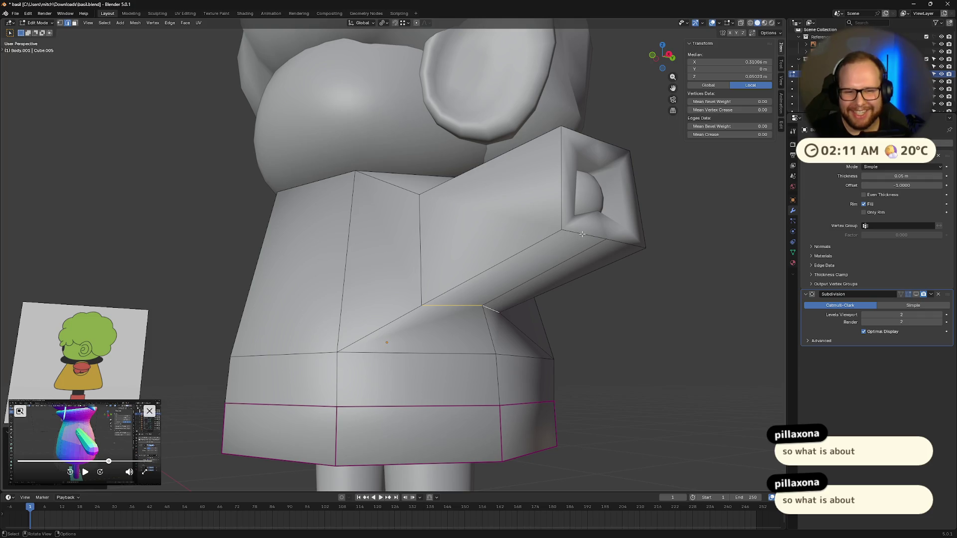
middle_drag(562, 209, 544, 265)
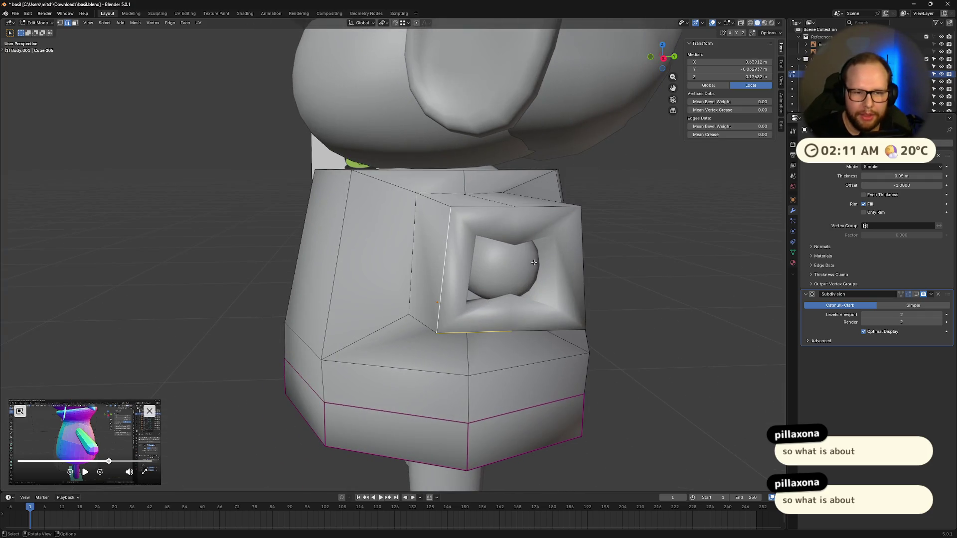
shift+click(487, 209)
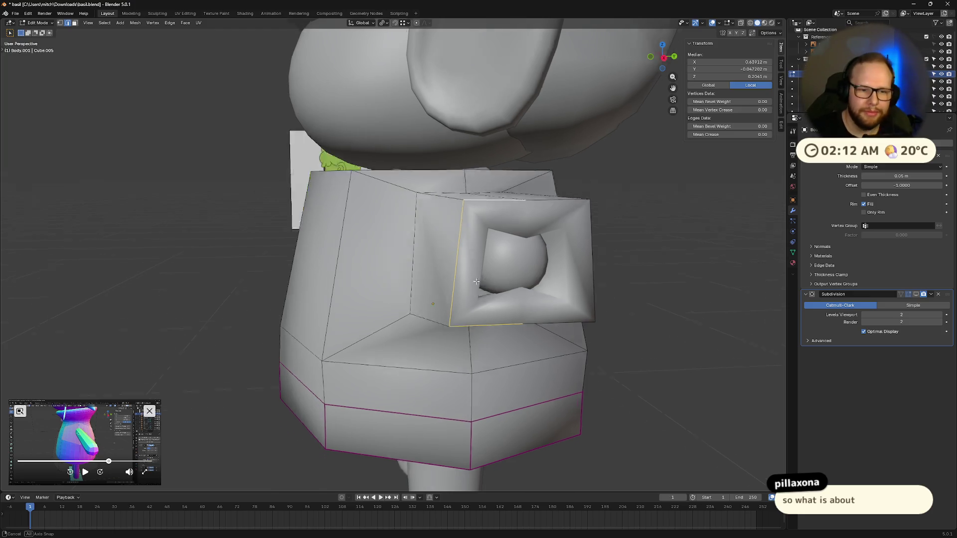
middle_drag(512, 221, 569, 232)
click(660, 58)
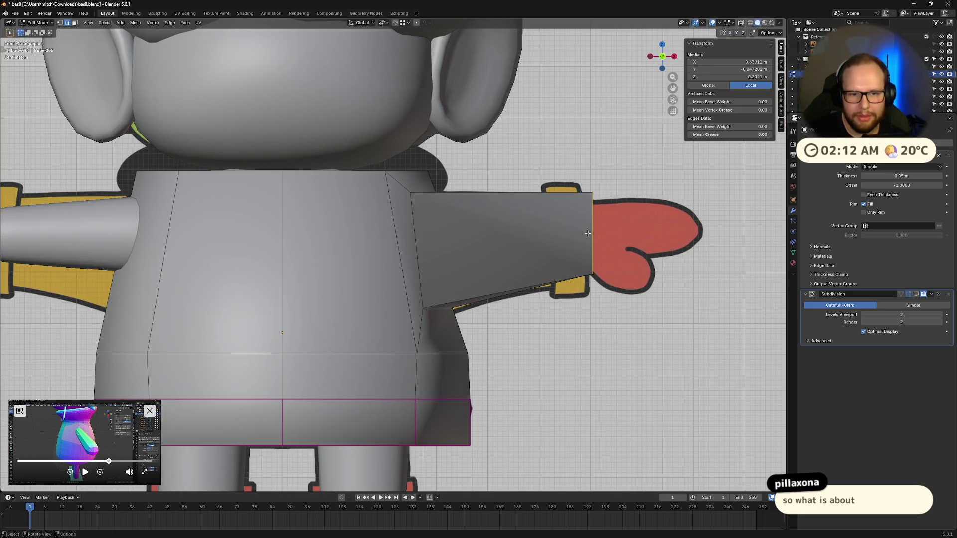
- Show the Subdivision preview in edit mode and scale the sleeve end face from a side view
click(918, 295)
mouse_move(558, 253)
middle_down()
mouse_move(596, 262)
mouse_move(530, 272)
middle_up()
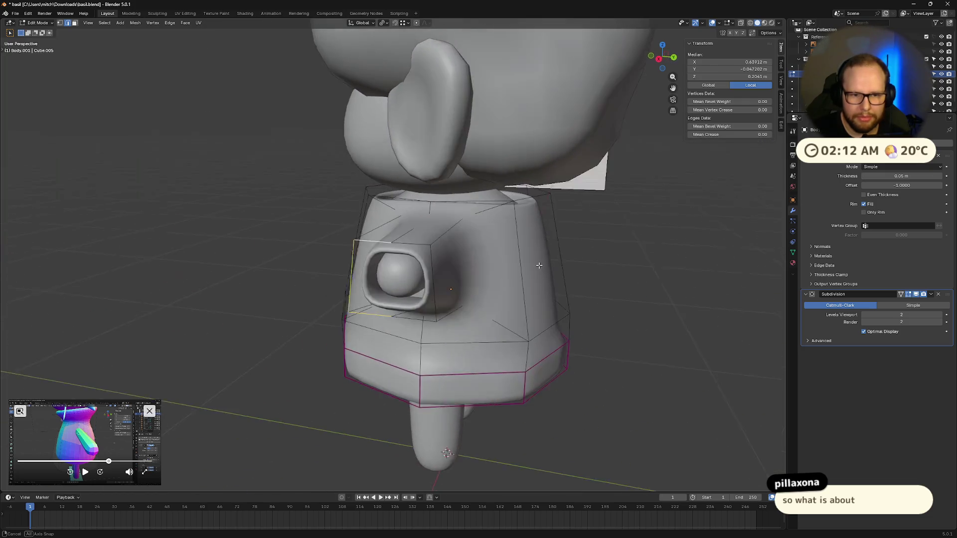
mouse_move(449, 270)
middle_down()
mouse_move(524, 285)
mouse_move(464, 269)
middle_up()
key(s)
click(604, 290)
- Check front and back orthographic views and rescale the sleeve end to match the reference arm
click(655, 57)
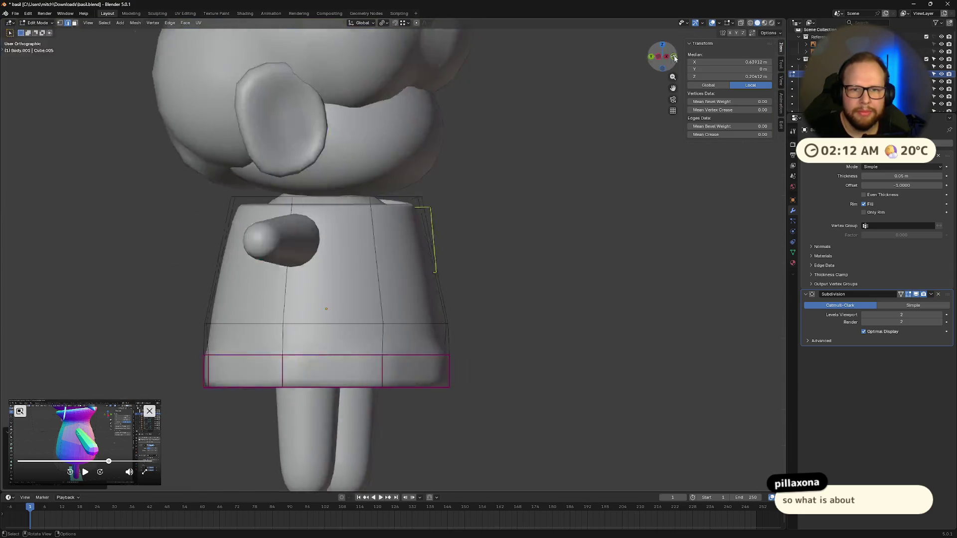
click(674, 57)
key(g)
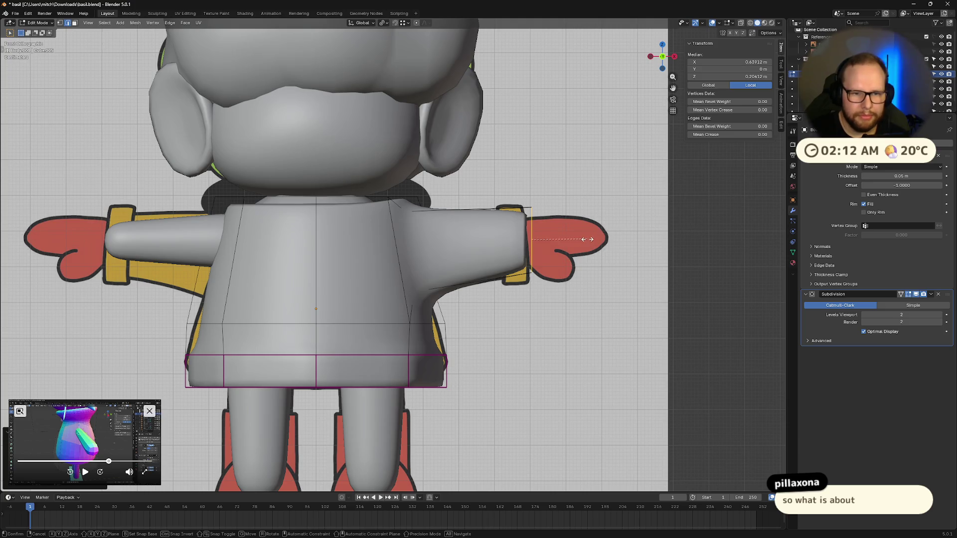
key(s)
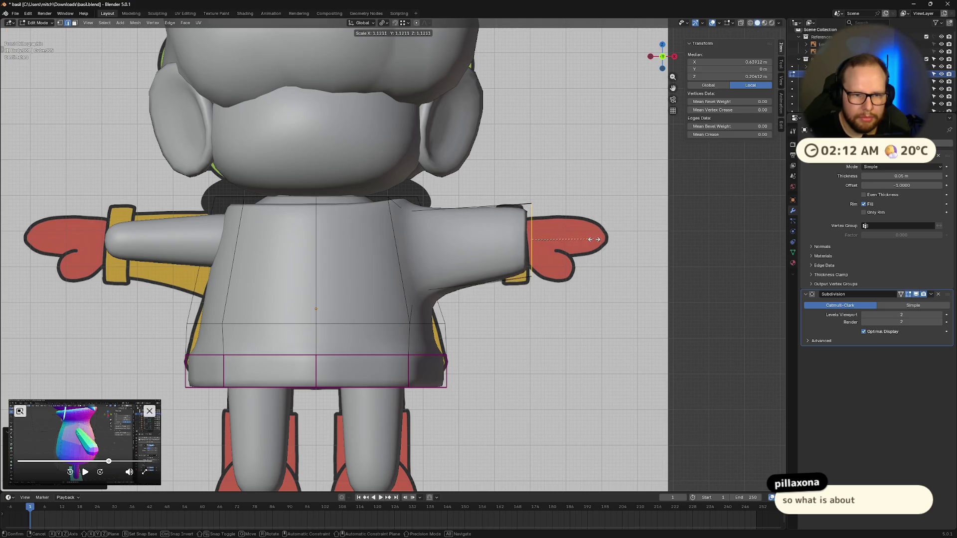
click(591, 240)
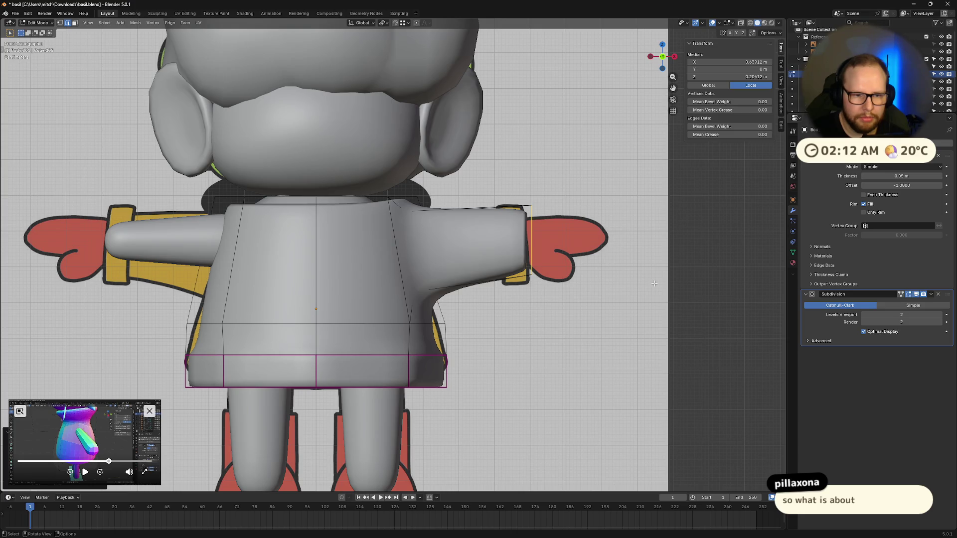
mouse_move(433, 323)
middle_down()
mouse_move(456, 346)
mouse_move(418, 341)
middle_up()
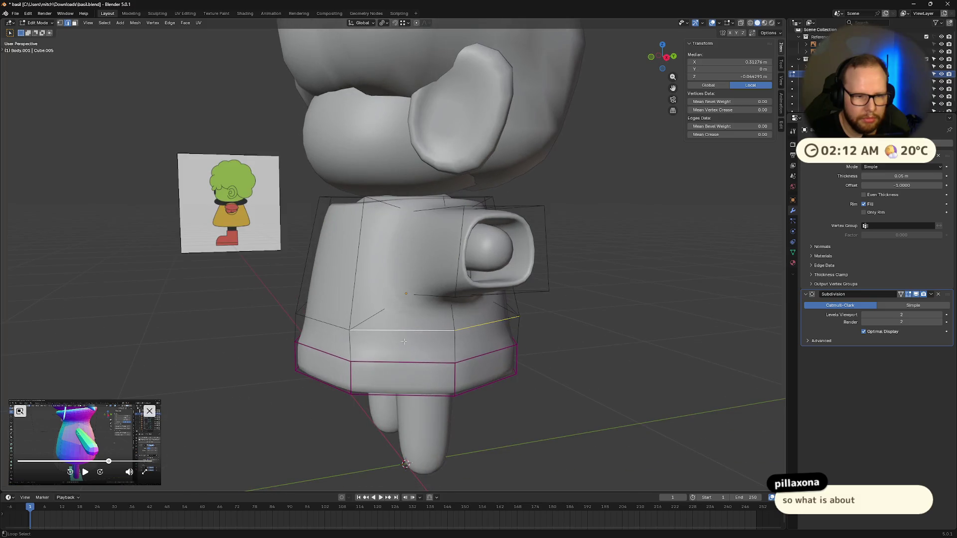
- Lower the selected bottom edge loop so the T-shirt hem hangs further down
middle_drag(319, 307, 451, 327)
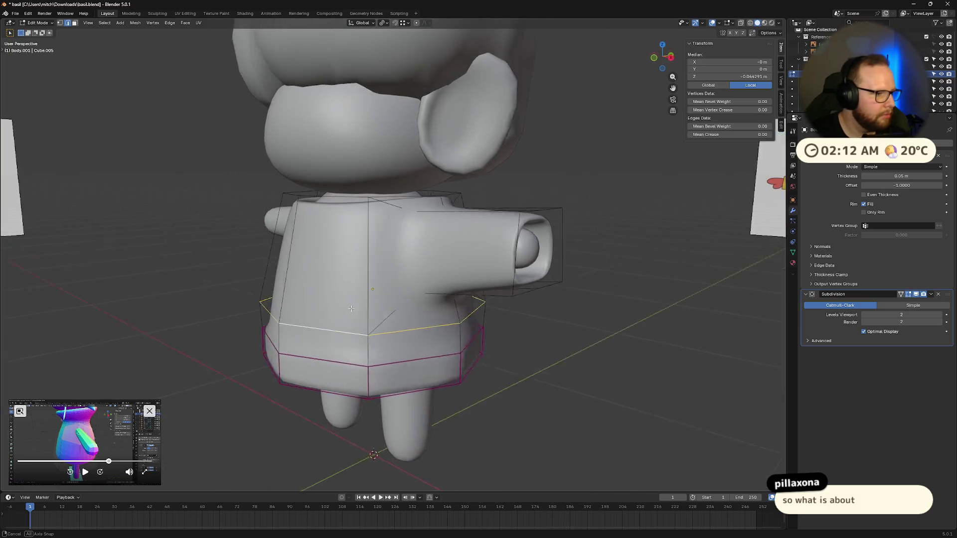
scroll(452, 327, up, 3)
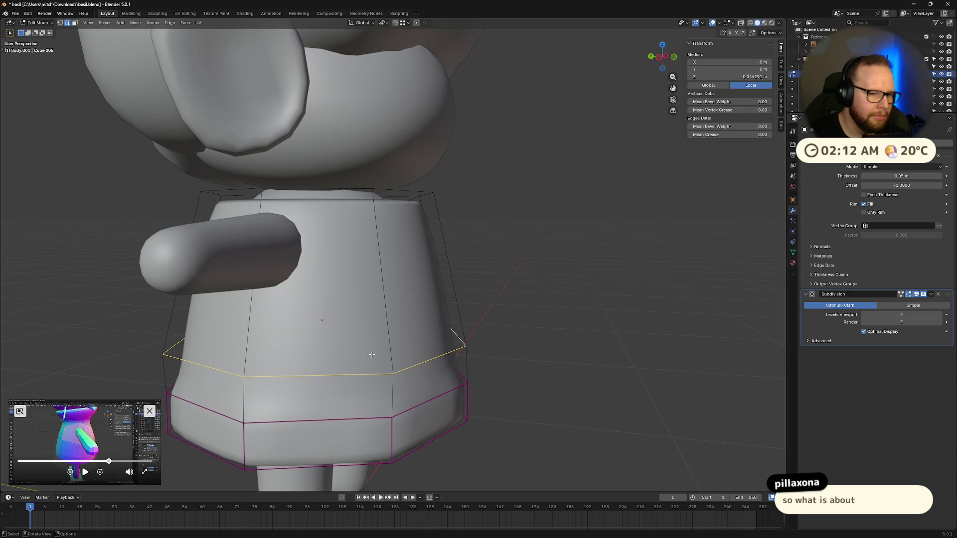
middle_drag(361, 356, 449, 329)
mouse_move(539, 326)
middle_down()
mouse_move(602, 313)
mouse_move(516, 320)
middle_up()
scroll(512, 320, down, 1)
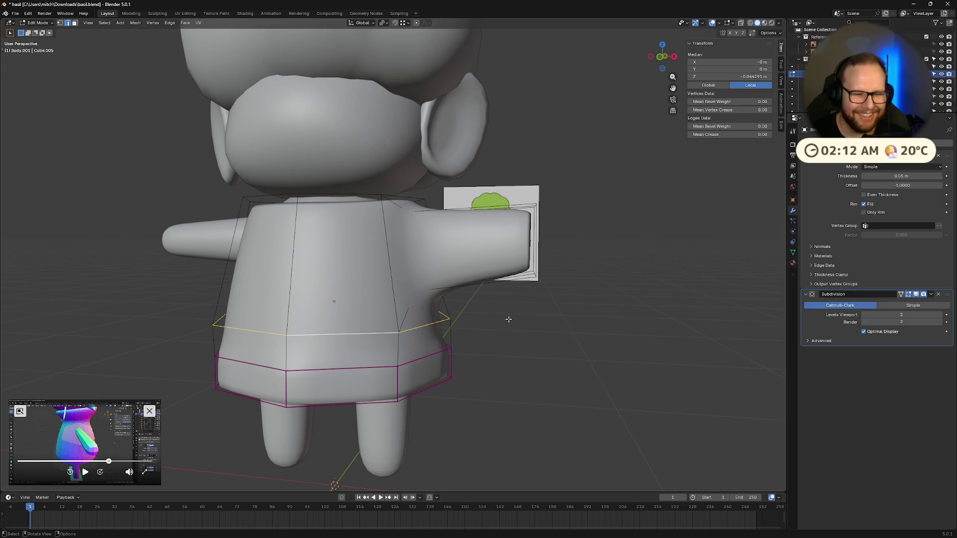
key(g)
key(z)
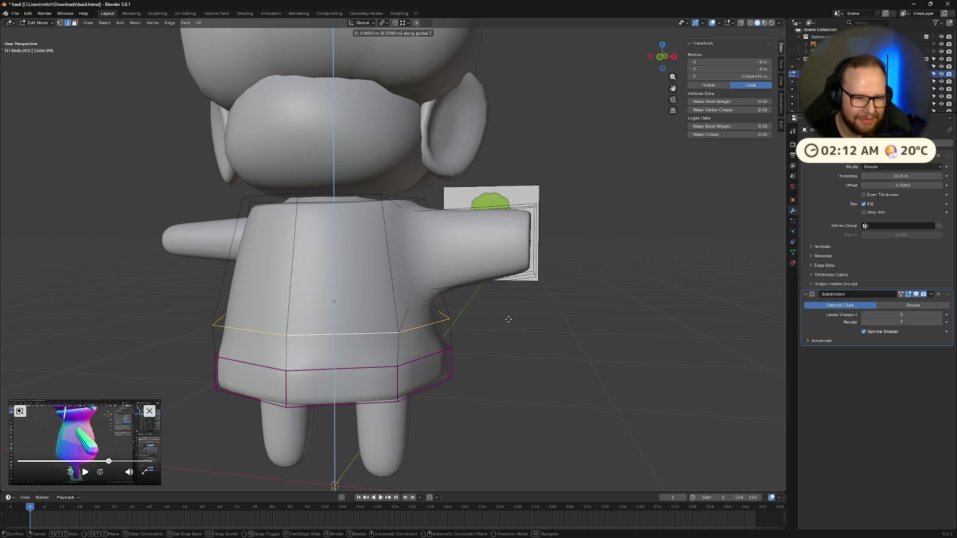
click(513, 332)
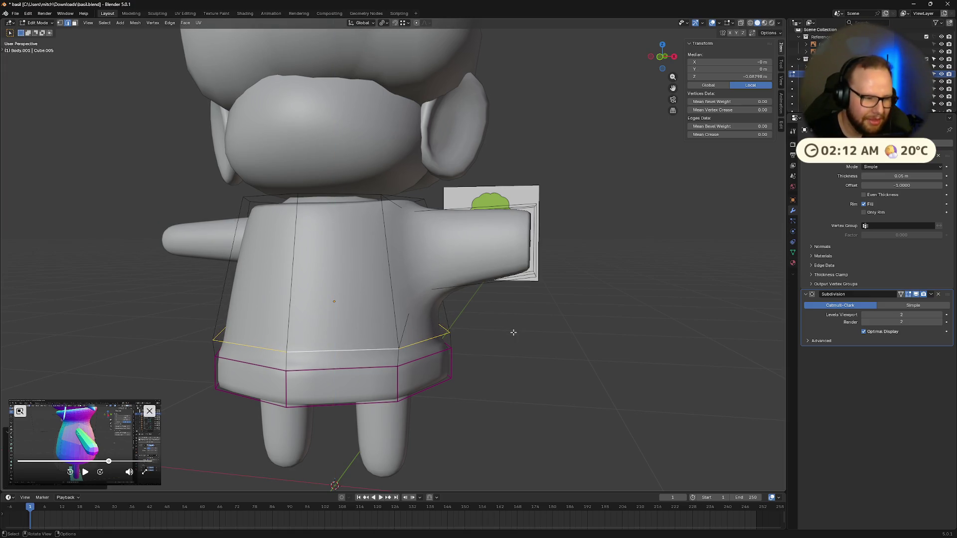
- Inspect the hem, selecting its bottom loop, a vertical hem edge and the adjacent front-bottom faces
middle_drag(455, 350, 445, 341)
click(432, 357)
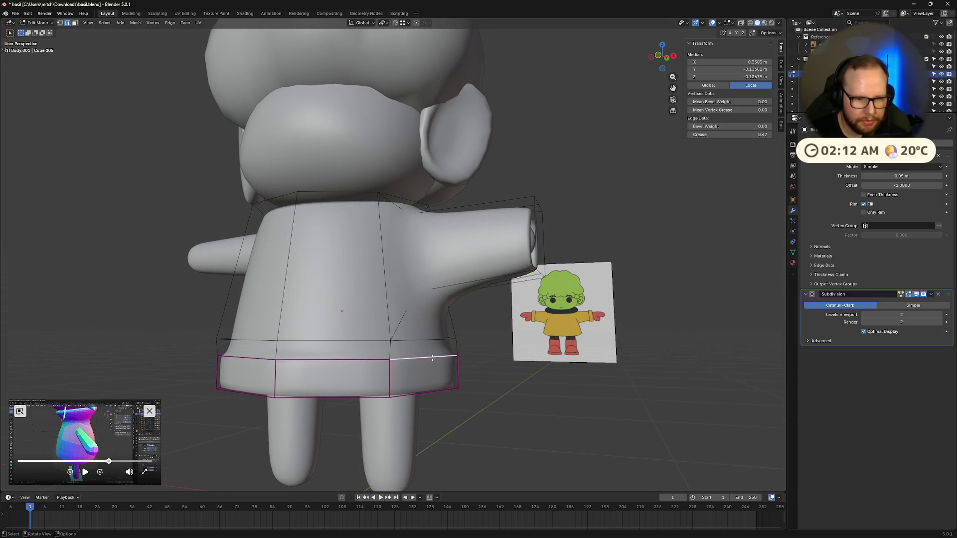
key(alt+a)
middle_drag(432, 358, 415, 359)
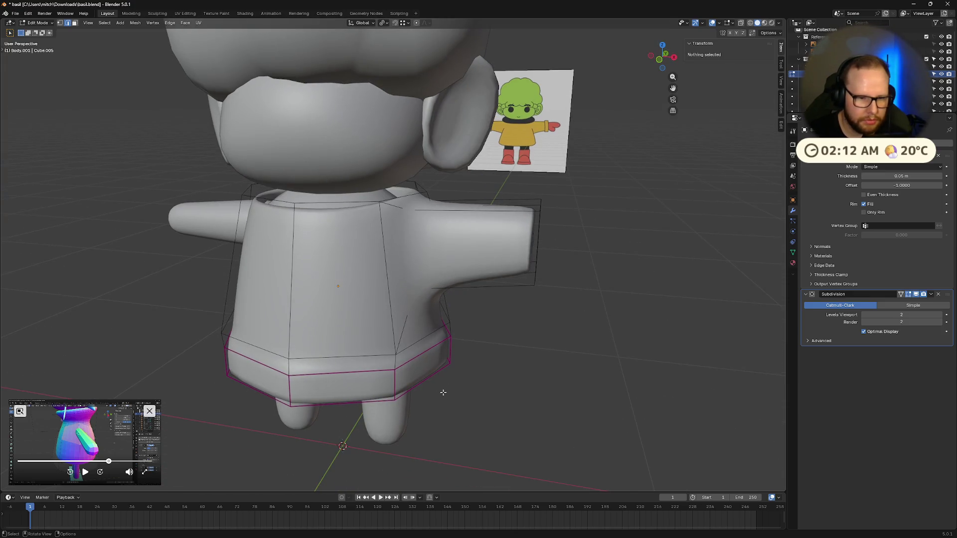
click(414, 359)
alt+click(413, 378)
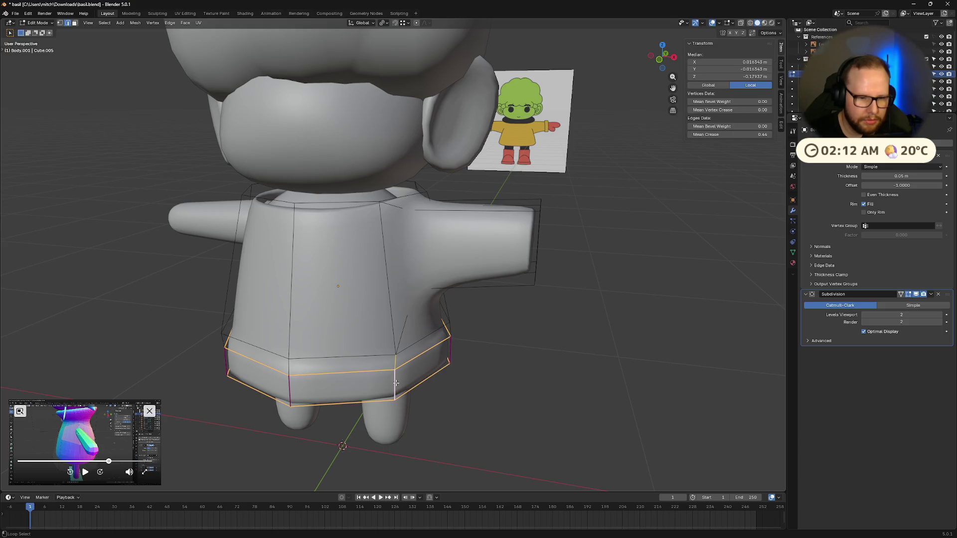
alt+shift+click(289, 385)
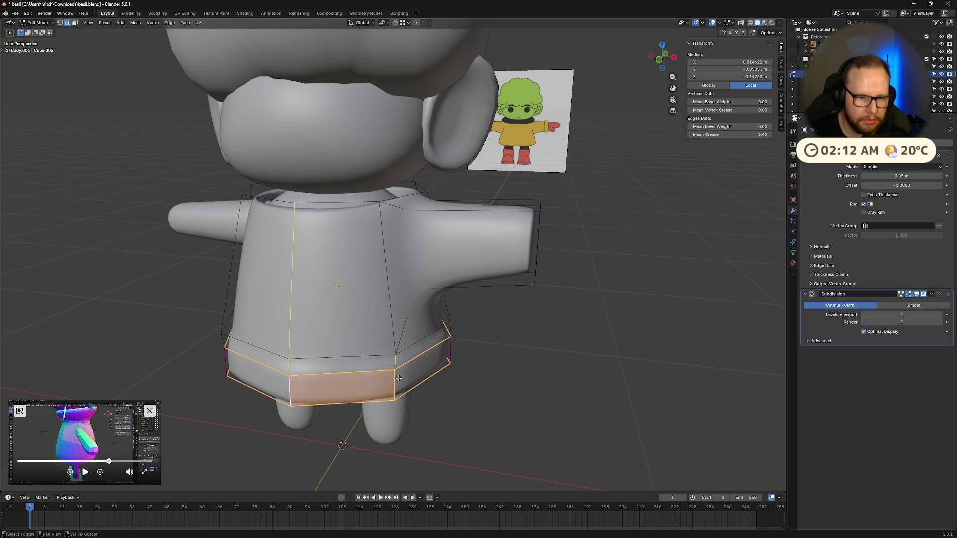
click(292, 393)
click(394, 383)
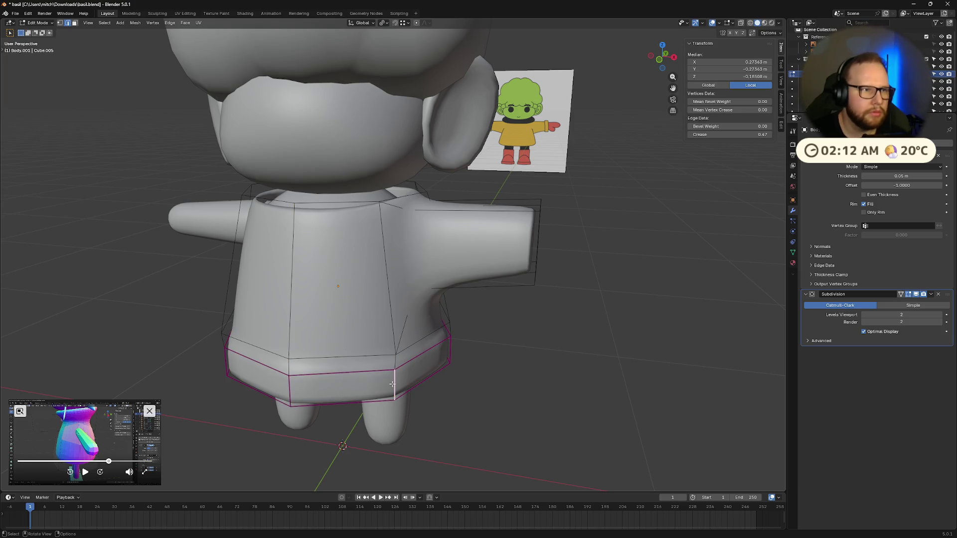
alt+click(404, 374)
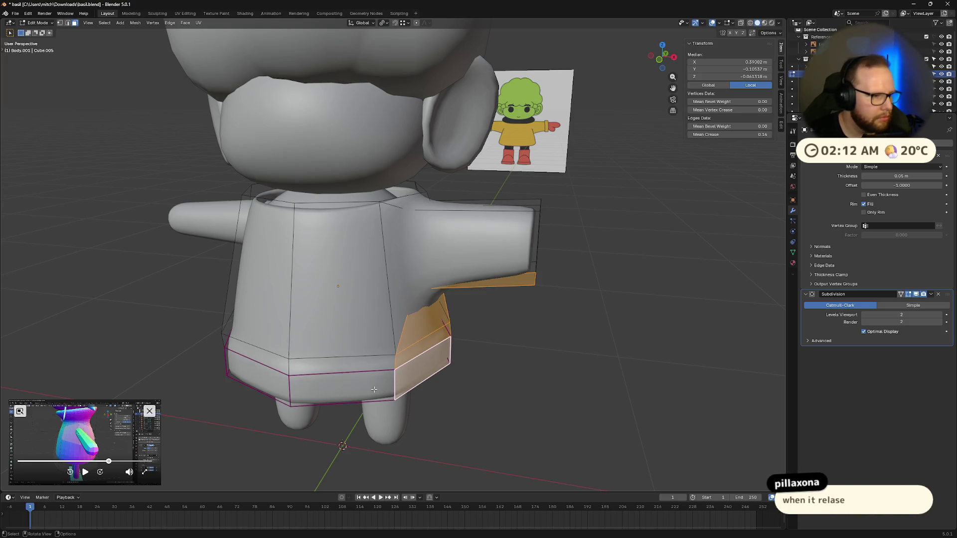
click(373, 389)
mouse_move(447, 386)
middle_down()
mouse_move(410, 366)
mouse_move(497, 389)
middle_up()
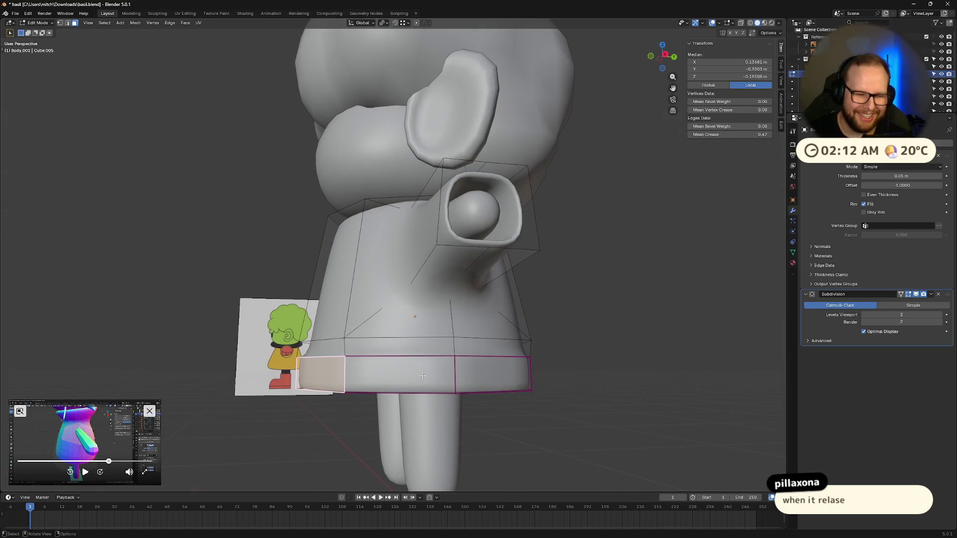
- With X-ray on, select the bottom hem faces and set their Mean Crease to 0
key(alt+z)
drag(300, 369, 560, 389)
middle_drag(523, 389, 451, 394)
double_click(729, 134)
text(0)
key(Return)
click(575, 412)
key(Tab)
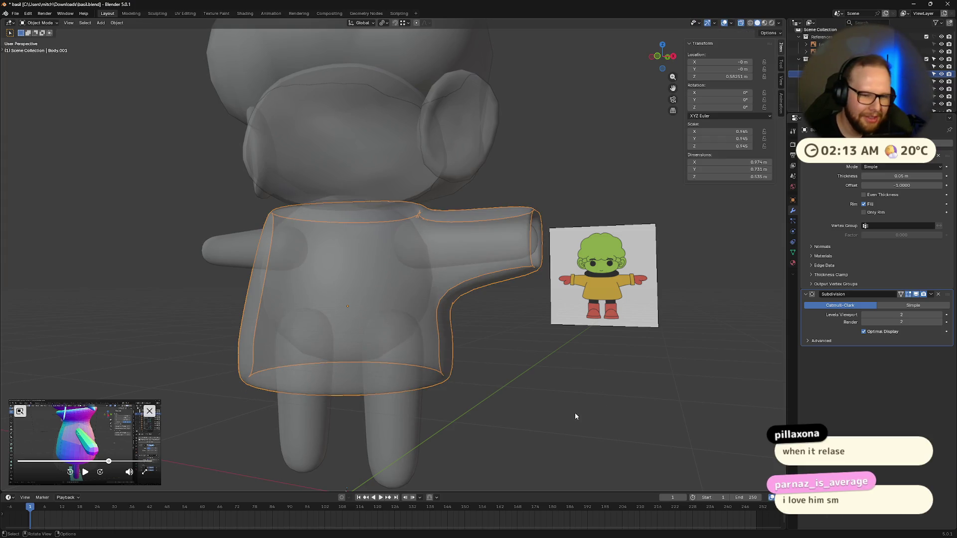
key(Tab)
- Dissolve the extra edge loop around the lower body of the shirt
middle_drag(514, 416, 559, 407)
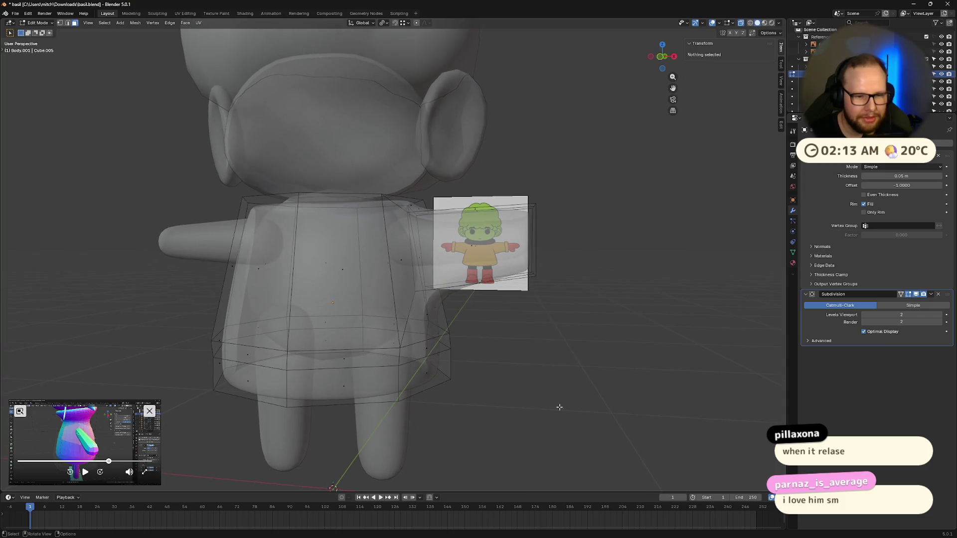
alt+click(428, 359)
alt+click(425, 360)
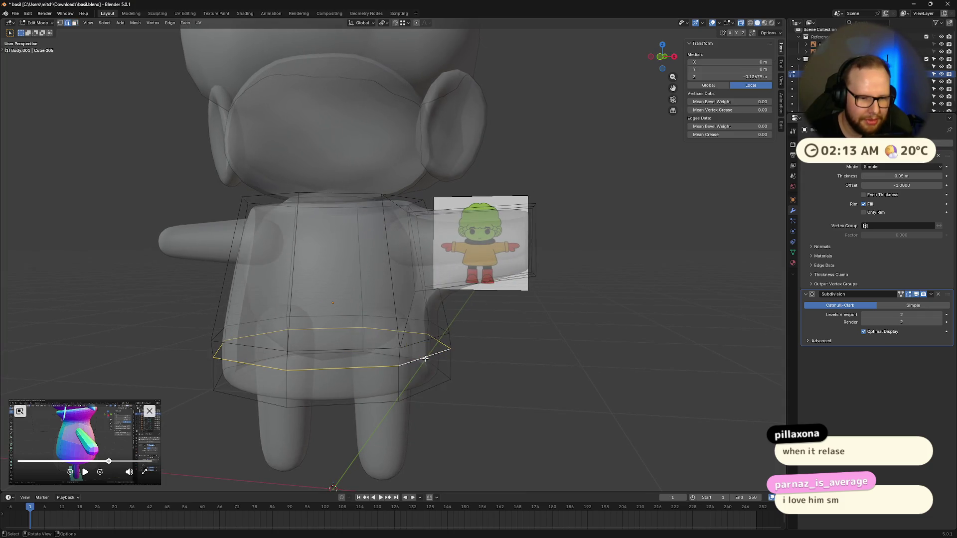
right_click(425, 359)
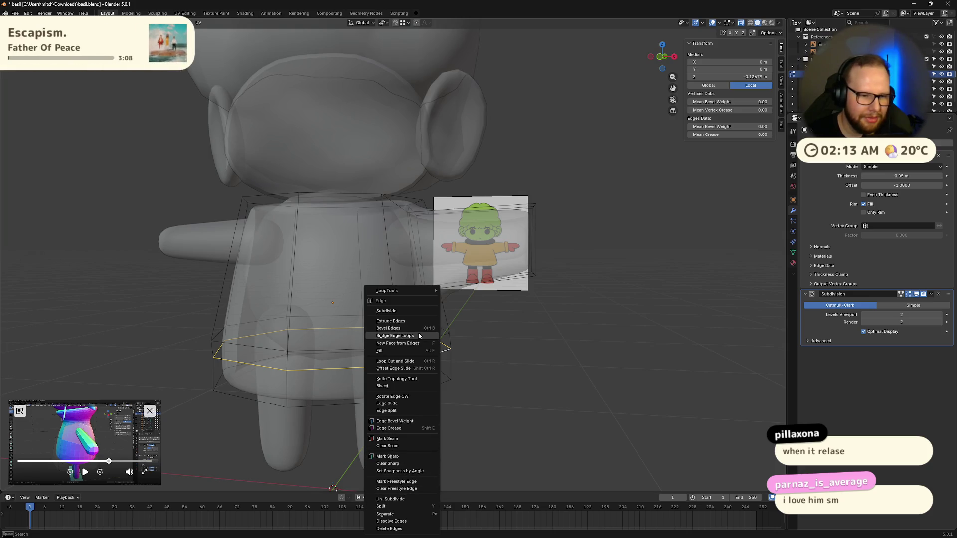
key(x)
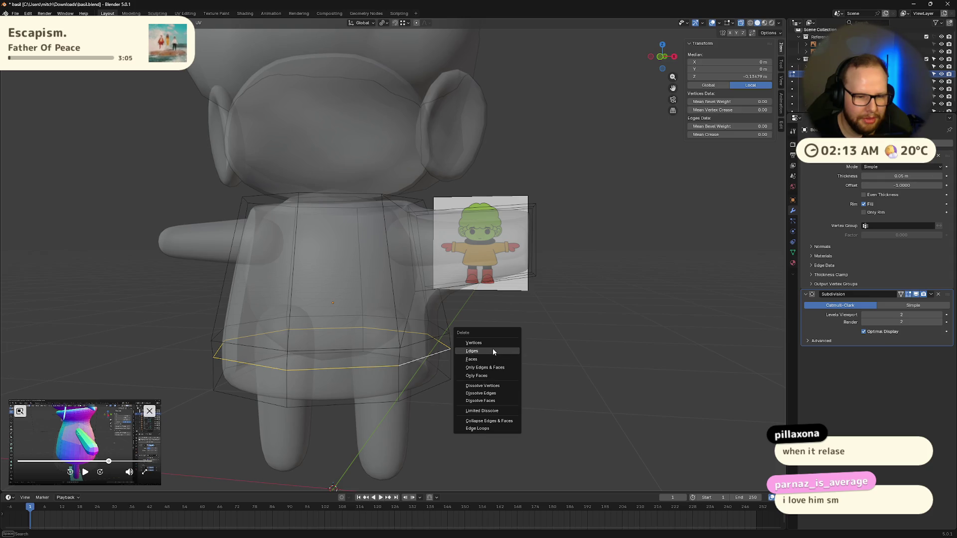
click(492, 348)
mouse_move(478, 359)
middle_down()
mouse_move(491, 392)
mouse_move(480, 394)
mouse_move(492, 399)
middle_up()
key(x)
click(479, 441)
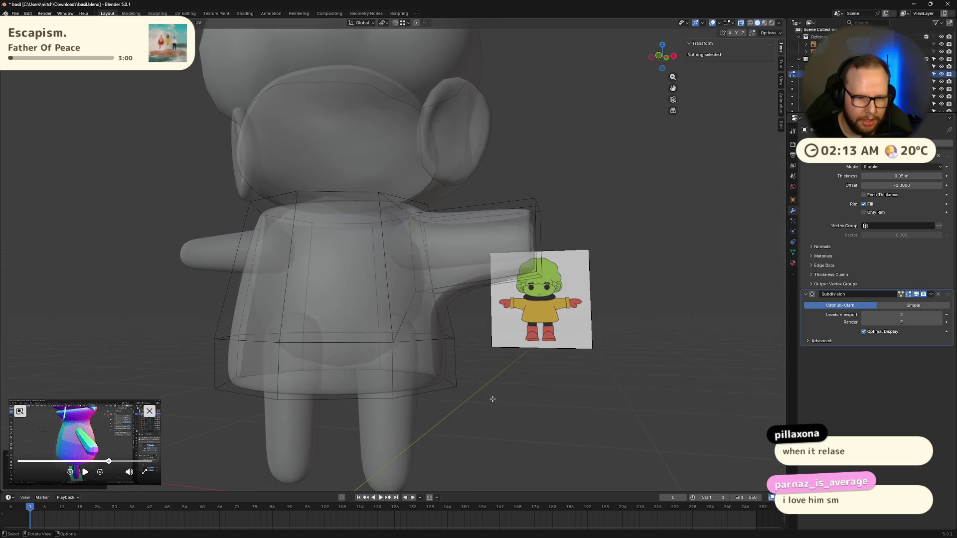
- Select the full waist edge loop and move it down along Z
click(441, 342)
click(429, 341)
mouse_move(449, 358)
middle_down()
mouse_move(459, 369)
mouse_move(374, 348)
mouse_move(418, 357)
middle_up()
shift+click(356, 347)
key(alt)
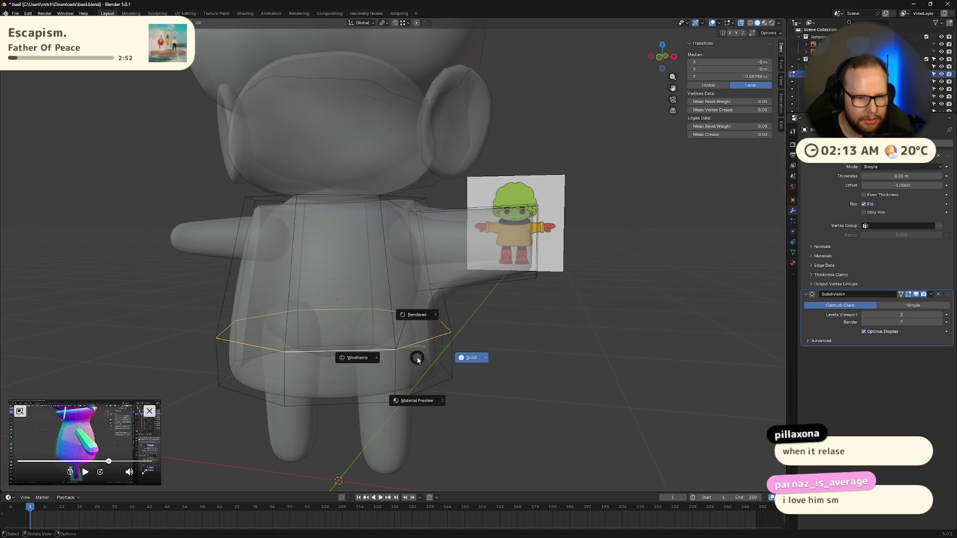
key(g)
key(z)
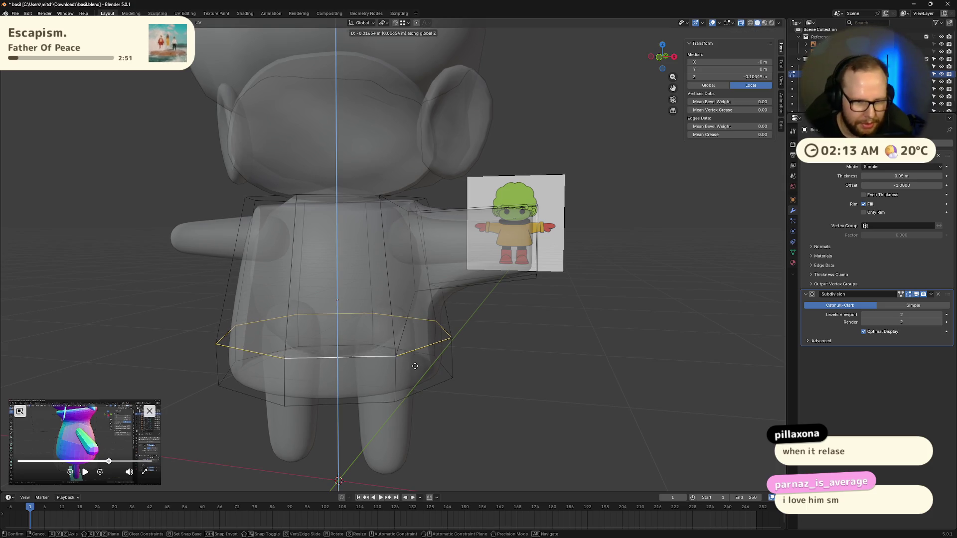
click(424, 388)
middle_drag(424, 387, 449, 378)
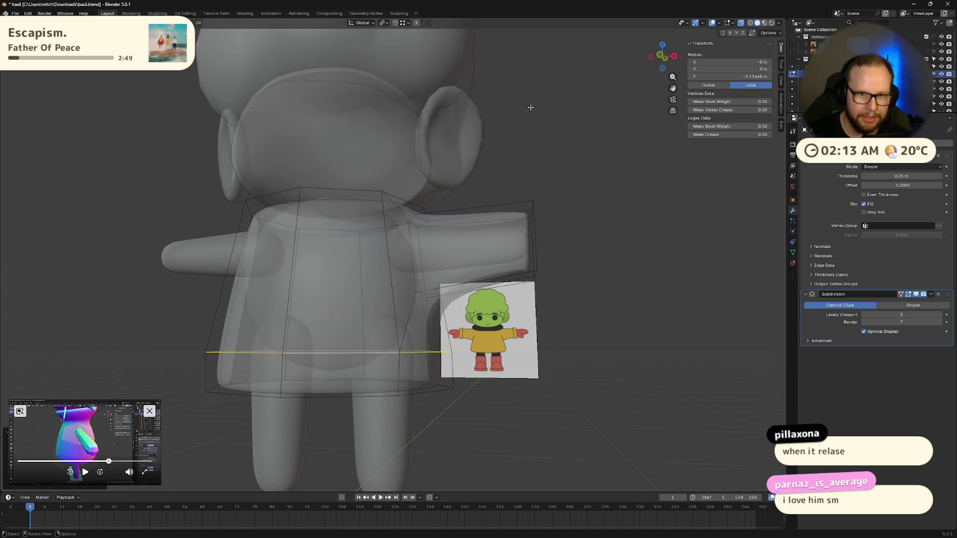
- In front view, scale the two lower torso loops outward so the hem flares
click(661, 57)
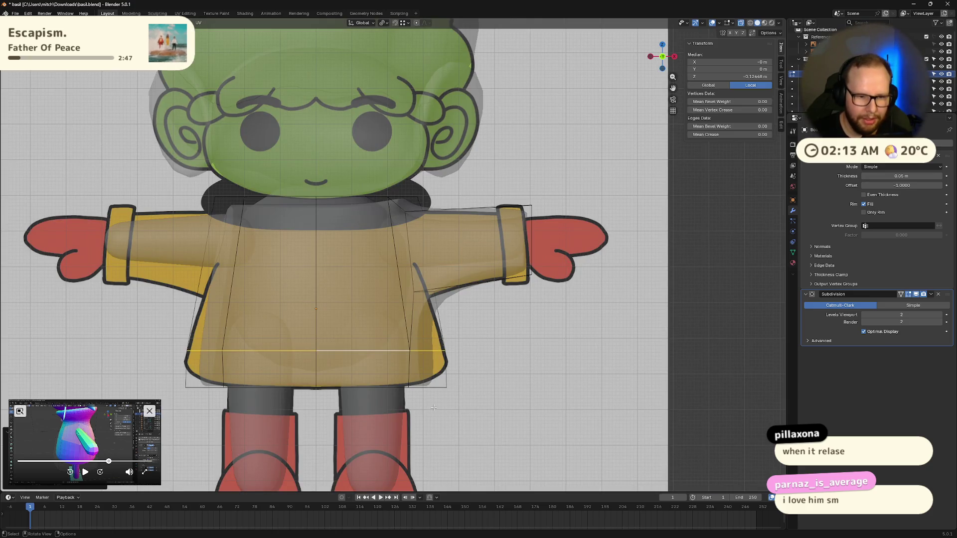
click(457, 360)
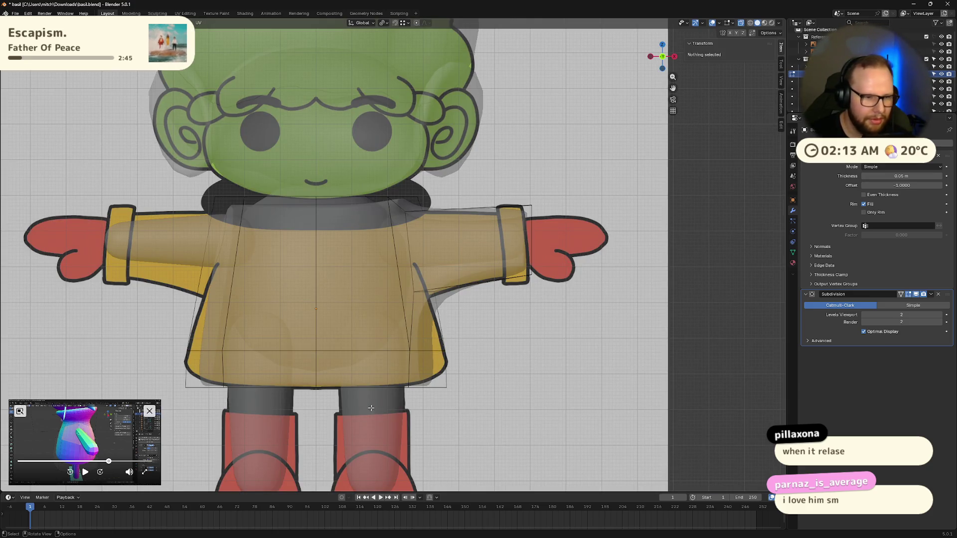
middle_drag(368, 405, 492, 366)
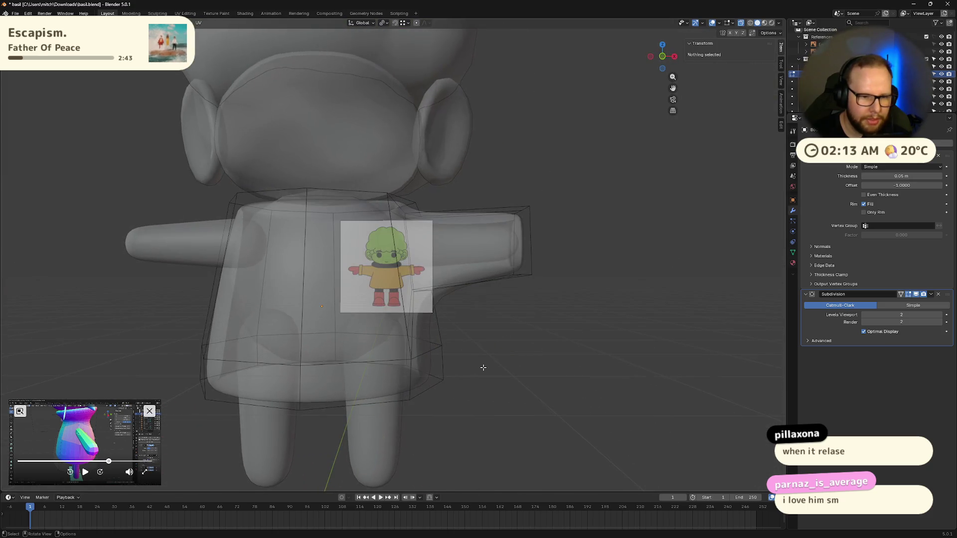
alt+click(396, 360)
alt+shift+click(426, 390)
key(KP_1)
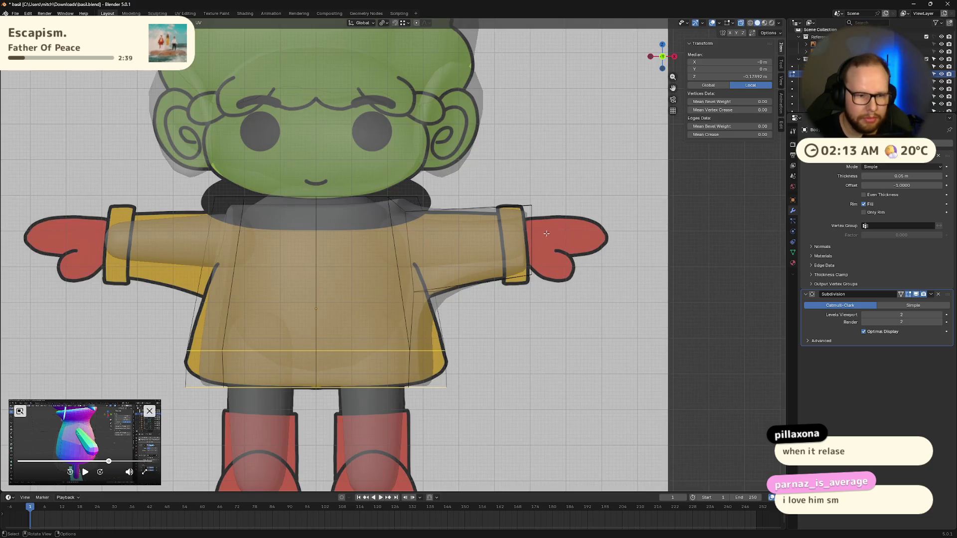
key(s)
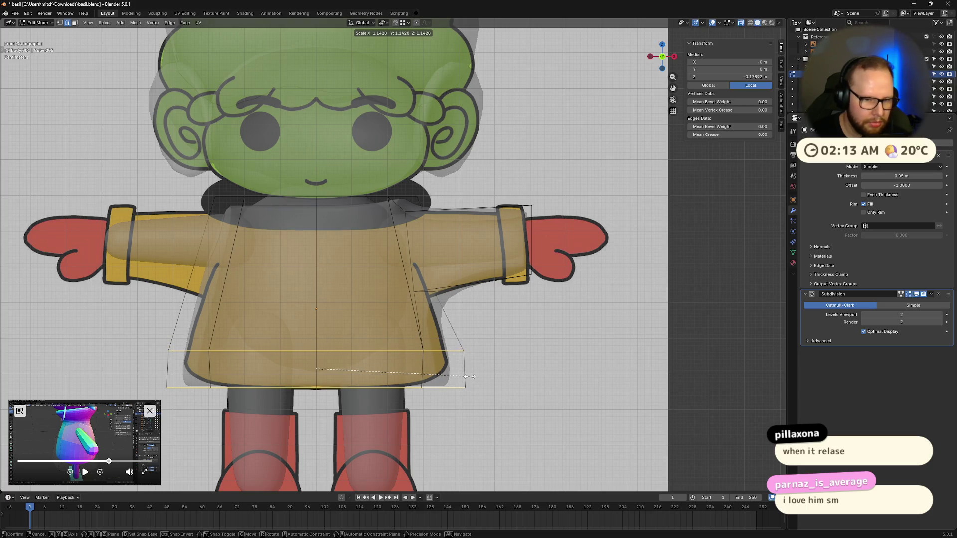
click(465, 377)
- Check the flared shirt against the reference in Object Mode from front and perspective views
middle_drag(465, 376, 593, 379)
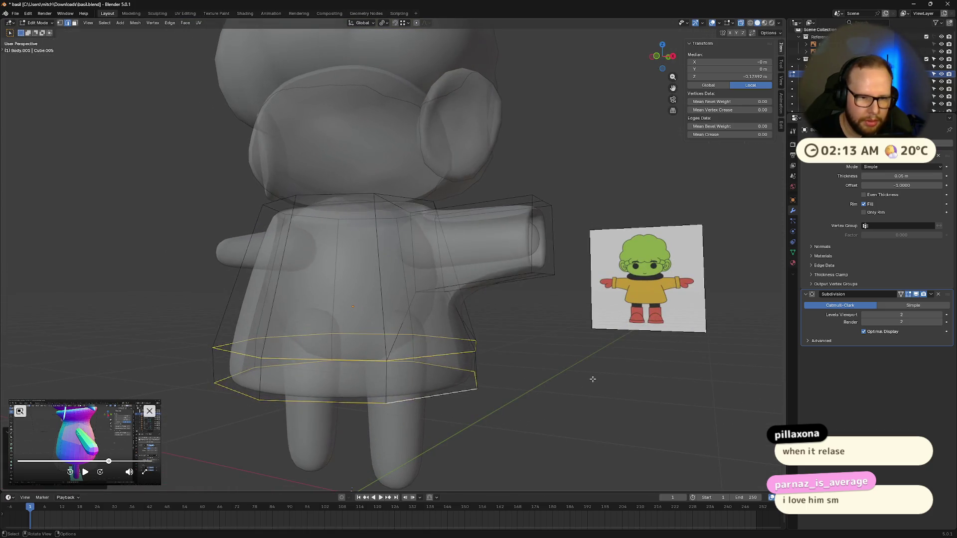
key(Tab)
scroll(471, 358, down, 3)
middle_drag(470, 359, 499, 371)
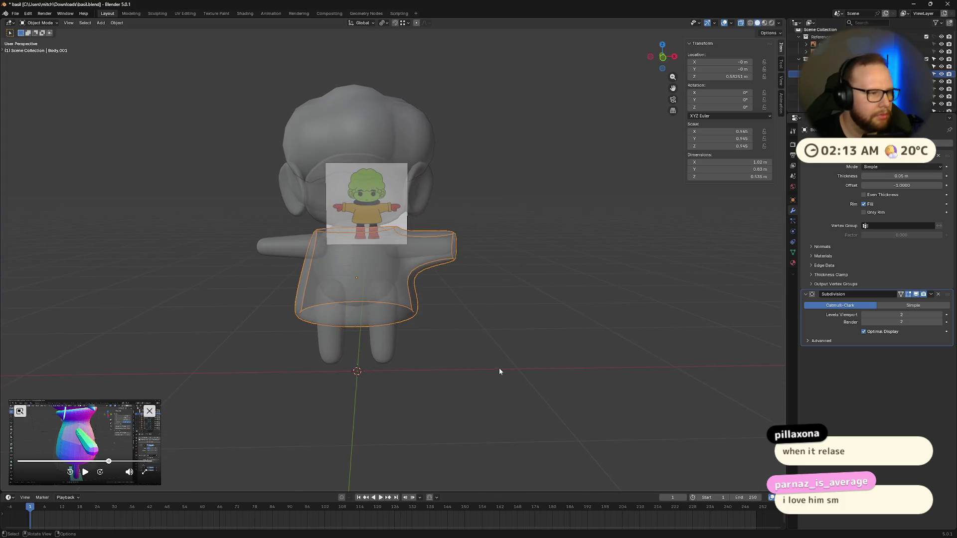
scroll(429, 312, up, 2)
click(429, 312)
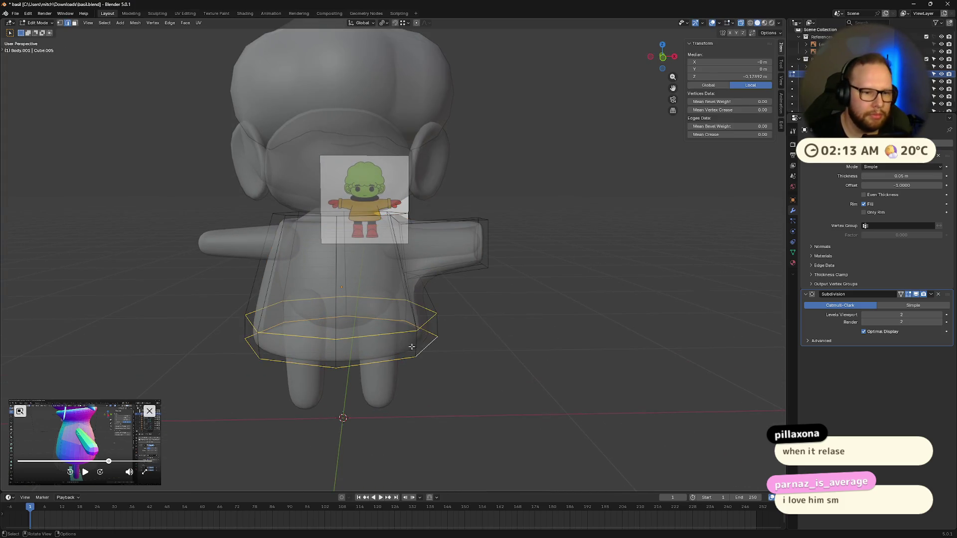
mouse_move(449, 336)
middle_down()
mouse_move(514, 363)
mouse_move(488, 363)
middle_up()
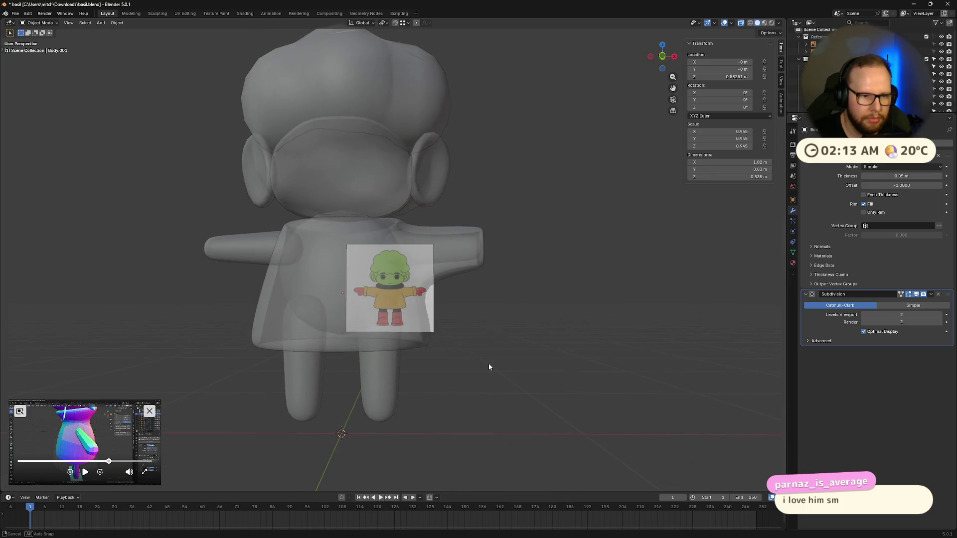
key(Tab)
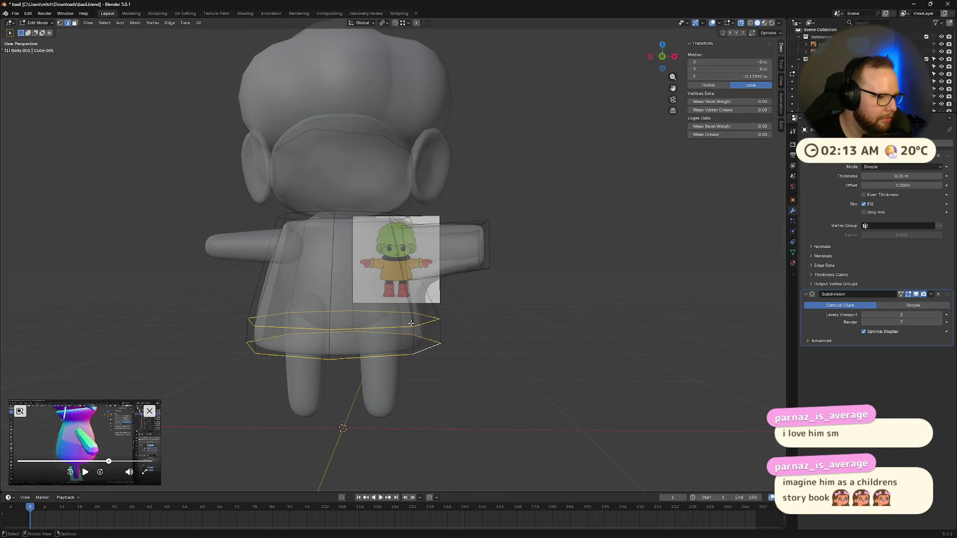
key(Tab)
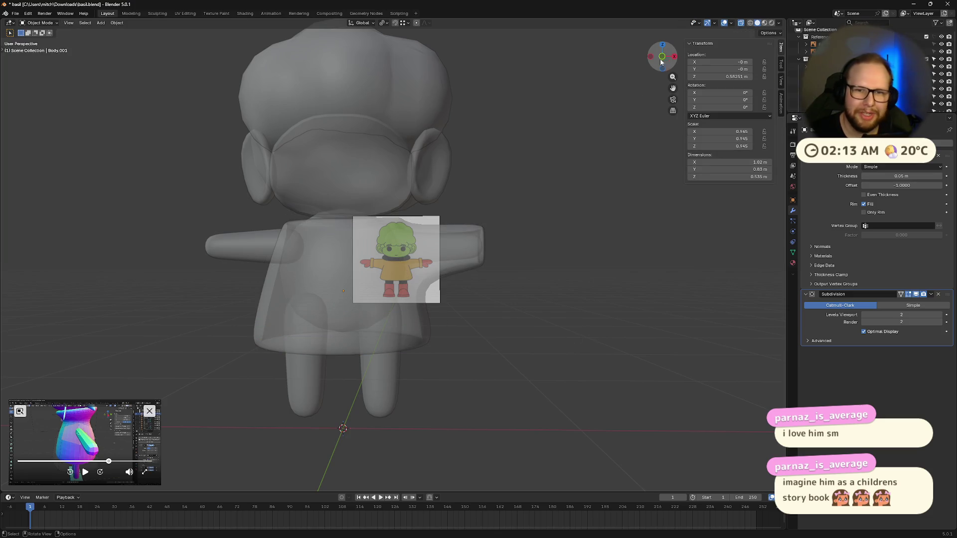
click(662, 57)
scroll(322, 312, up, 2)
scroll(322, 313, up, 1)
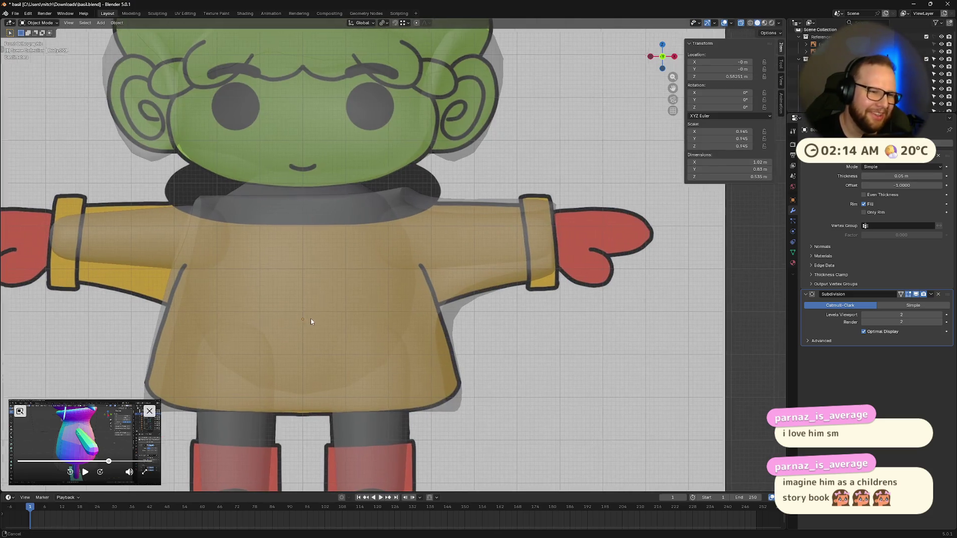
scroll(420, 266, up, 1)
key(Tab)
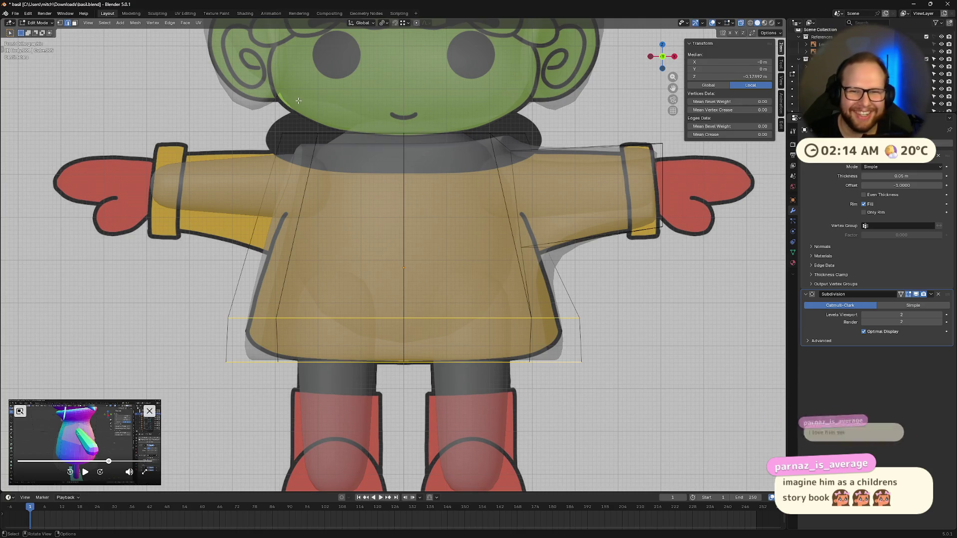
- In face mode, delete the left-side faces of the T-shirt
key(3)
click(214, 205)
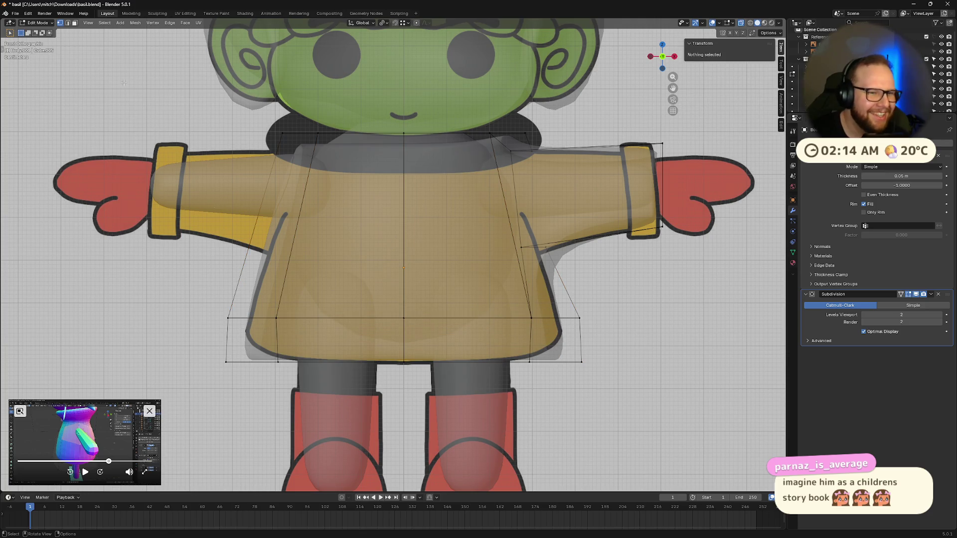
shift+click(299, 225)
key(x)
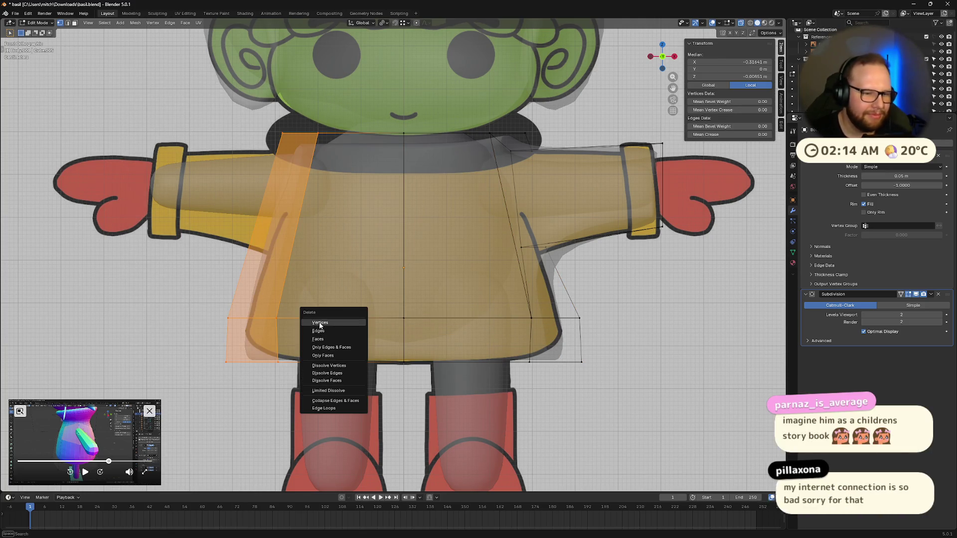
click(319, 339)
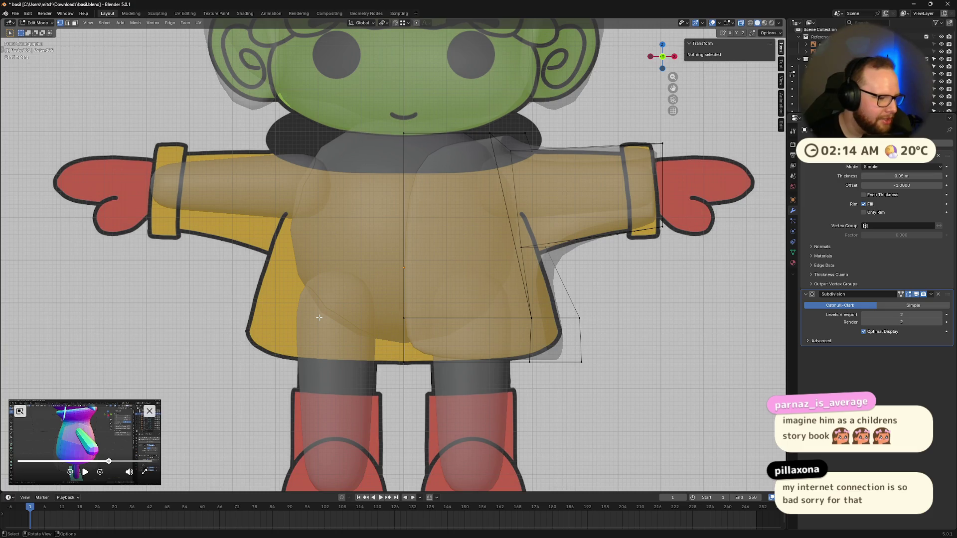
scroll(321, 303, down, 2)
middle_drag(449, 262, 523, 224)
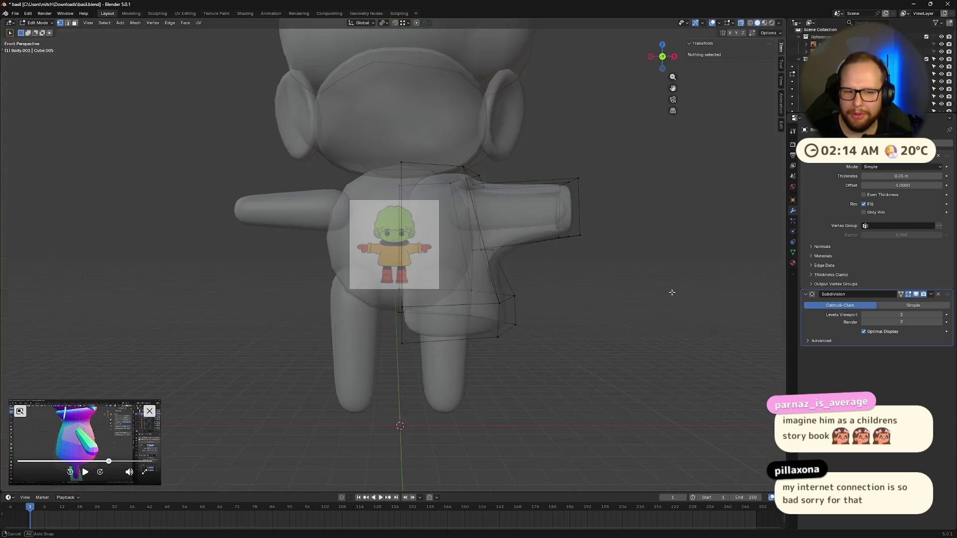
middle_drag(646, 294, 673, 262)
- Add a Mirror modifier to the T-shirt and turn off X-ray to view it solid
key(Tab)
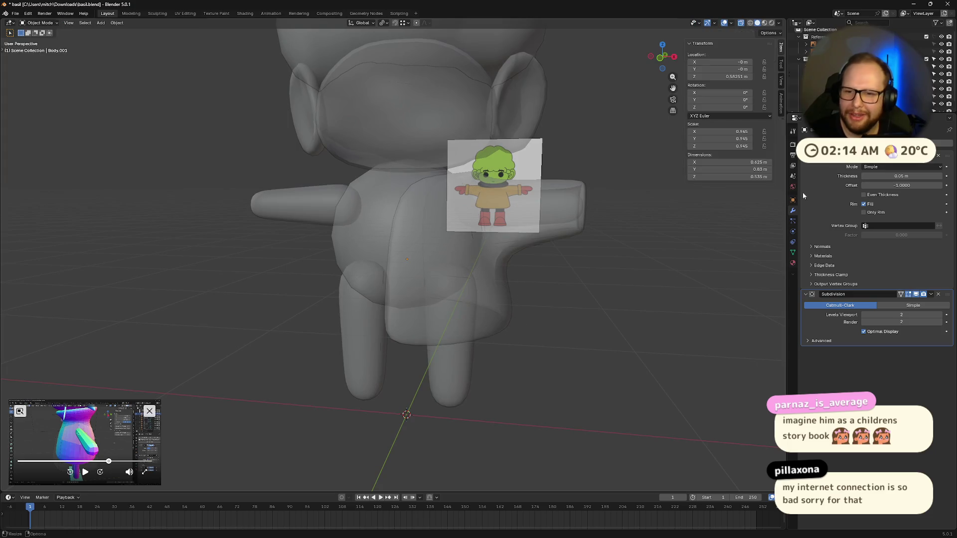
click(837, 166)
text(mirror)
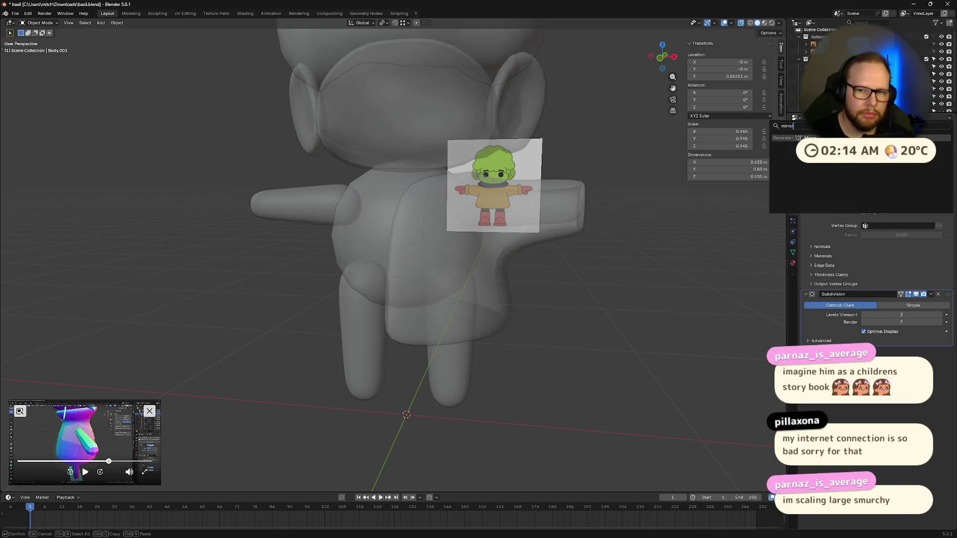
key(Return)
mouse_move(571, 248)
middle_down()
mouse_move(560, 240)
mouse_move(496, 254)
mouse_move(449, 238)
middle_up()
key(alt+z)
key(shift+a)
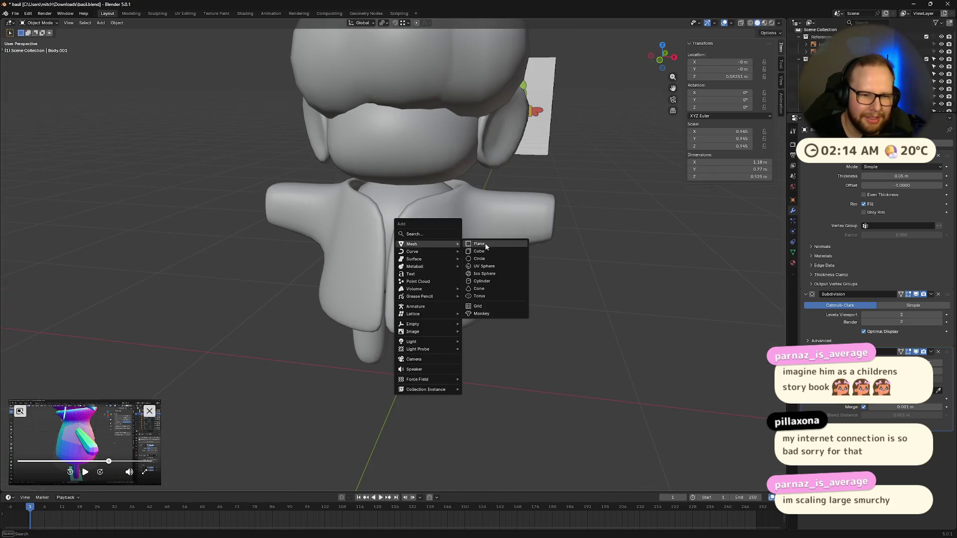
- Add a cube, subdivide it into a smooth-shaded ball and shrink it small
click(494, 259)
key(shift+a)
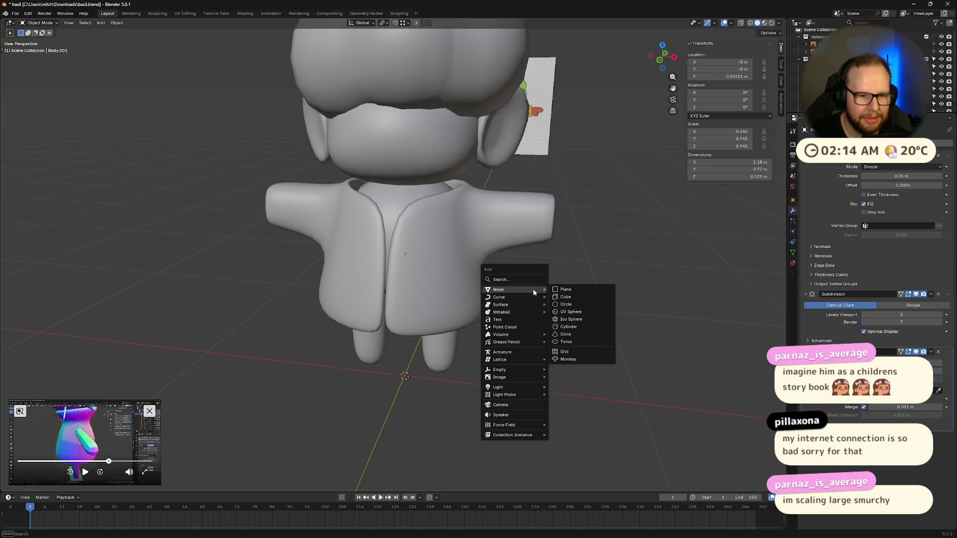
click(566, 297)
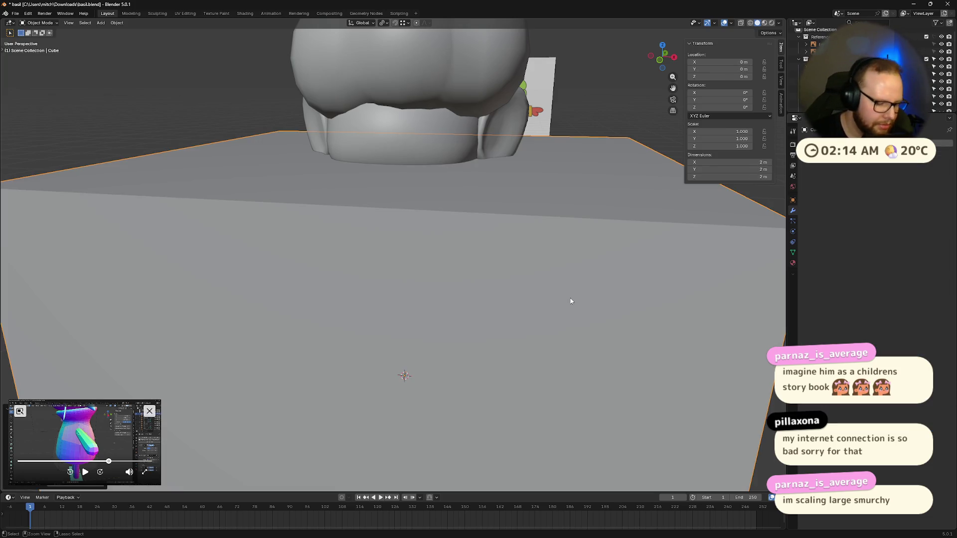
key(ctrl+2)
right_click(434, 259)
click(504, 306)
key(s)
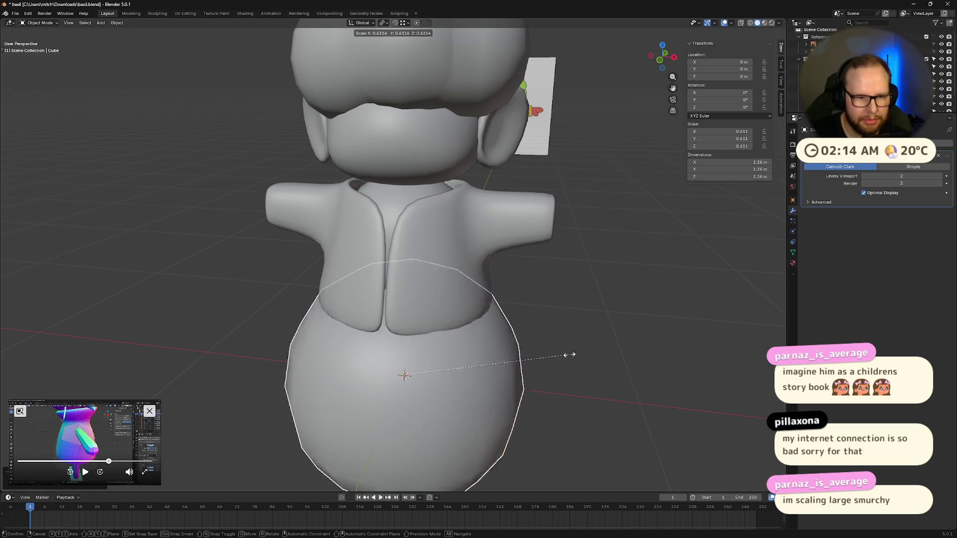
click(471, 366)
- Move the ball up to the chest and push it back toward the collar
key(g)
key(z)
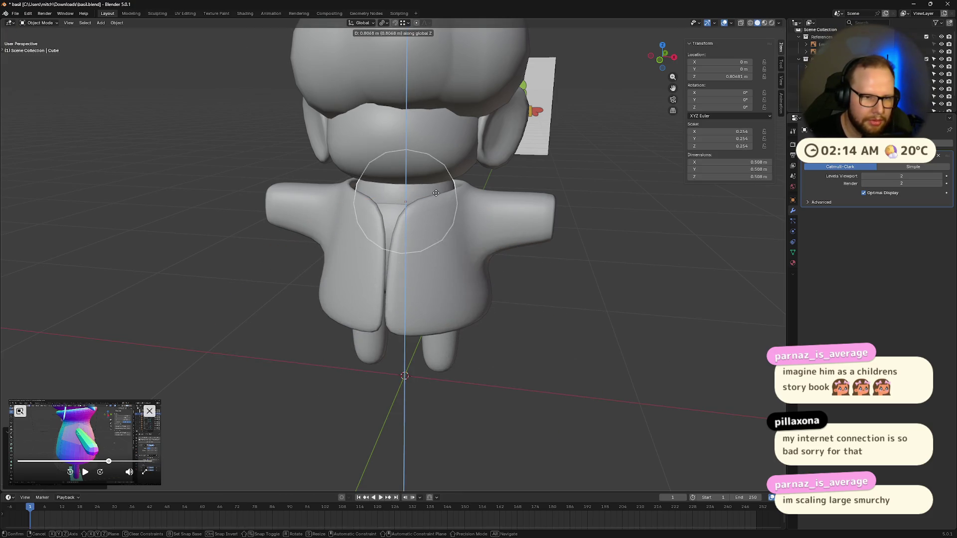
click(435, 192)
key(g)
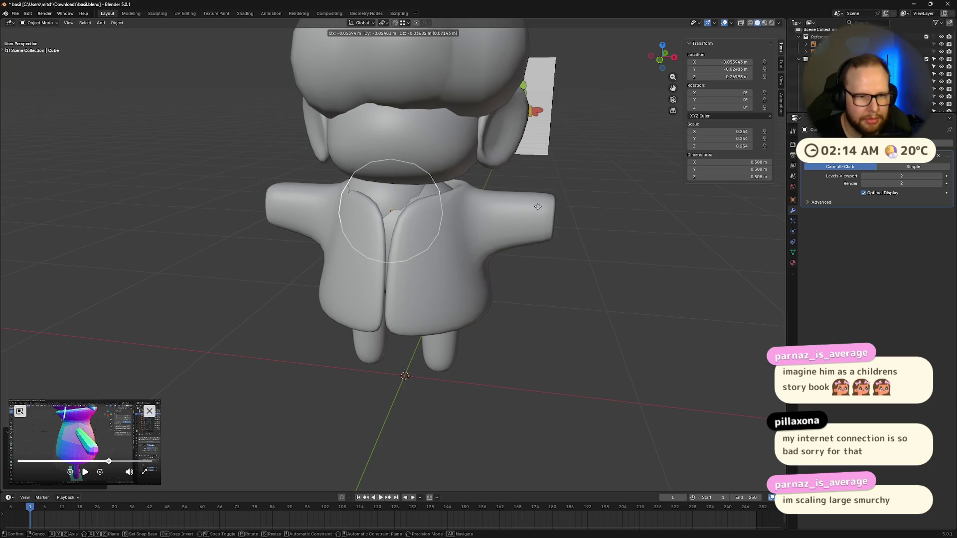
click(536, 207)
key(g)
key(y)
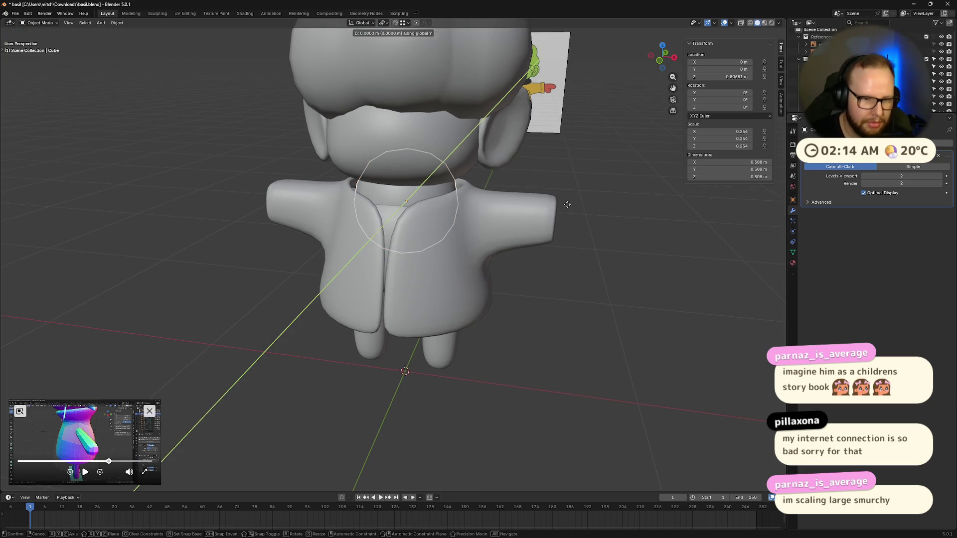
click(567, 203)
- Shrink the ball further and set it at the front of the collar opening
key(s)
click(470, 210)
key(g)
key(z)
click(468, 196)
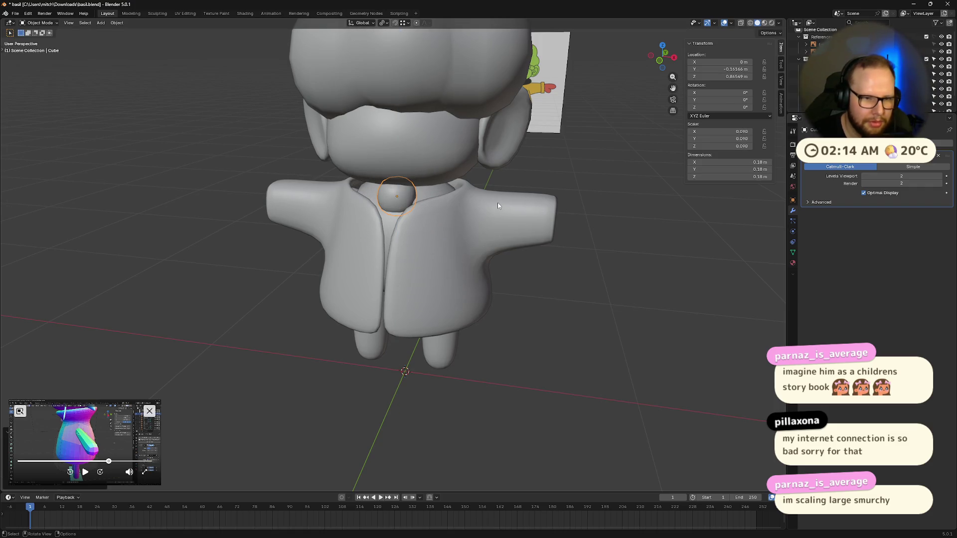
key(g)
key(y)
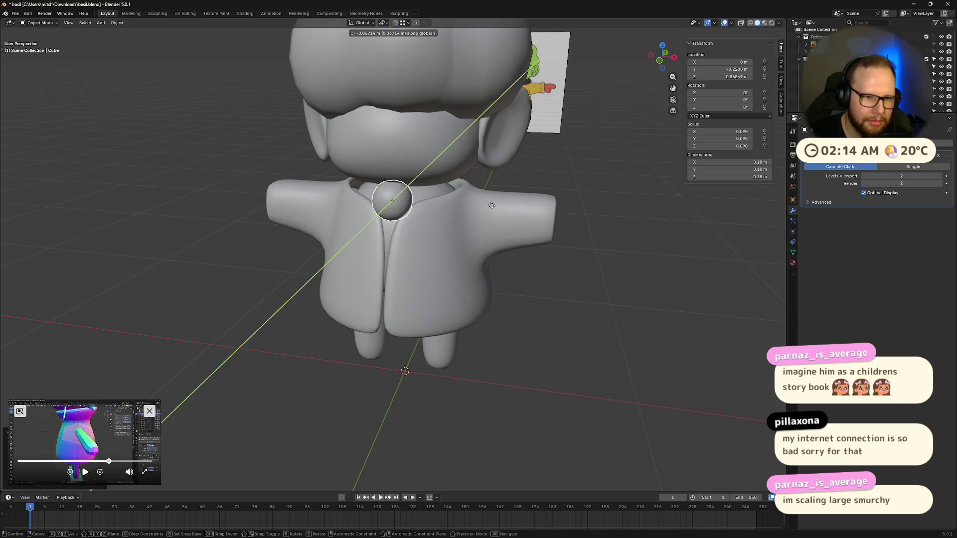
click(492, 203)
key(shift+a)
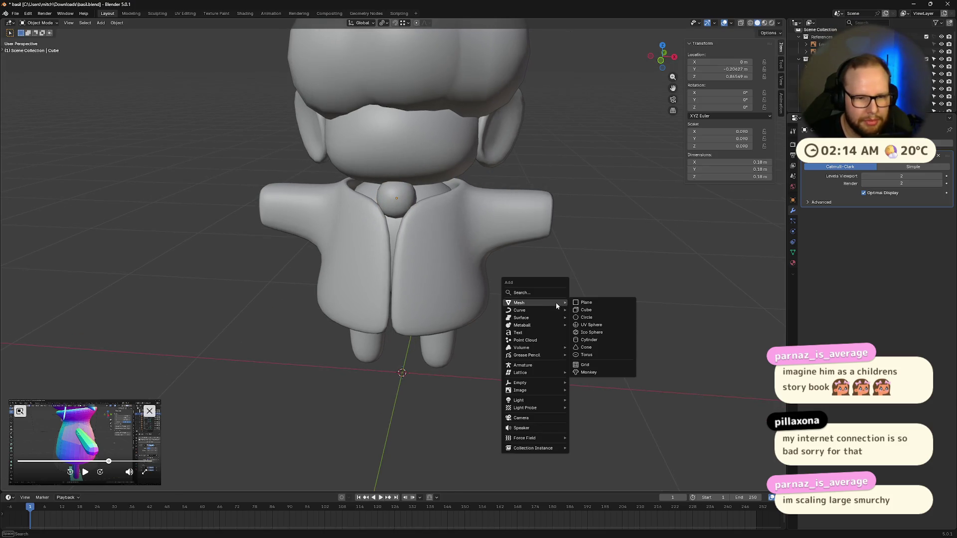
- Add a plane rotated upright 90° on X and narrow its top edge
click(597, 302)
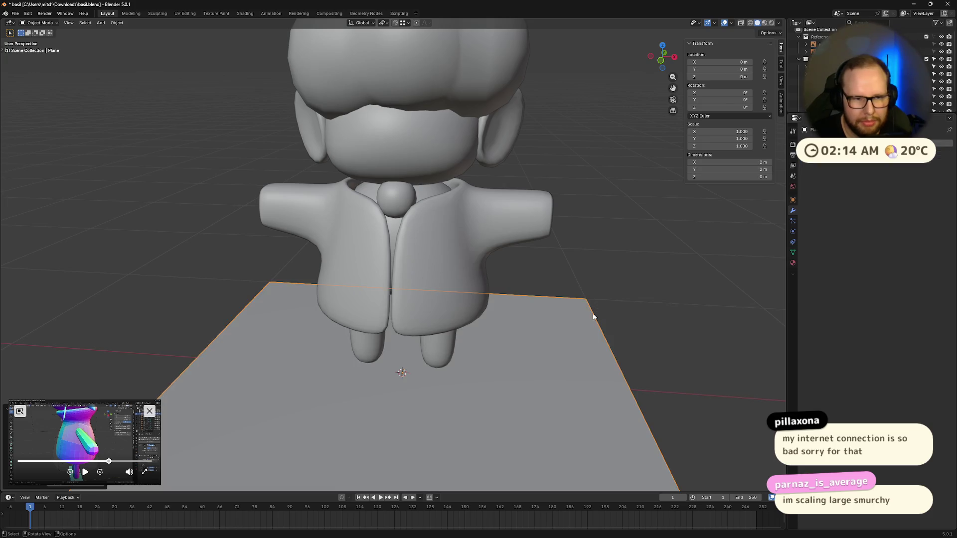
scroll(580, 324, down, 3)
scroll(573, 324, up, 1)
text(r)
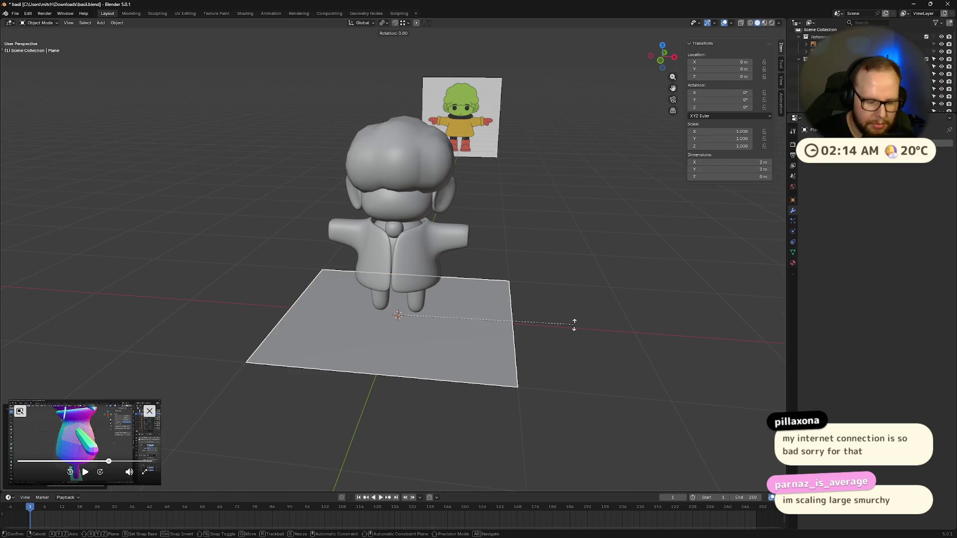
text(x90)
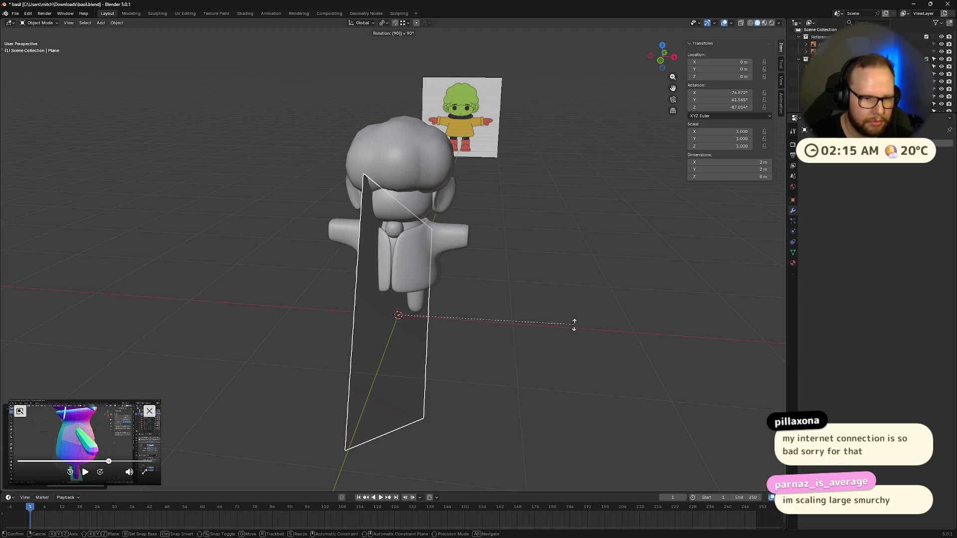
click(574, 325)
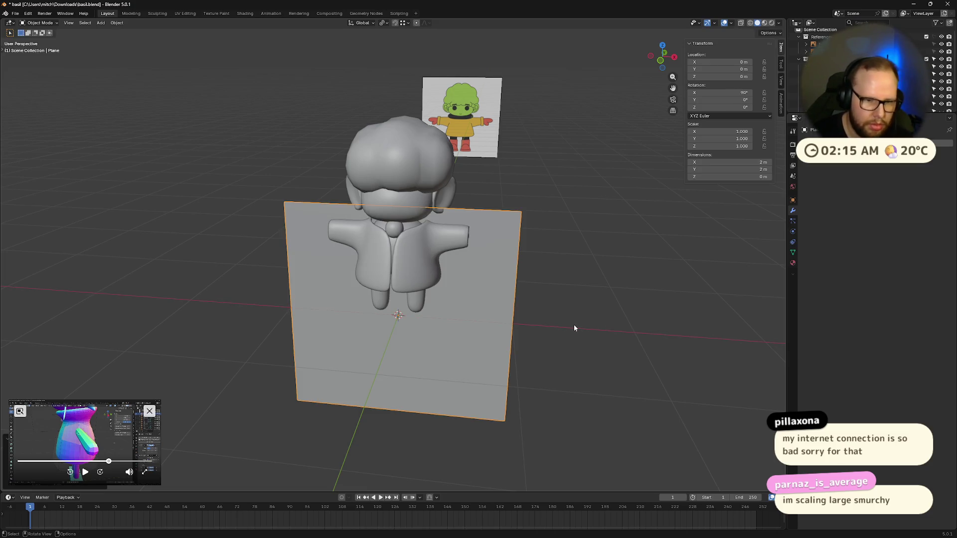
mouse_move(574, 324)
middle_down()
mouse_move(536, 310)
mouse_move(556, 180)
middle_up()
scroll(537, 311, down, 2)
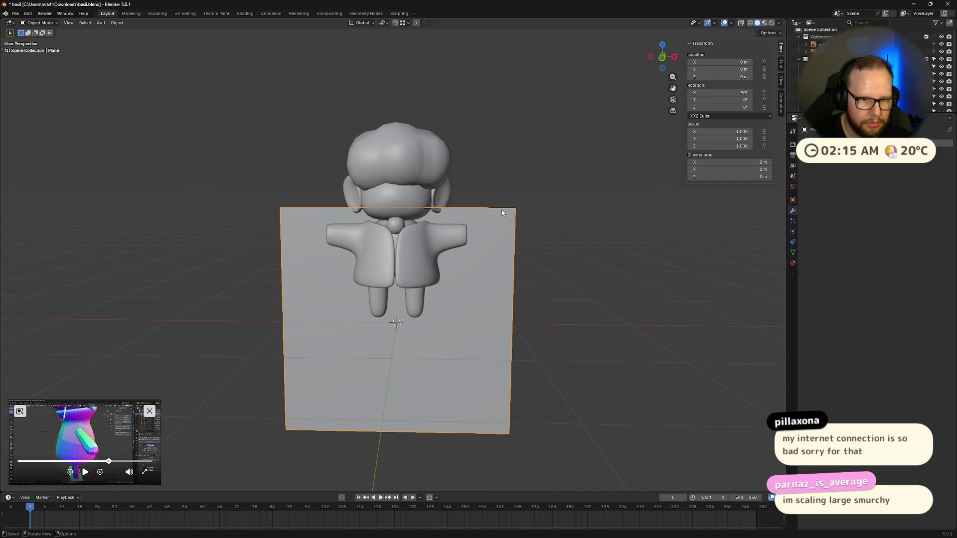
key(Tab)
click(514, 224)
click(471, 218)
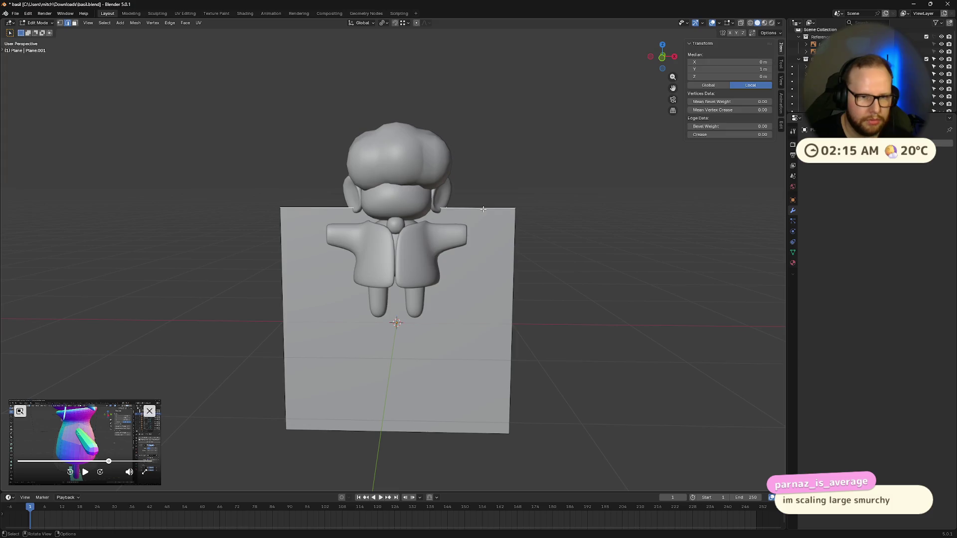
key(s)
click(491, 277)
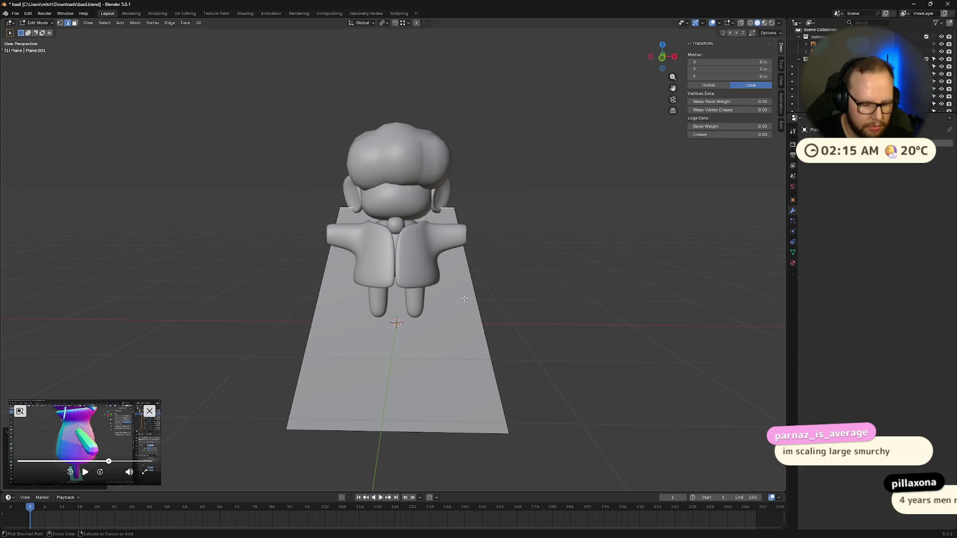
- Add a loop cut and scale the bottom edge into a narrow pointed tip
key(ctrl+r)
click(462, 281)
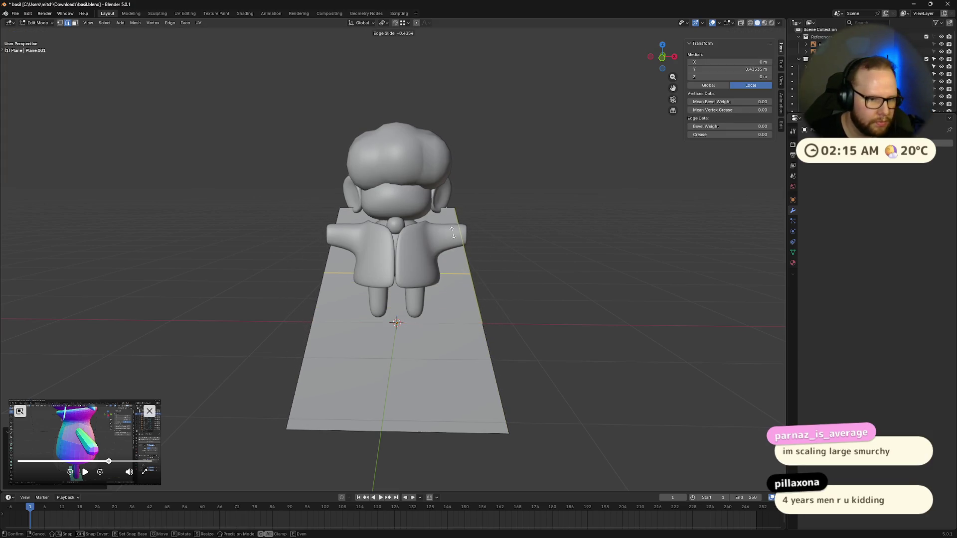
click(478, 321)
click(465, 435)
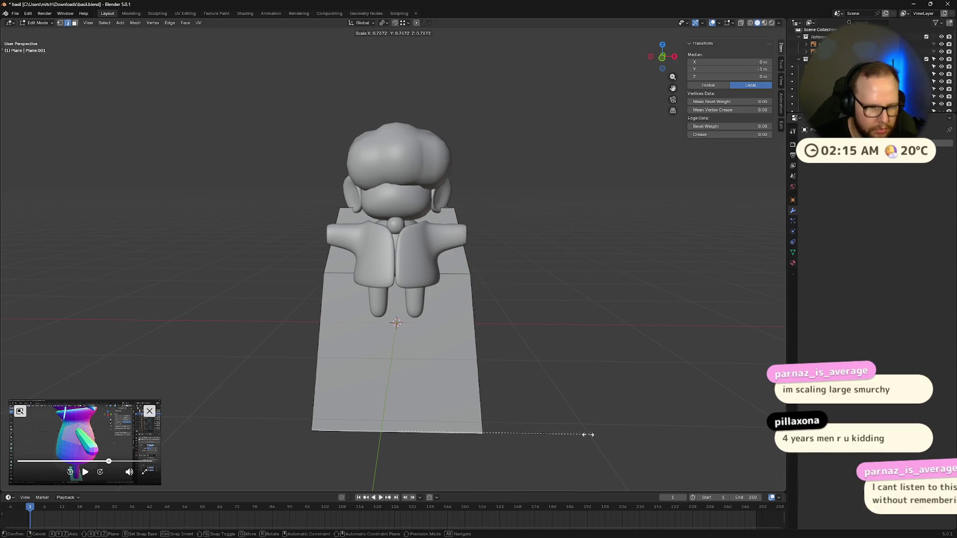
key(s)
click(446, 210)
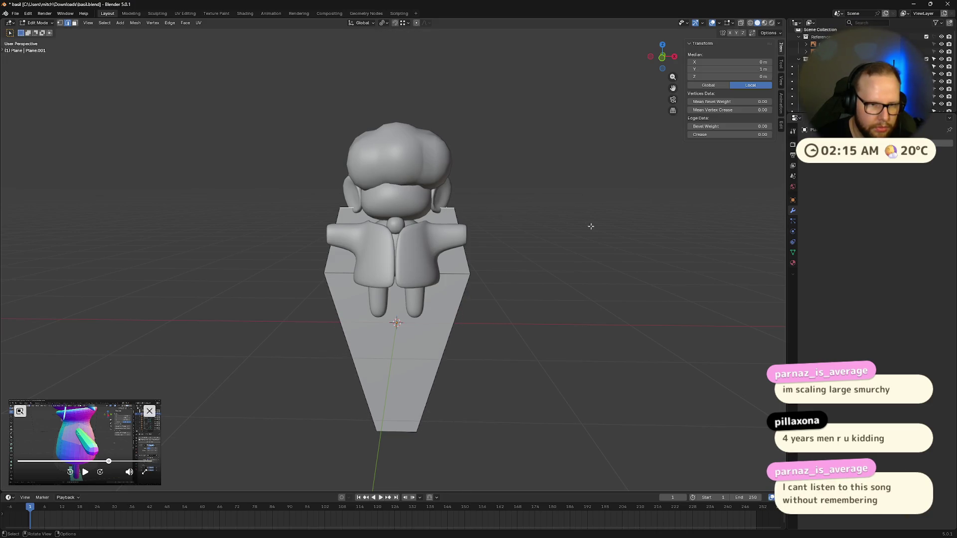
key(s)
click(529, 221)
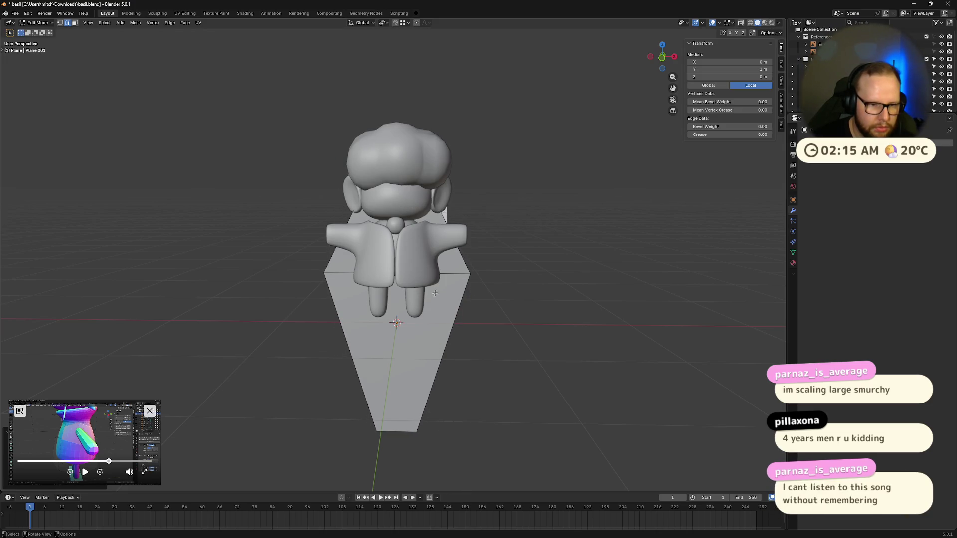
- Add another loop cut in the lower part of the tapered tie and return to Object Mode
key(ctrl+r)
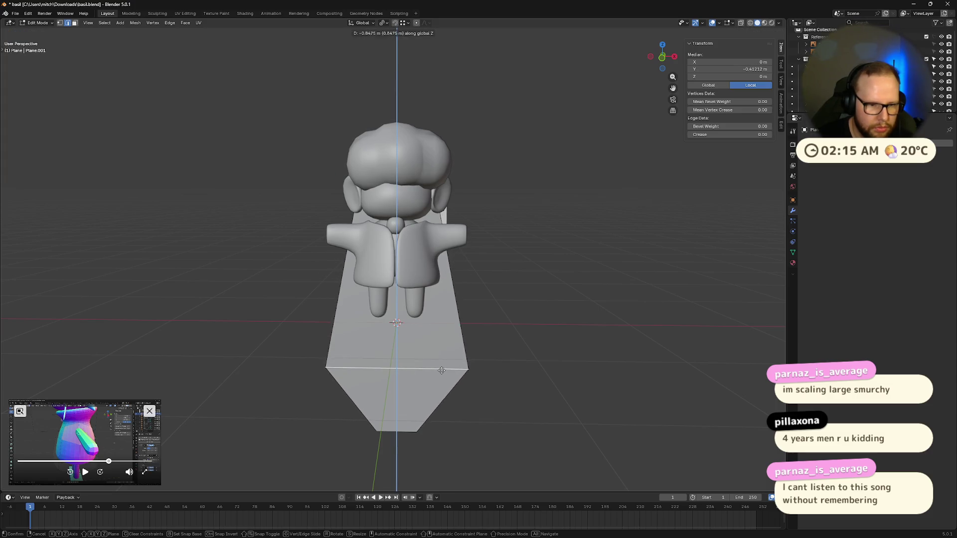
click(439, 368)
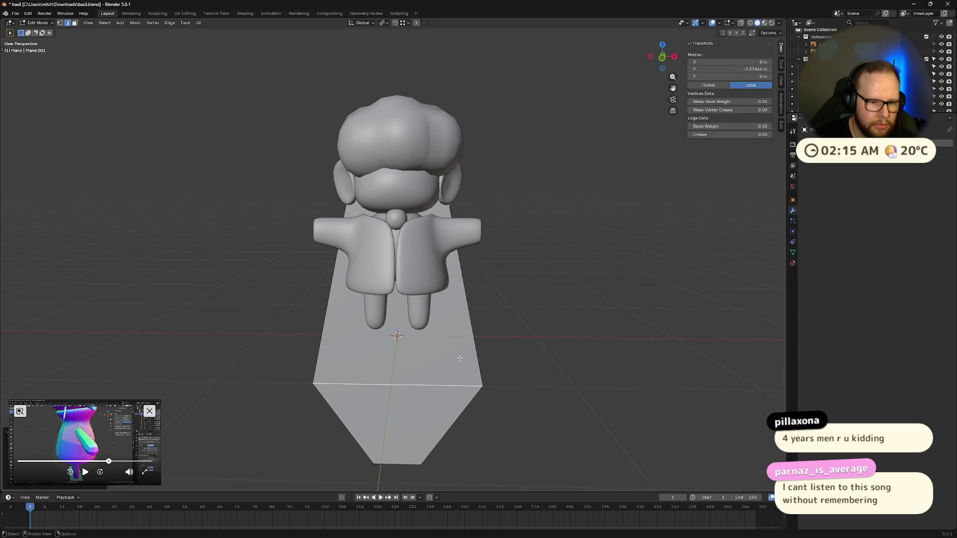
middle_drag(438, 309, 478, 355)
key(Tab)
click(822, 131)
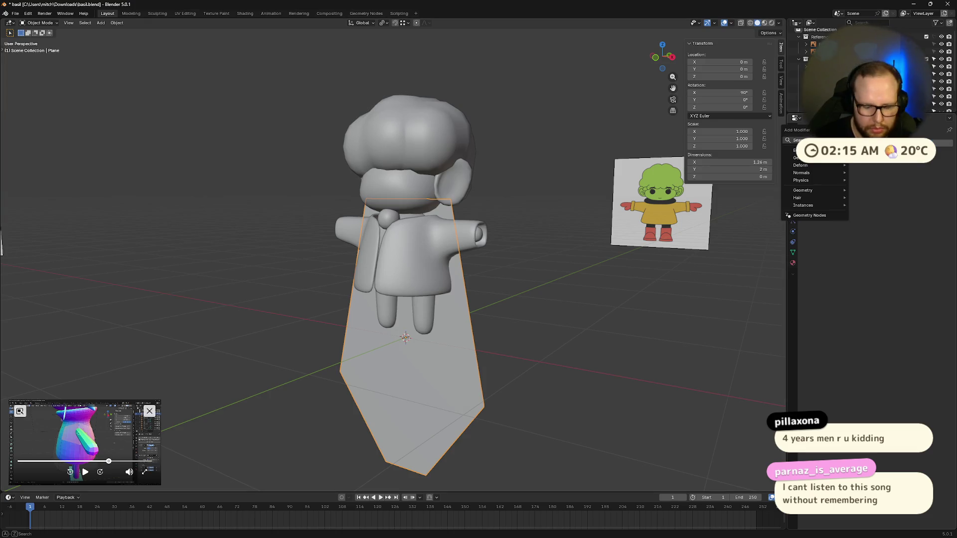
- Give the tie plane a Solidify modifier and adjust its thickness
click(815, 217)
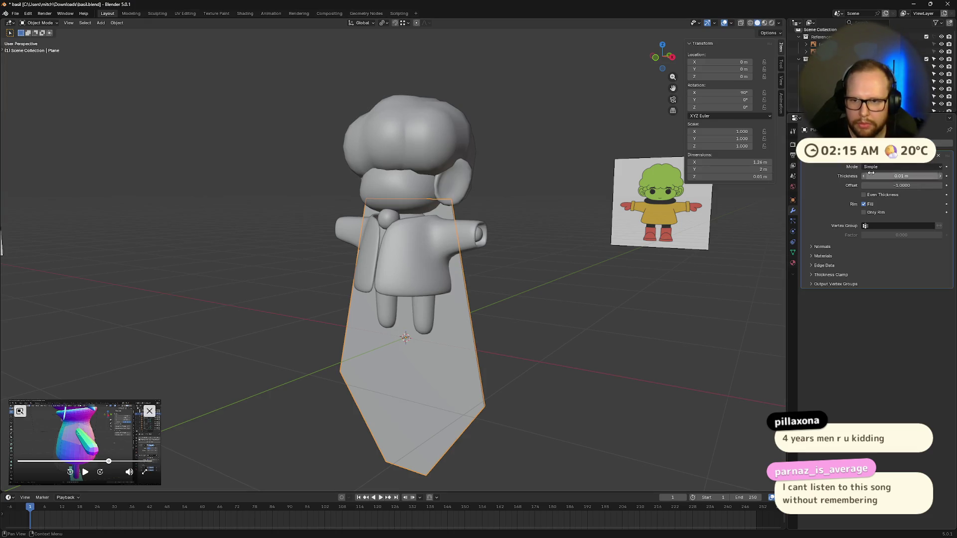
middle_drag(568, 335, 603, 331)
double_click(901, 176)
text(0.1)
key(Return)
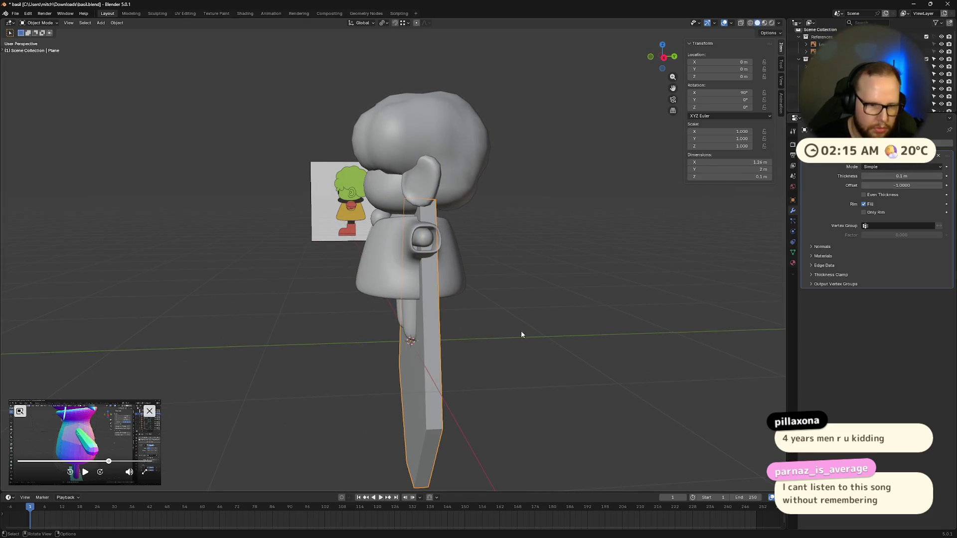
middle_drag(524, 329, 518, 356)
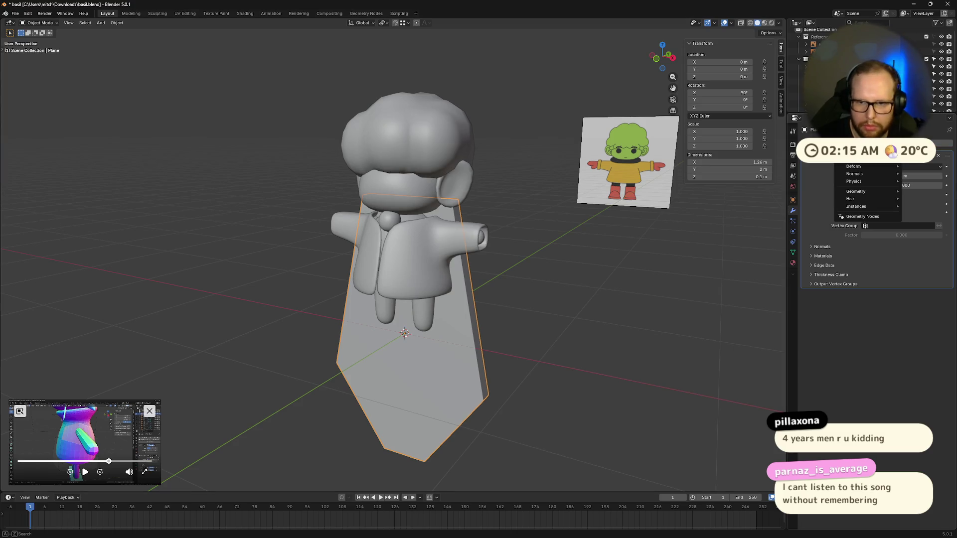
text(subd)
- Try a level-2 Subdivision modifier above Solidify, then undo and remove it
key(ctrl+1)
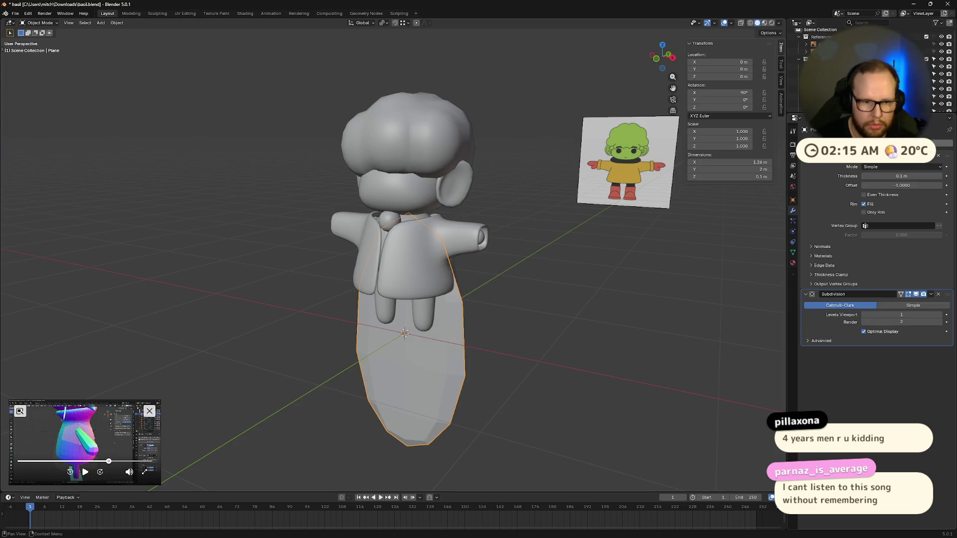
click(940, 315)
drag(947, 294, 947, 224)
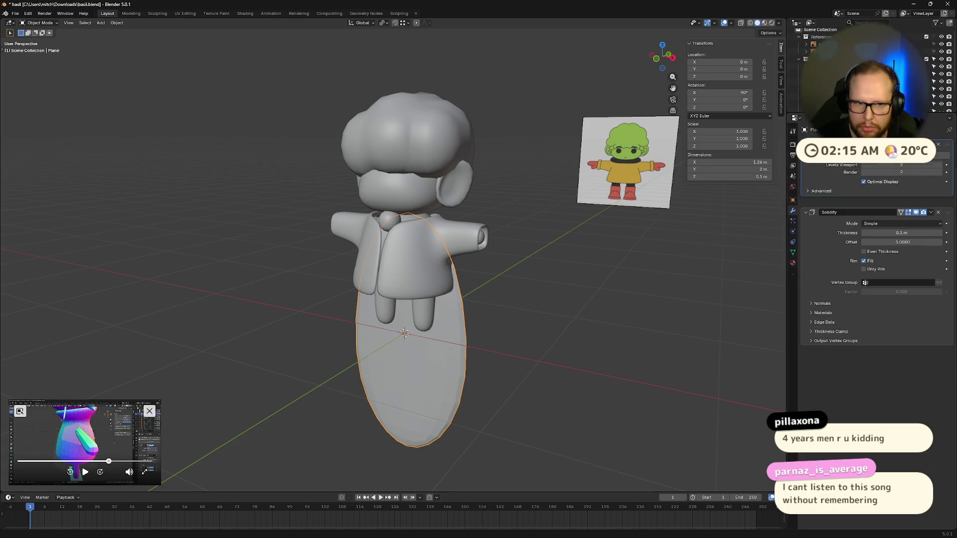
mouse_move(563, 313)
middle_down()
mouse_move(525, 312)
mouse_move(661, 317)
middle_up()
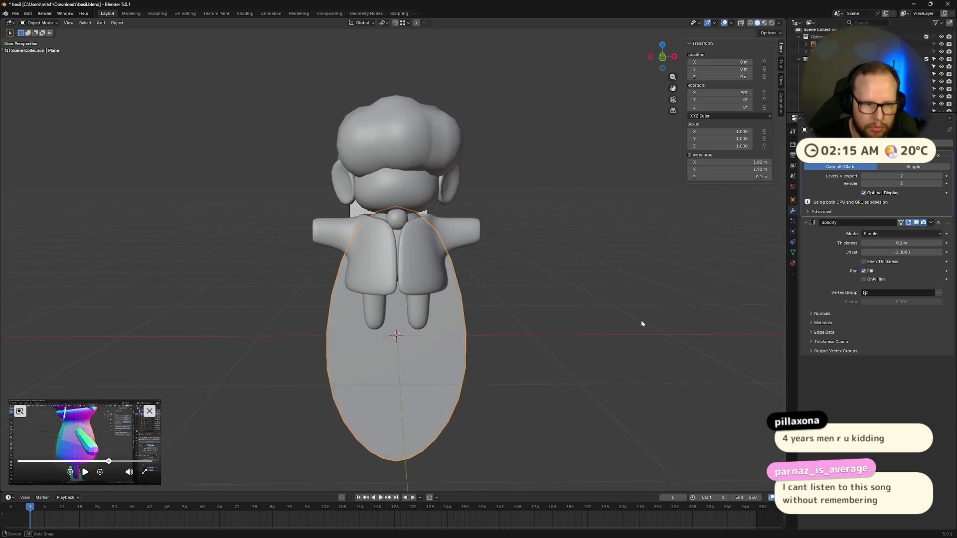
key(ctrl+z)
key(ctrl+z)
key(ctrl+z)
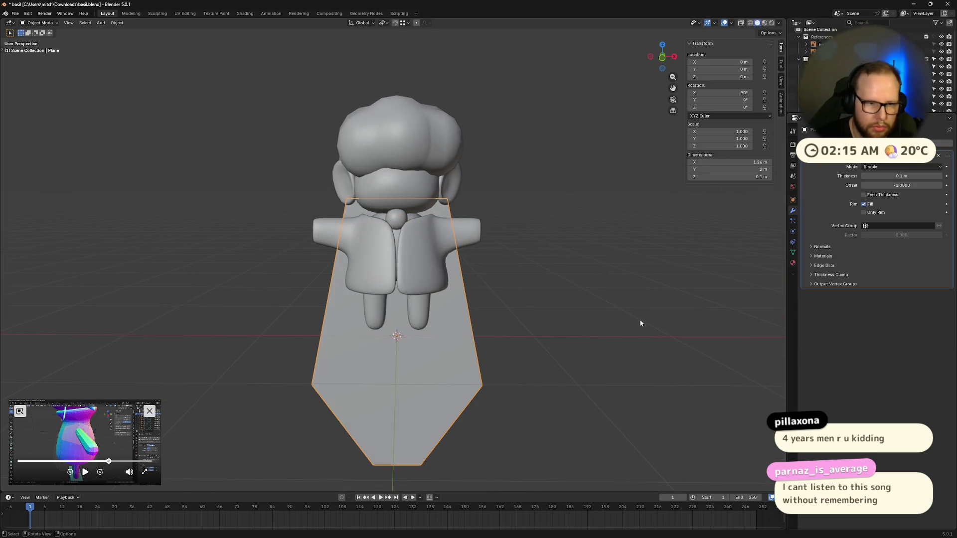
middle_drag(641, 323, 662, 368)
key(s)
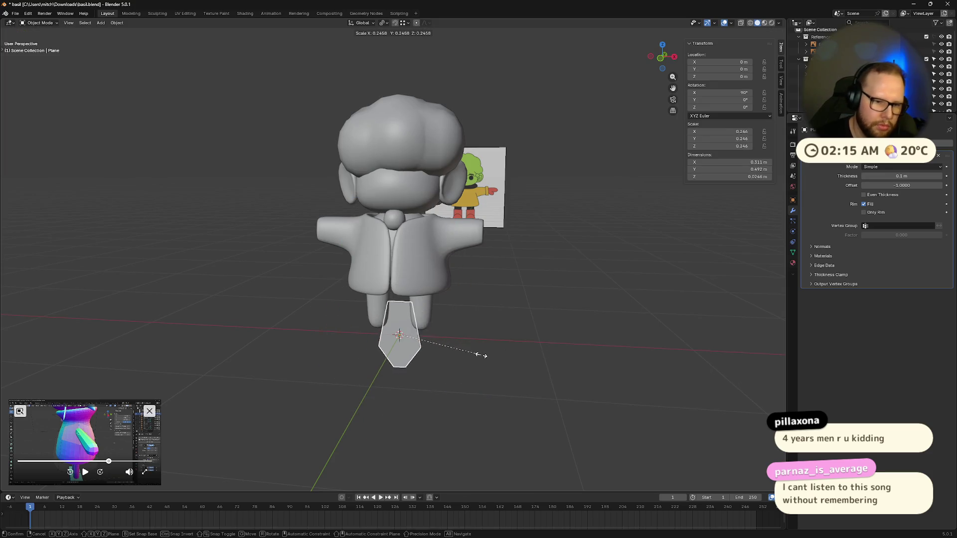
- Scale the tie to about 0.25, raise it along Z and rotate it on X to stand upright
click(479, 350)
middle_drag(569, 355, 517, 369)
key(g)
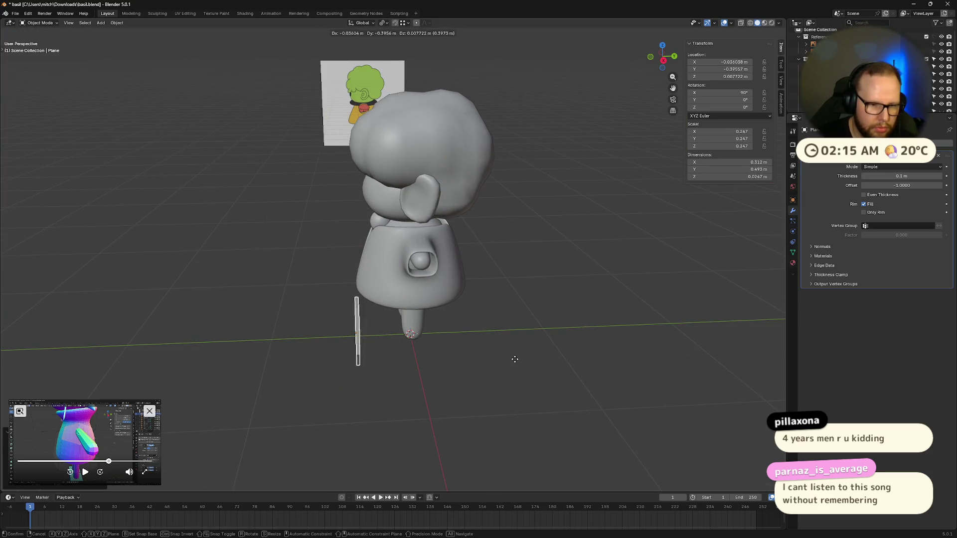
key(z)
click(531, 307)
key(r)
key(x)
click(507, 291)
- Shrink the tie further and move it onto the centre of the chest
mouse_move(507, 299)
middle_down()
mouse_move(569, 291)
mouse_move(458, 296)
mouse_move(539, 271)
middle_up()
key(s)
click(551, 285)
key(g)
click(453, 287)
scroll(551, 247, up, 3)
key(g)
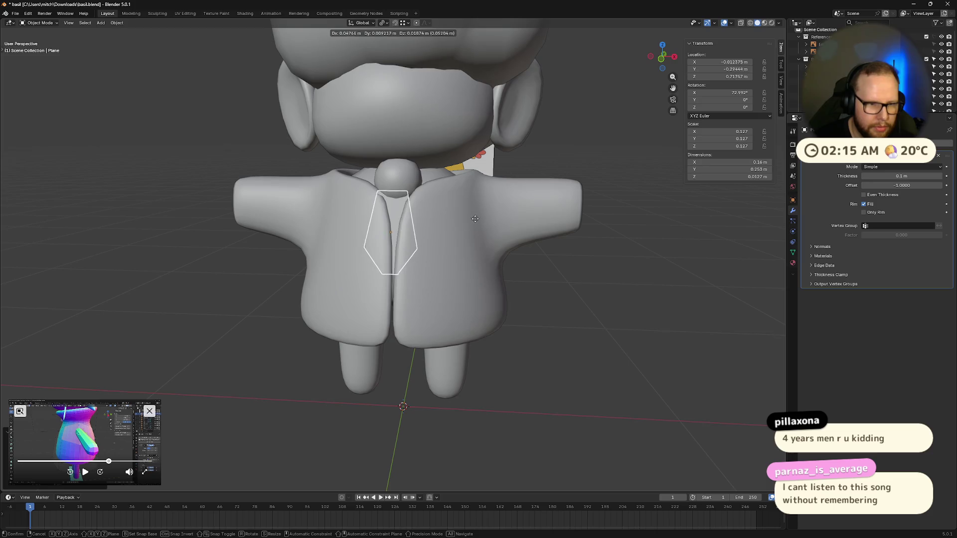
click(482, 217)
- Nudge the tie into final place below the neck ball and check it from the side
middle_drag(482, 217, 523, 240)
key(g)
click(568, 261)
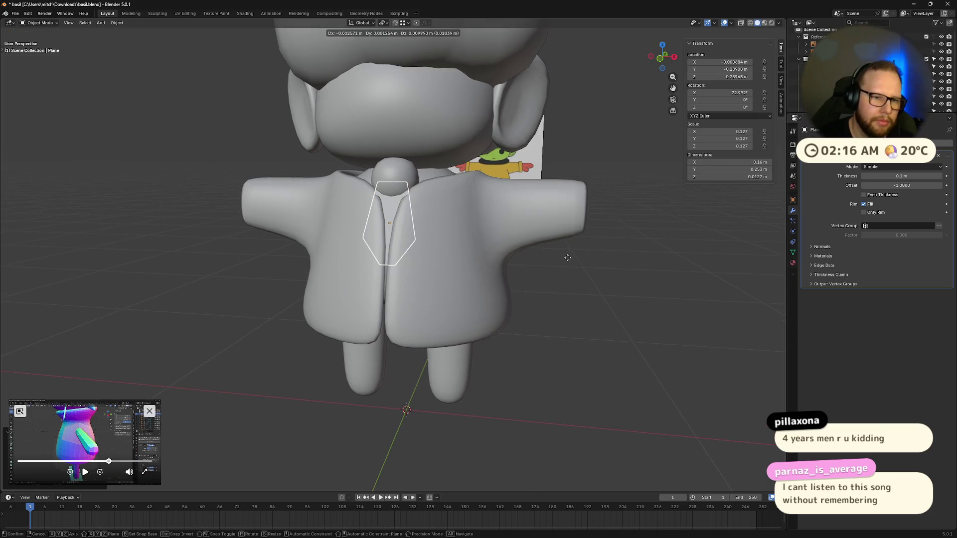
mouse_move(615, 262)
middle_down()
mouse_move(645, 348)
mouse_move(563, 329)
mouse_move(570, 325)
middle_up()
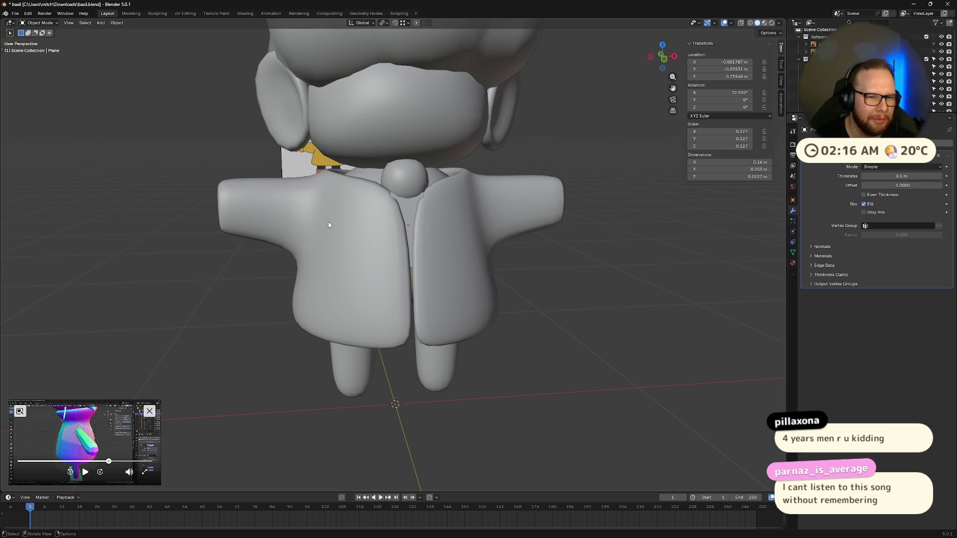
click(403, 199)
click(404, 188)
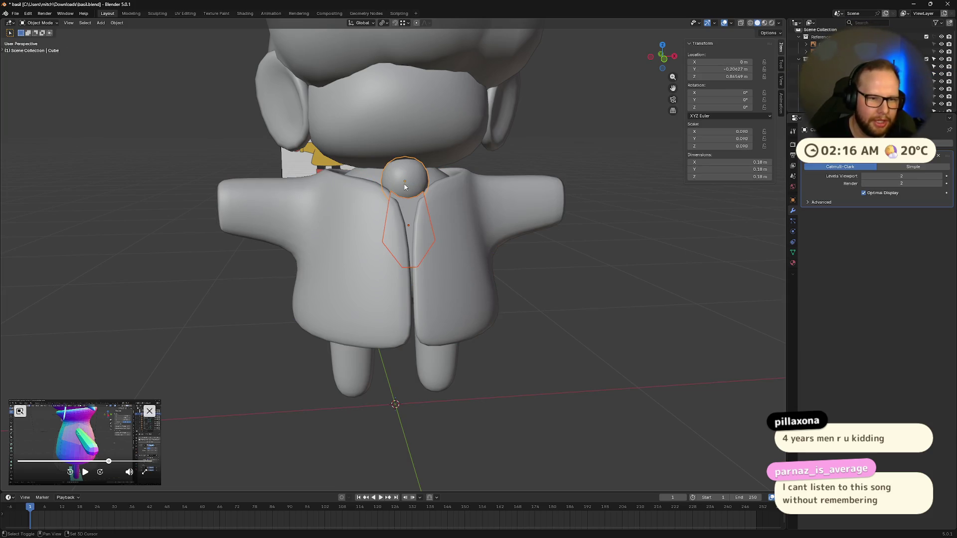
- Delete the neck ball and tie, then select the jacket
key(x)
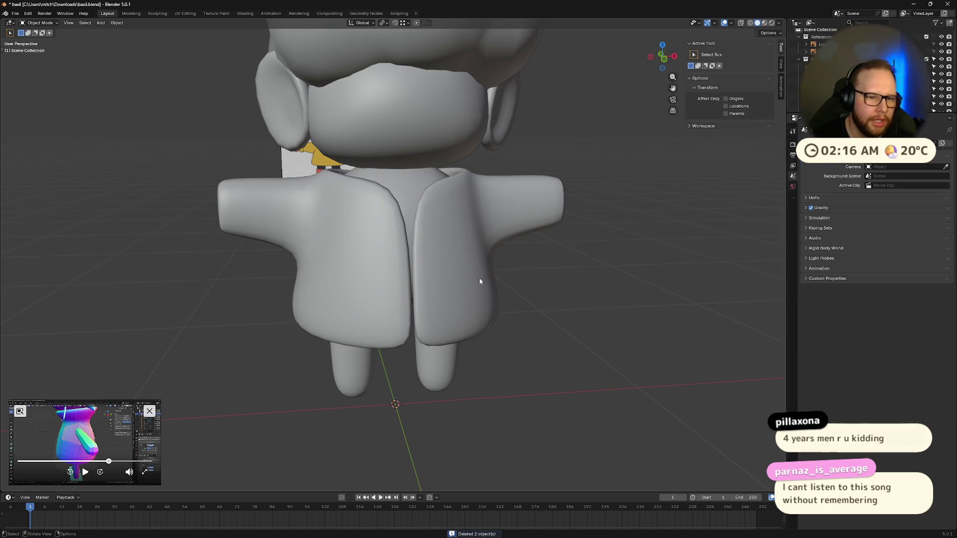
click(478, 276)
middle_drag(479, 276, 668, 304)
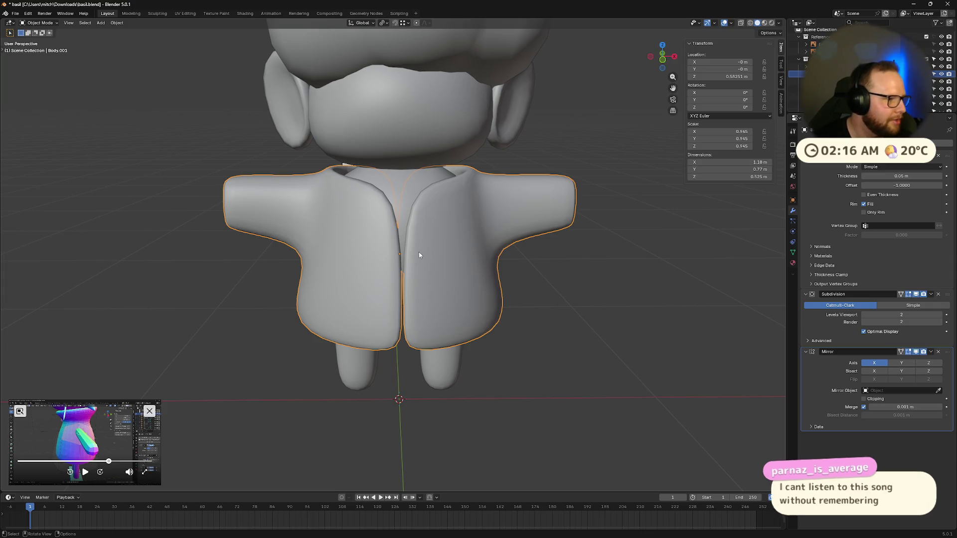
mouse_move(419, 252)
middle_down()
mouse_move(573, 309)
mouse_move(549, 310)
mouse_move(612, 315)
middle_up()
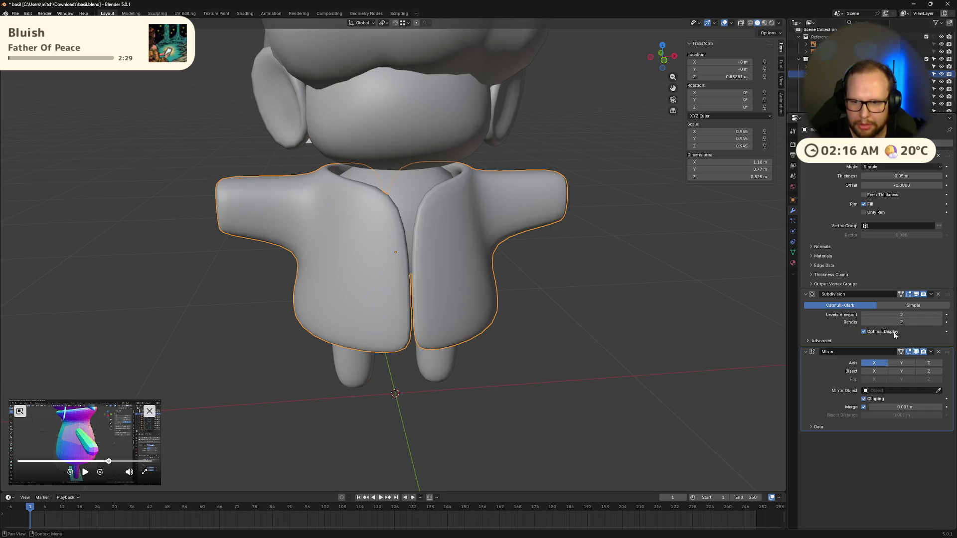
- Move the Mirror modifier above Solidify so the centre seam closes, and unhide the collar ring
click(901, 256)
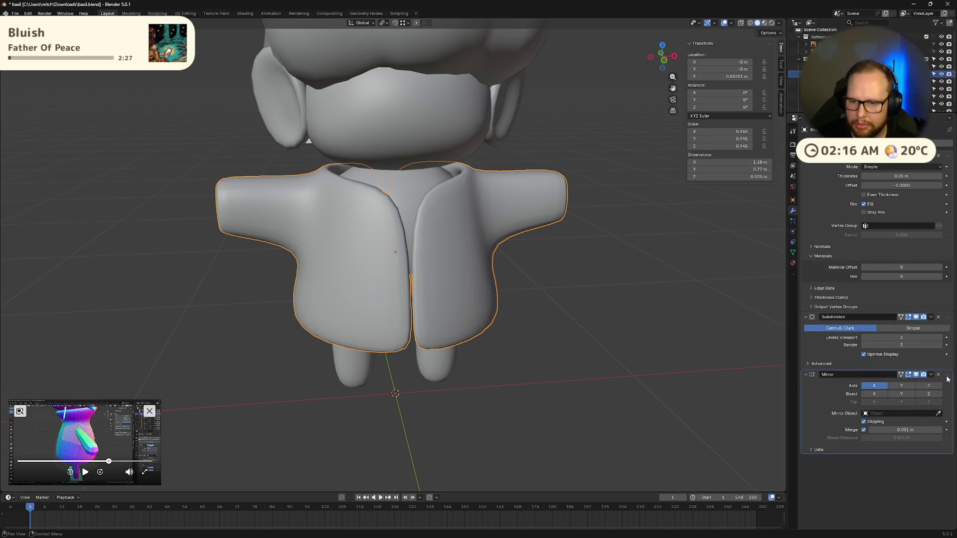
drag(947, 379, 951, 157)
click(615, 326)
mouse_move(658, 316)
middle_down()
mouse_move(639, 285)
mouse_move(635, 246)
mouse_move(651, 331)
mouse_move(652, 304)
mouse_move(590, 295)
mouse_move(648, 295)
mouse_move(613, 291)
middle_up()
key(alt+h)
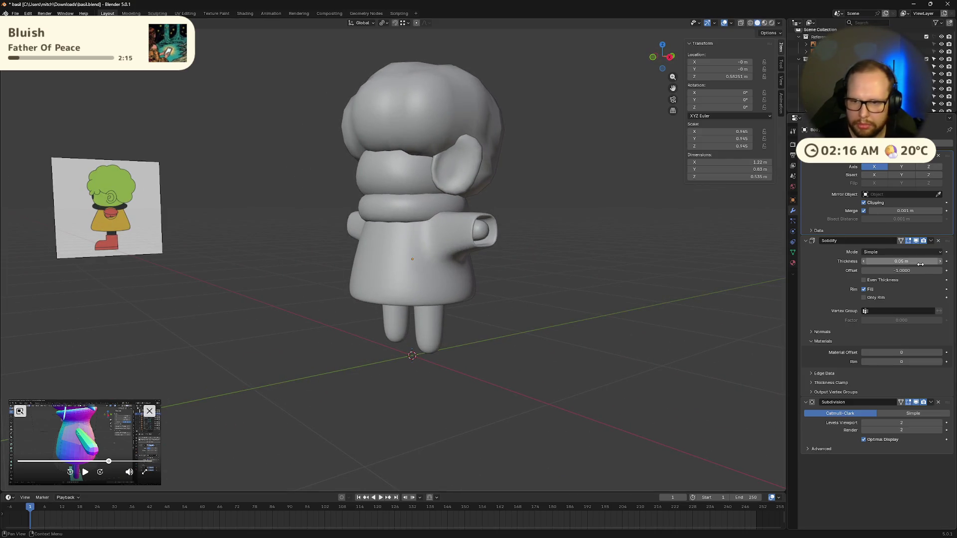
- Apply all transforms to the jacket so its scale resets to 1
click(448, 273)
right_click(502, 284)
key(Escape)
key(ctrl+a)
click(558, 313)
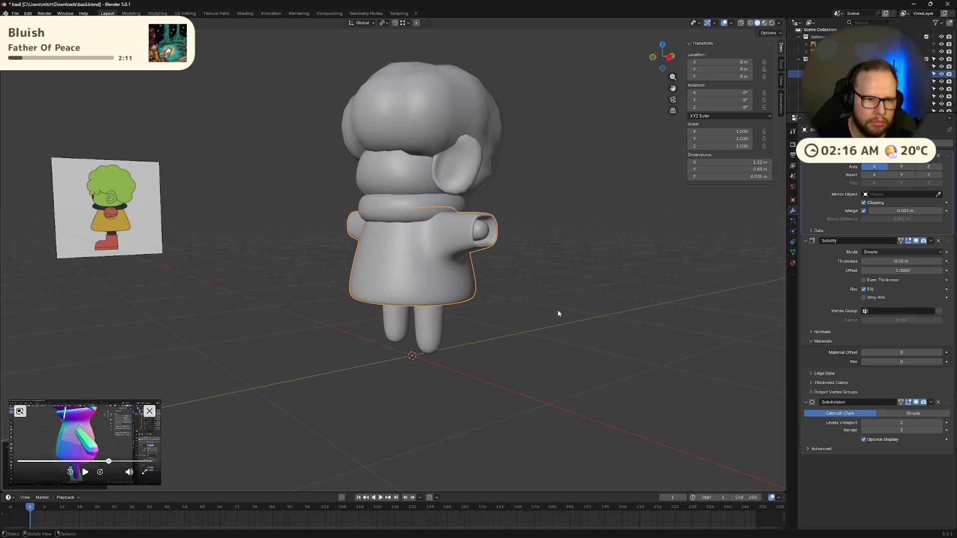
middle_drag(559, 311, 553, 308)
- Set the jacket's Solidify thickness to 0.1 m
click(450, 254)
double_click(886, 261)
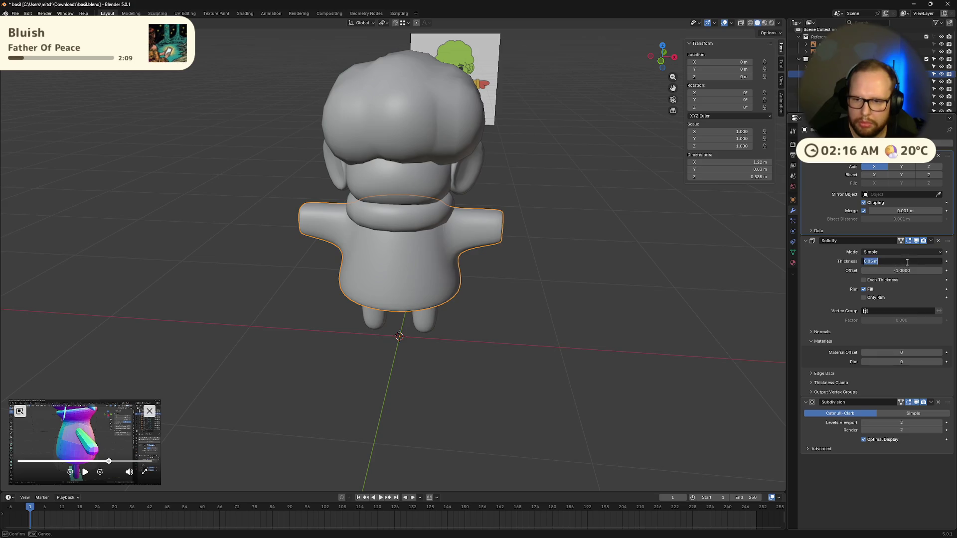
key(Return)
mouse_move(538, 293)
middle_down()
mouse_move(527, 290)
mouse_move(536, 292)
mouse_move(524, 203)
mouse_move(554, 280)
mouse_move(548, 290)
mouse_move(666, 292)
mouse_move(499, 286)
mouse_move(506, 291)
mouse_move(482, 230)
middle_up()
scroll(482, 230, up, 4)
- In Edit Mode, cut a new edge loop across the sleeve and select the loop around the sleeve opening
key(Tab)
click(393, 260)
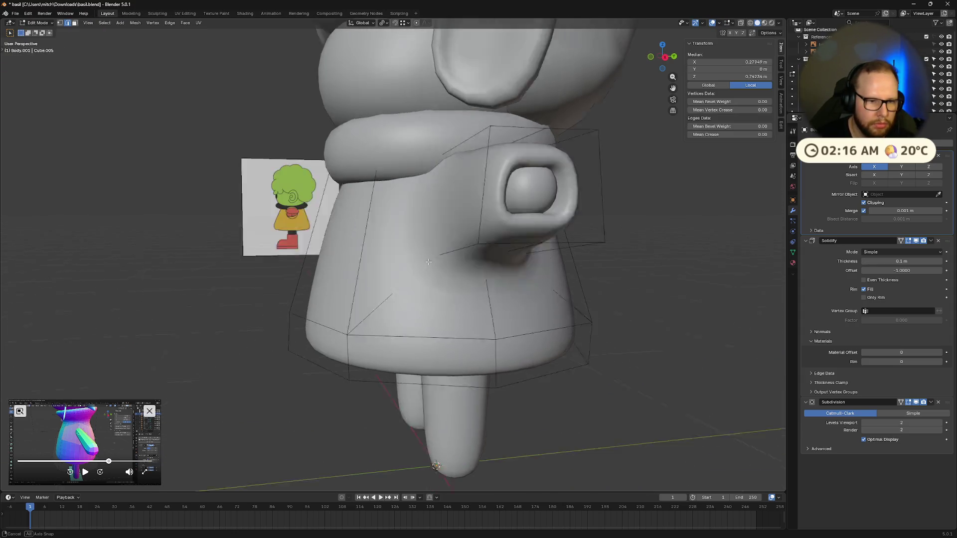
middle_drag(394, 260, 443, 260)
right_click(516, 267)
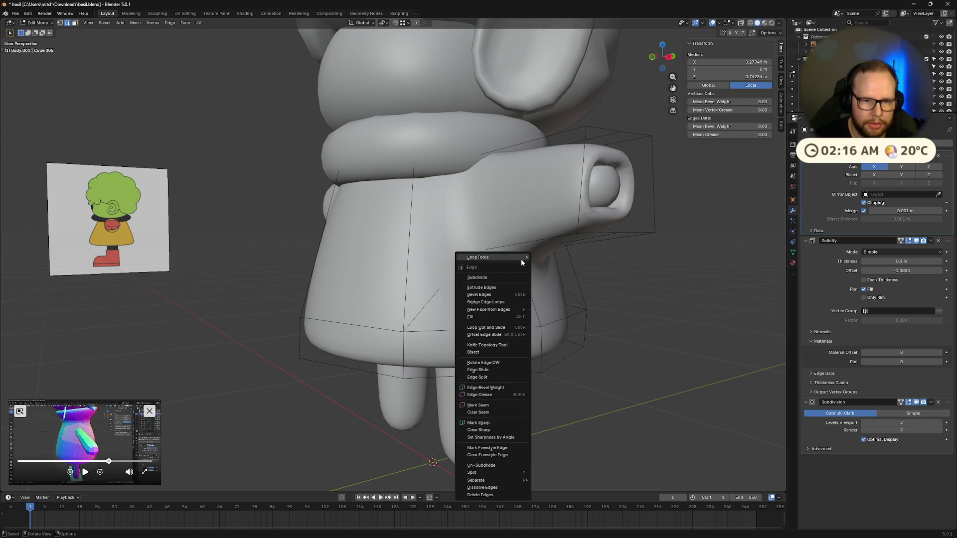
click(568, 263)
middle_drag(538, 255, 606, 217)
right_click(562, 240)
click(599, 240)
alt+click(598, 225)
- Round the sleeve opening loop into a circle with LoopTools and resize it to fit
right_click(568, 295)
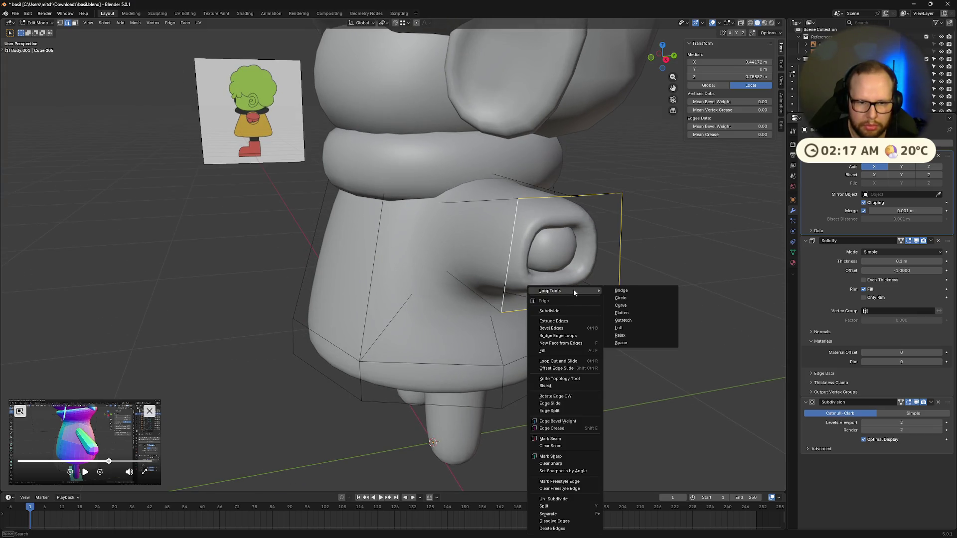
click(630, 297)
mouse_move(628, 300)
middle_down()
mouse_move(609, 285)
mouse_move(667, 301)
middle_up()
key(s)
click(668, 300)
mouse_move(667, 301)
middle_down()
mouse_move(749, 293)
mouse_move(744, 269)
middle_up()
key(s)
click(676, 291)
click(663, 57)
- Delete the extra edges and dissolve the vertices around the sleeve end loop
key(x)
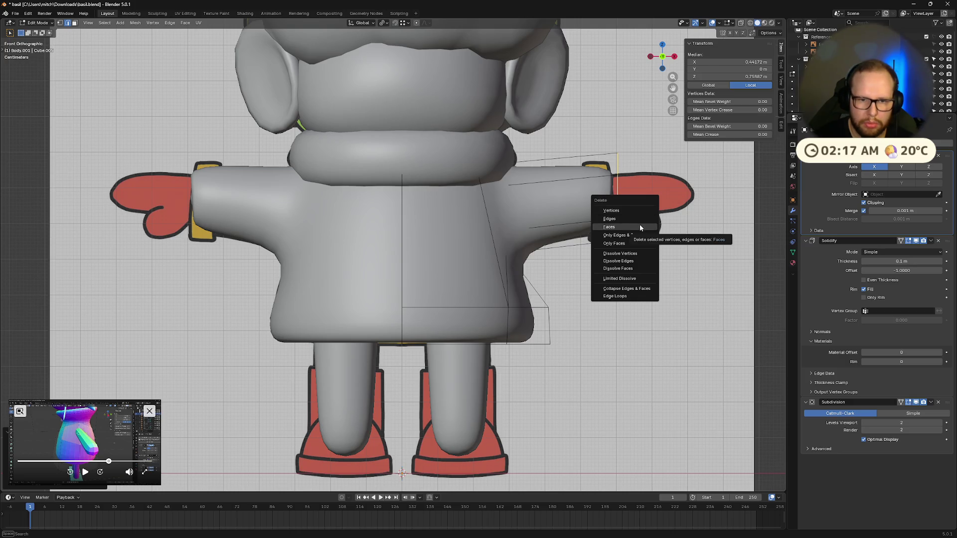
click(636, 216)
mouse_move(673, 255)
middle_down()
mouse_move(524, 224)
mouse_move(598, 240)
middle_up()
alt+click(598, 187)
right_click(597, 266)
key(Escape)
middle_drag(586, 324, 619, 234)
right_click(619, 234)
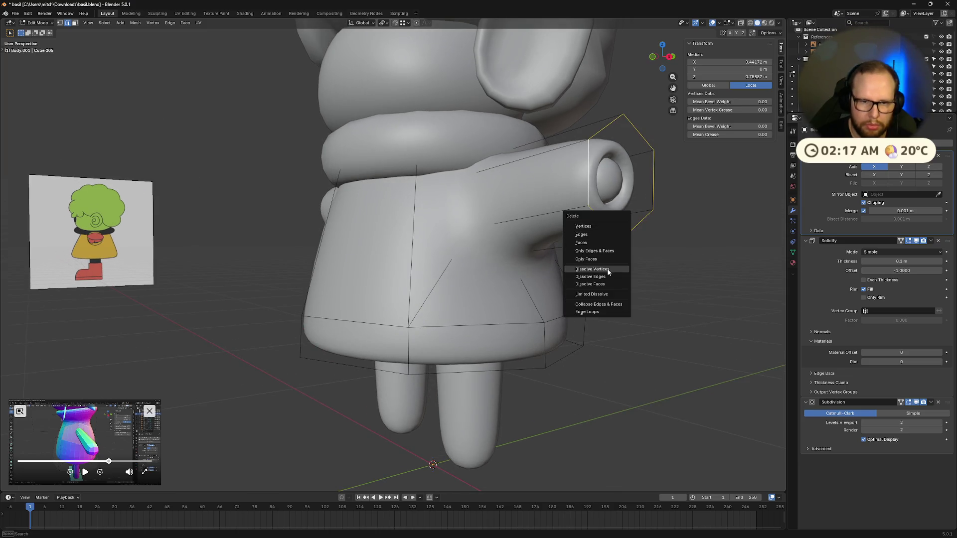
click(611, 279)
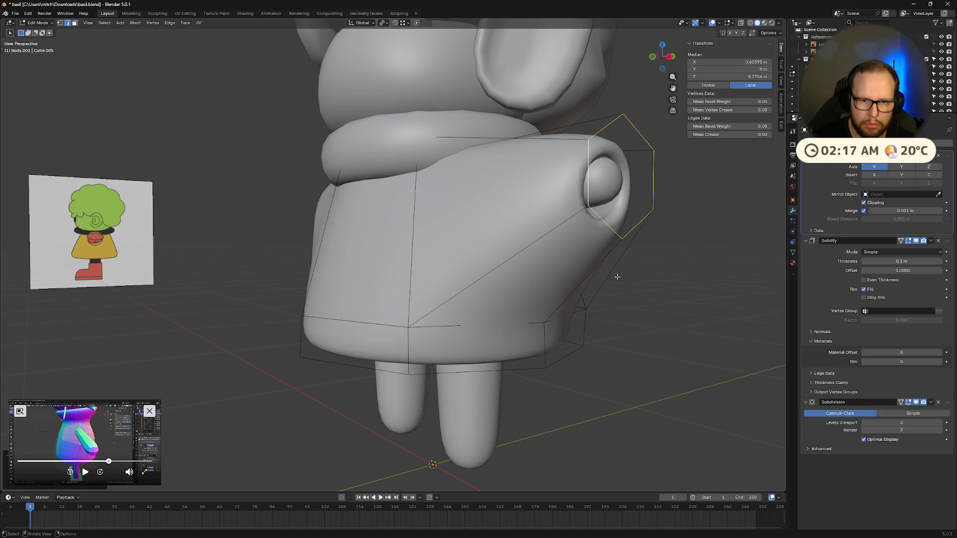
key(ctrl+z)
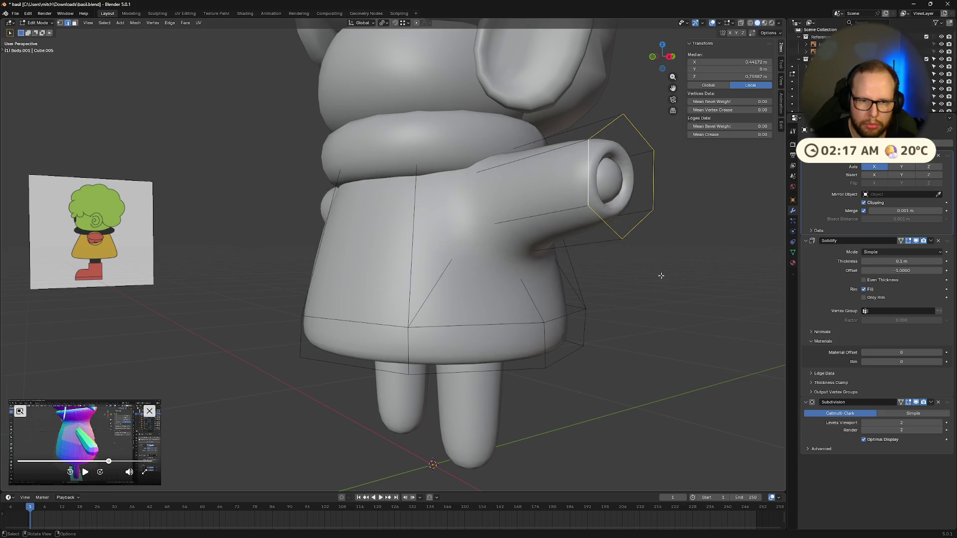
key(x)
click(649, 266)
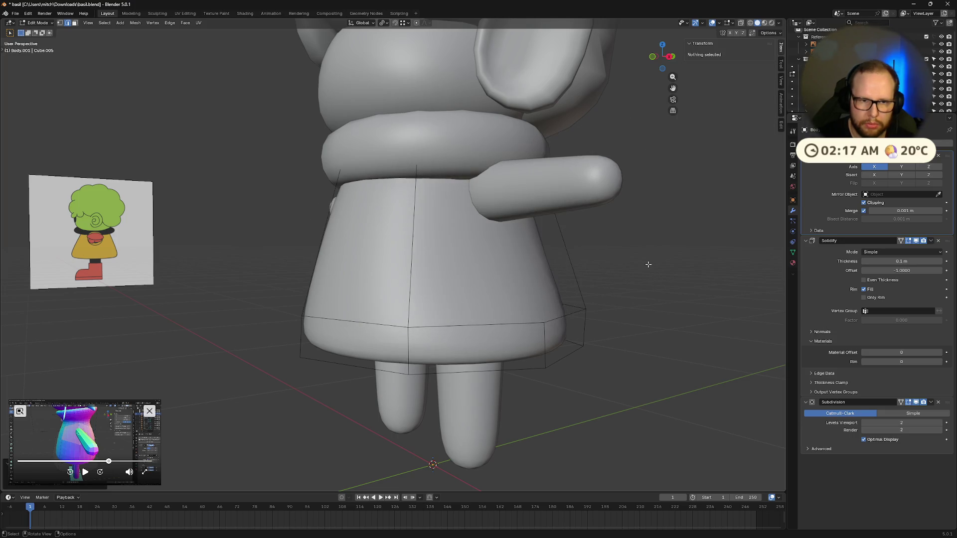
- Delete the faces capping the sleeve end so the sleeve becomes an open tube
mouse_move(648, 264)
middle_down()
mouse_move(612, 263)
mouse_move(640, 281)
middle_up()
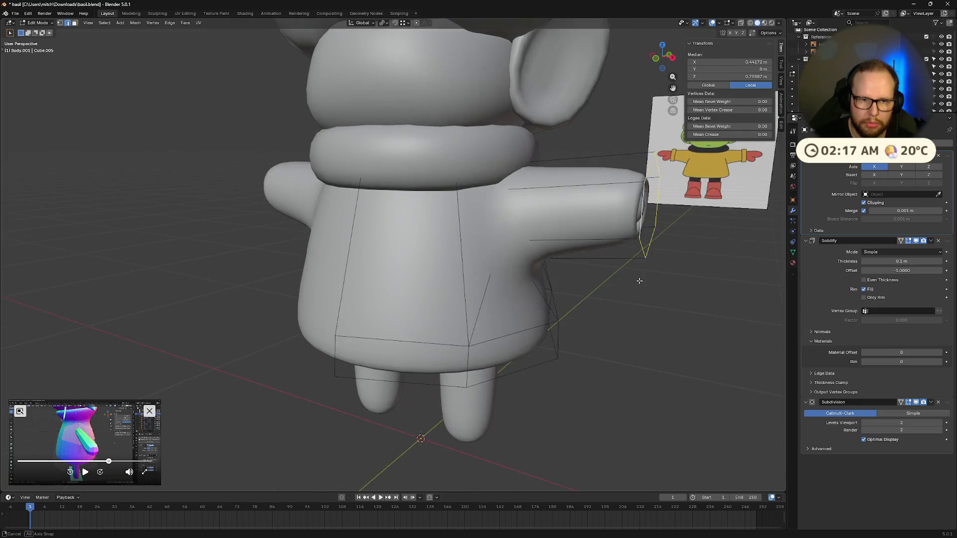
right_click(676, 255)
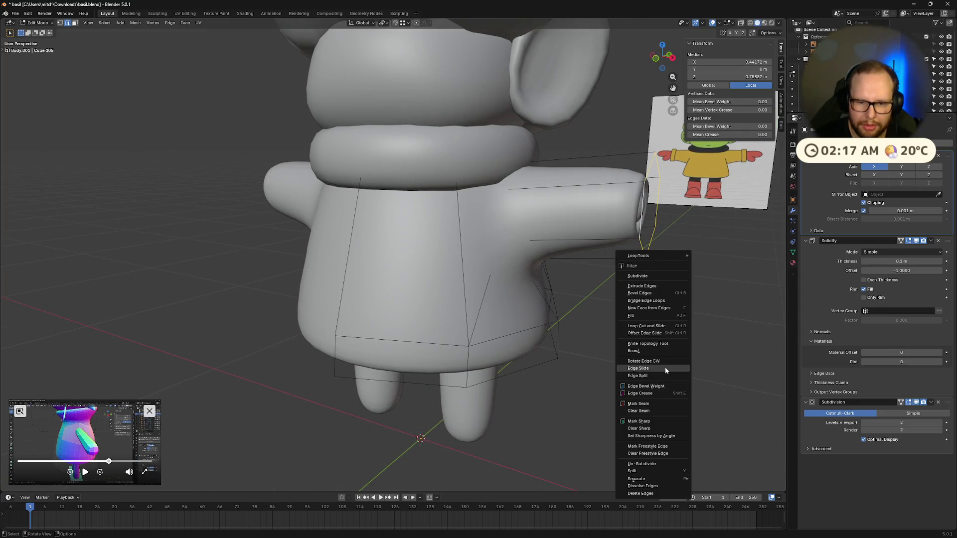
click(677, 245)
key(x)
click(674, 236)
mouse_move(658, 254)
middle_down()
mouse_move(676, 269)
mouse_move(572, 287)
mouse_move(695, 273)
middle_up()
key(alt+a)
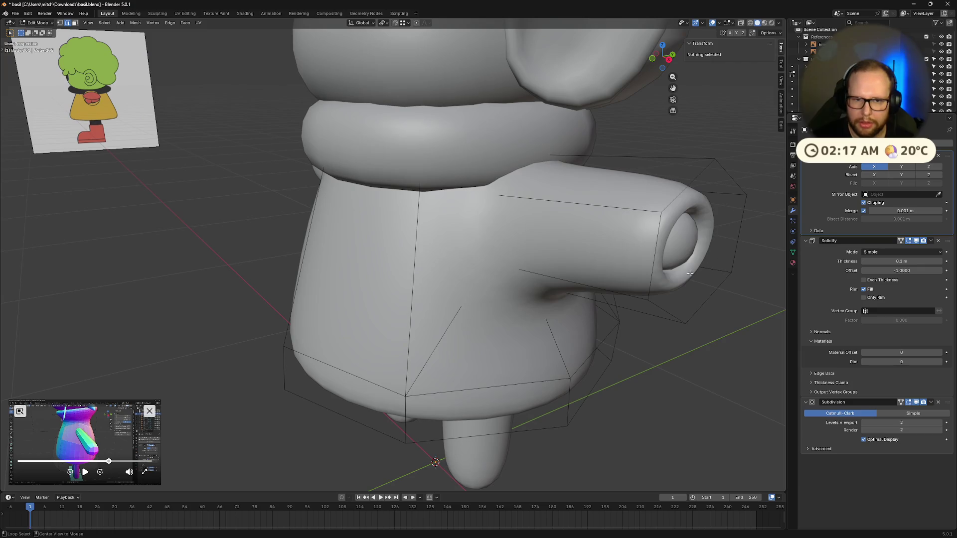
click(674, 265)
key(x)
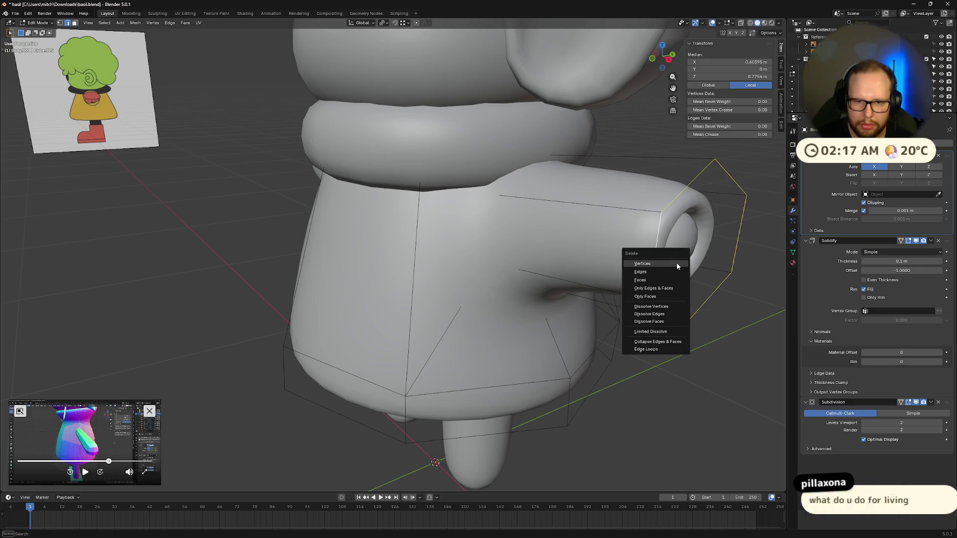
click(643, 281)
middle_drag(643, 280, 669, 272)
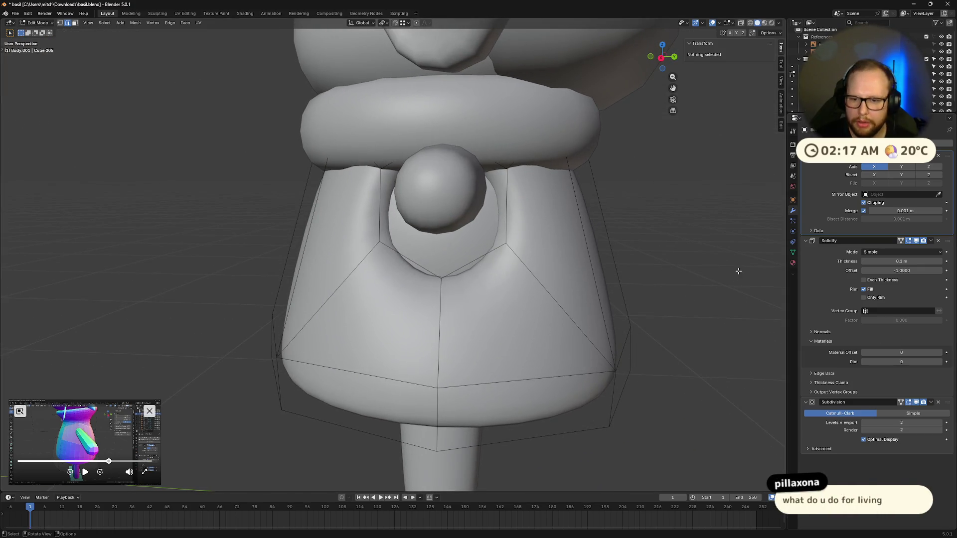
- Select the collar loop around the neck and raise it vertically toward the collar ring
click(571, 151)
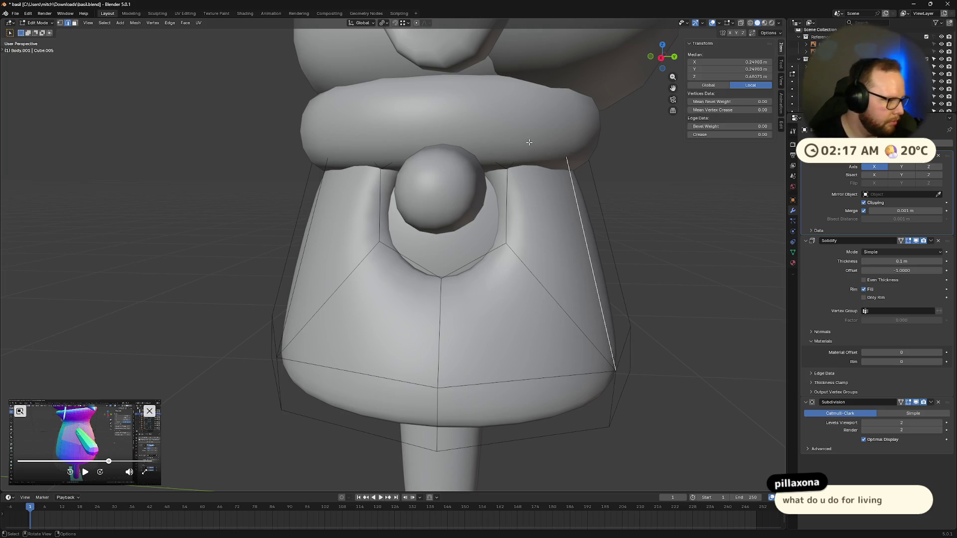
click(442, 115)
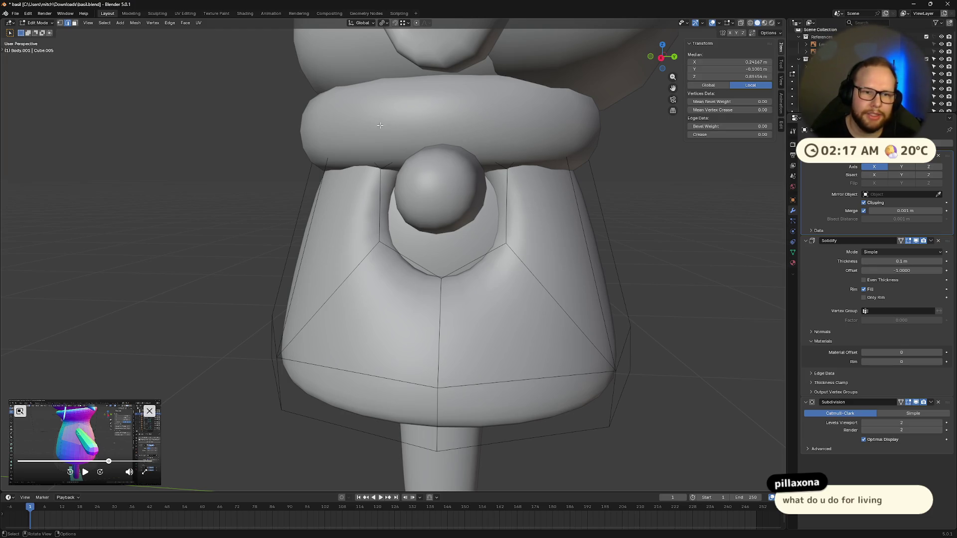
alt+click(382, 216)
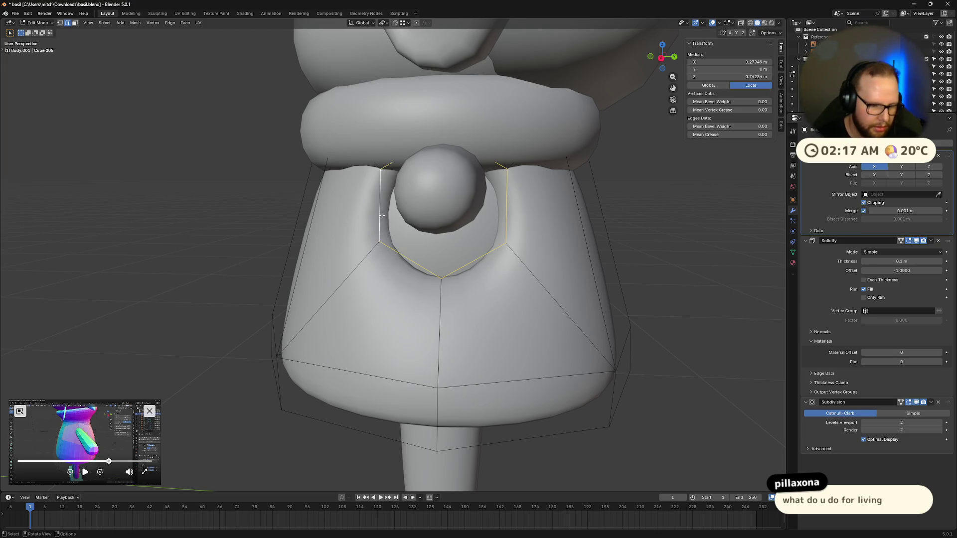
key(g)
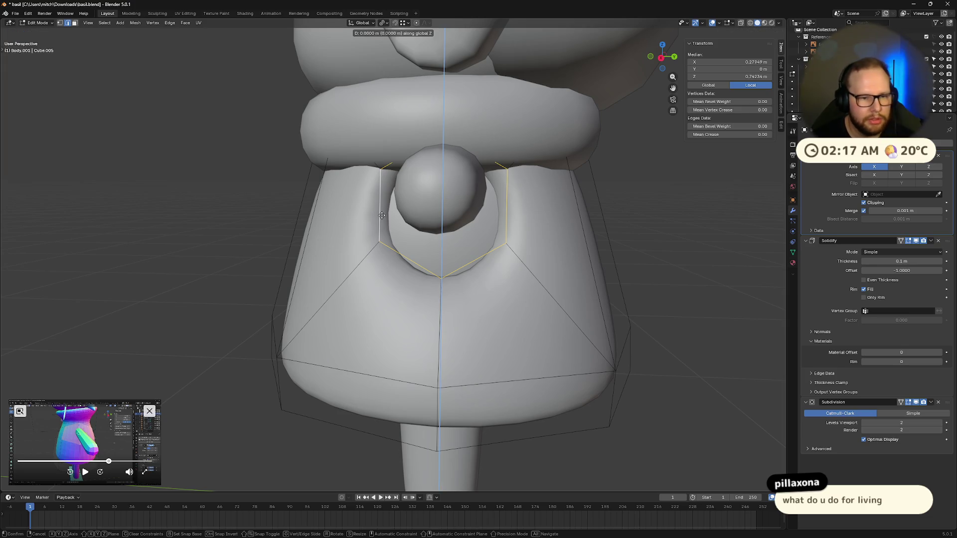
key(z)
click(399, 202)
- Clear the edge selection and select the ring-shaped neck piece in the Outliner
click(469, 105)
click(388, 120)
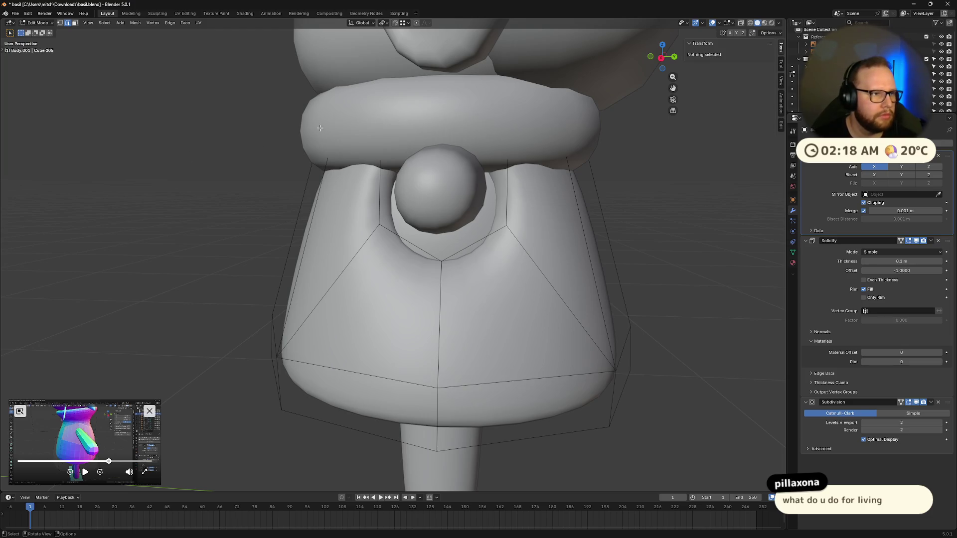
key(alt+a)
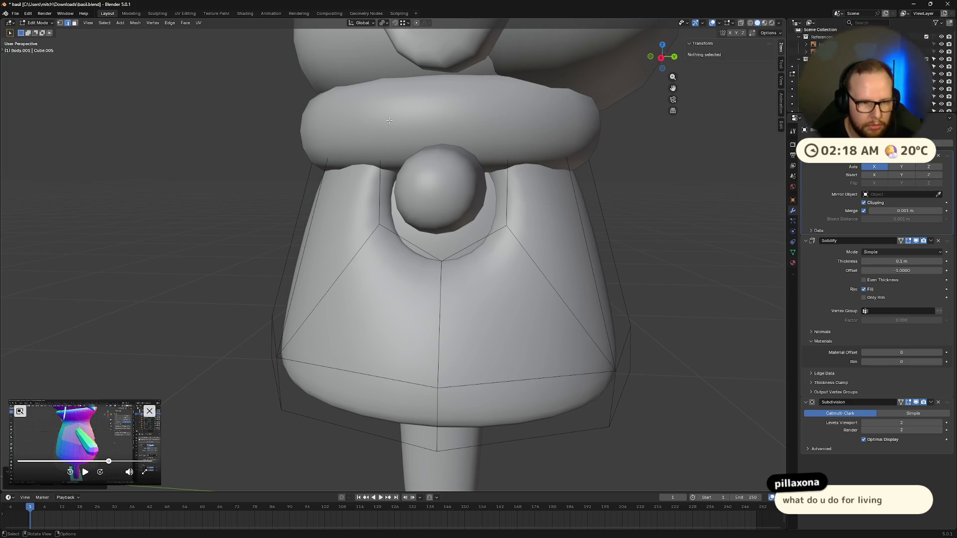
click(790, 103)
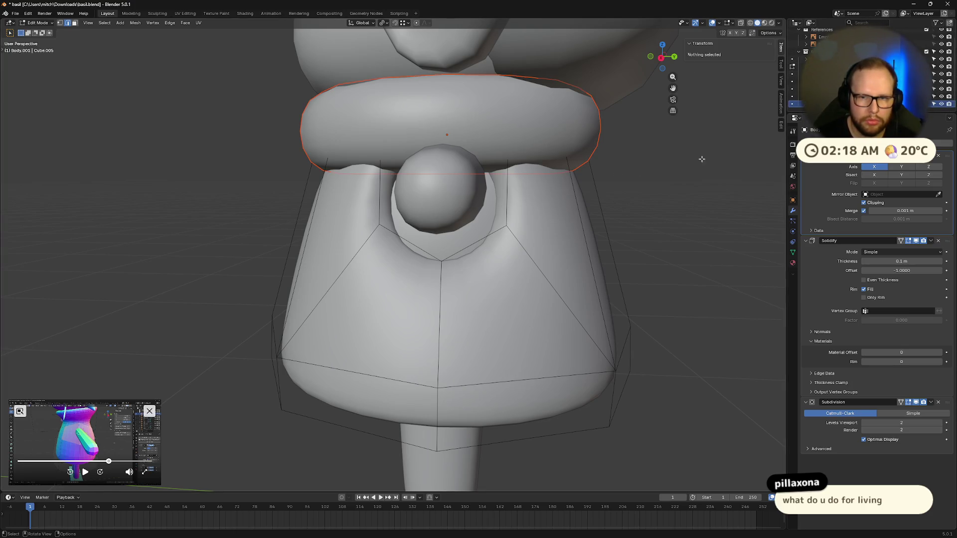
- Hide the neck ring and delete an edge near the shirt's shoulder
key(h)
mouse_move(663, 170)
middle_down()
mouse_move(576, 185)
mouse_move(595, 197)
mouse_move(653, 180)
mouse_move(669, 197)
middle_up()
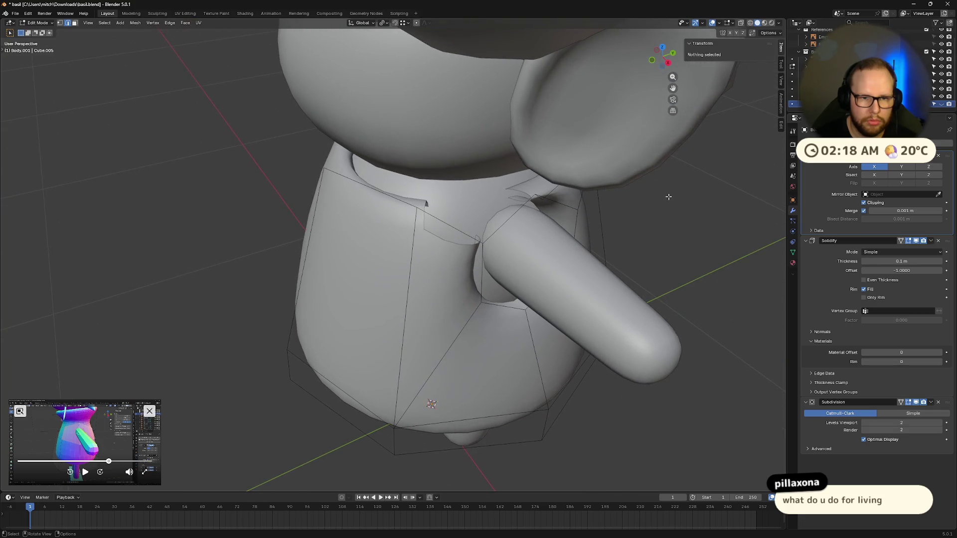
key(ctrl+shift+z)
key(ctrl+z)
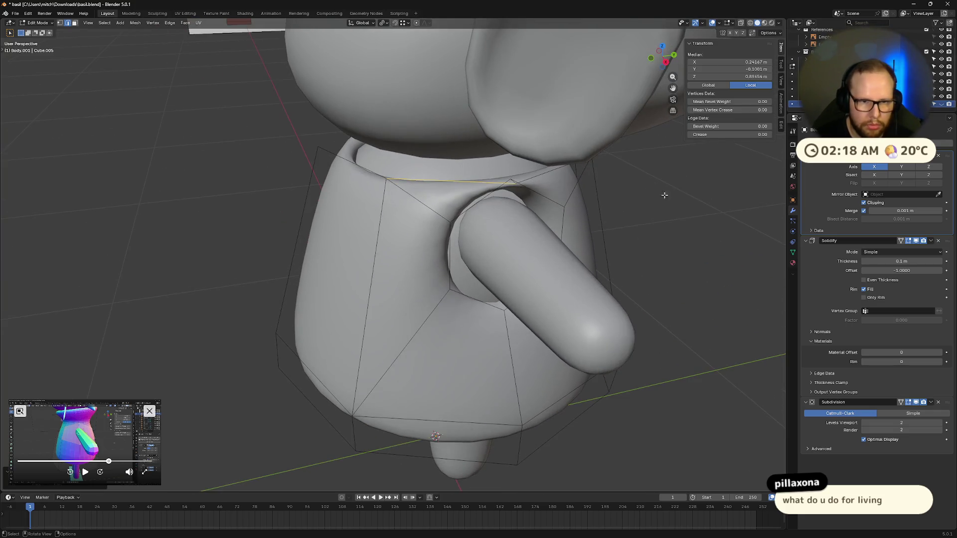
scroll(663, 196, down, 3)
mouse_move(662, 196)
middle_down()
mouse_move(726, 199)
mouse_move(700, 199)
middle_up()
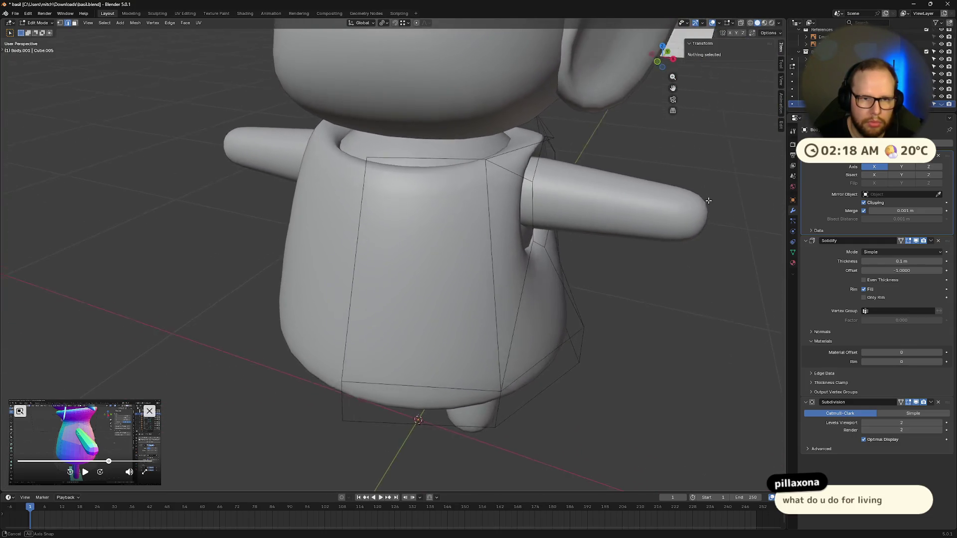
click(524, 148)
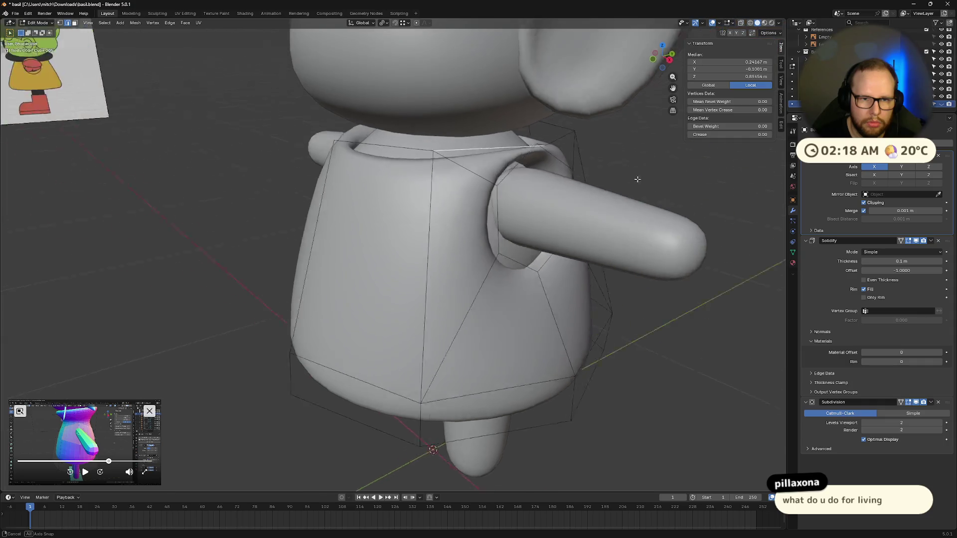
middle_drag(524, 150, 642, 181)
key(x)
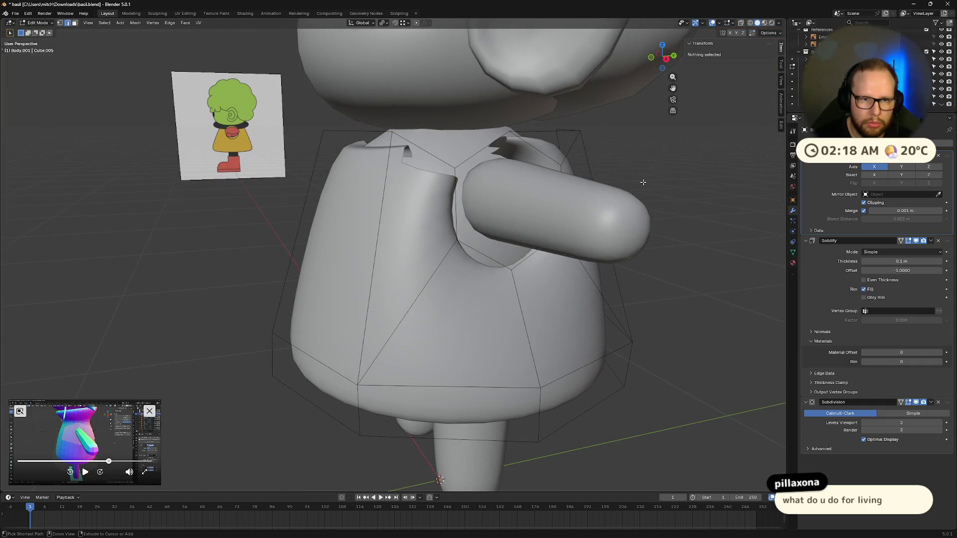
- Delete the remaining edges around the sleeve opening to open up the shoulder hole
mouse_move(642, 182)
middle_down()
mouse_move(704, 225)
mouse_move(633, 271)
middle_up()
click(377, 288)
shift+click(475, 264)
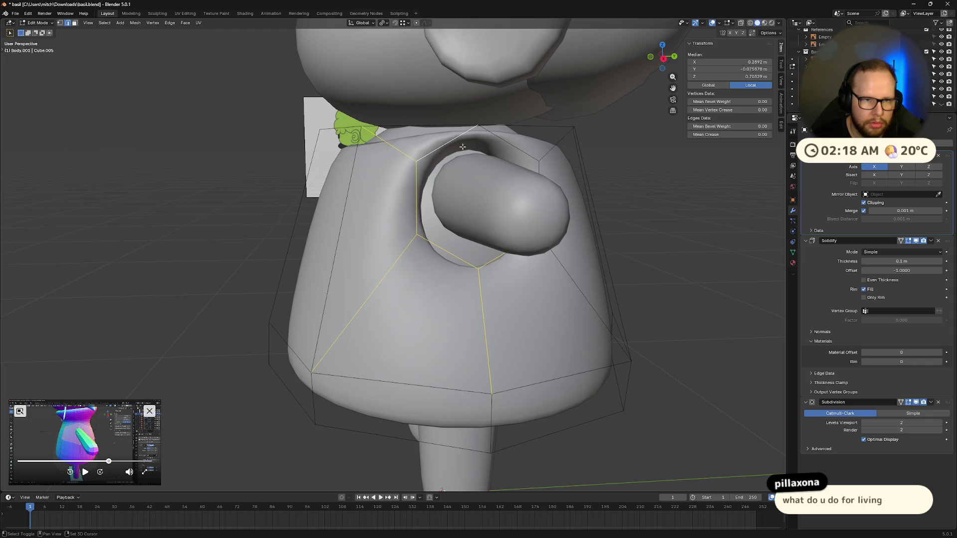
middle_drag(569, 280, 489, 251)
key(x)
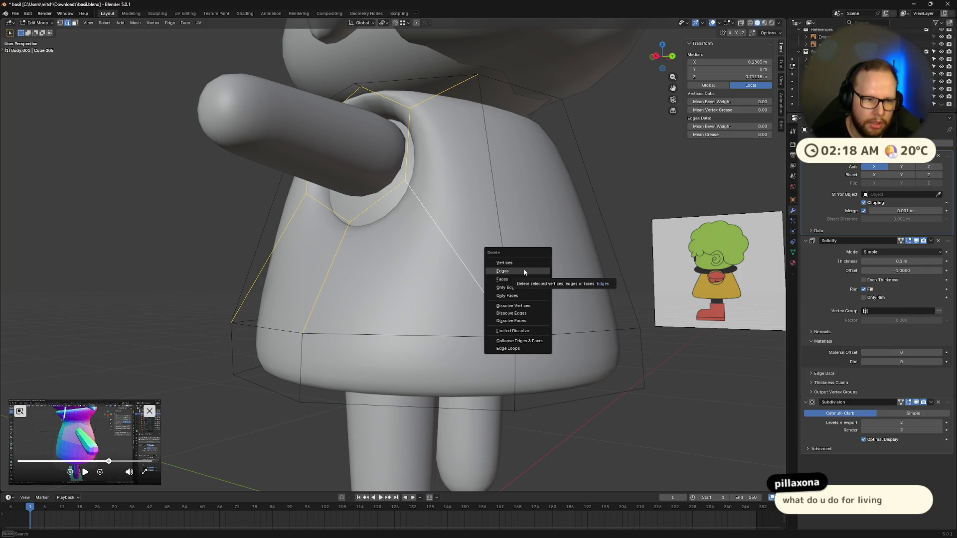
click(524, 271)
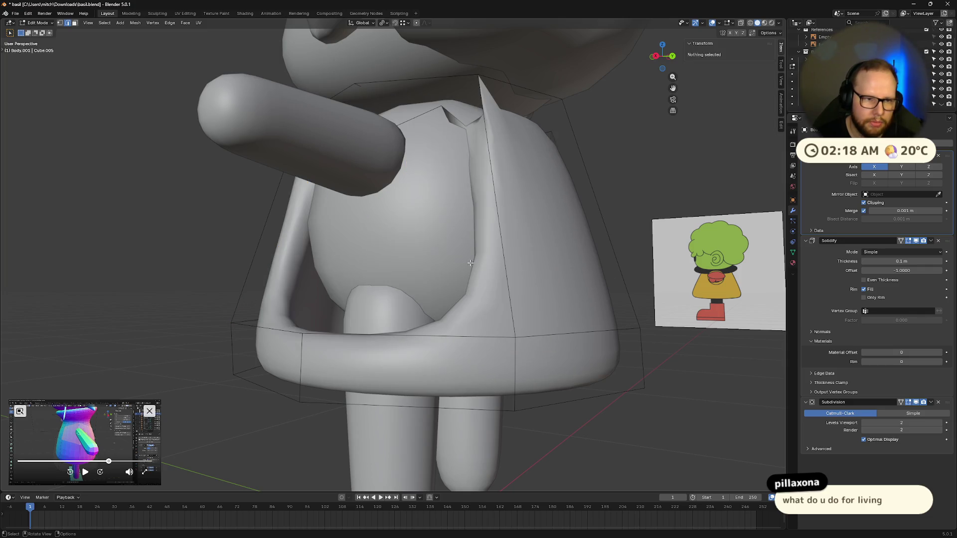
middle_drag(524, 269, 505, 277)
middle_drag(547, 378, 559, 346)
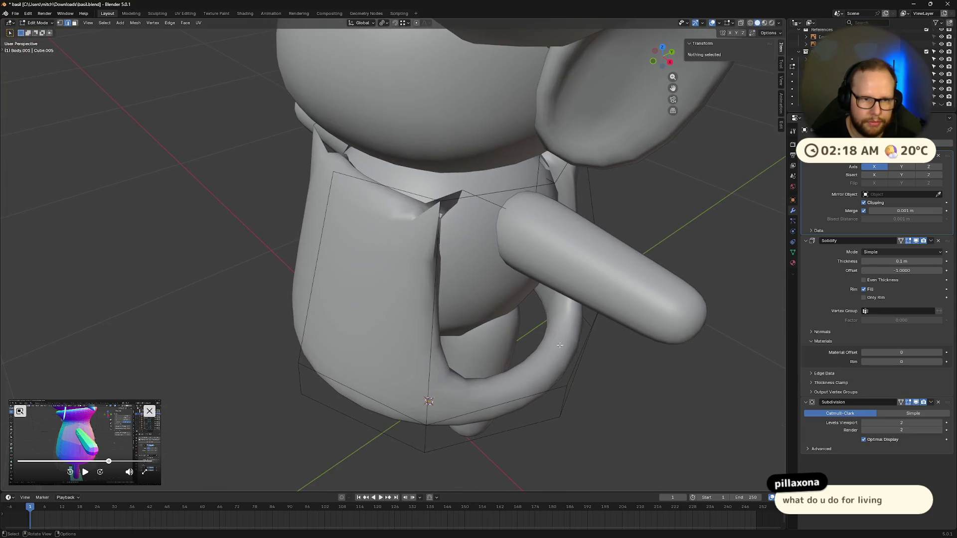
click(550, 183)
key(x)
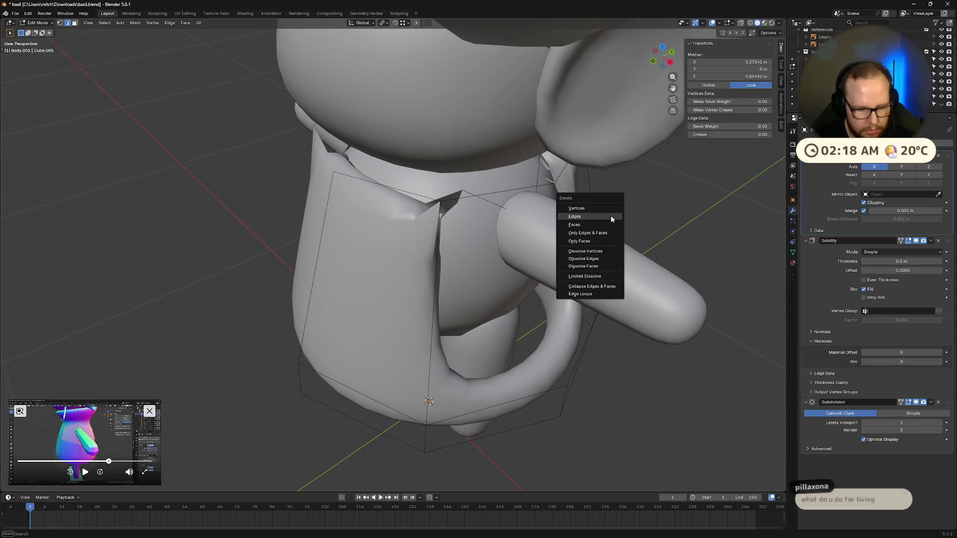
click(611, 215)
- Fill the gap beside the arm with faces, extrude the sleeve outward along the arm, and leave Edit Mode
mouse_move(610, 215)
middle_down()
mouse_move(597, 217)
mouse_move(590, 198)
middle_up()
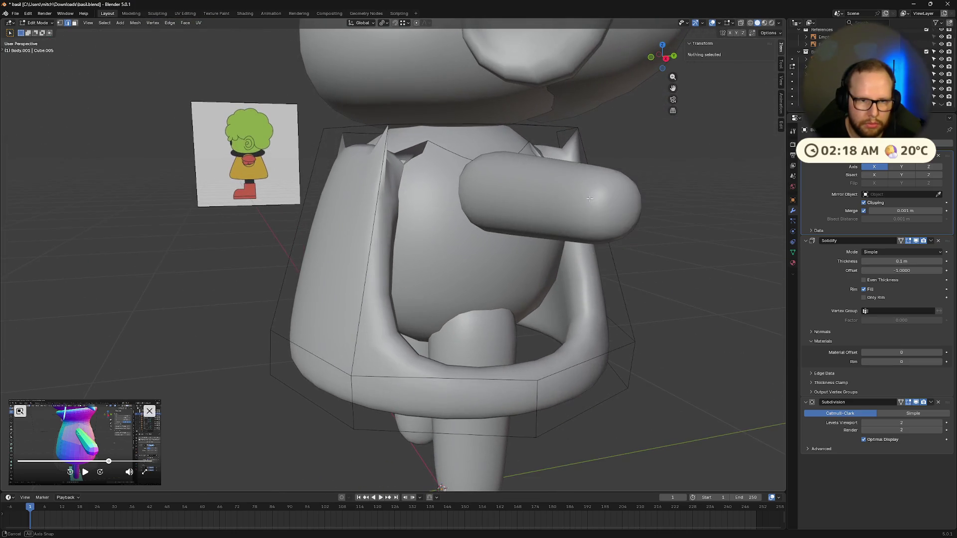
click(538, 381)
mouse_move(537, 374)
middle_down()
mouse_move(536, 238)
mouse_move(616, 187)
mouse_move(653, 241)
mouse_move(568, 285)
middle_up()
click(563, 230)
scroll(568, 284, up, 3)
key(alt+a)
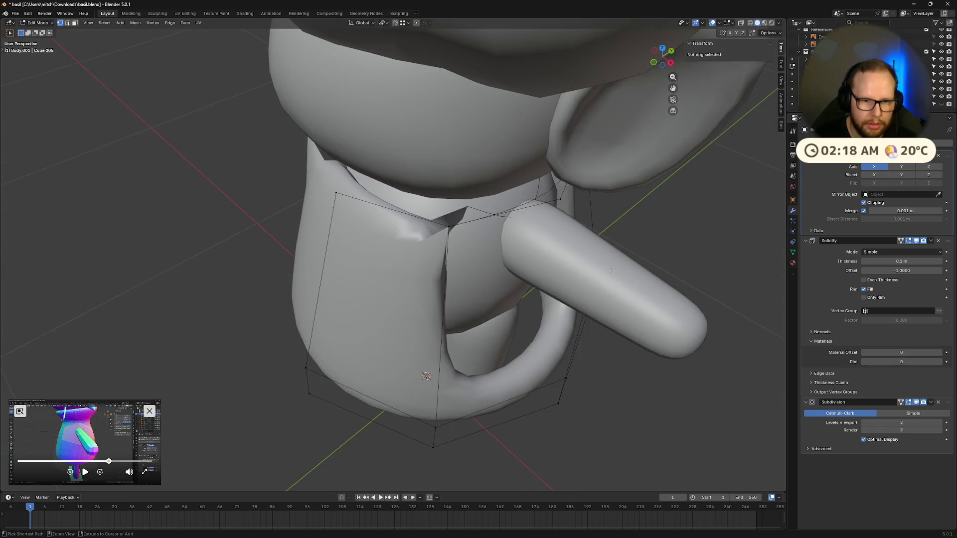
key(ctrl+z)
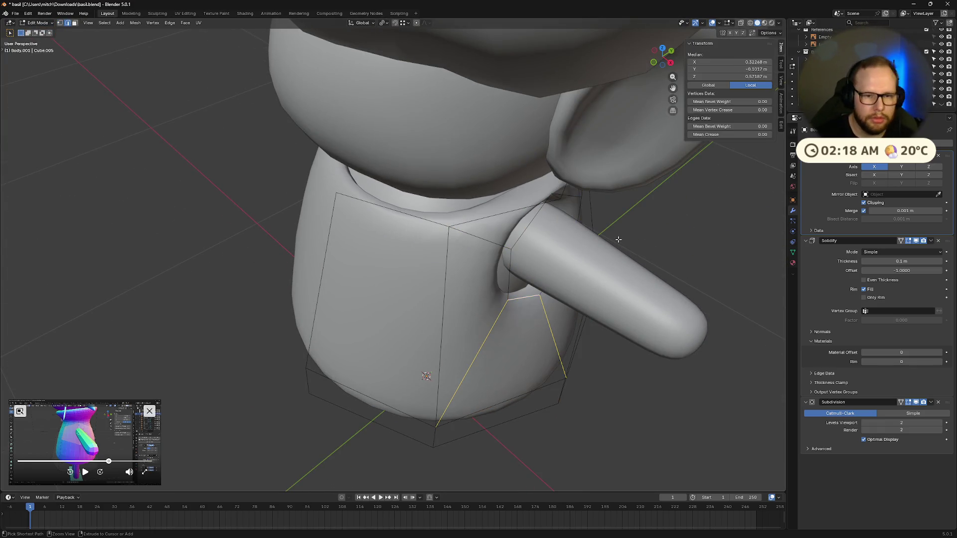
key(ctrl+z)
key(ctrl+z)
key(ctrl+z)
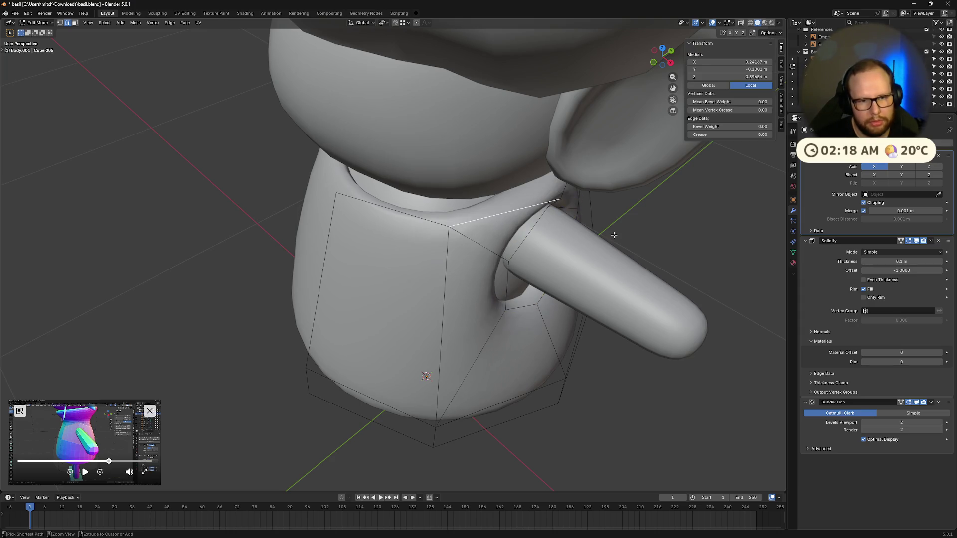
key(ctrl+z)
key(ctrl+z)
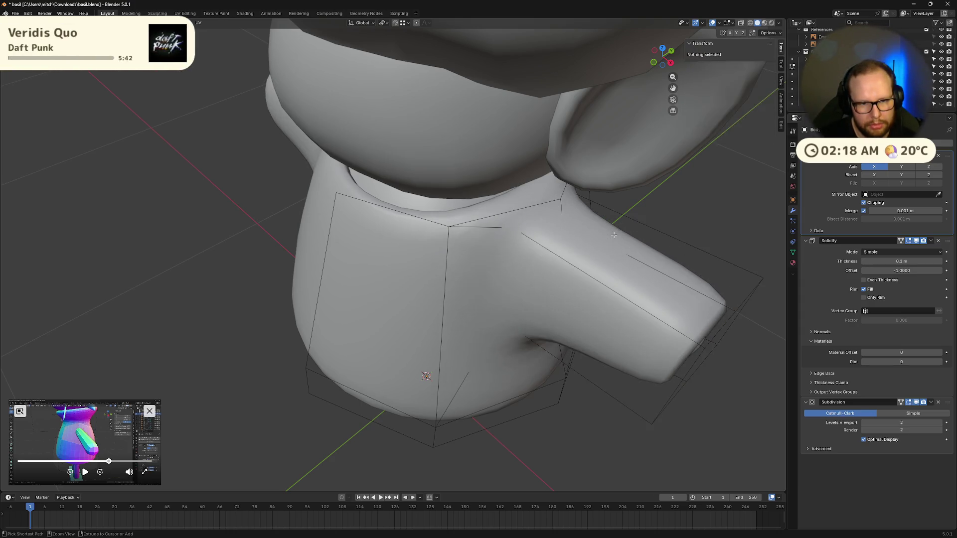
- Try scaling the shirt object down slightly, then undo the change
key(Tab)
mouse_move(615, 238)
middle_down()
mouse_move(604, 214)
mouse_move(612, 219)
middle_up()
key(s)
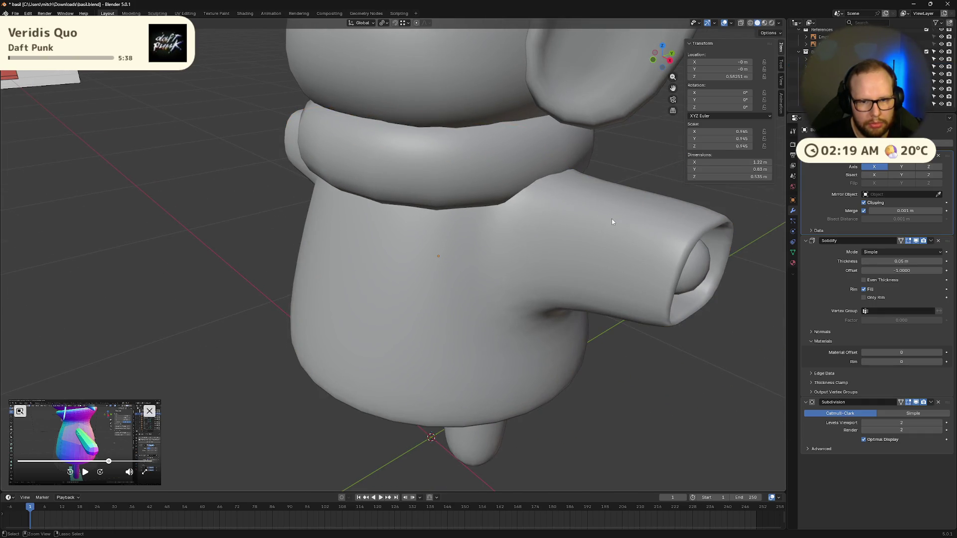
click(612, 218)
key(ctrl+z)
key(ctrl+z)
key(ctrl+z)
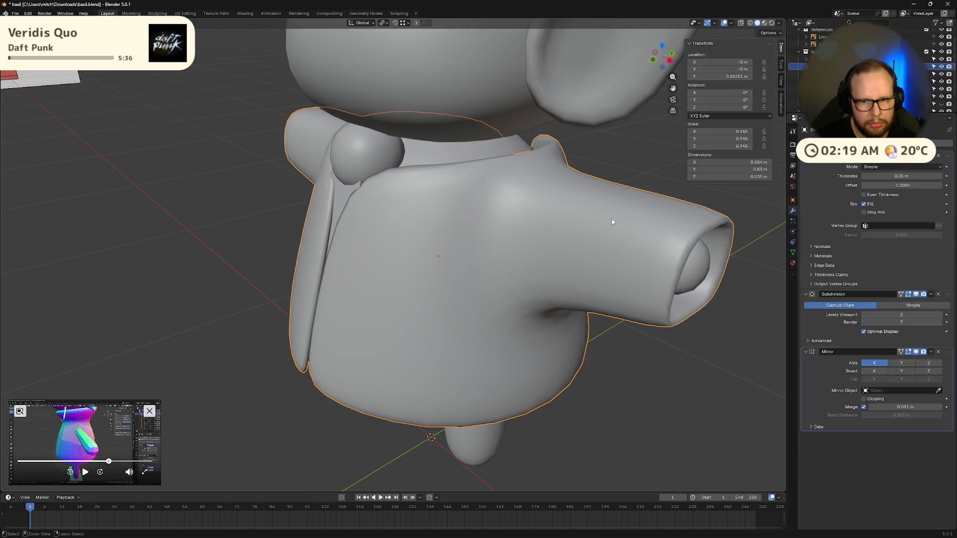
- Step through the edits to a 0.05 m shell thickness and return to mesh editing with the bottom edge loop selected
key(Tab)
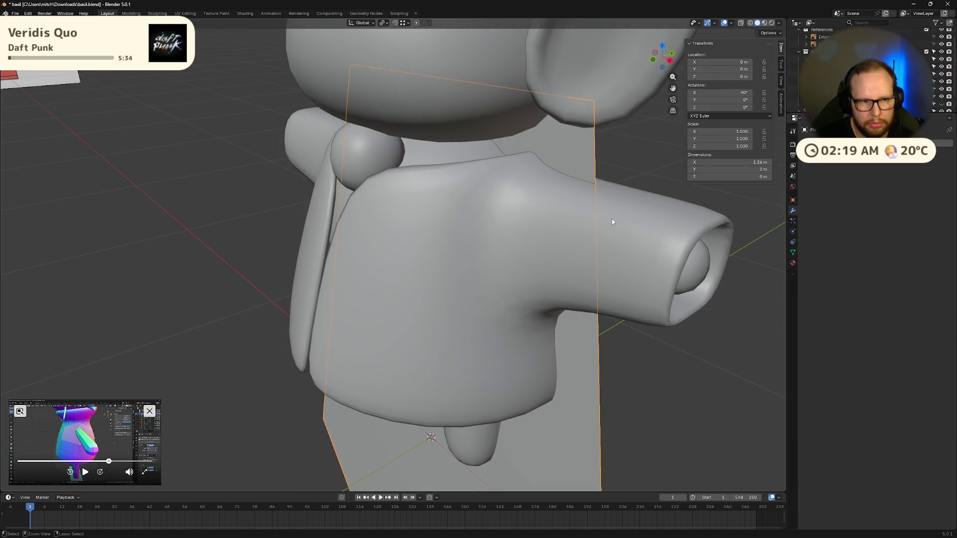
key(Return)
key(Tab)
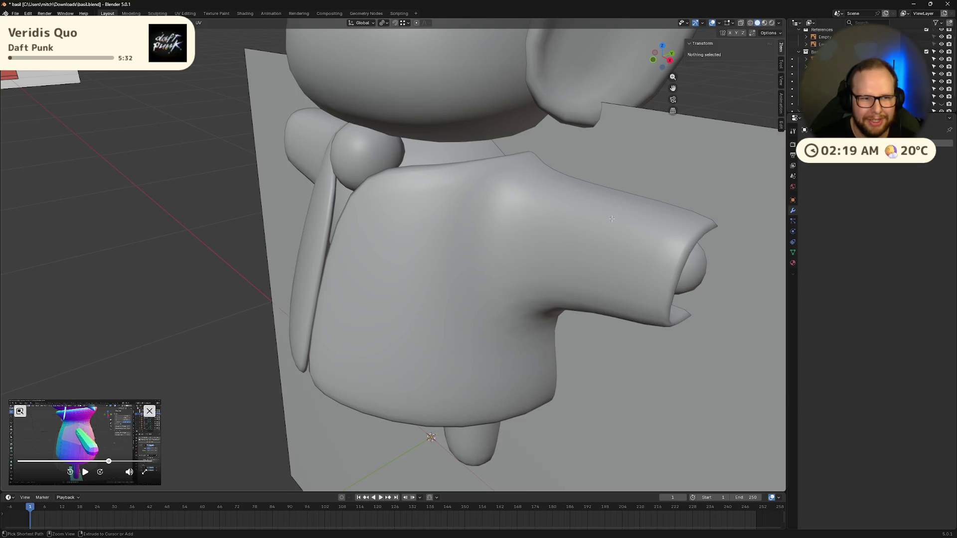
key(ctrl+shift+z)
key(ctrl+shift+z)
key(ctrl+shift+z)
key(ctrl+shift+z)
key(ctrl+shift+z)
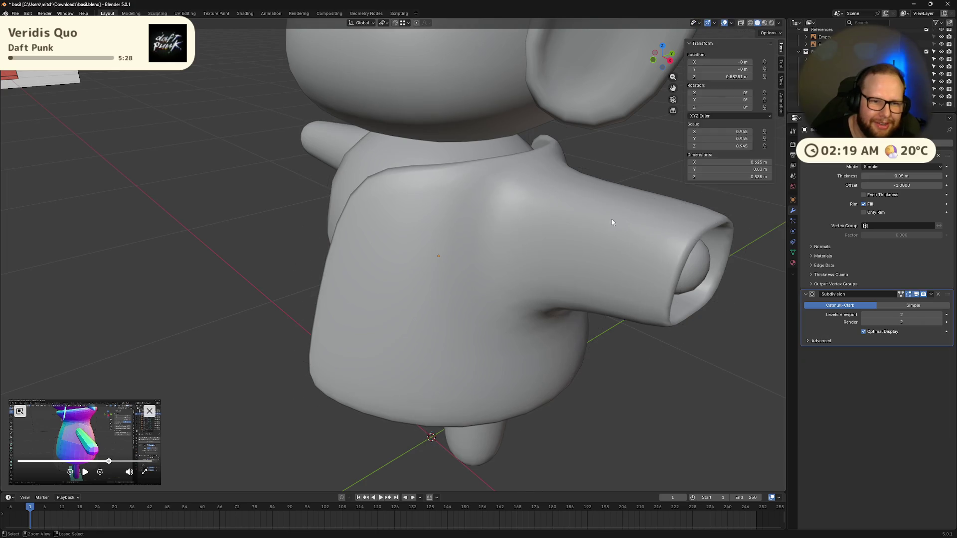
key(ctrl+shift+z)
key(ctrl+shift+z)
key(ctrl+shift+z)
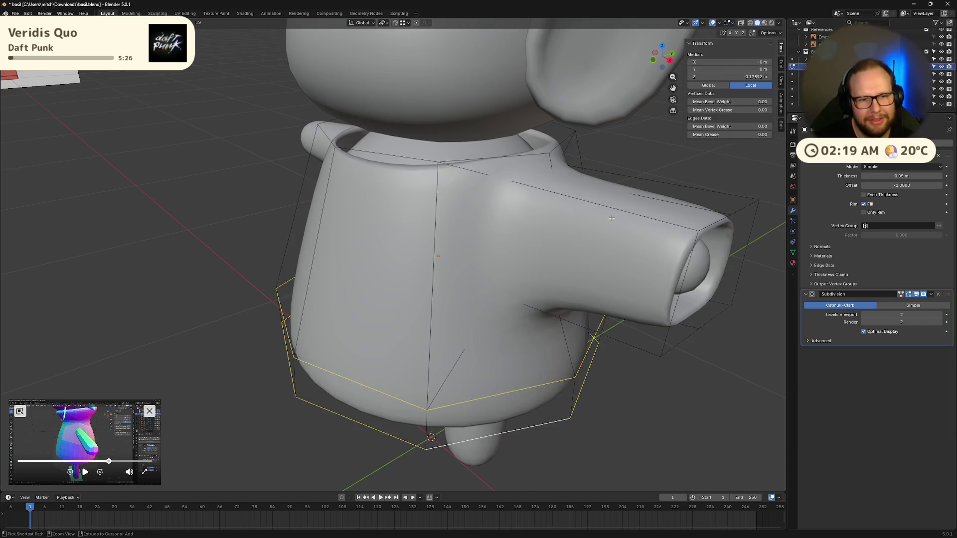
key(ctrl+shift+z)
key(ctrl+shift+z)
key(ctrl+shift+z)
key(ctrl+shift+z)
key(ctrl+shift+z)
- Add an edge loop near the bottom hem, reshape the hem faces, shift the sleeve's bottom edge, and view without smoothing
key(ctrl+shift+z)
key(ctrl+shift+z)
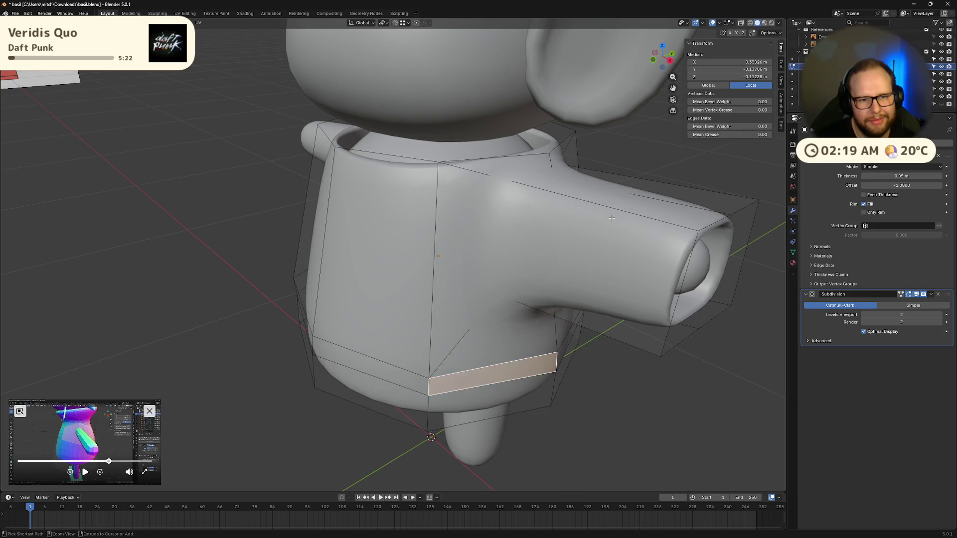
key(ctrl+shift+z)
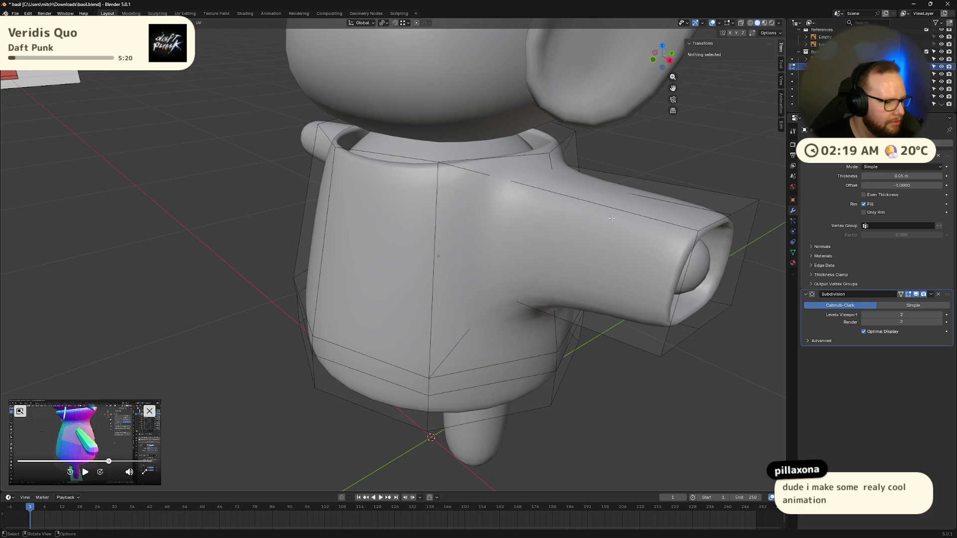
key(ctrl+shift+z)
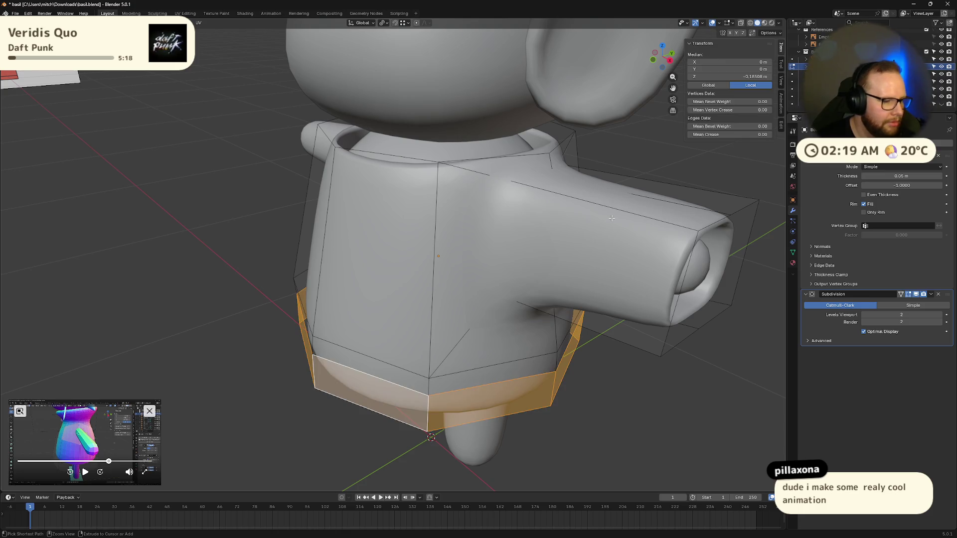
key(ctrl+shift+z)
key(ctrl+shift+z)
key(ctrl+shift+z)
key(ctrl+shift+z)
key(ctrl+shift+z)
key(ctrl+shift+z)
key(ctrl+shift+z)
key(ctrl+shift+z)
key(ctrl+shift+z)
key(ctrl+shift+z)
key(ctrl+shift+z)
key(ctrl+shift+z)
key(ctrl+shift+z)
key(ctrl+shift+z)
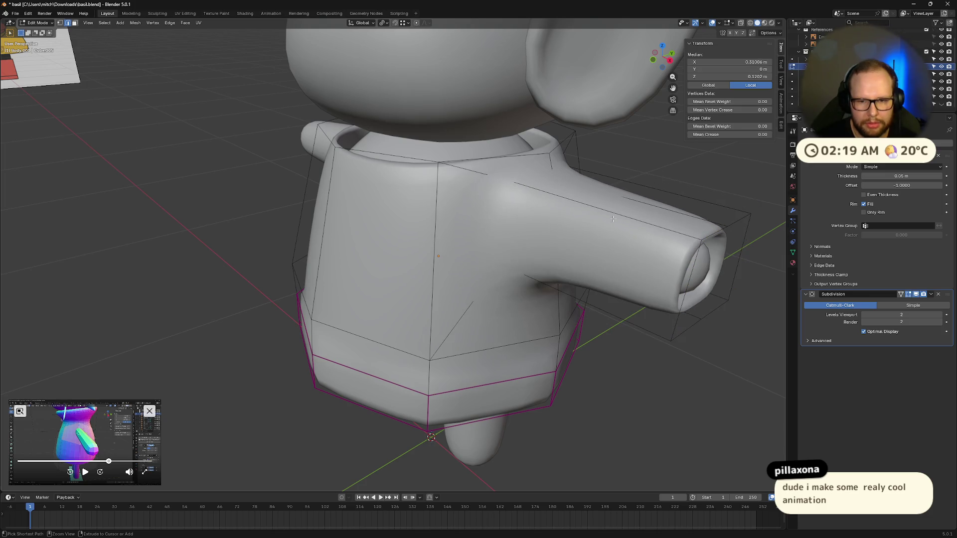
key(ctrl+1)
key(ctrl+shift+z)
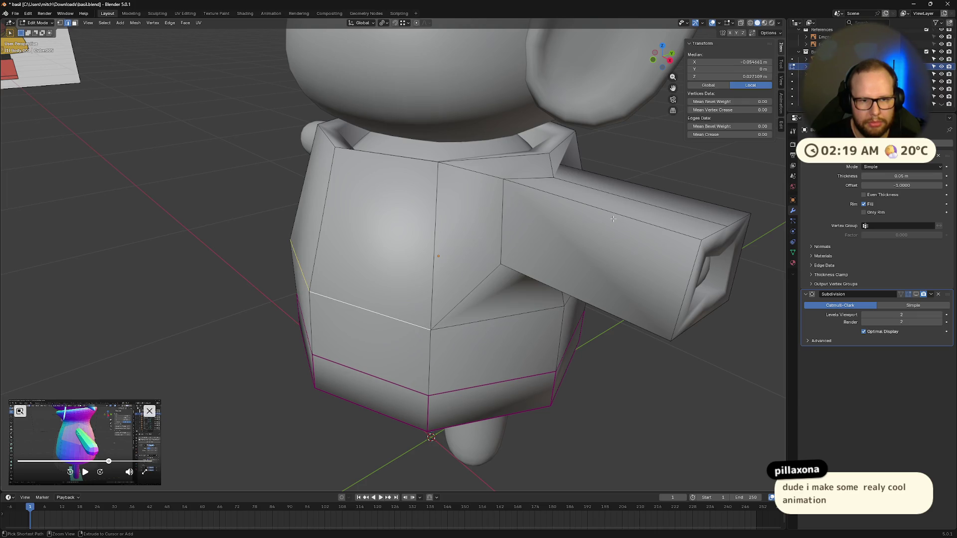
- Extrude the sleeve end further out and restore the smoothed view
key(ctrl+shift+z)
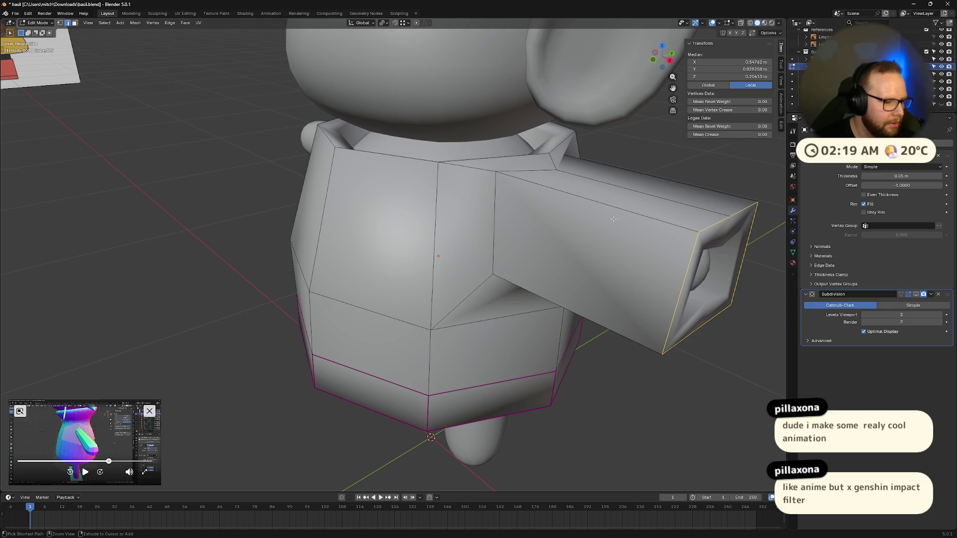
key(ctrl+shift+z)
key(ctrl+shift+z)
mouse_move(614, 220)
middle_down()
mouse_move(568, 217)
mouse_move(584, 216)
mouse_move(567, 202)
mouse_move(609, 196)
mouse_move(564, 211)
mouse_move(524, 202)
middle_up()
key(alt+a)
- Round the faces around the arm socket into a circle with LoopTools and move them vertically around the arm stub
click(434, 179)
shift+click(493, 209)
right_click(487, 176)
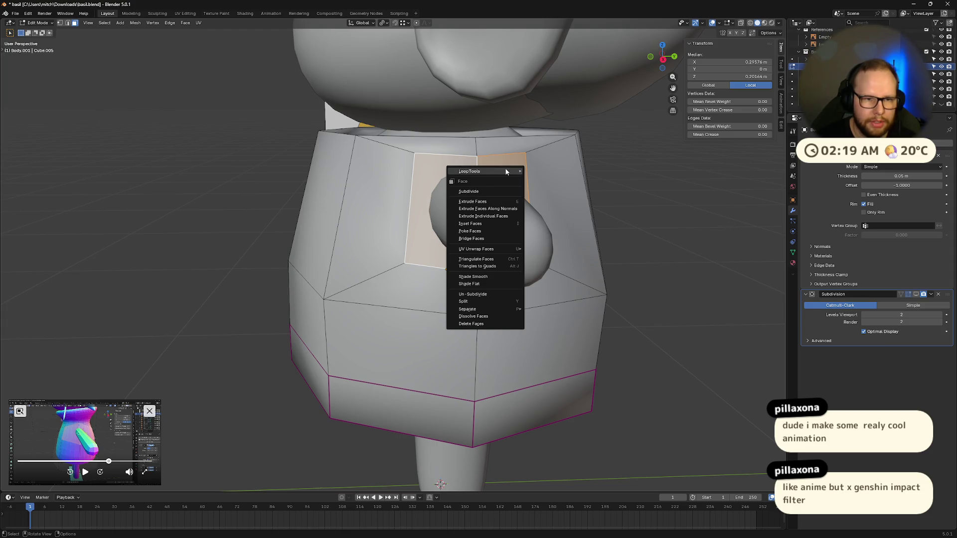
click(538, 178)
mouse_move(560, 210)
middle_down()
mouse_move(569, 213)
mouse_move(553, 224)
mouse_move(591, 243)
mouse_move(536, 216)
mouse_move(478, 224)
middle_up()
key(g)
key(z)
click(565, 211)
right_click(551, 244)
mouse_move(478, 171)
click(628, 247)
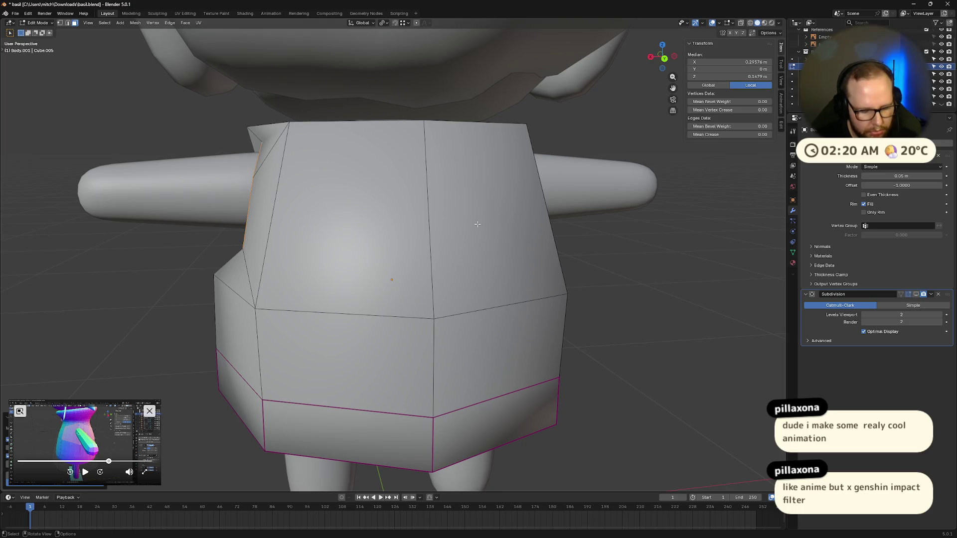
- Slide the sleeve-opening face sideways along X and then up along Z toward the arm
key(g)
key(x)
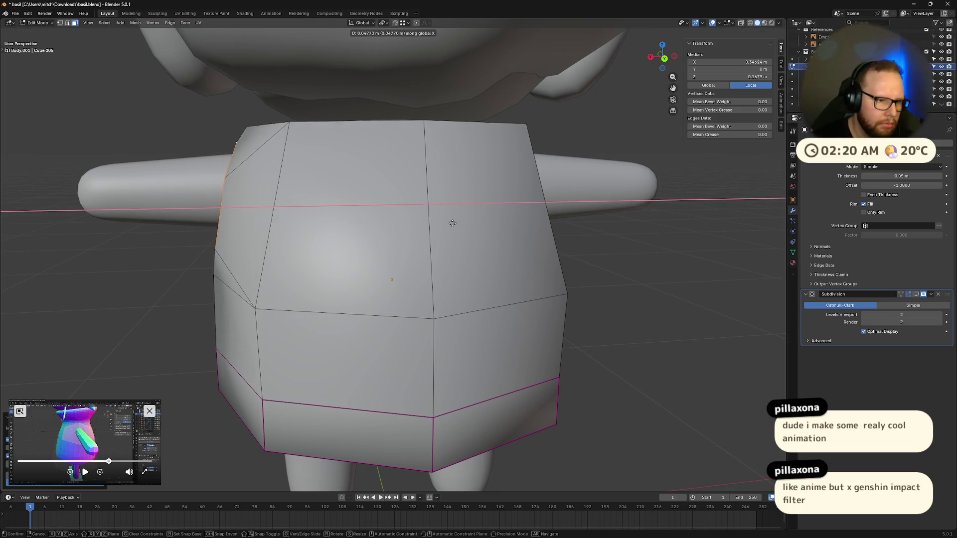
click(452, 223)
middle_drag(452, 224, 601, 215)
key(g)
key(z)
click(585, 224)
- Tilt the sleeve-opening face with two rotations about the X axis so it sits against the arm
key(r)
key(x)
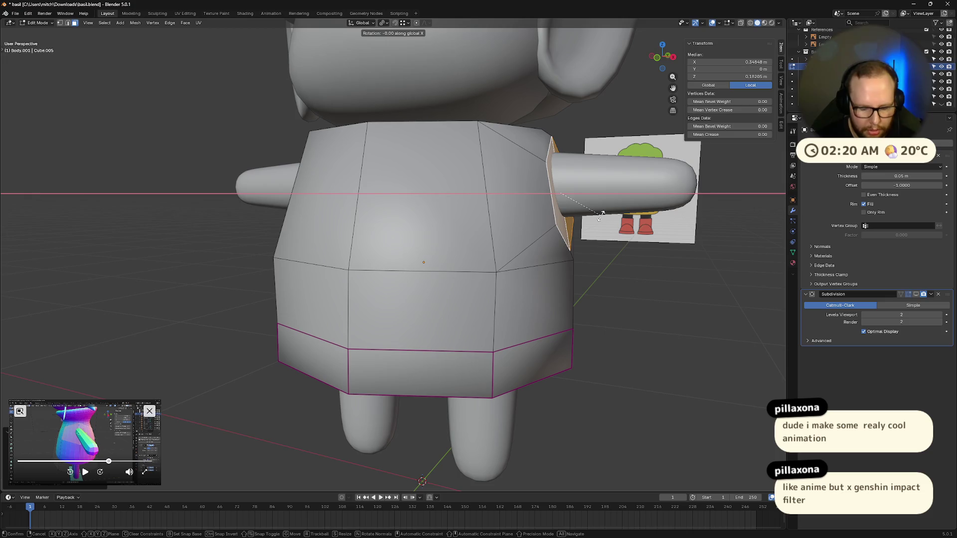
click(602, 215)
middle_drag(610, 211, 623, 215)
key(r)
key(x)
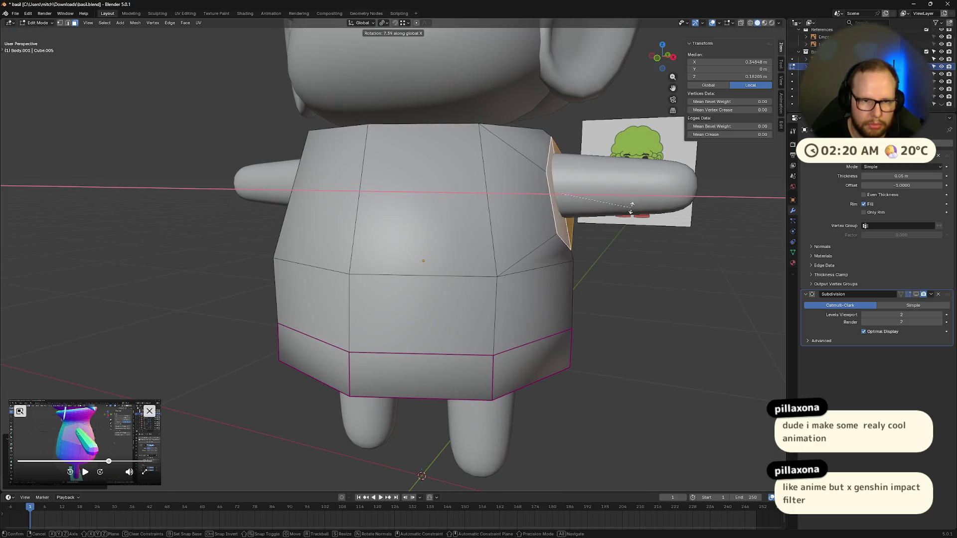
click(632, 206)
middle_drag(628, 210, 608, 223)
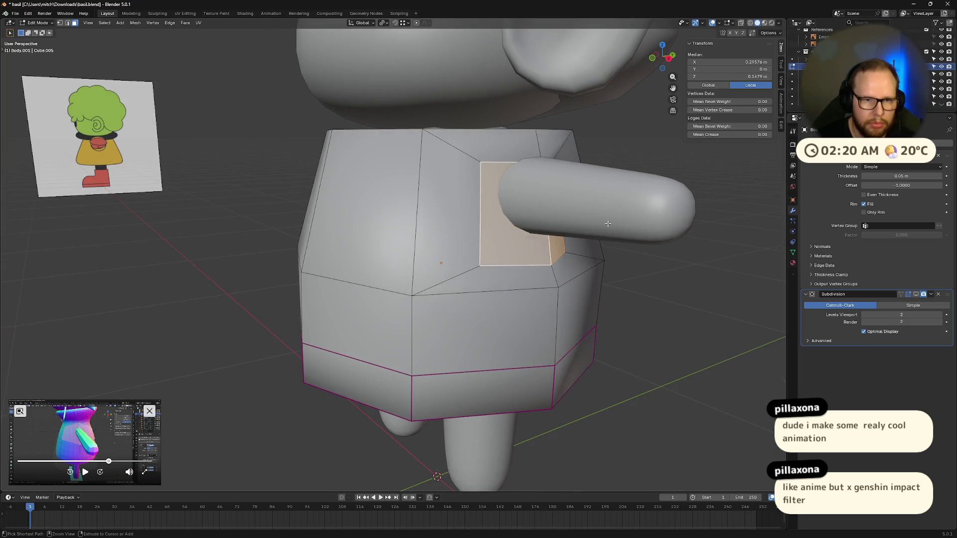
- Remove the stray spiky extrusion, clear the selection and return to Object Mode on the smoothed shirt
key(g)
click(609, 225)
key(x)
click(609, 225)
key(a)
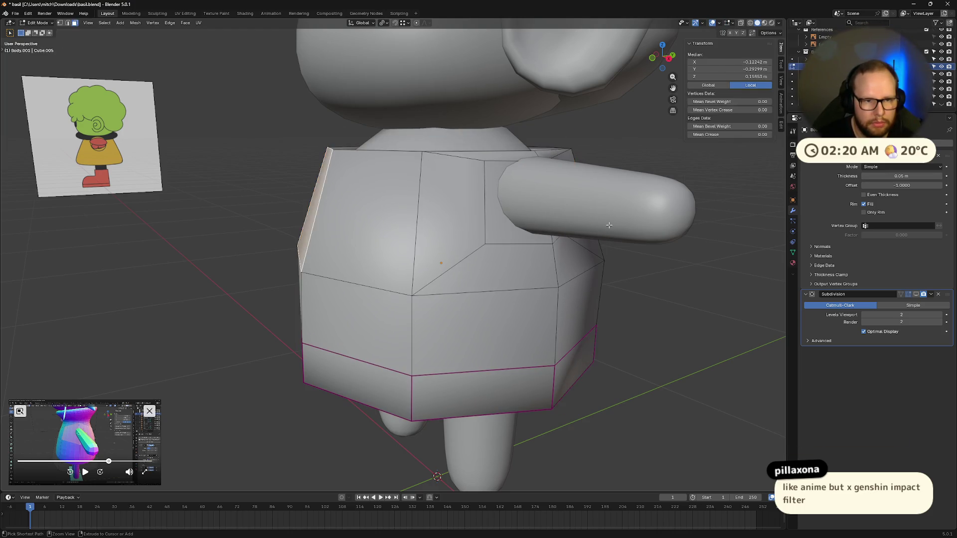
key(Tab)
middle_drag(610, 239, 588, 250)
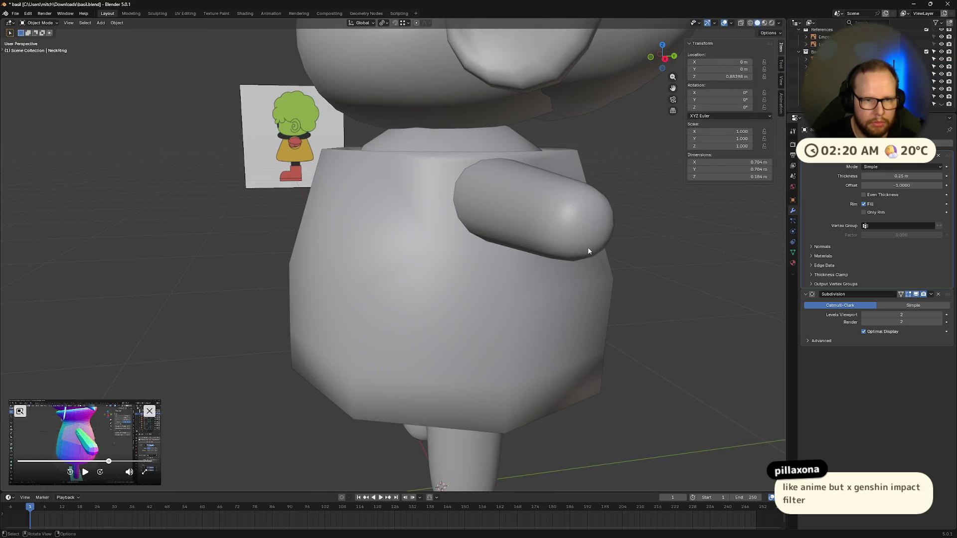
- Briefly inspect the shirt's upper torso faces in Edit Mode, then leave mesh editing
key(Tab)
key(Tab)
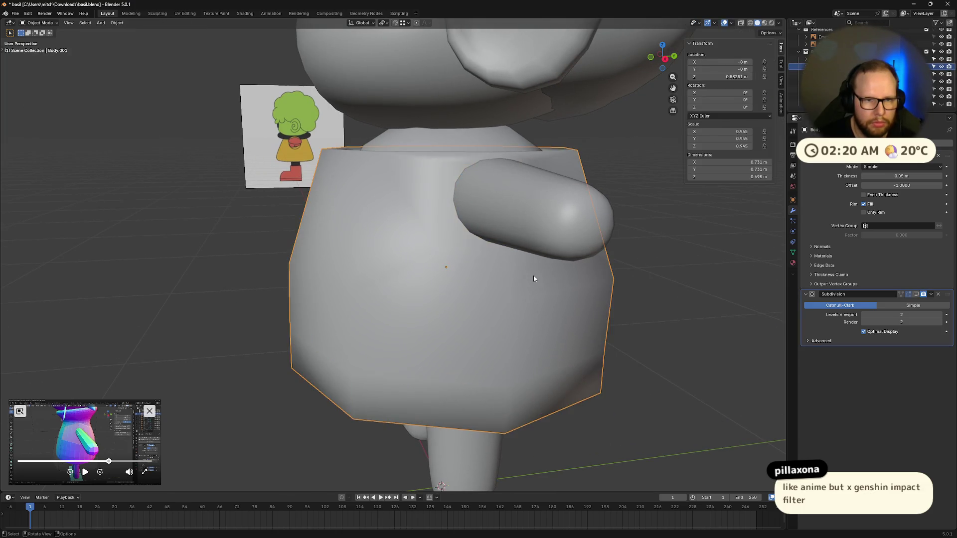
click(533, 275)
key(Tab)
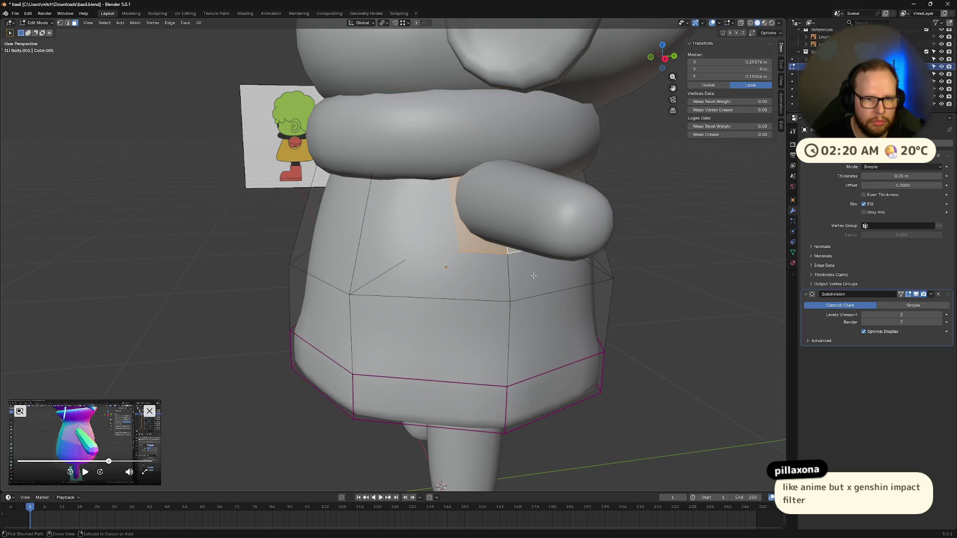
alt+click(533, 276)
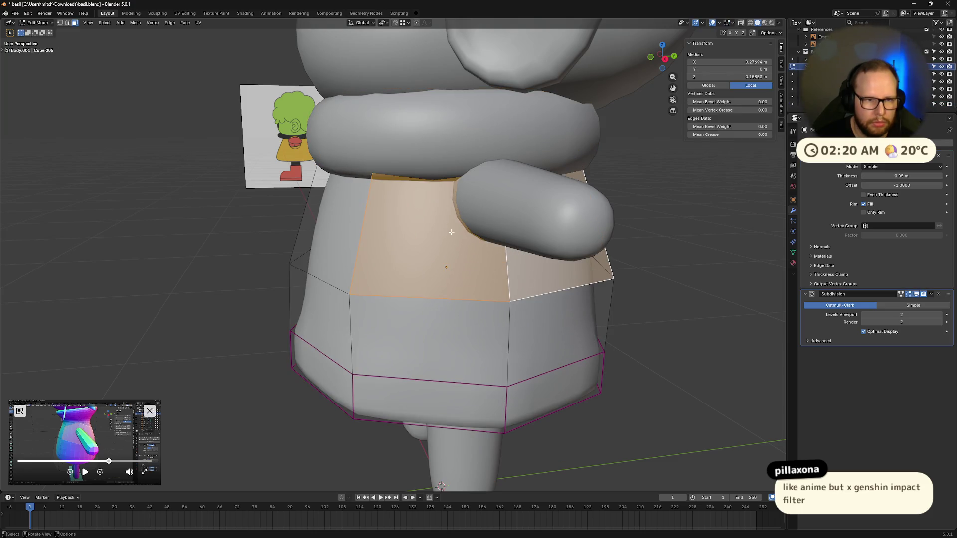
click(550, 150)
key(Tab)
- Check NeckRing in local view, hide it, then select the shirt body and enter Edit Mode
click(496, 128)
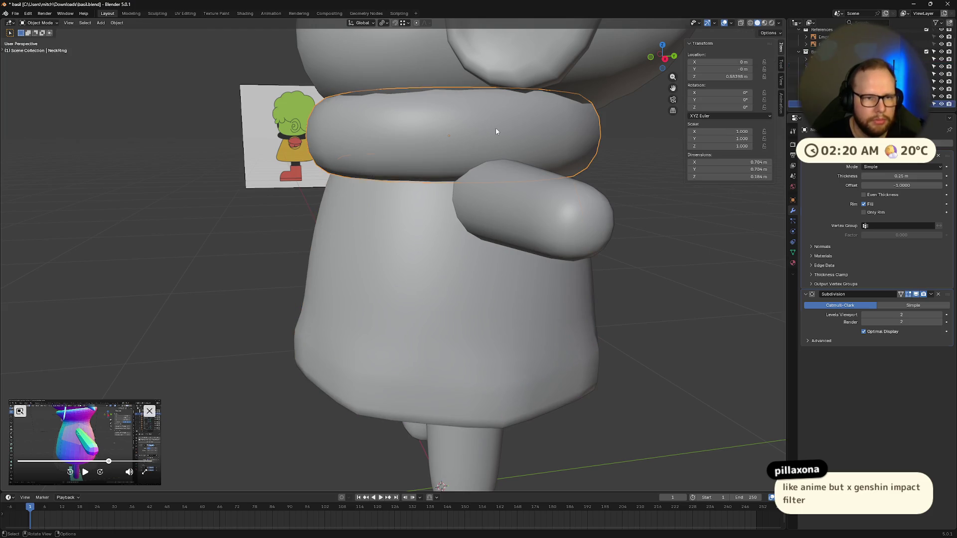
key(slash)
key(slash)
key(h)
middle_drag(496, 127, 513, 229)
click(460, 279)
mouse_move(459, 279)
middle_down()
mouse_move(567, 294)
mouse_move(460, 306)
middle_up()
key(Tab)
- Select the full ring of bottom hem faces all the way around the shirt
click(458, 308)
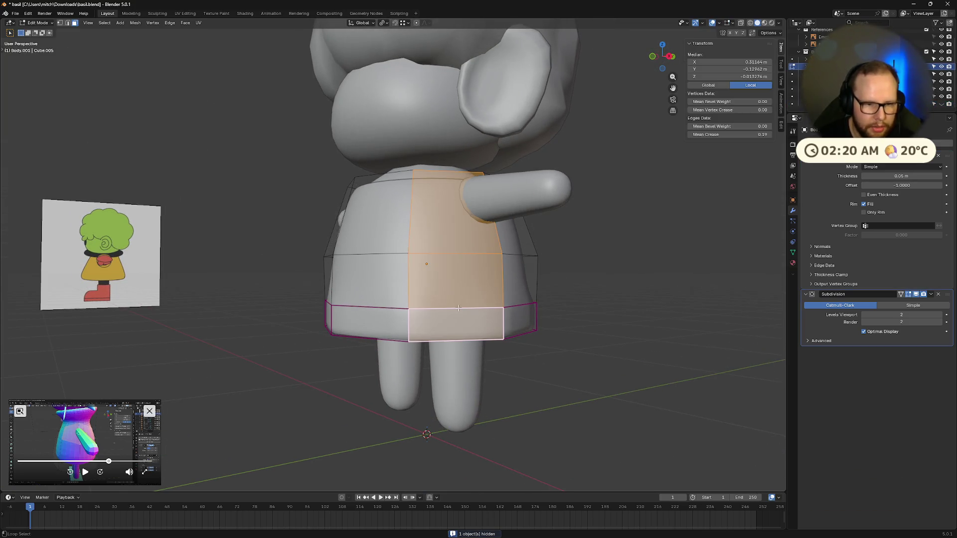
key(2)
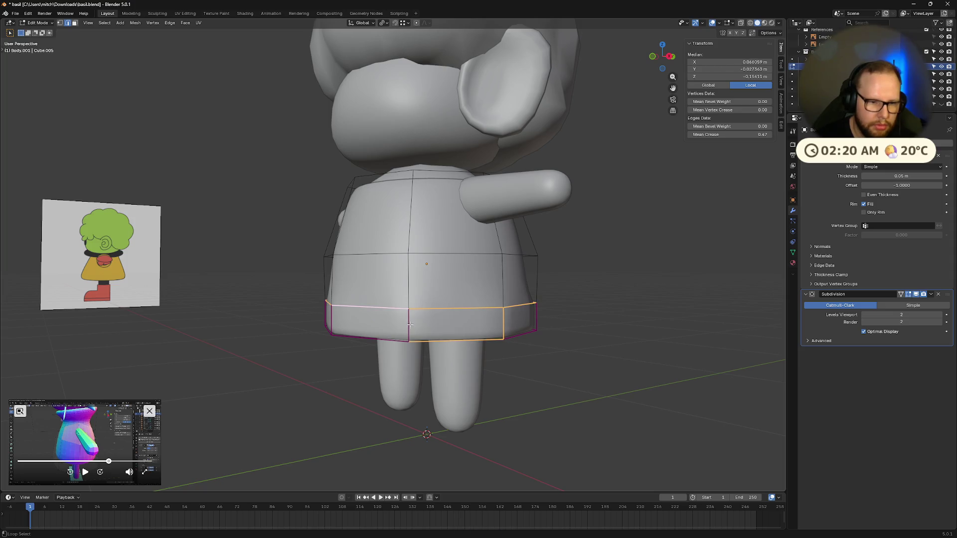
shift+click(453, 317)
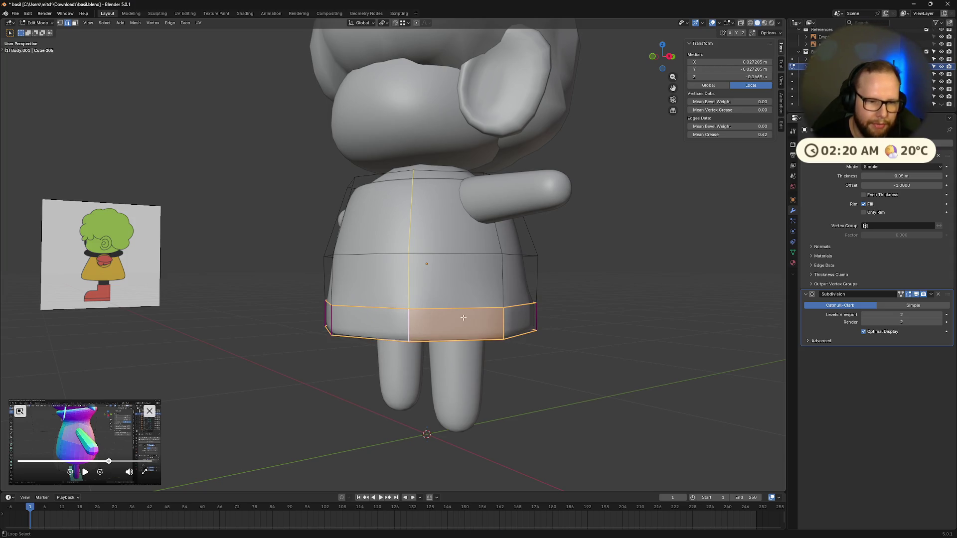
key(alt+a)
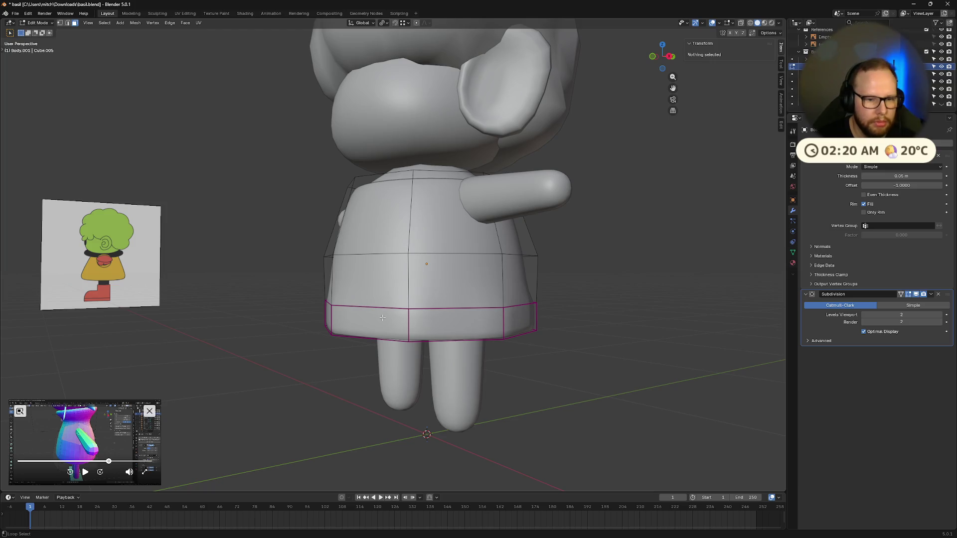
click(383, 319)
shift+click(469, 327)
click(383, 320)
shift+click(469, 326)
shift+click(523, 323)
middle_drag(524, 323, 397, 323)
shift+click(398, 323)
shift+click(397, 323)
shift+click(463, 323)
mouse_move(464, 324)
middle_down()
mouse_move(375, 314)
mouse_move(546, 231)
middle_up()
shift+click(336, 315)
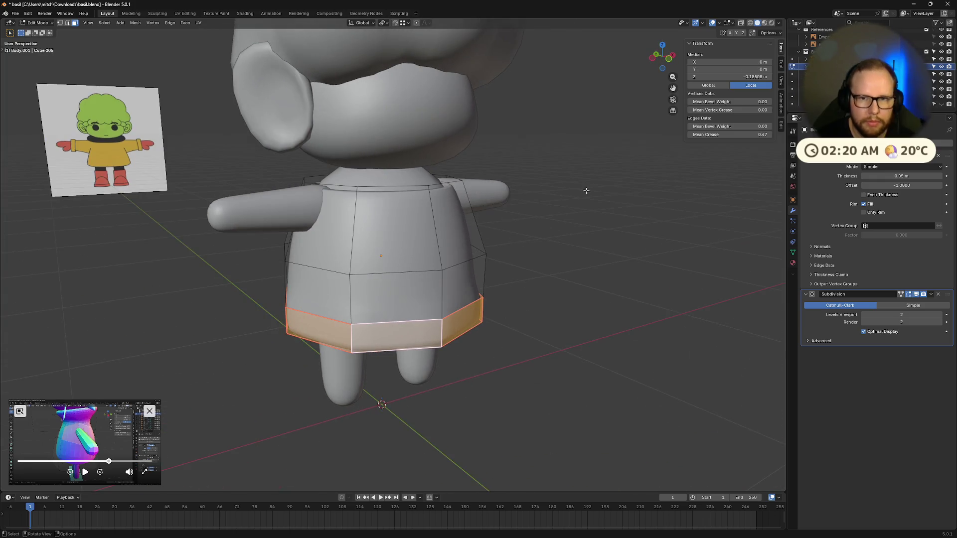
- Raise the edge crease on the hem ring so it stays sharp under subdivision
drag(770, 133, 775, 133)
click(630, 298)
middle_drag(631, 298, 479, 270)
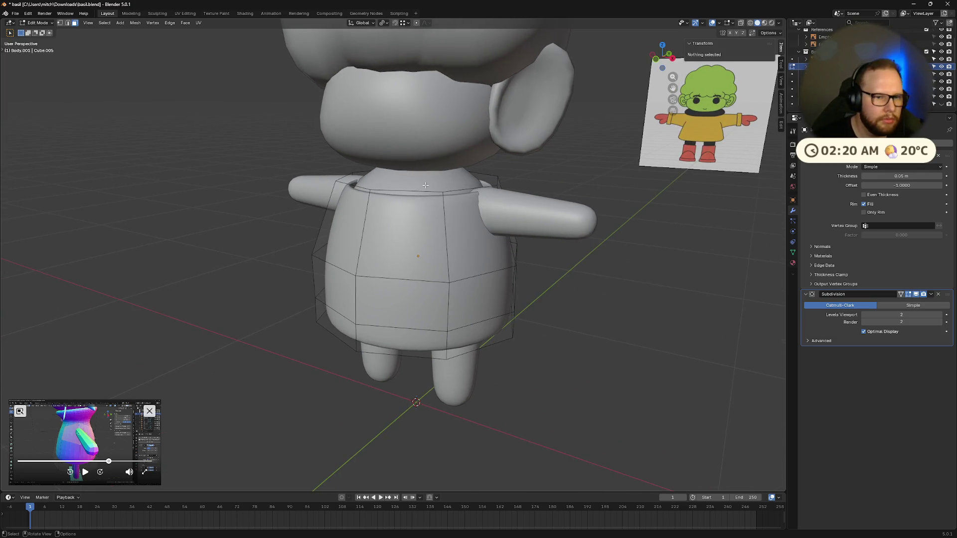
click(440, 196)
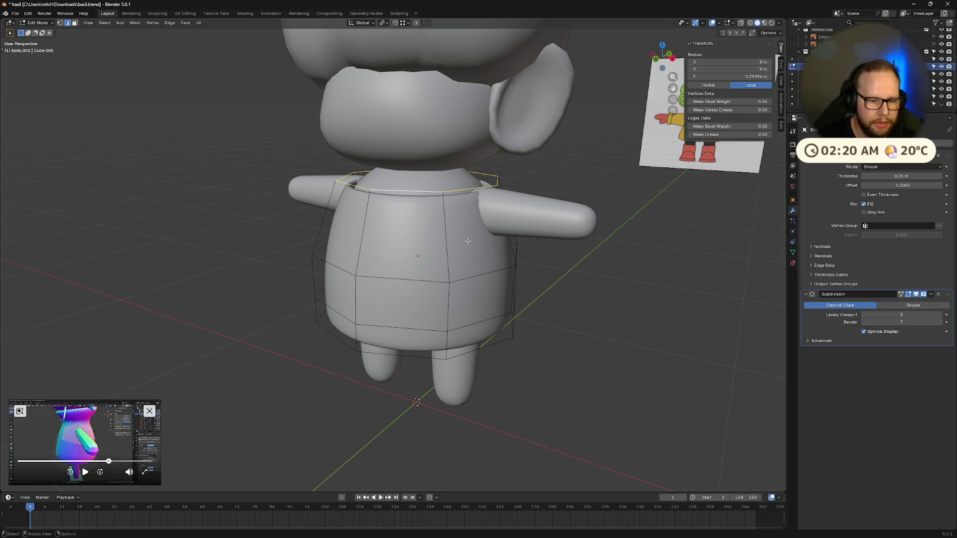
- Raise the top collar edge loop vertically along Z
key(g)
key(z)
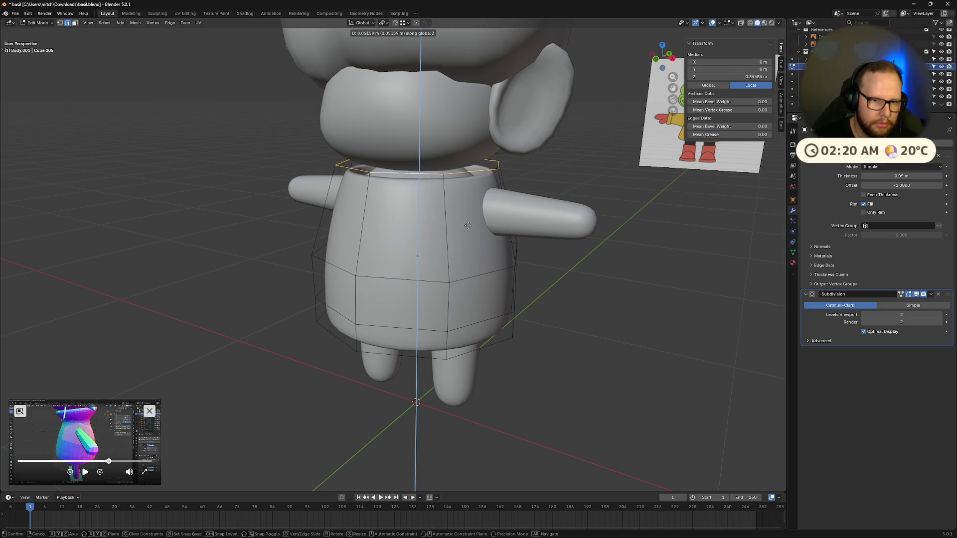
click(468, 221)
middle_drag(469, 222, 512, 225)
key(g)
key(z)
- Select the middle torso edge loop and nudge it upward along Z in two moves
click(476, 267)
click(476, 267)
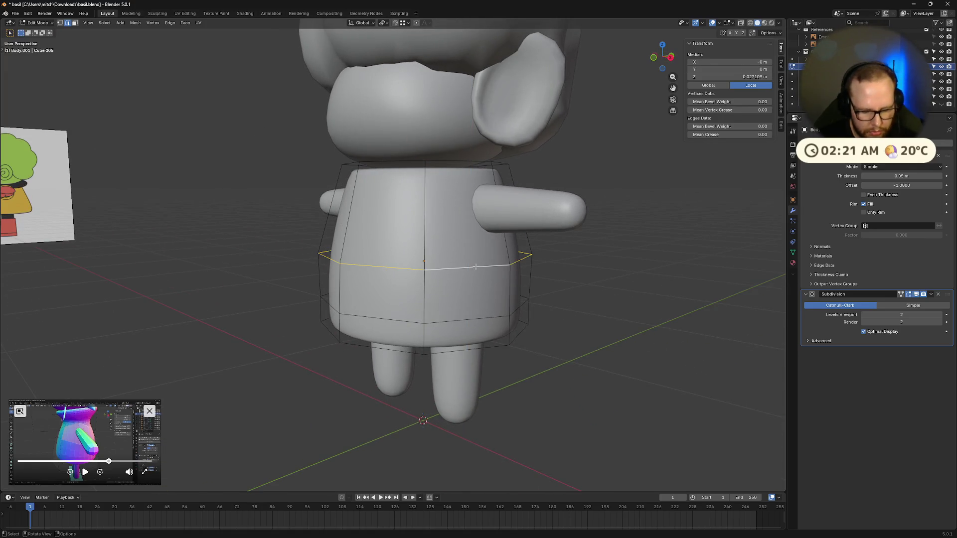
key(g)
key(z)
click(475, 258)
middle_drag(476, 258, 531, 271)
key(g)
key(z)
click(478, 247)
- Dissolve the extra lower torso edge loop from the shirt
alt+click(482, 318)
right_click(483, 318)
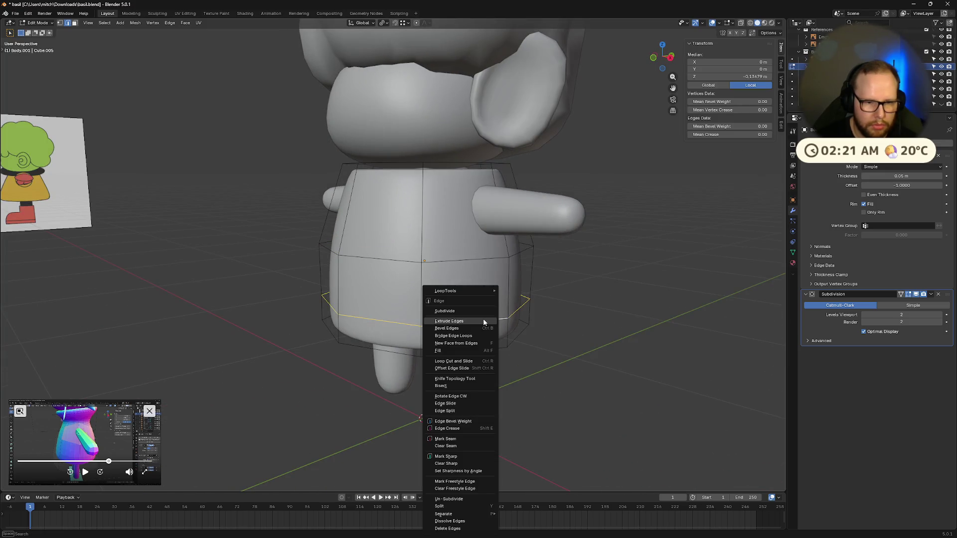
key(Escape)
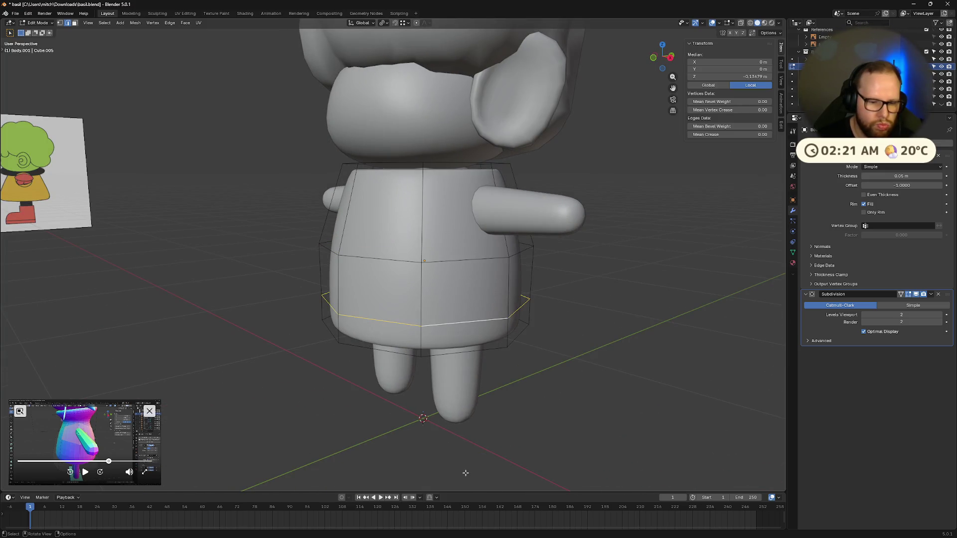
key(x)
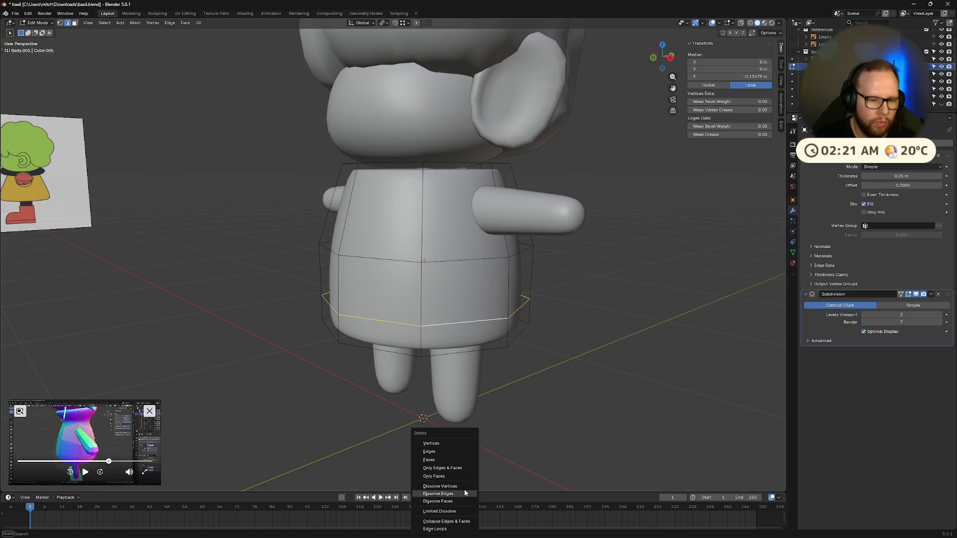
click(464, 488)
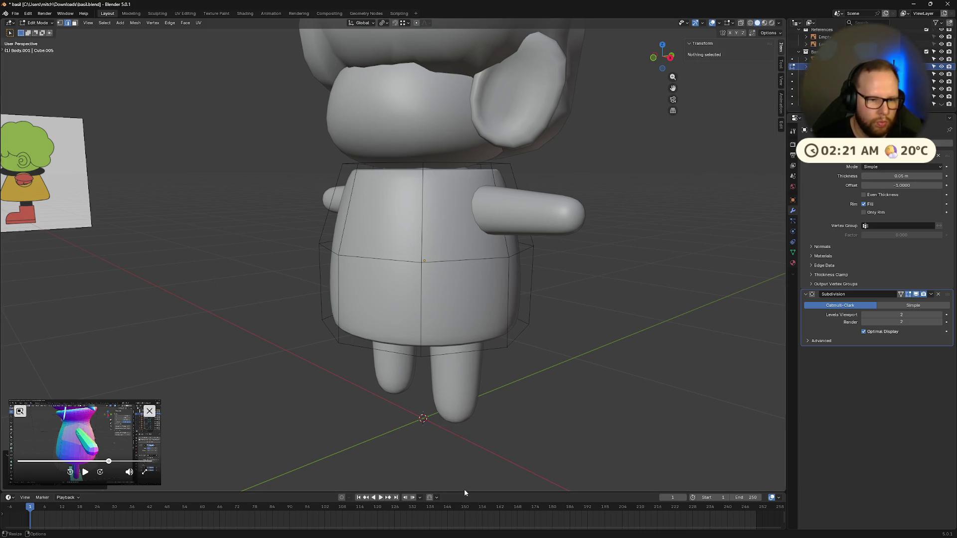
middle_drag(449, 262, 493, 249)
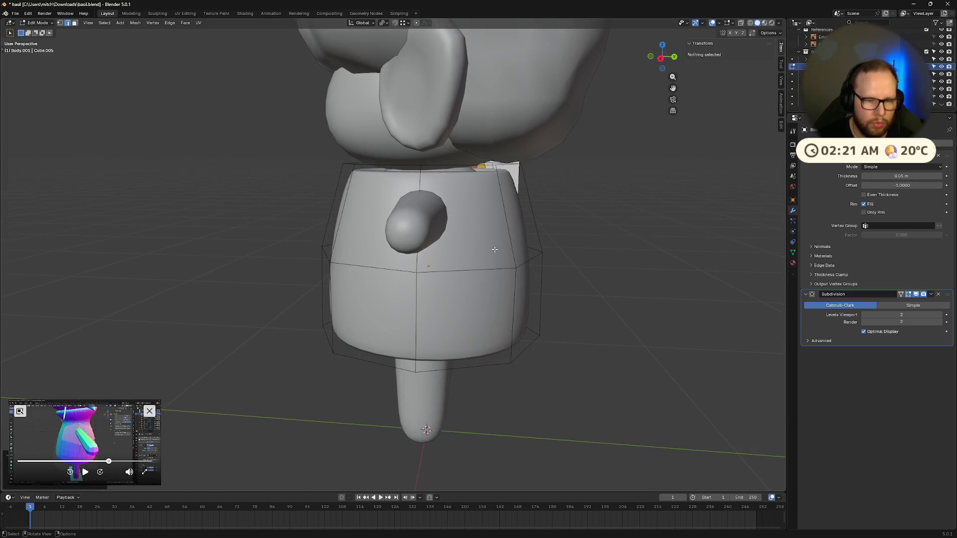
click(493, 247)
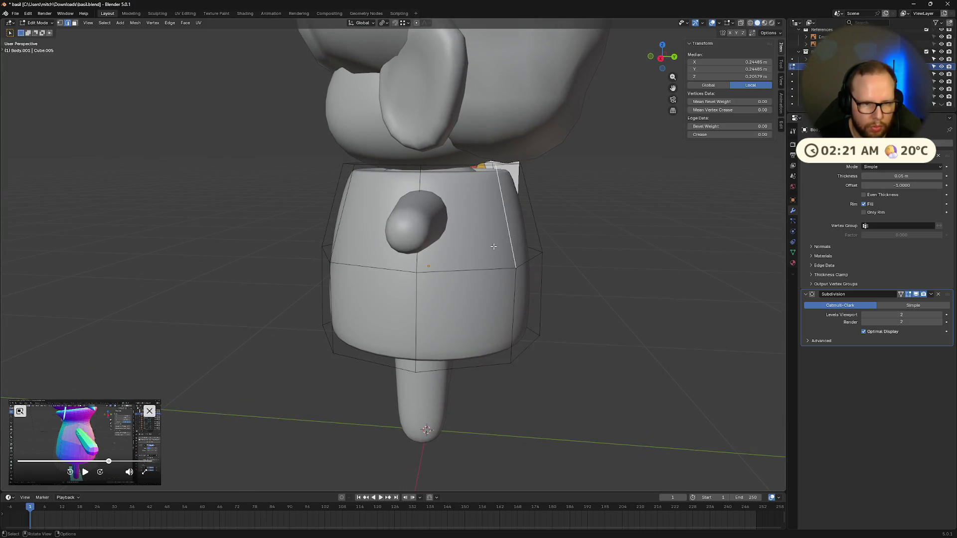
- Inset the shirt's two top faces together in face mode
key(3)
click(479, 225)
shift+click(443, 263)
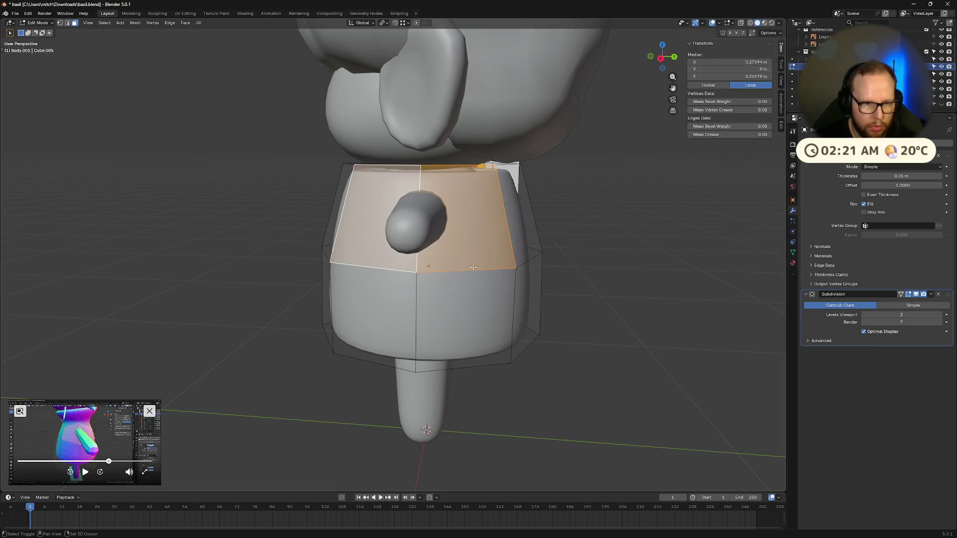
key(i)
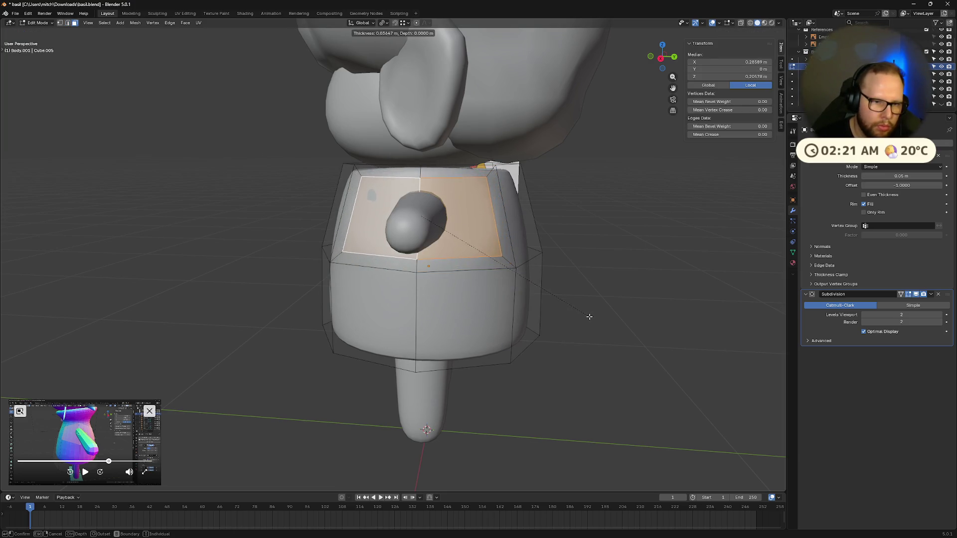
click(586, 317)
- Round the inset into a circular collar opening with LoopTools Circle and resize it
mouse_move(586, 317)
middle_down()
mouse_move(623, 319)
mouse_move(523, 314)
middle_up()
right_click(422, 205)
mouse_move(383, 205)
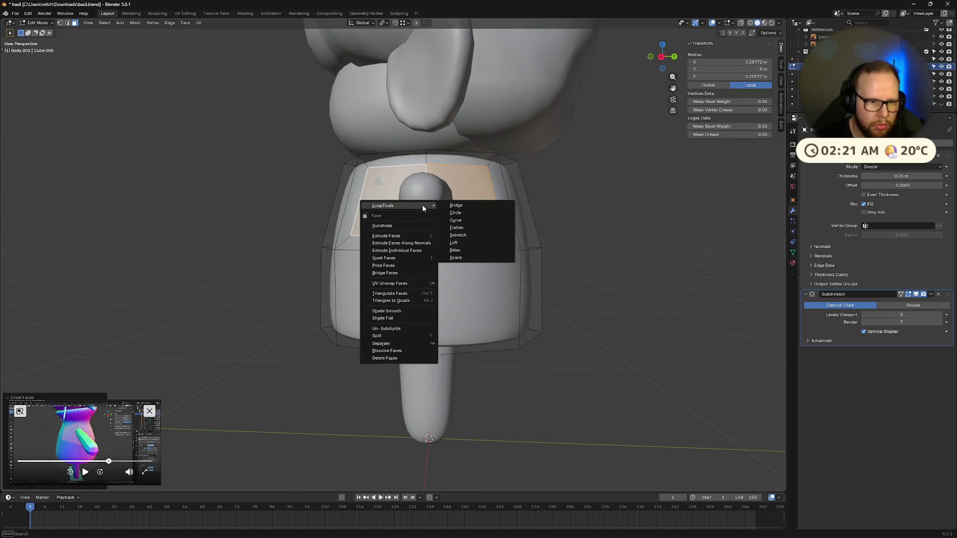
click(462, 213)
mouse_move(576, 260)
middle_down()
mouse_move(664, 248)
mouse_move(706, 261)
middle_up()
click(569, 238)
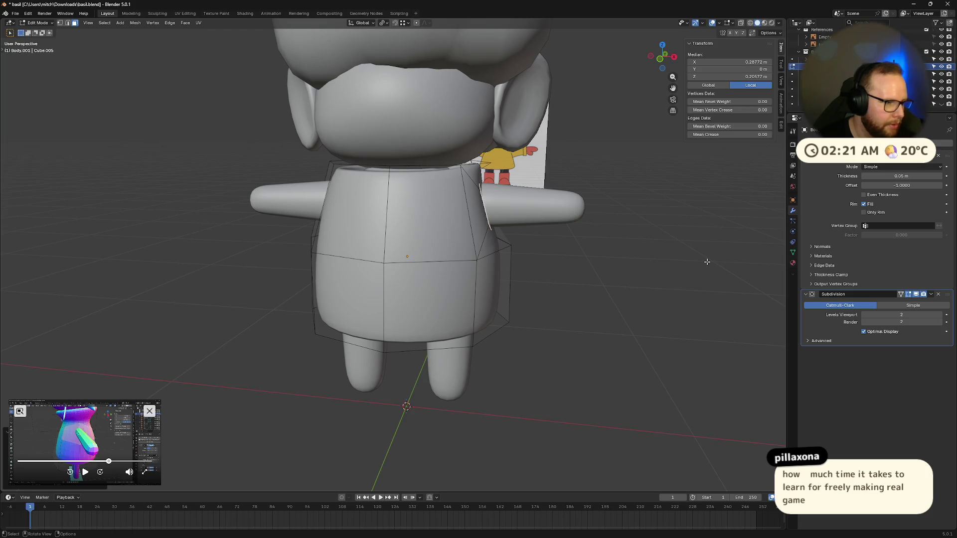
middle_drag(600, 284, 589, 288)
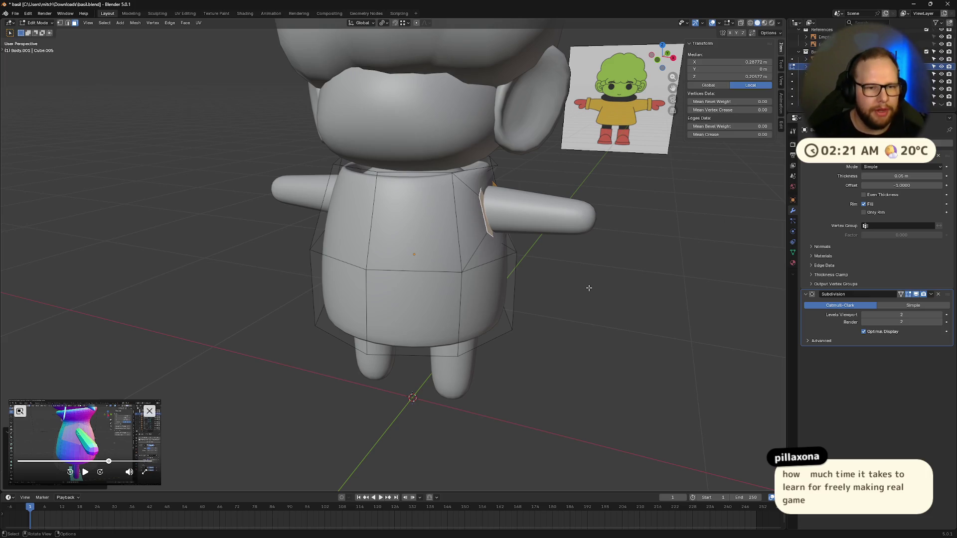
middle_drag(584, 290, 577, 294)
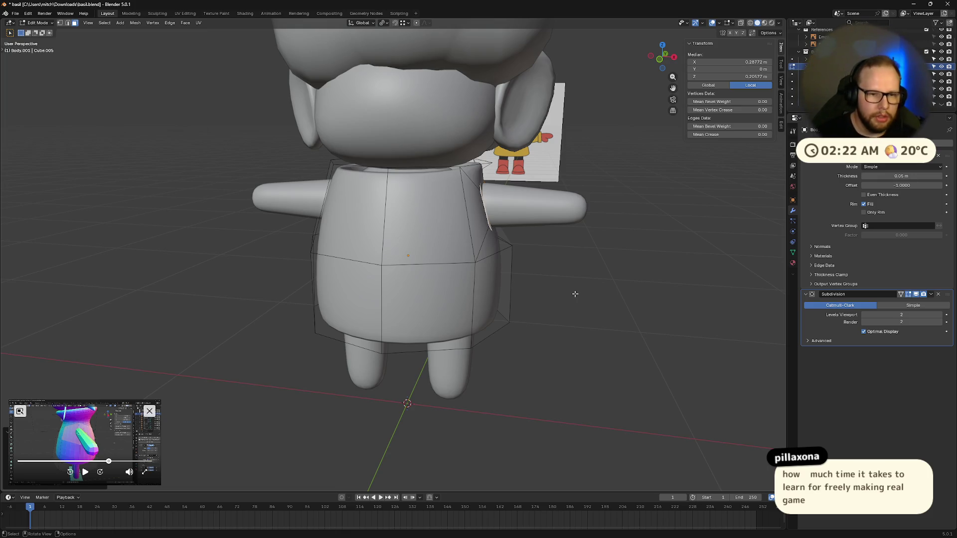
key(g)
- Try moving the sleeve edges along X, undo it, and shrink the sleeve-opening face instead
key(x)
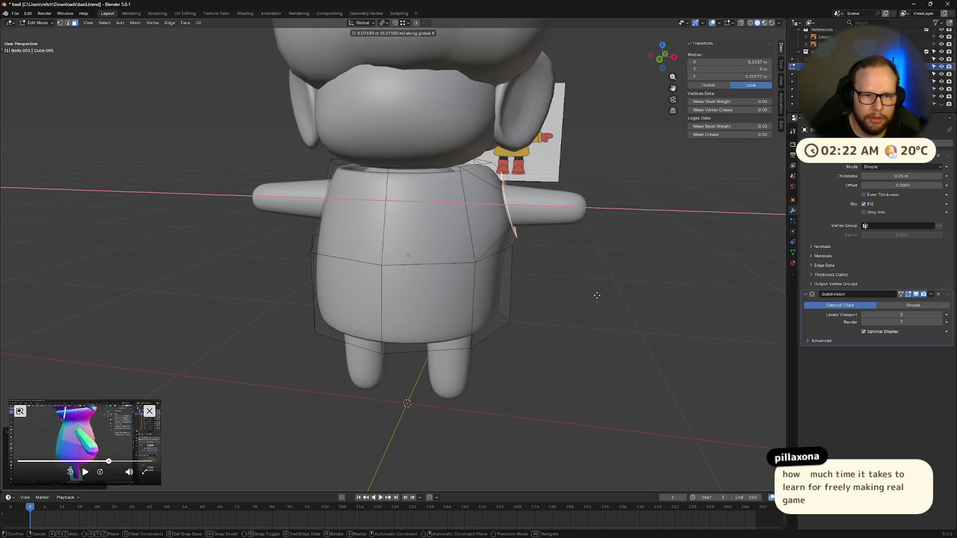
click(593, 294)
mouse_move(590, 291)
middle_down()
mouse_move(597, 280)
mouse_move(548, 296)
middle_up()
scroll(597, 280, up, 3)
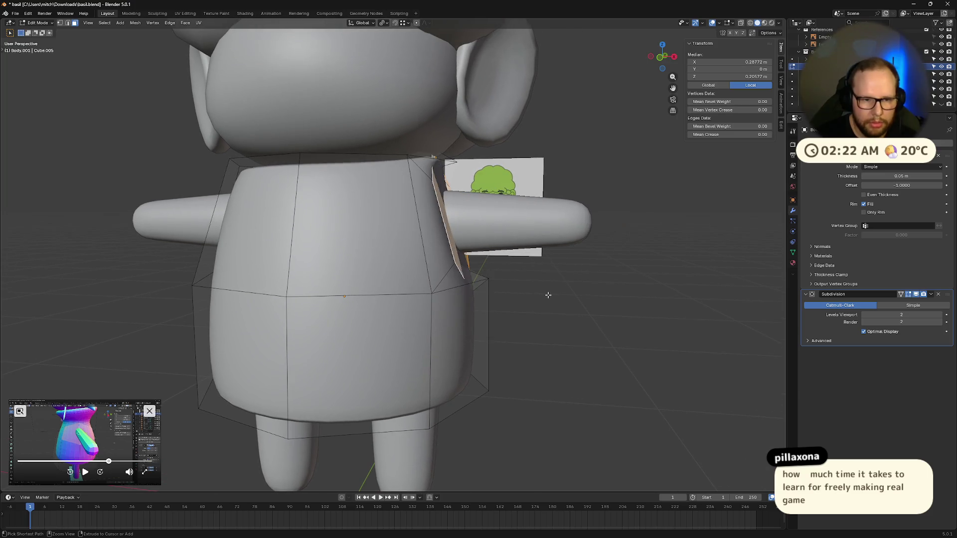
key(ctrl+z)
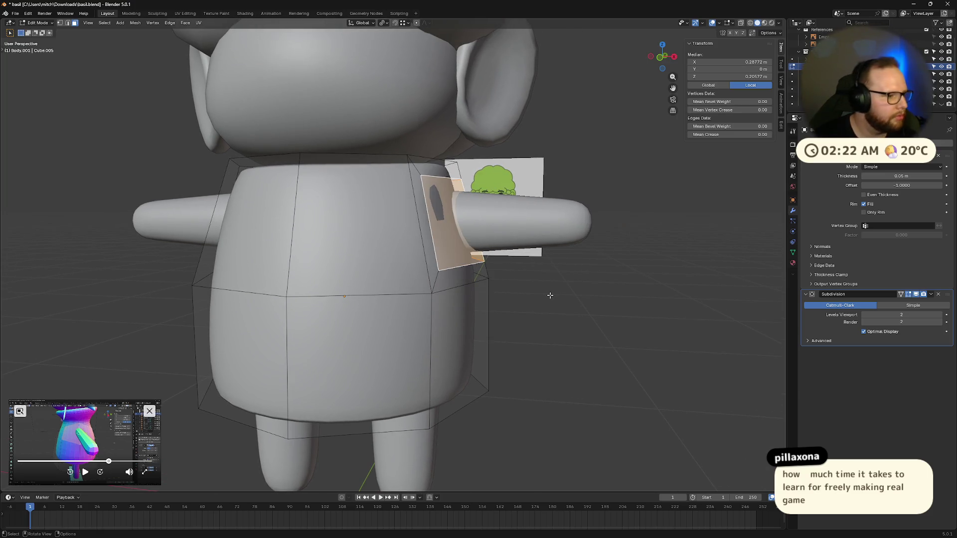
mouse_move(558, 286)
middle_down()
mouse_move(514, 288)
mouse_move(594, 276)
middle_up()
key(s)
click(574, 274)
- Move the sleeve-opening edges outward along X and extrude a new ring of faces along X
key(g)
key(z)
key(x)
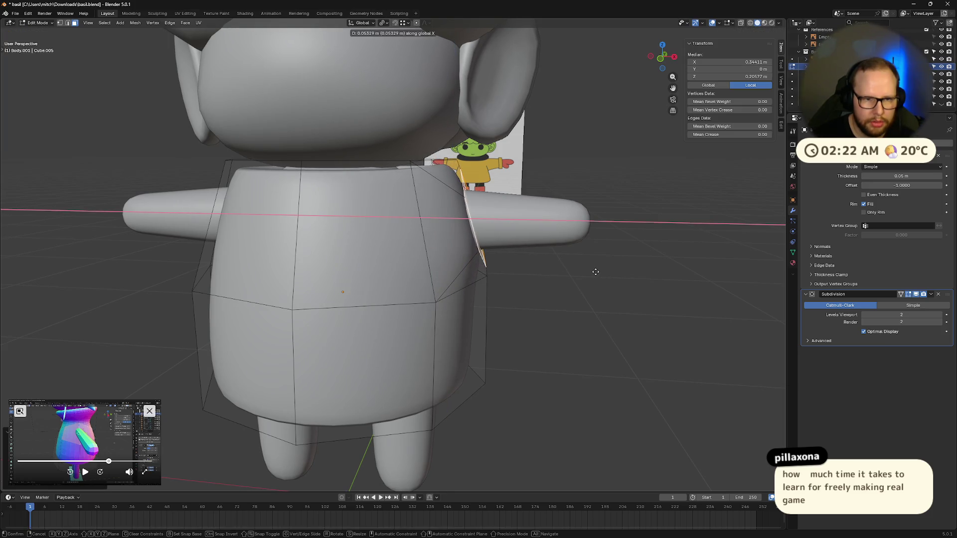
click(592, 272)
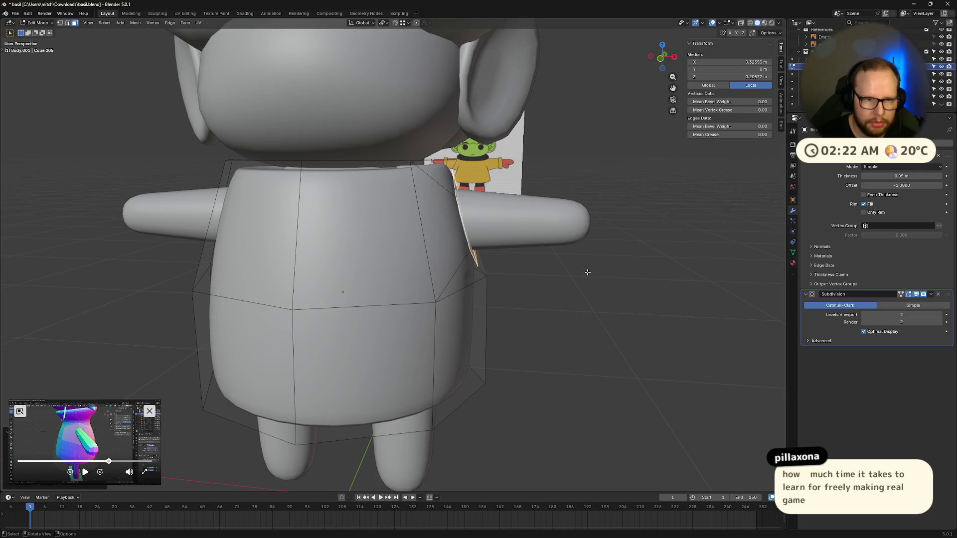
key(e)
key(x)
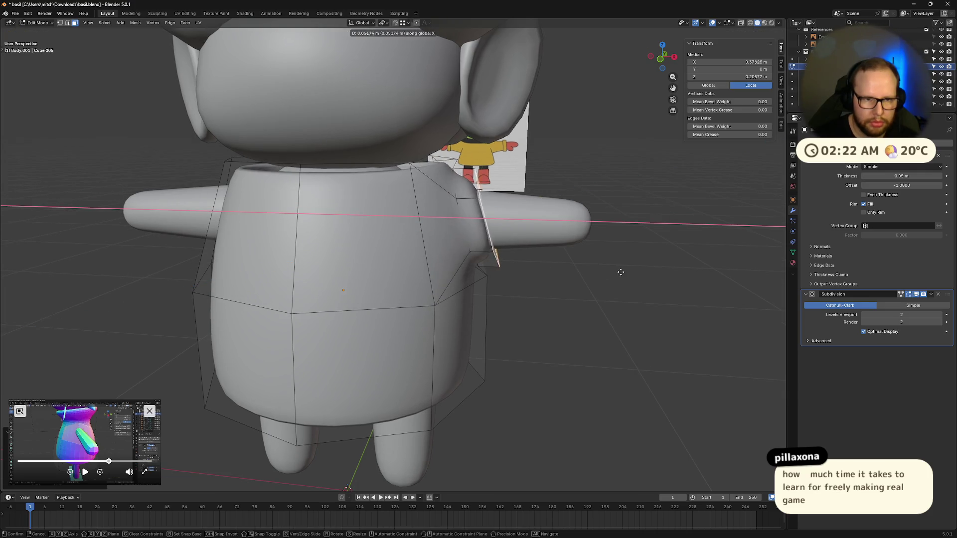
click(668, 271)
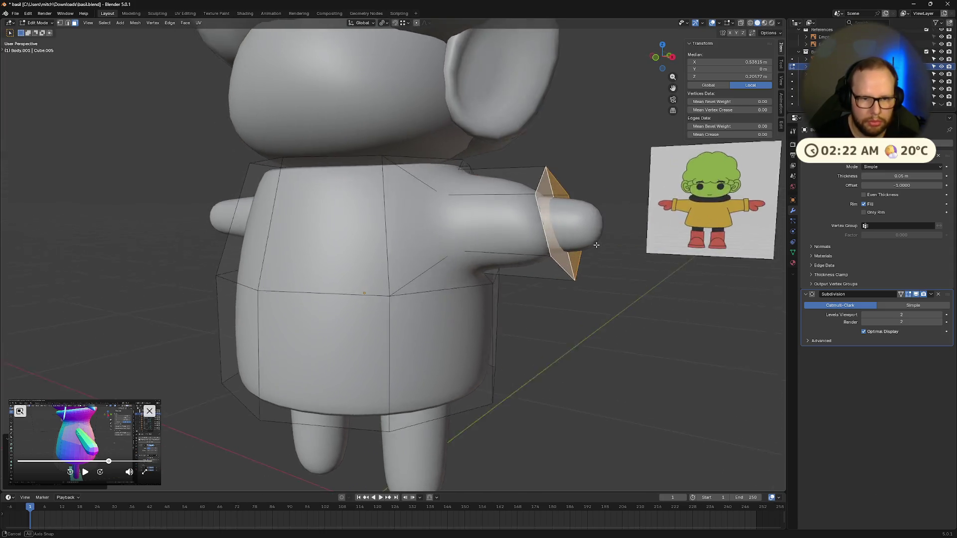
- Pull the extruded ring back toward the body and bring up the delete options for it
middle_drag(686, 271, 593, 246)
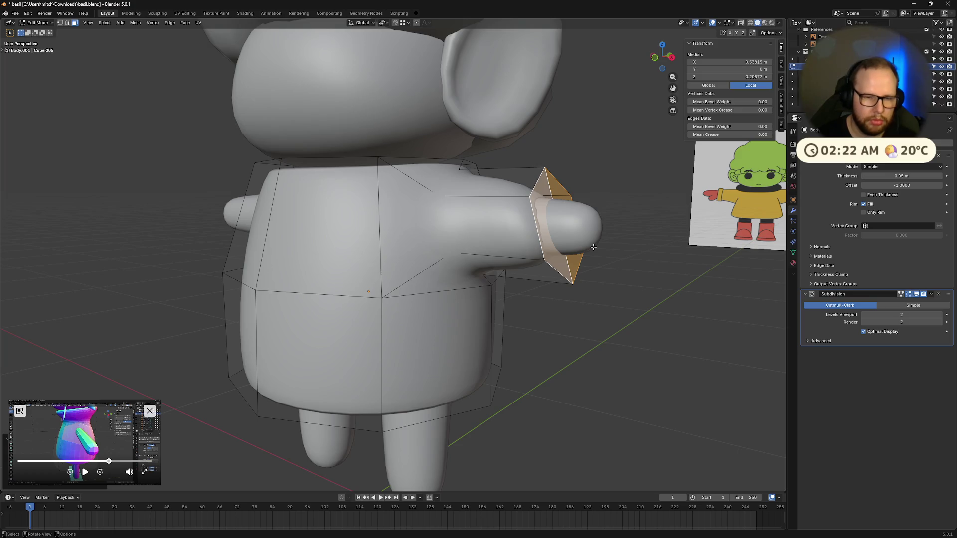
key(ctrl+z)
middle_drag(593, 247, 510, 257)
key(x)
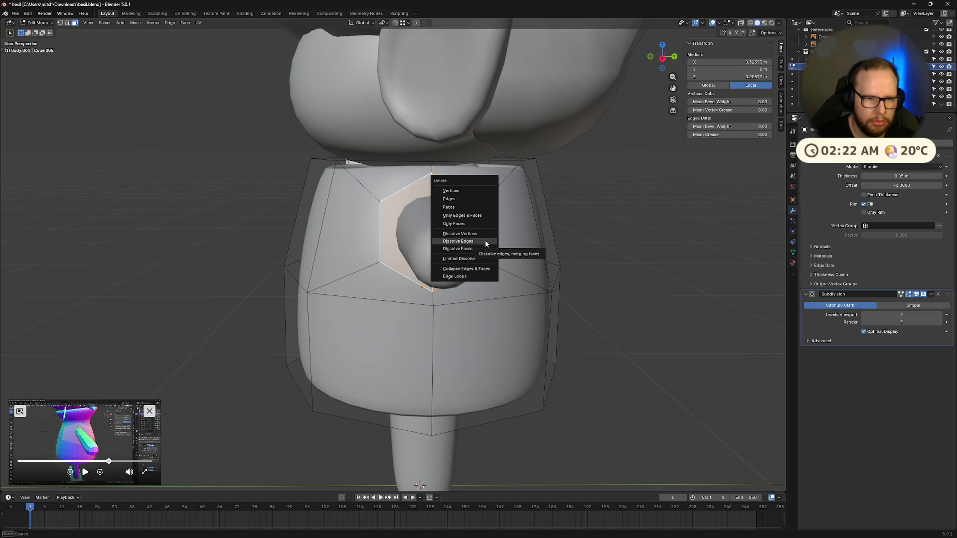
- Delete the sleeve-end face so a round hole opens around the arm stub
click(459, 248)
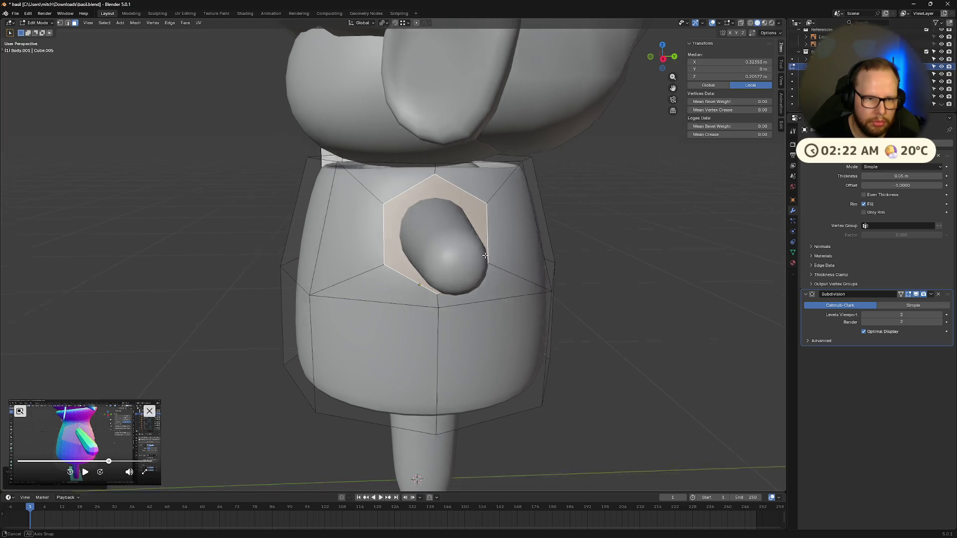
key(Tab)
mouse_move(483, 248)
middle_down()
mouse_move(506, 262)
mouse_move(411, 227)
mouse_move(420, 219)
middle_up()
key(Tab)
right_click(420, 219)
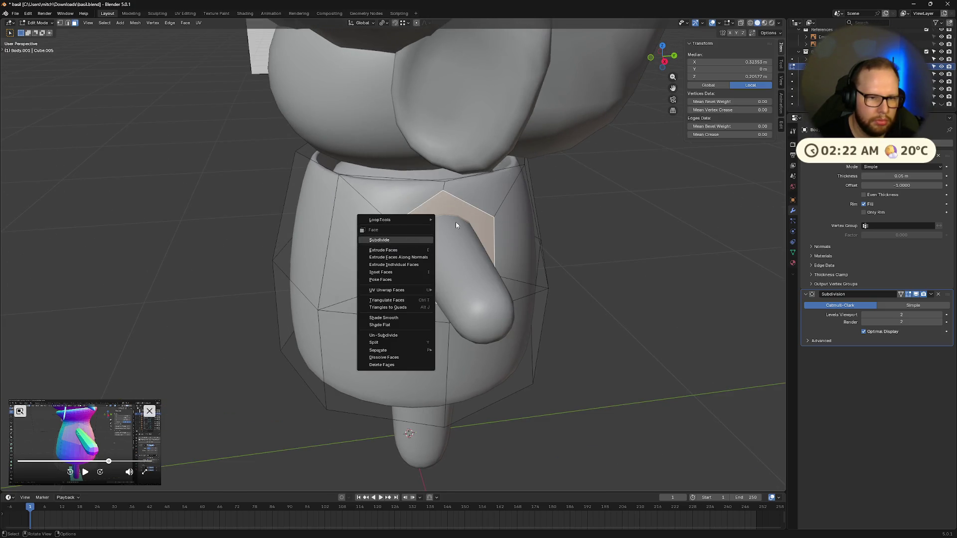
key(x)
click(444, 179)
mouse_move(443, 180)
middle_down()
mouse_move(472, 253)
mouse_move(421, 259)
middle_up()
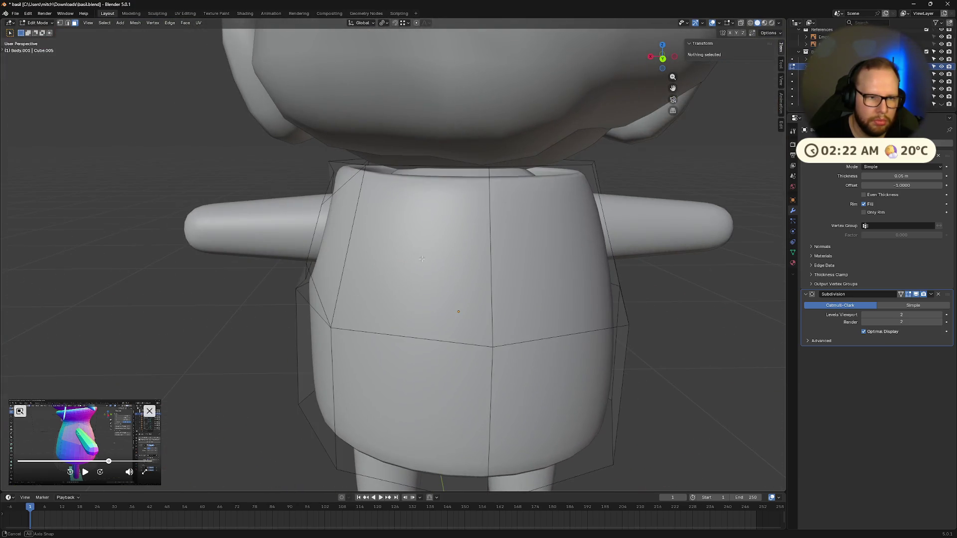
scroll(357, 193, up, 3)
middle_drag(358, 193, 436, 194)
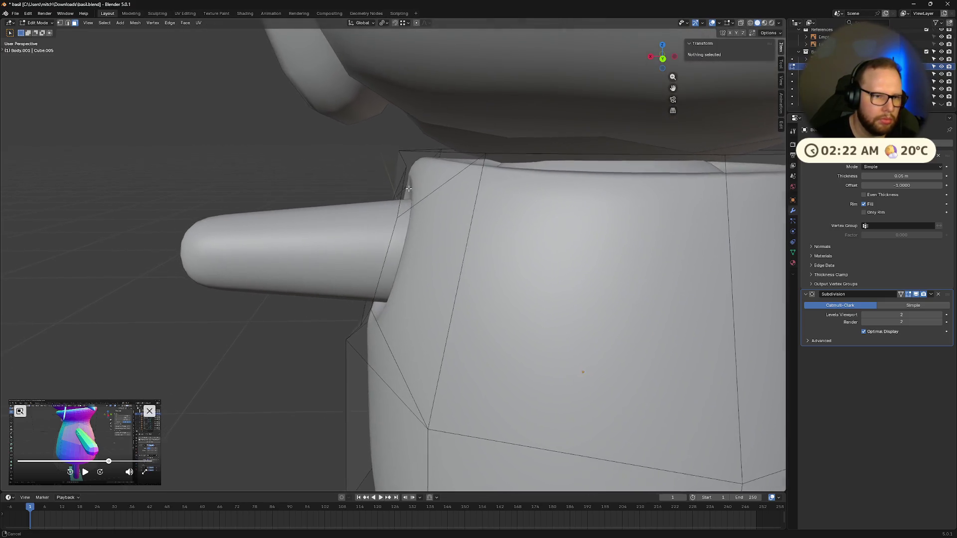
- Slide the first sleeve-opening vertices along X toward a flat alignment beside the arm
click(439, 174)
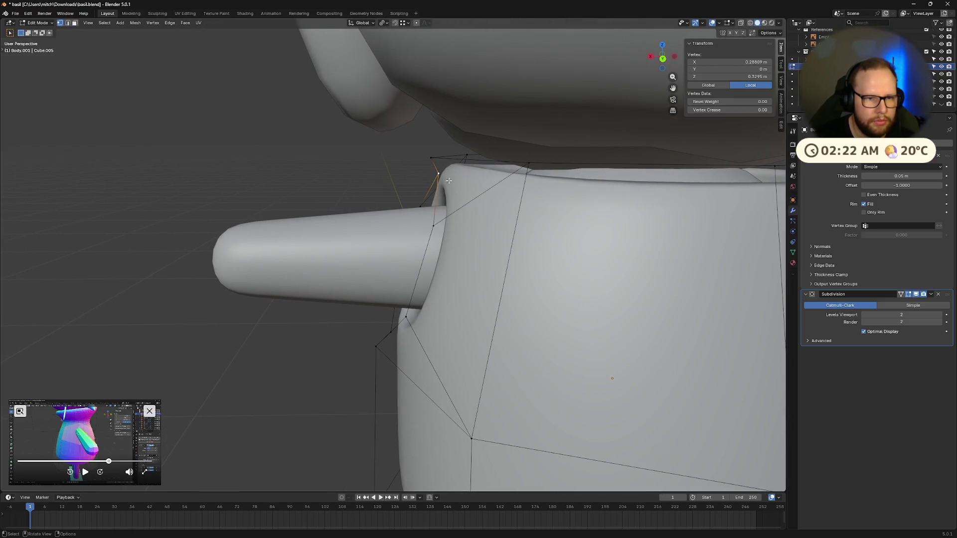
key(g)
key(x)
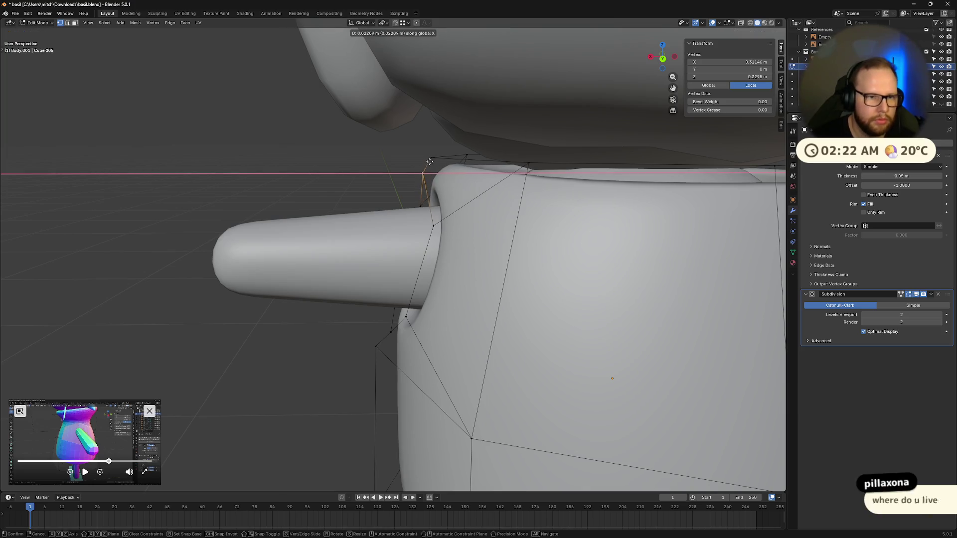
click(419, 59)
click(407, 23)
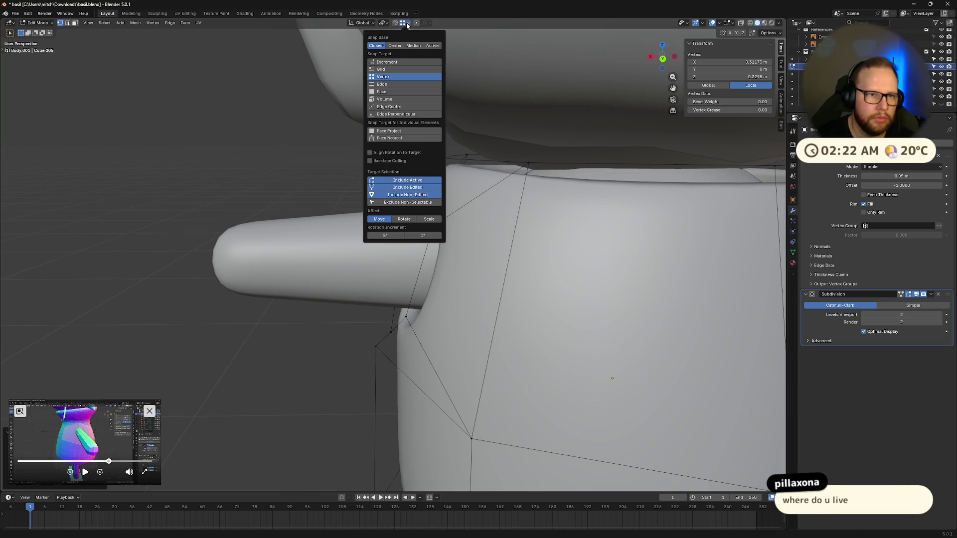
click(399, 76)
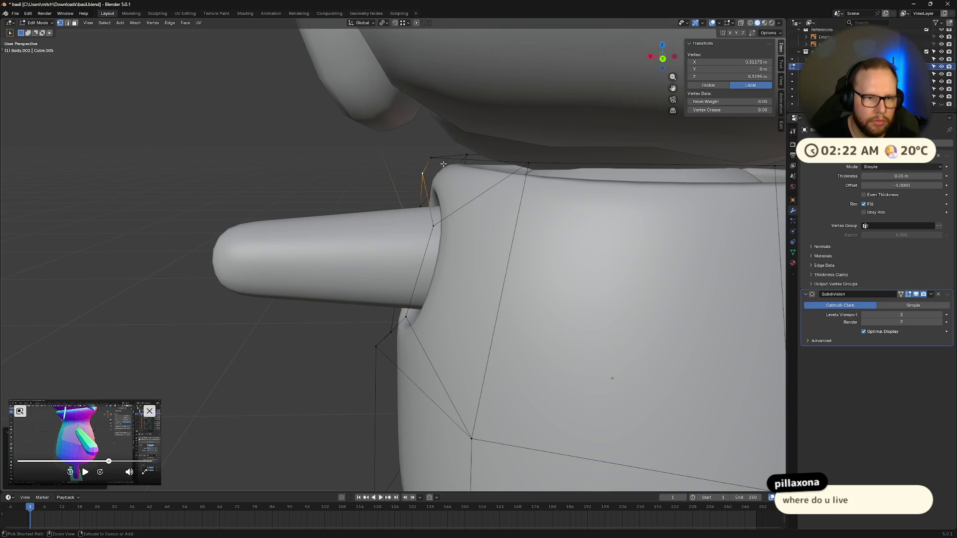
key(g)
key(x)
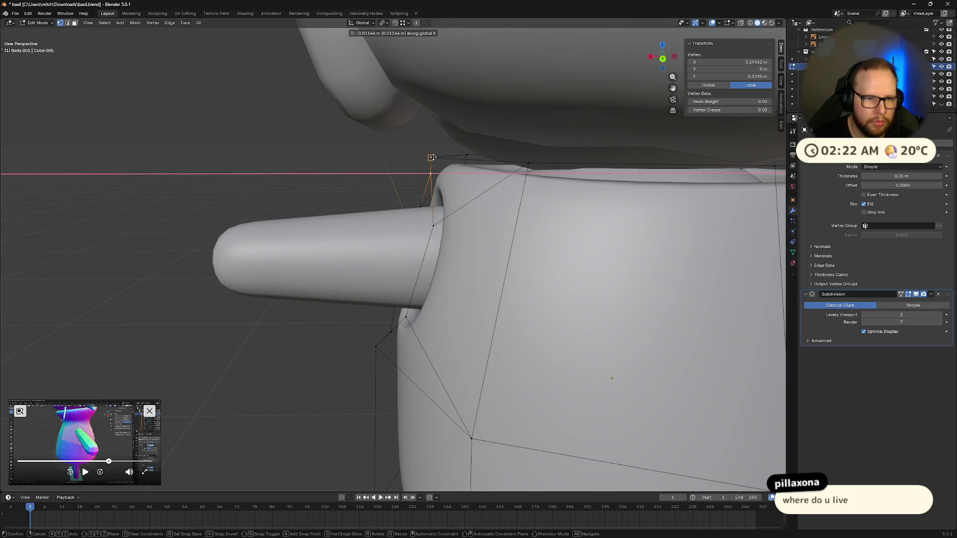
click(431, 158)
middle_drag(430, 187, 532, 196)
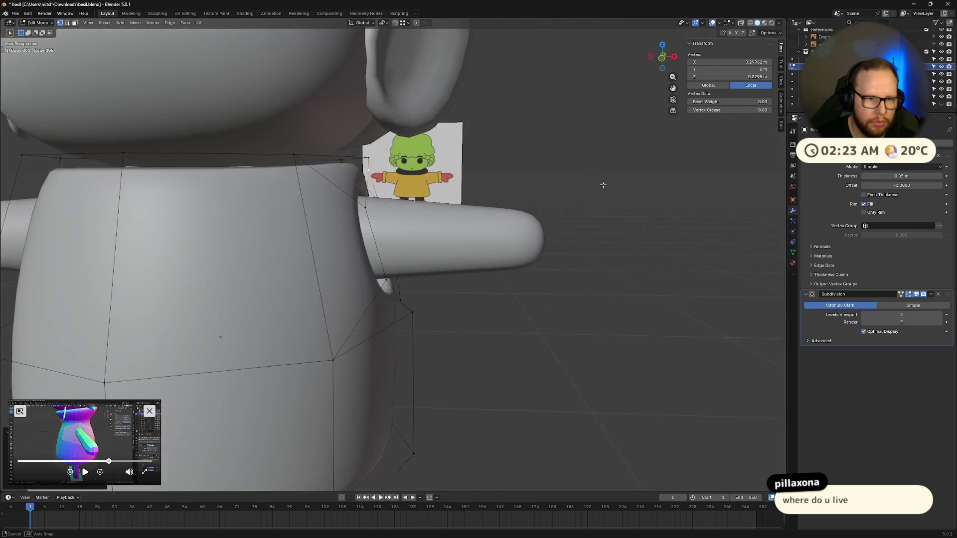
click(366, 204)
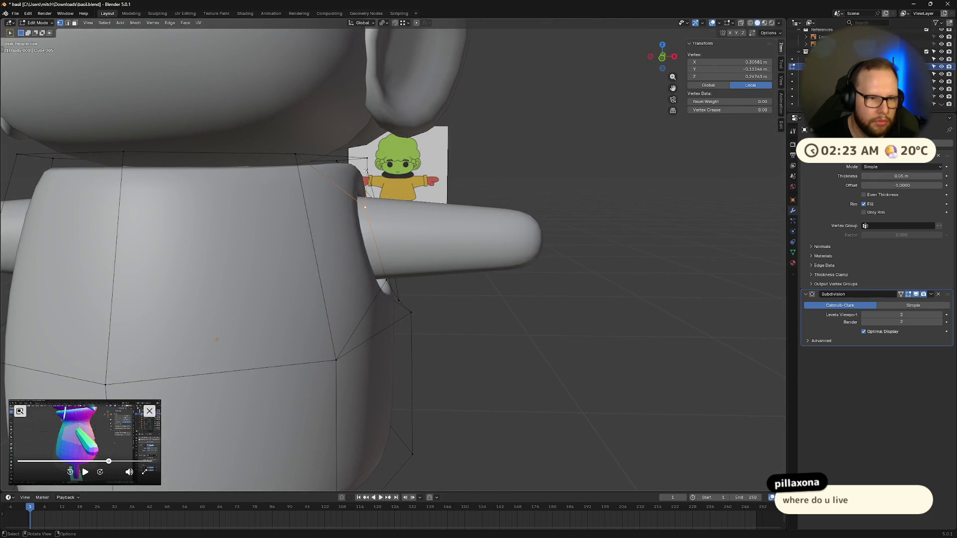
key(g)
key(x)
click(366, 204)
- Align the remaining sleeve-opening vertices along X one by one from both sides
middle_drag(366, 225, 463, 223)
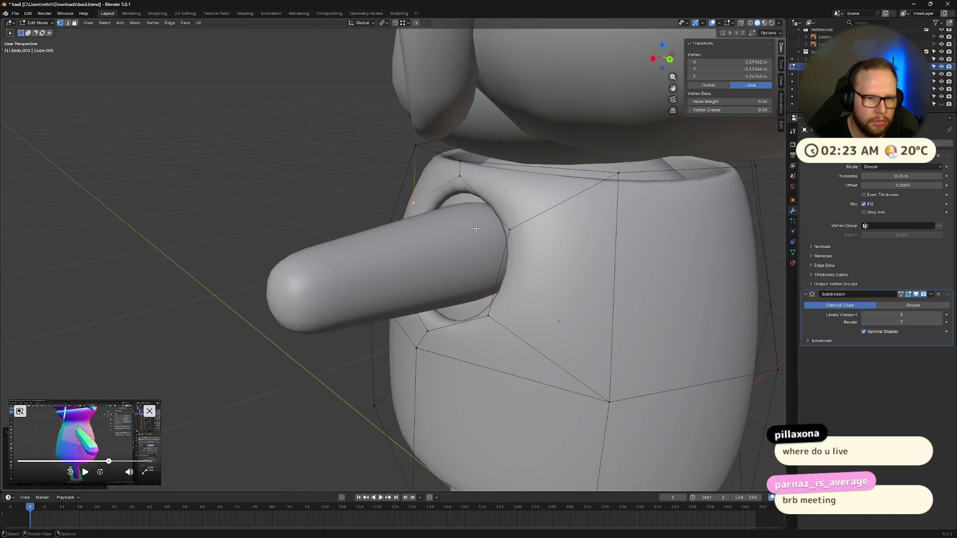
click(511, 229)
key(g)
key(x)
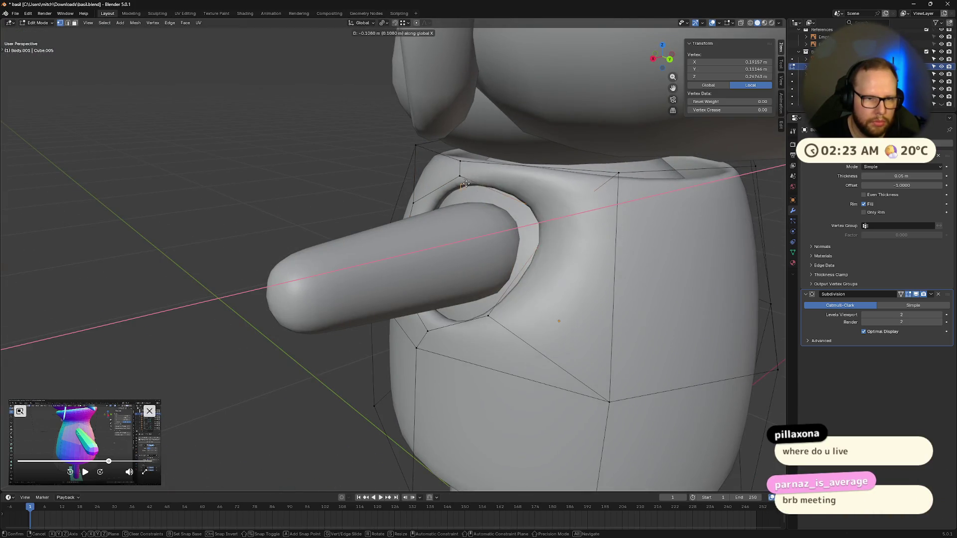
click(461, 175)
middle_drag(461, 195, 439, 306)
click(393, 309)
key(g)
key(x)
click(427, 214)
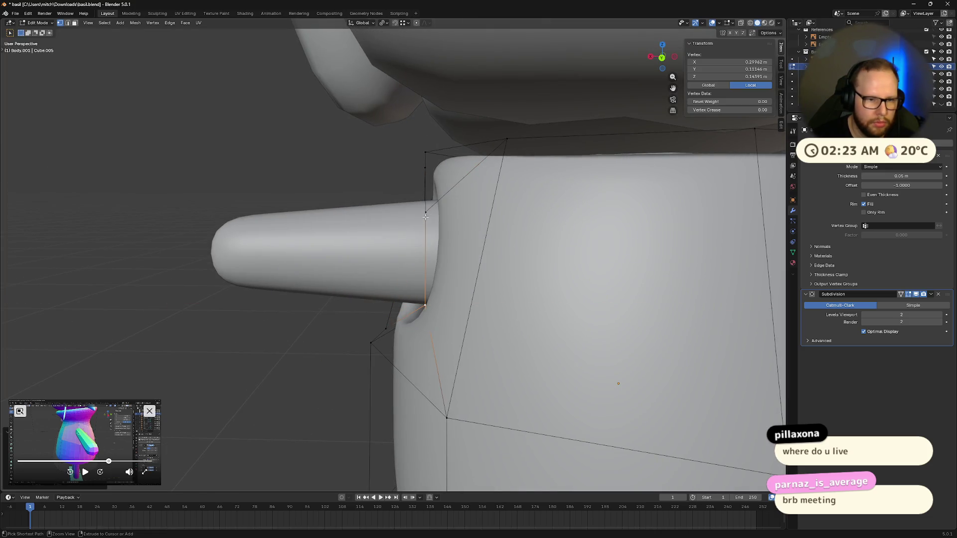
middle_drag(427, 215, 436, 270)
click(386, 281)
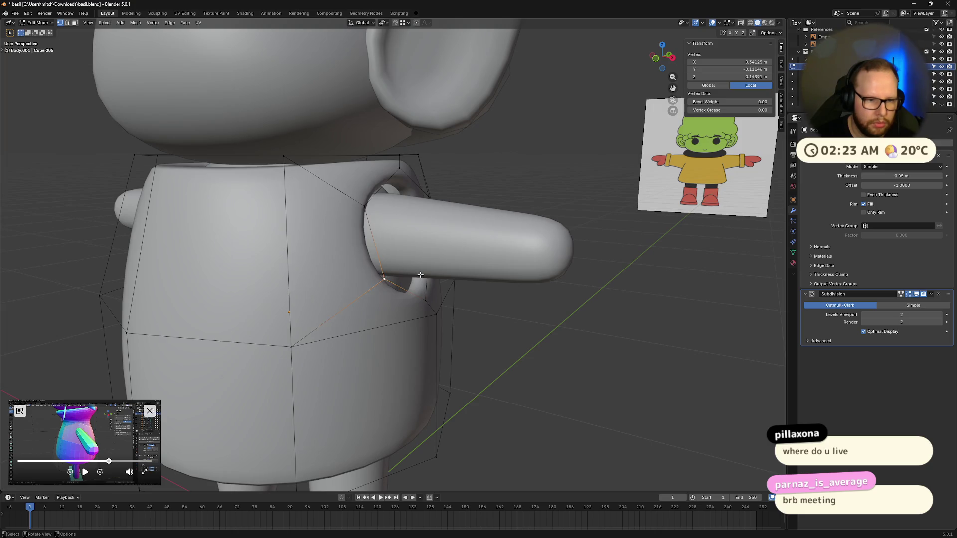
scroll(386, 280, up, 2)
key(g)
key(x)
click(361, 208)
click(366, 278)
key(g)
key(x)
click(366, 277)
- Select the edge loop around the arm hole and start pushing it outward along X
mouse_move(419, 261)
middle_down()
mouse_move(342, 285)
mouse_move(488, 202)
mouse_move(557, 209)
middle_up()
alt+click(488, 202)
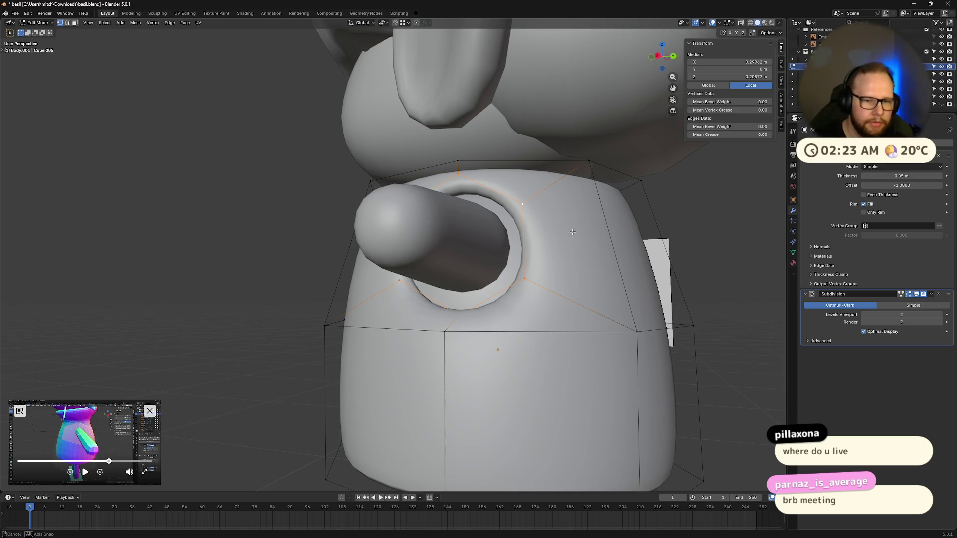
middle_drag(572, 233, 505, 249)
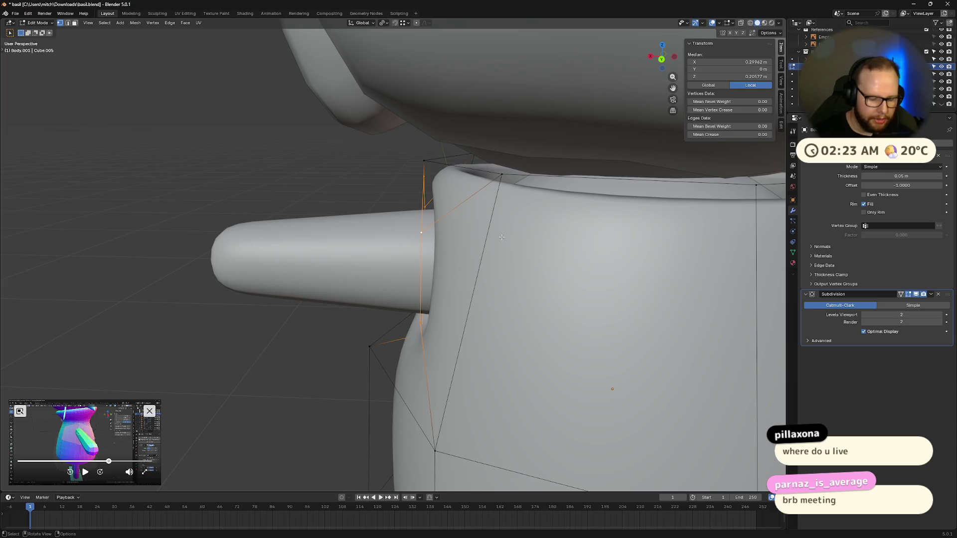
middle_drag(502, 239, 512, 238)
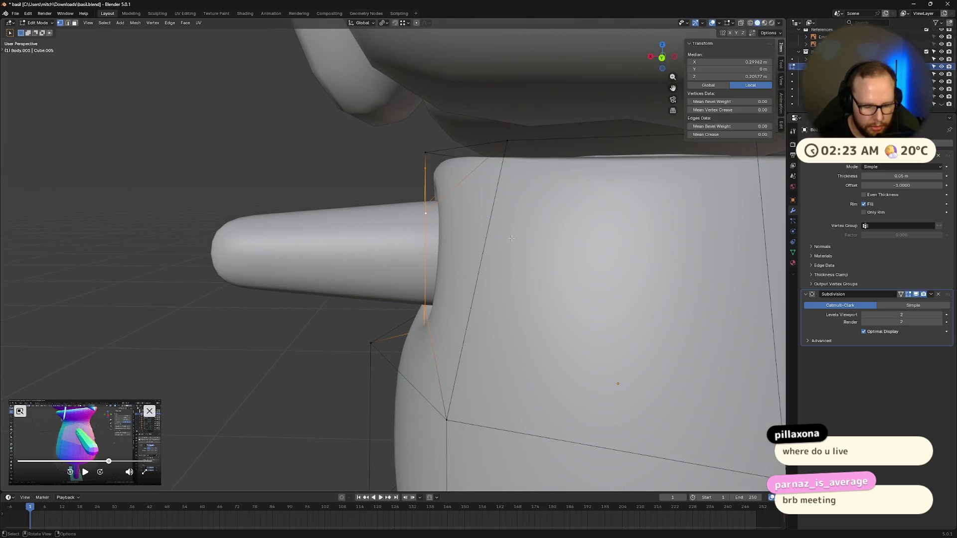
key(g)
key(x)
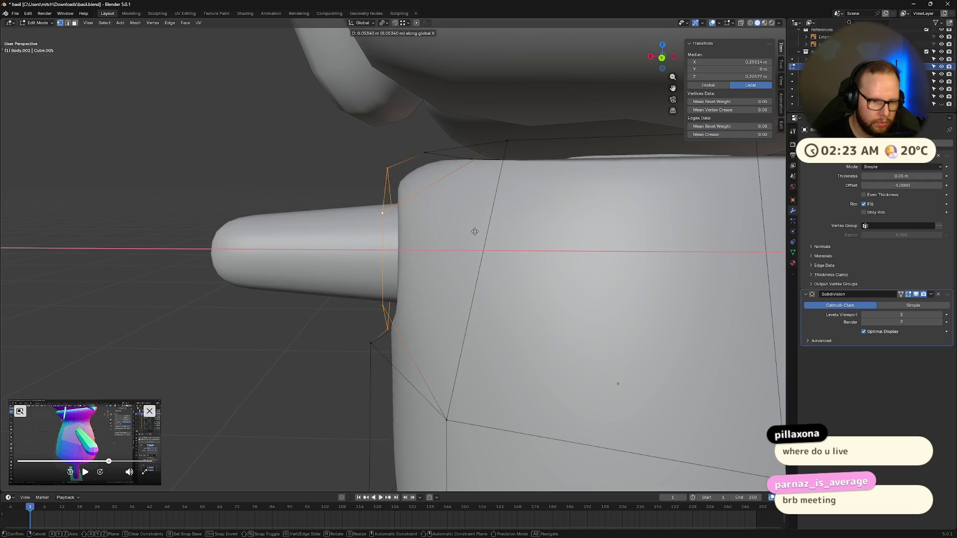
- Settle the sleeve loop, raise it along Z and resize it on Z and Y around the arm
click(475, 231)
mouse_move(475, 231)
middle_down()
mouse_move(540, 232)
mouse_move(467, 225)
middle_up()
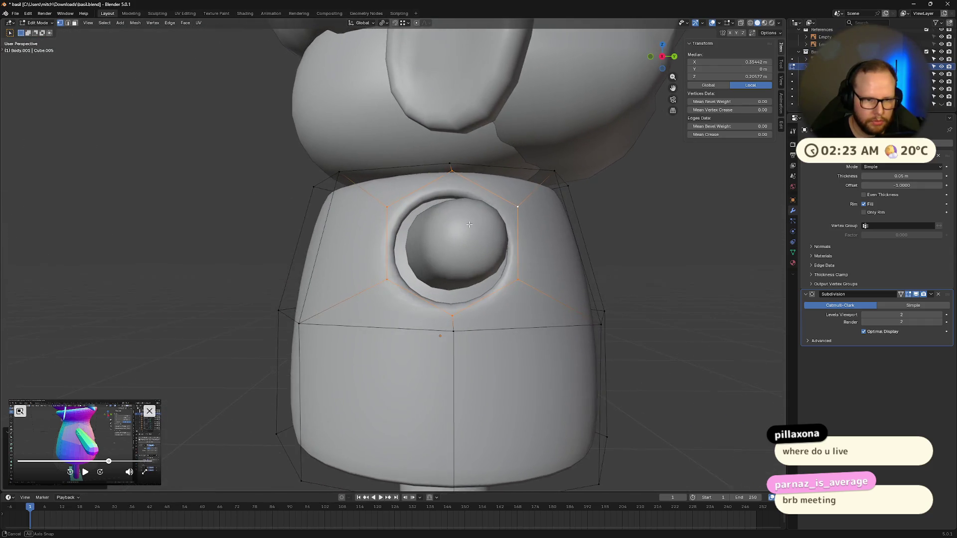
key(g)
key(z)
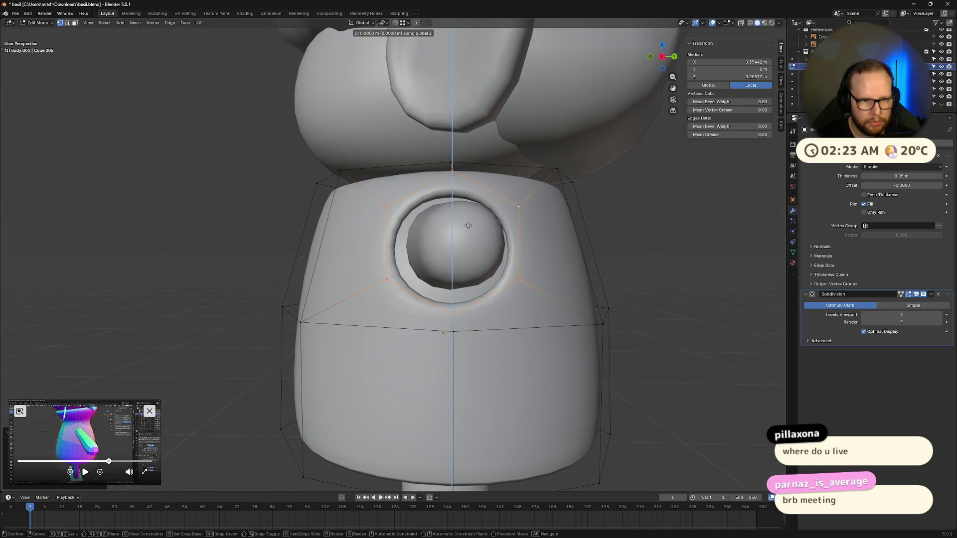
click(467, 225)
middle_drag(468, 225, 467, 224)
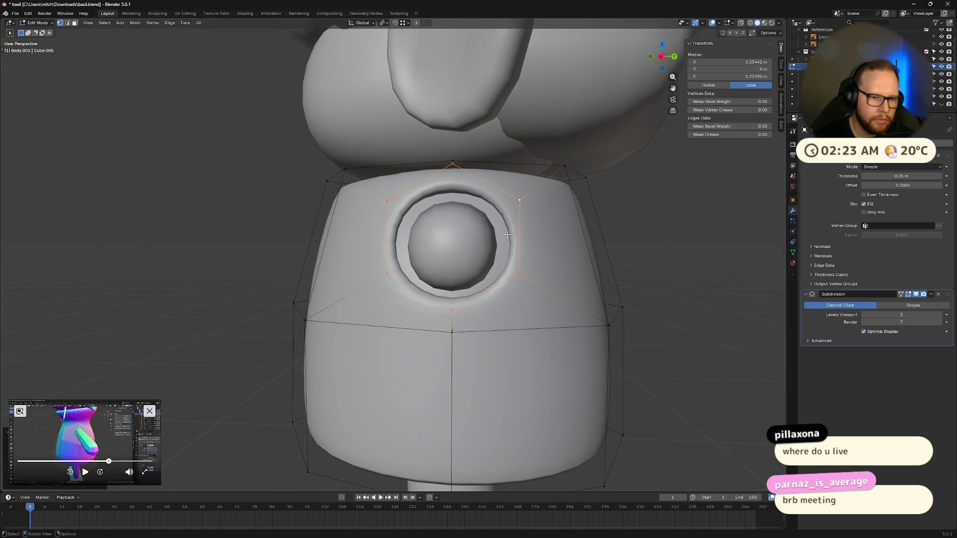
key(s)
key(z)
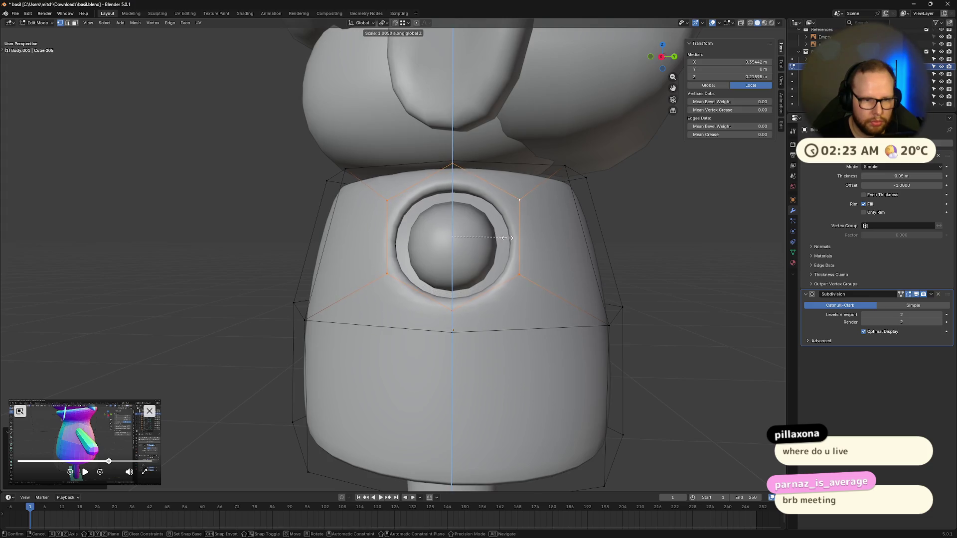
click(509, 237)
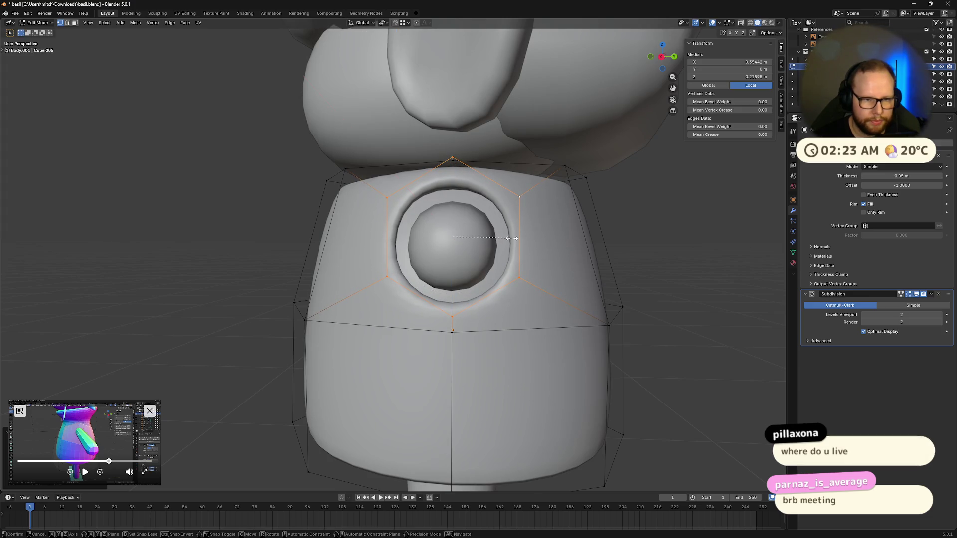
key(s)
key(x)
key(y)
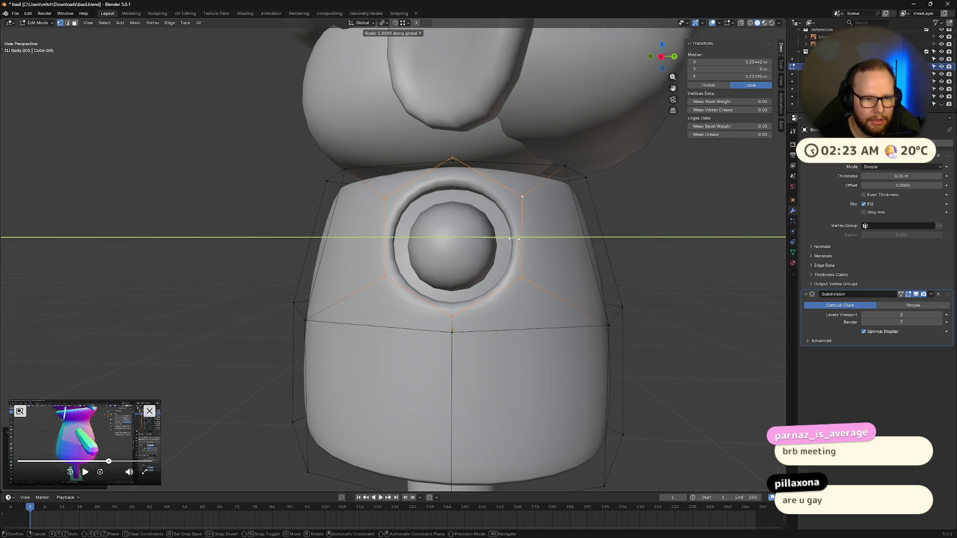
click(512, 238)
mouse_move(449, 247)
middle_down()
mouse_move(585, 259)
mouse_move(626, 241)
middle_up()
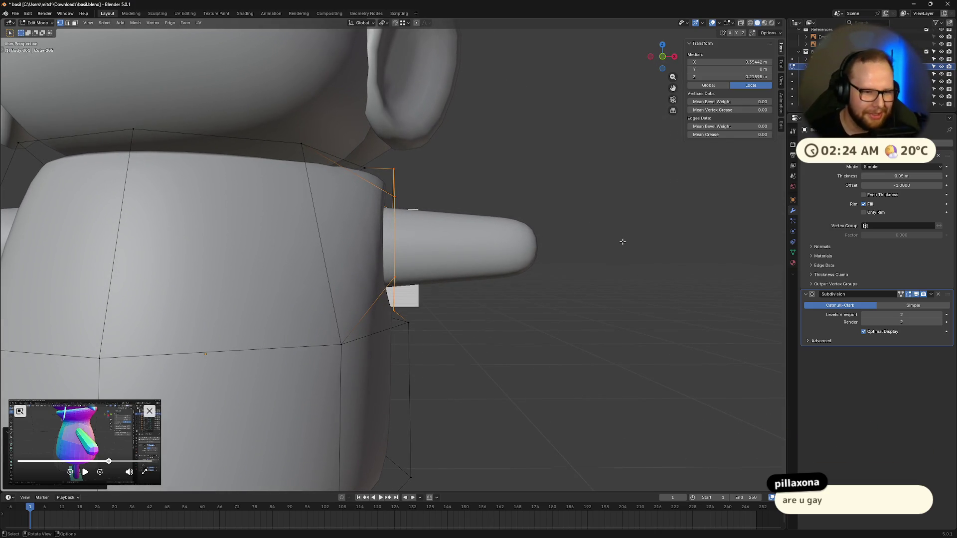
mouse_move(623, 242)
middle_down()
mouse_move(485, 267)
mouse_move(628, 251)
middle_up()
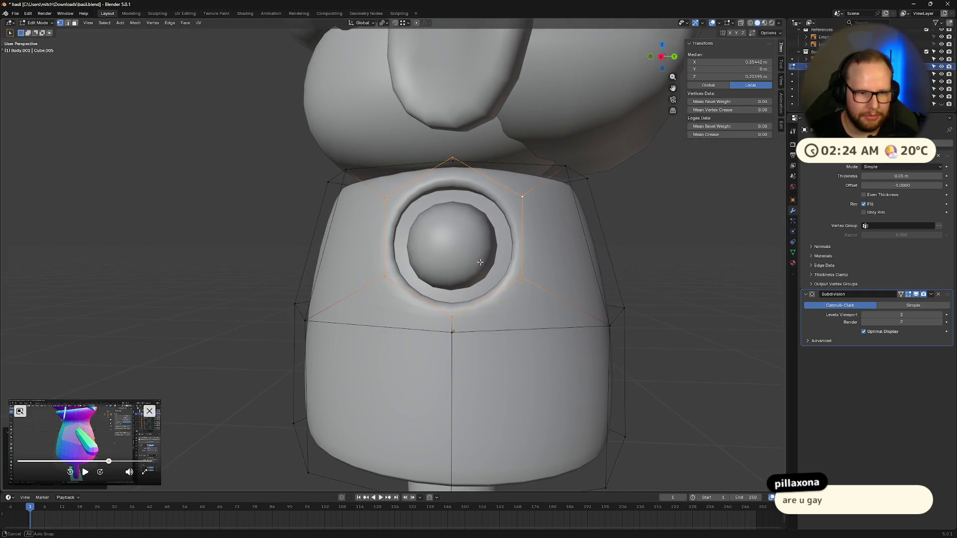
- Resize the collar opening and shift it to a new height along Z
key(s)
click(621, 248)
middle_drag(614, 251, 521, 256)
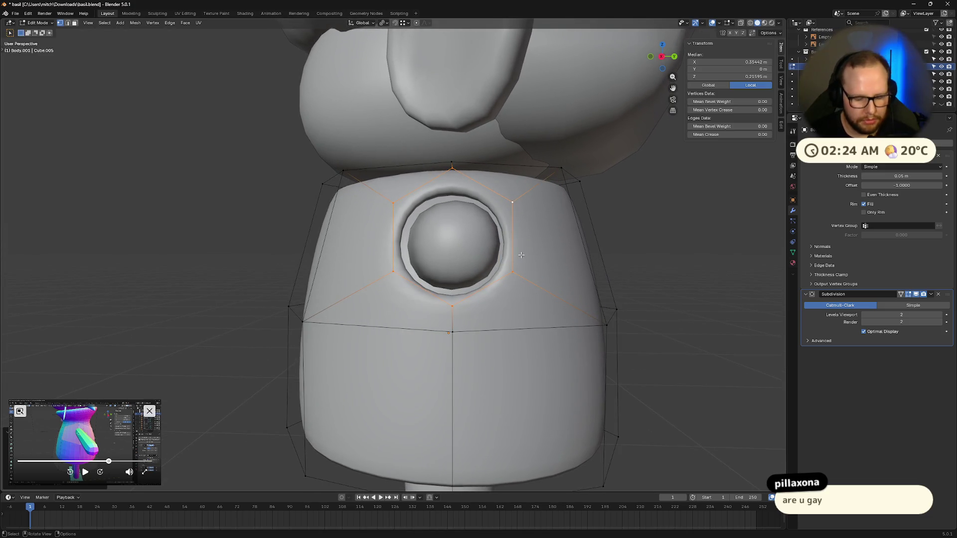
key(g)
key(z)
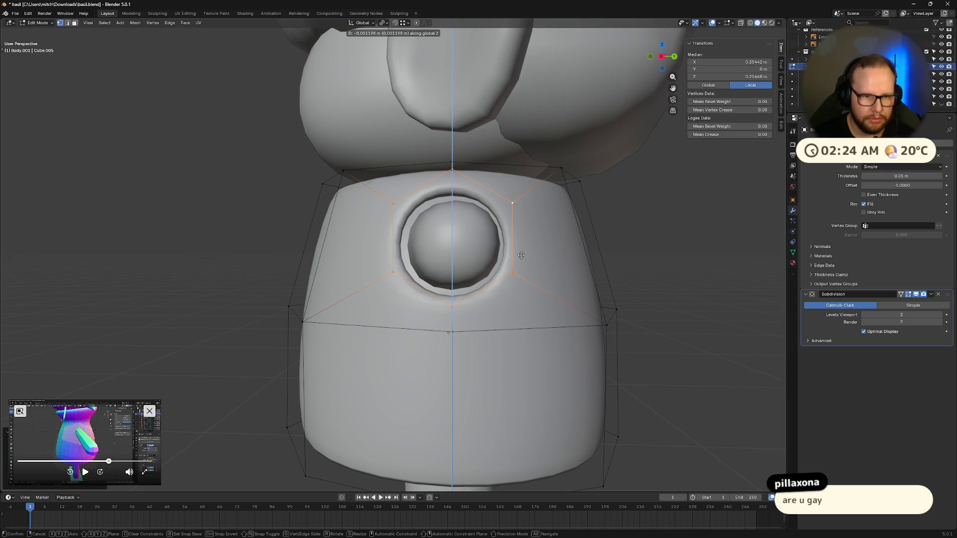
click(520, 254)
middle_drag(521, 256, 605, 264)
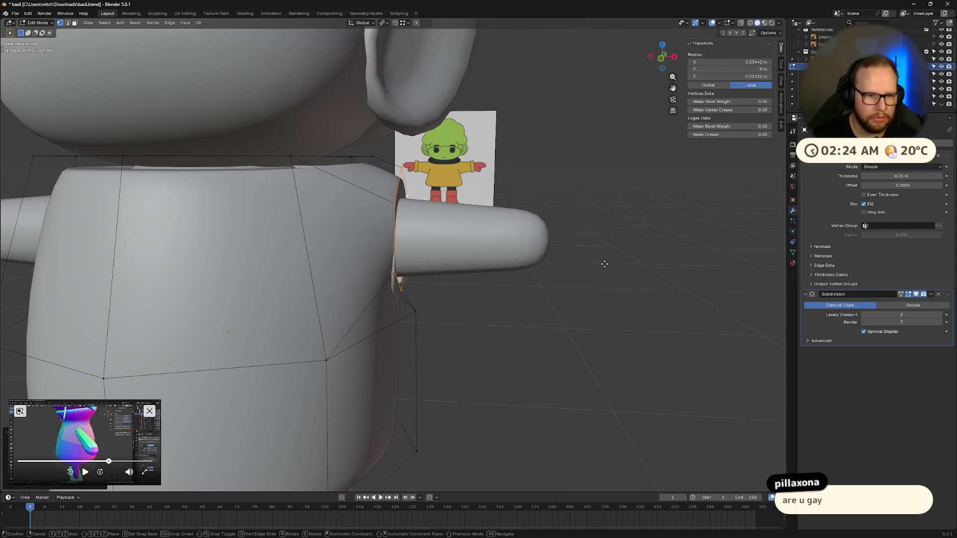
- Extrude the sleeve opening out along X, delete its end face and adjust its height
key(e)
key(x)
click(714, 268)
mouse_move(714, 268)
middle_down()
mouse_move(618, 261)
mouse_move(671, 255)
mouse_move(587, 269)
middle_up()
key(x)
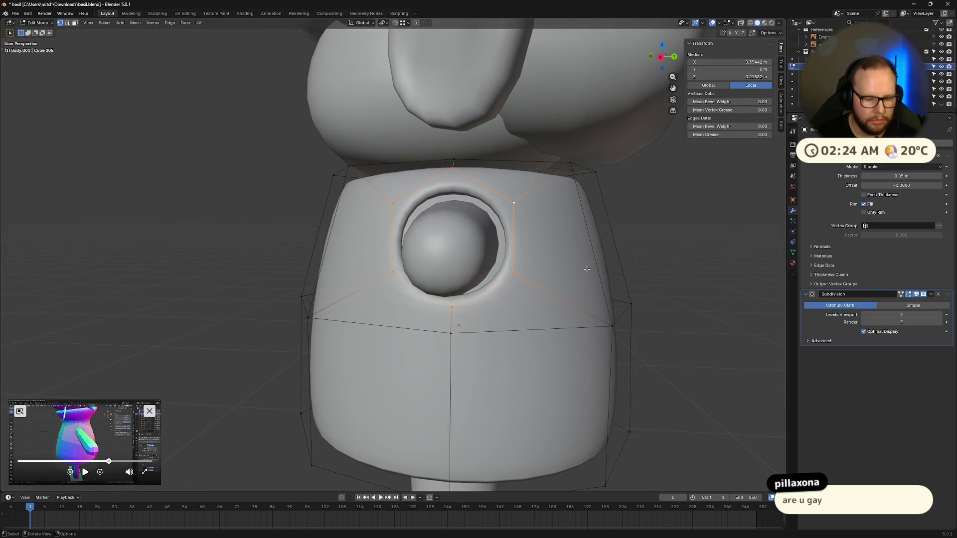
key(g)
key(z)
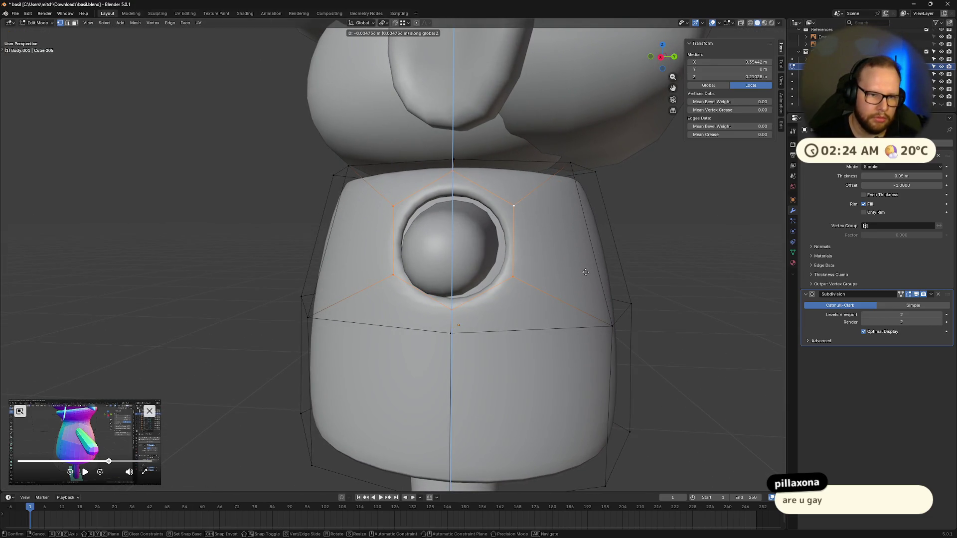
click(586, 272)
- Flatten the sleeve ring completely by scaling it to 0 along X
middle_drag(586, 272, 627, 288)
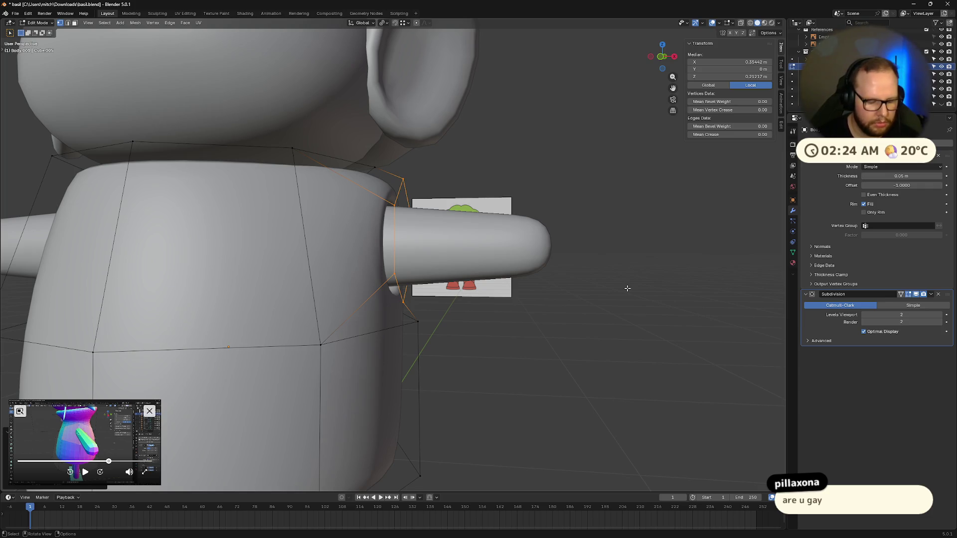
key(s)
key(x)
key(0)
key(Return)
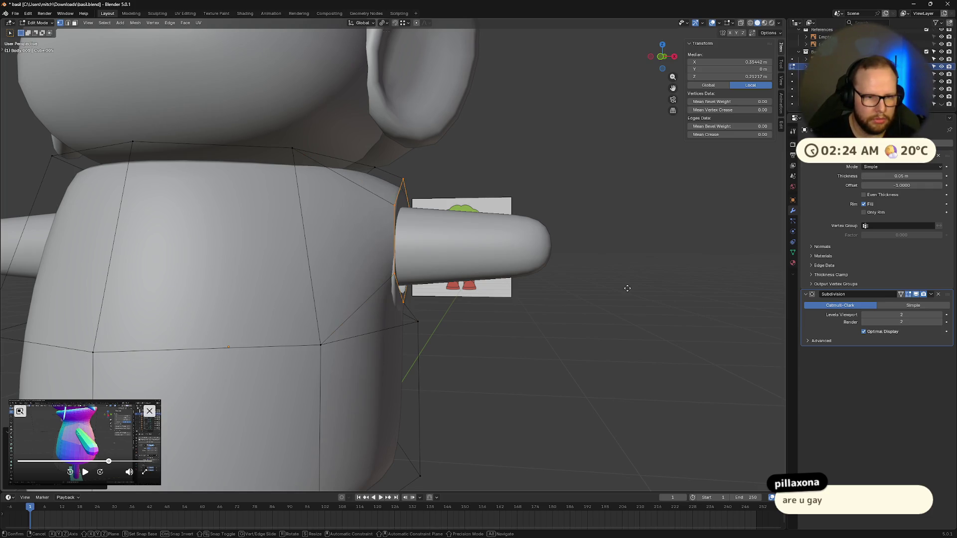
- Slide the flattened sleeve ring outward along X to lengthen the sleeve tube
key(g)
key(x)
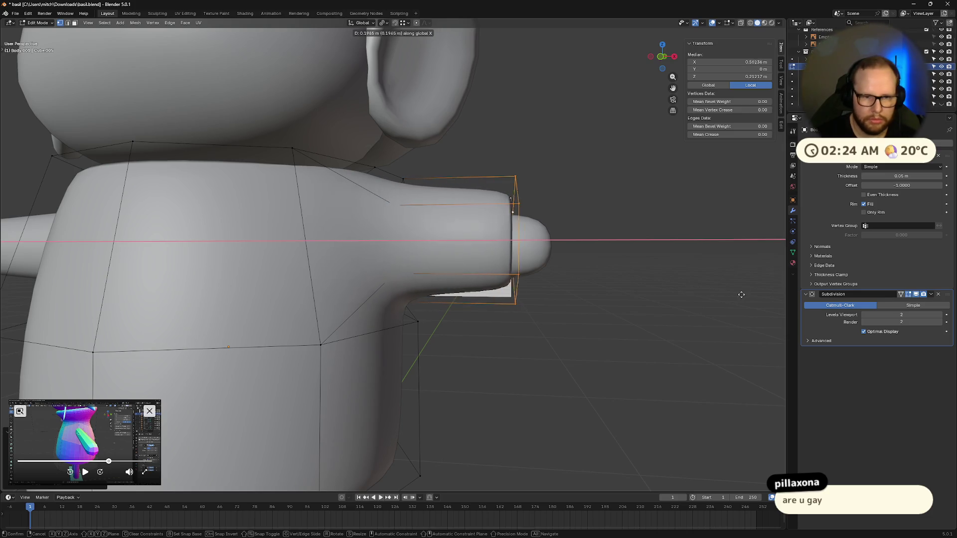
click(777, 307)
mouse_move(778, 307)
middle_down()
mouse_move(596, 299)
mouse_move(554, 319)
middle_up()
scroll(644, 301, down, 4)
scroll(596, 298, up, 4)
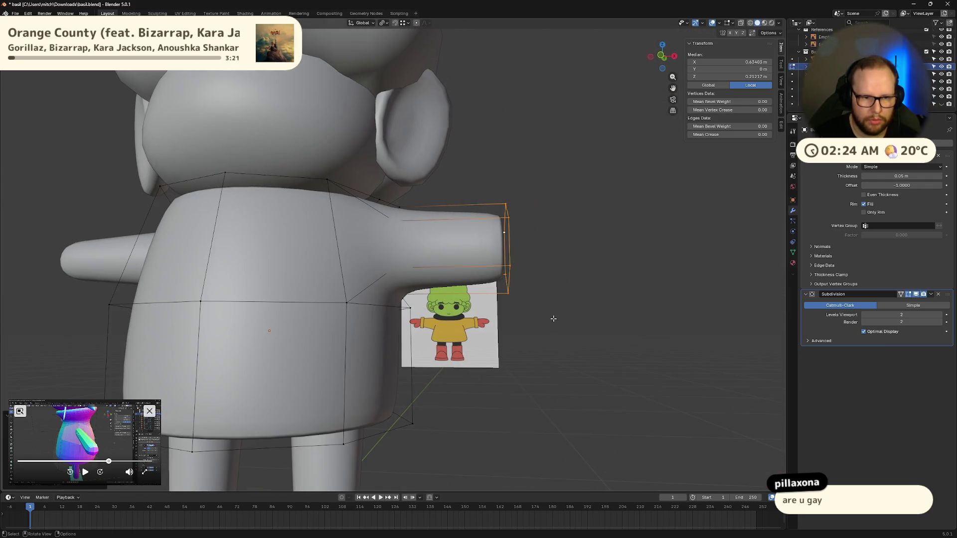
- Select the torso edge loop and lower it along Z beneath the sleeve
click(383, 310)
alt+click(382, 310)
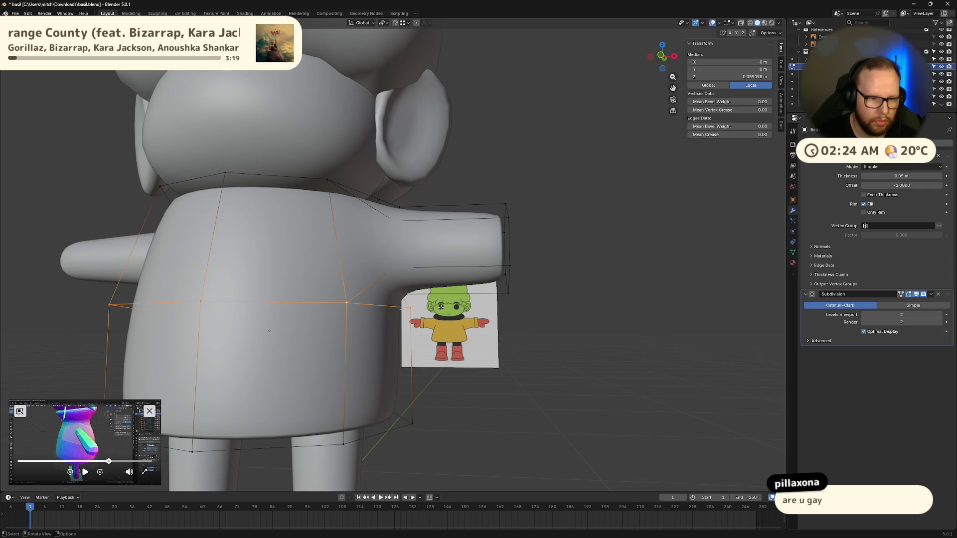
key(g)
key(x)
key(z)
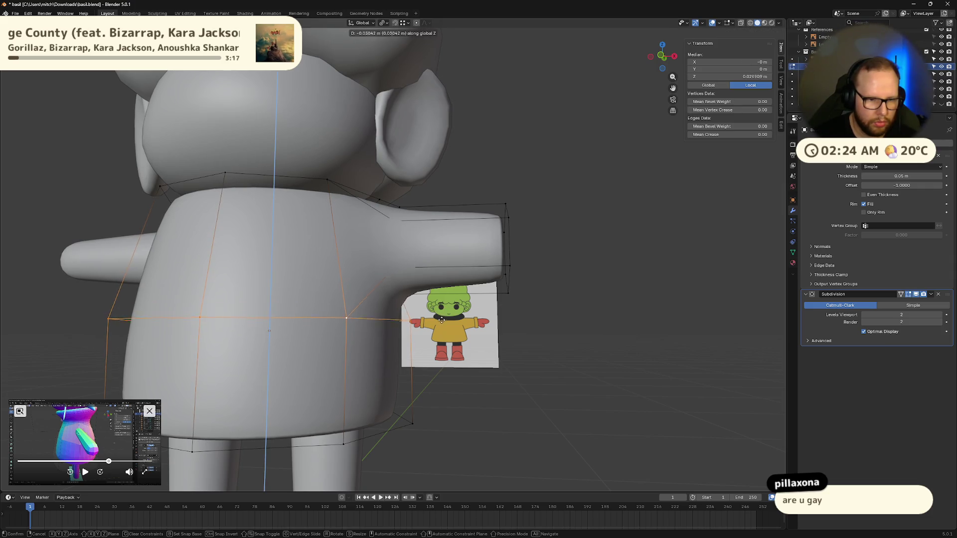
click(444, 364)
- From a side orthographic view, hide the Subdivision modifier's smoothing in the viewport
middle_drag(658, 67, 677, 58)
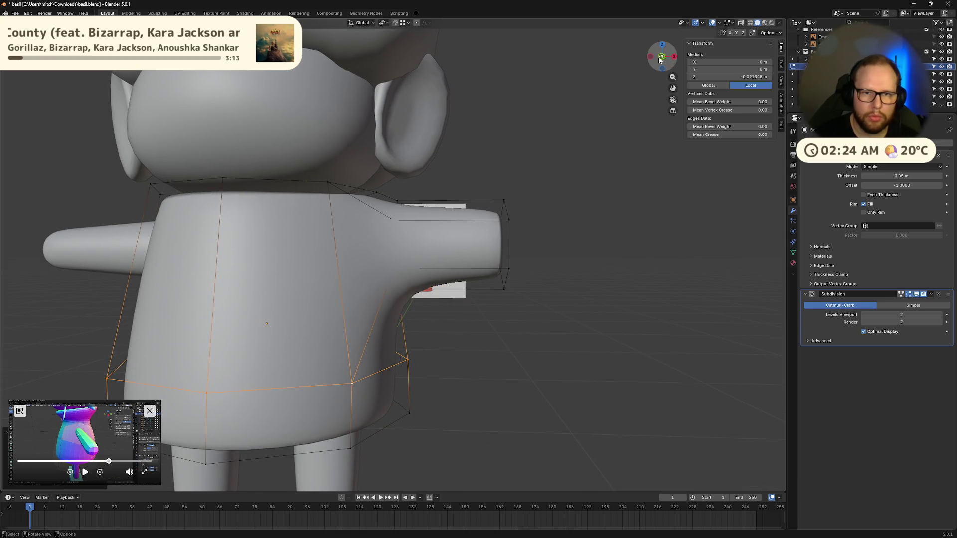
click(661, 59)
scroll(460, 282, up, 3)
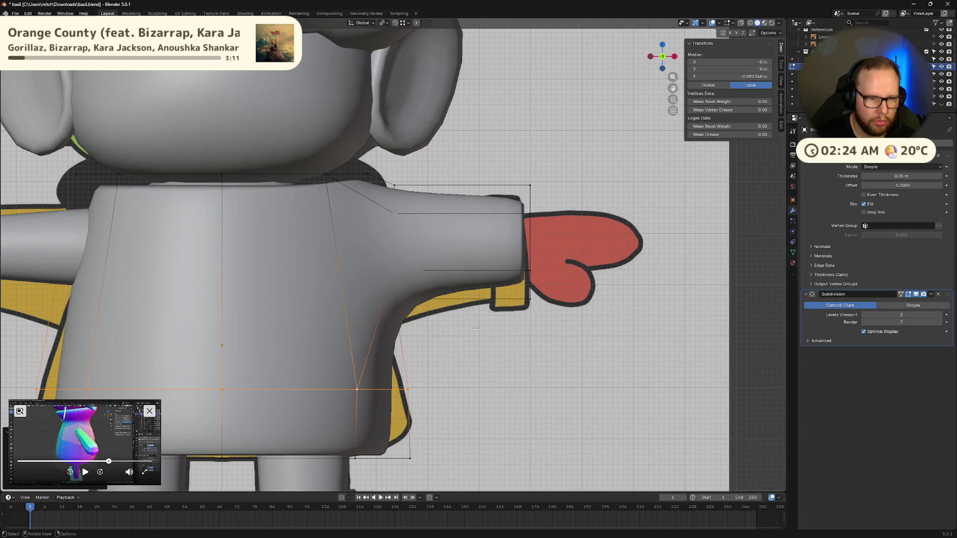
click(908, 294)
middle_drag(629, 366, 435, 293)
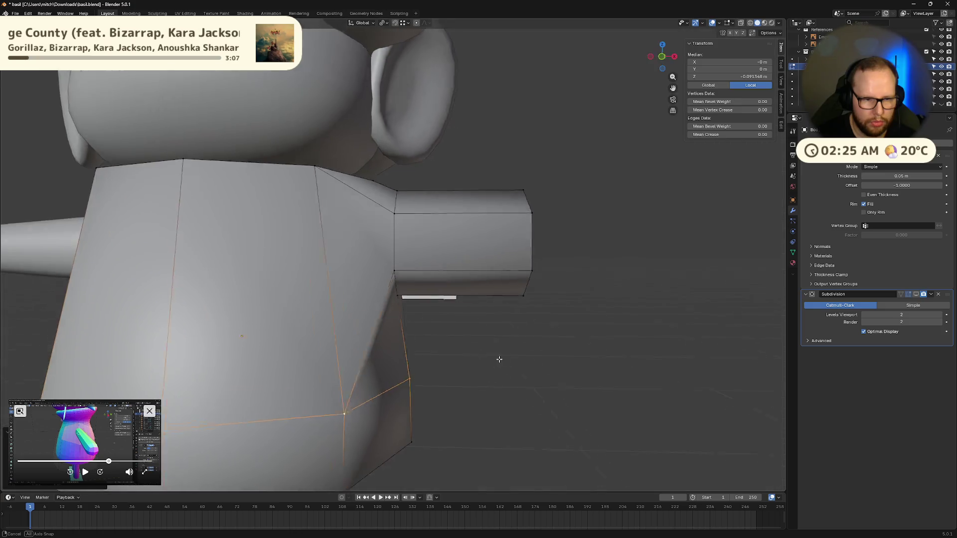
- Select the shirt-front vertices and slide them vertically in side orthographic view
shift+click(443, 298)
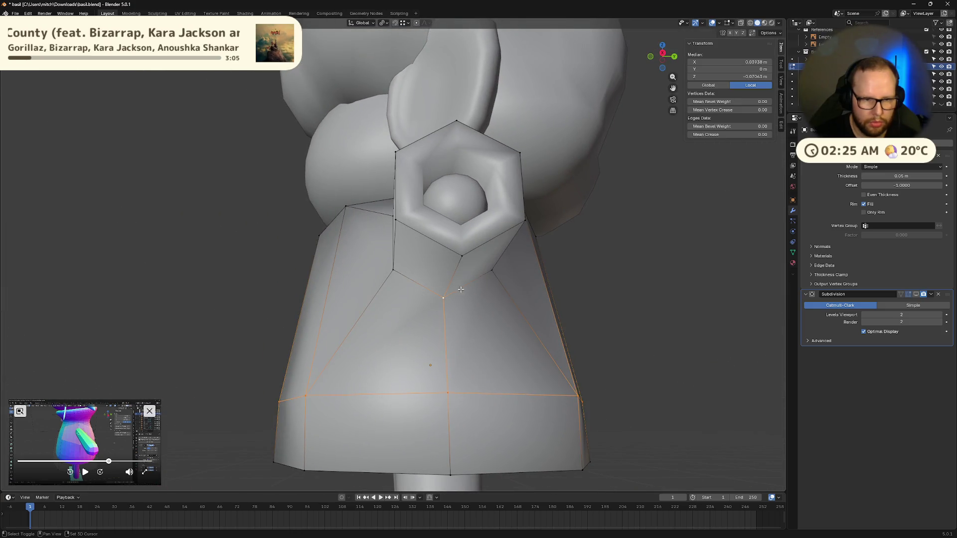
shift+click(431, 292)
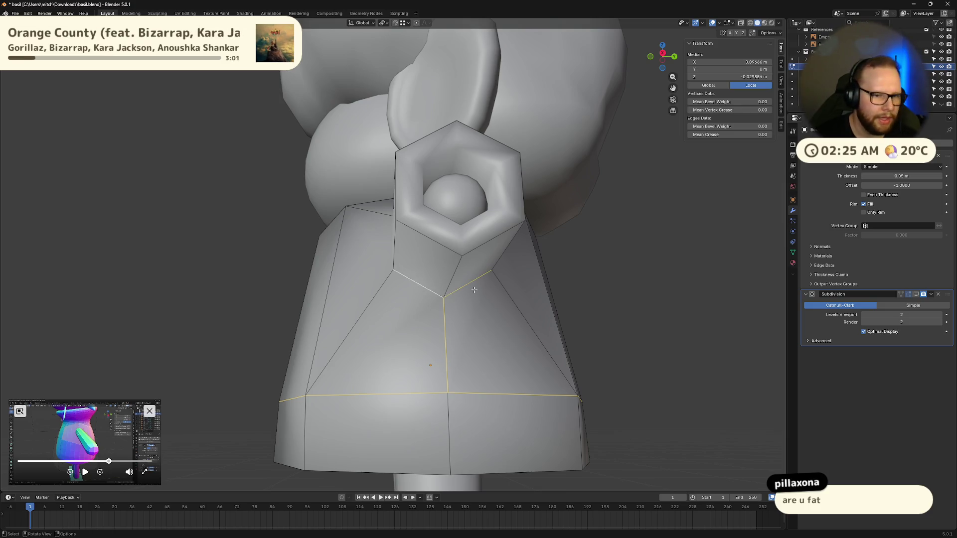
click(652, 56)
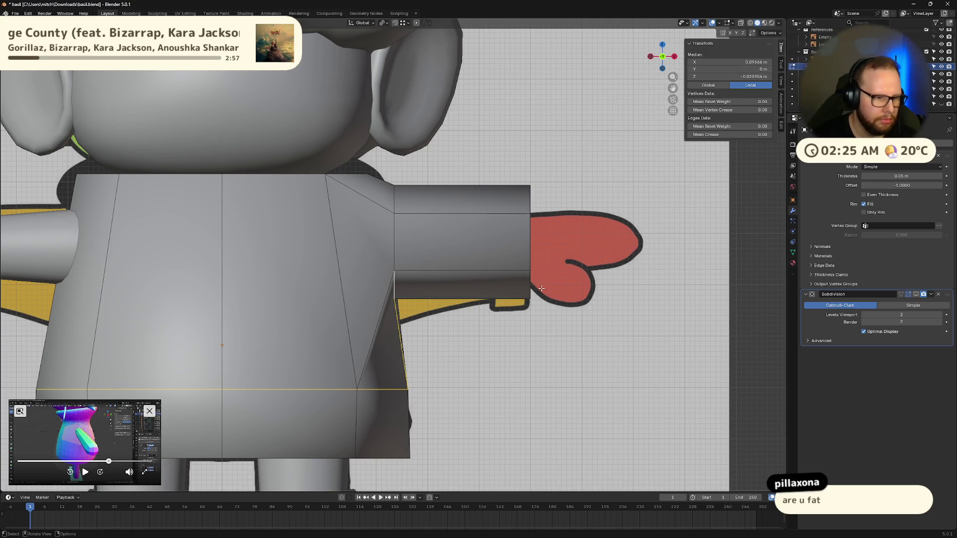
key(g)
key(z)
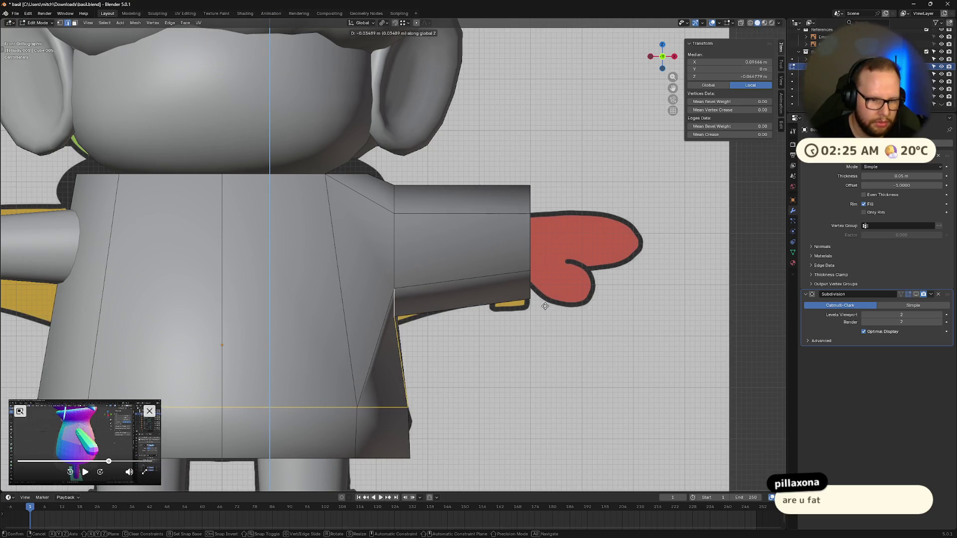
click(544, 299)
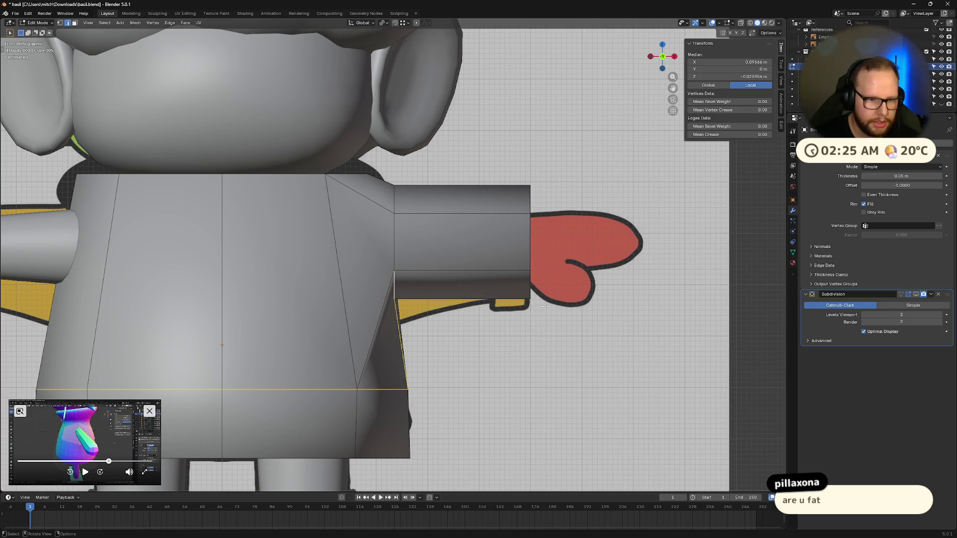
click(544, 308)
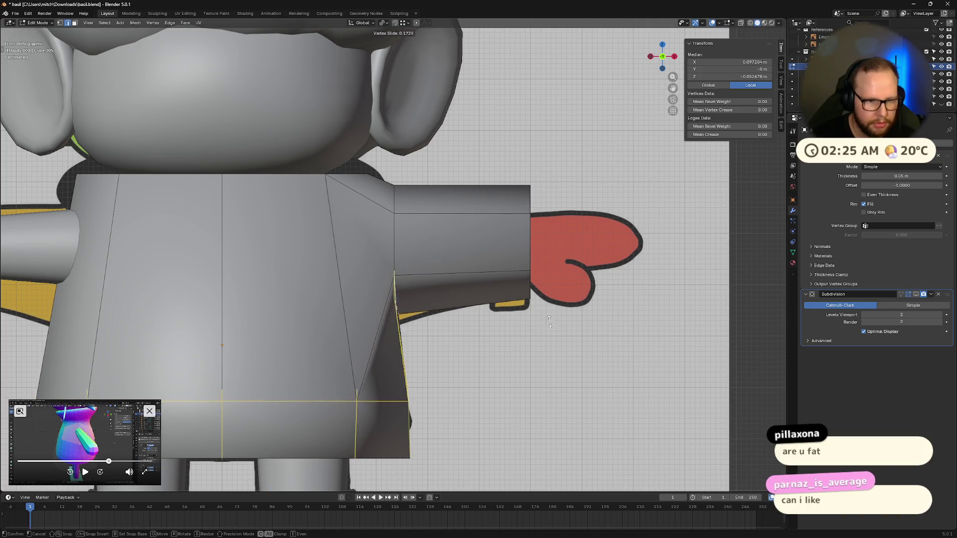
- Vertex-slide the underarm torso loop down its side edges to tidy the sleeve join
alt+click(552, 335)
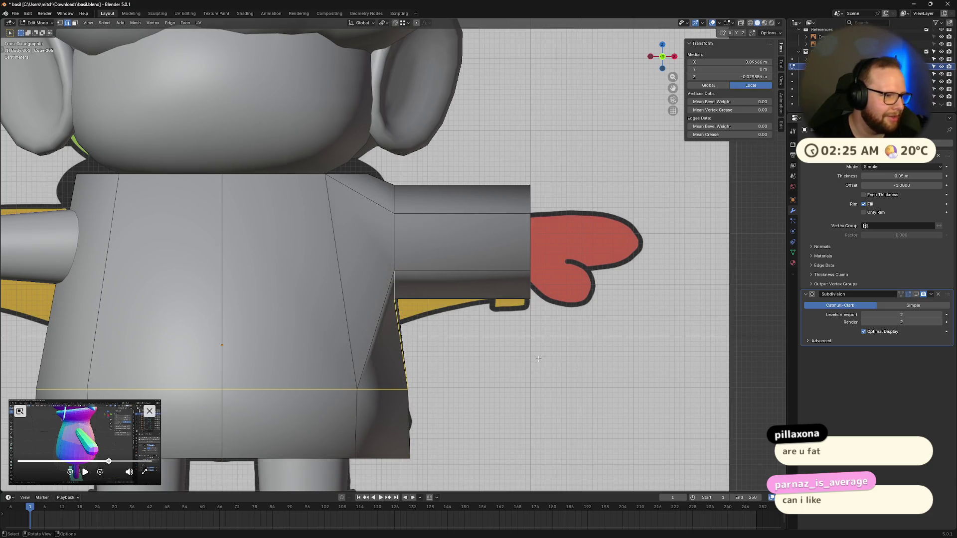
mouse_move(539, 358)
middle_down()
mouse_move(438, 355)
mouse_move(433, 327)
mouse_move(506, 333)
middle_up()
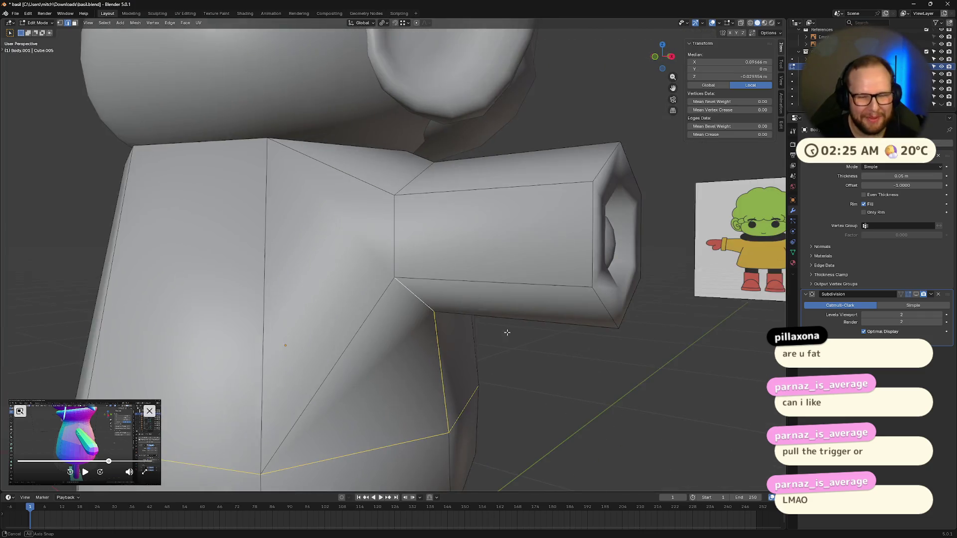
click(662, 57)
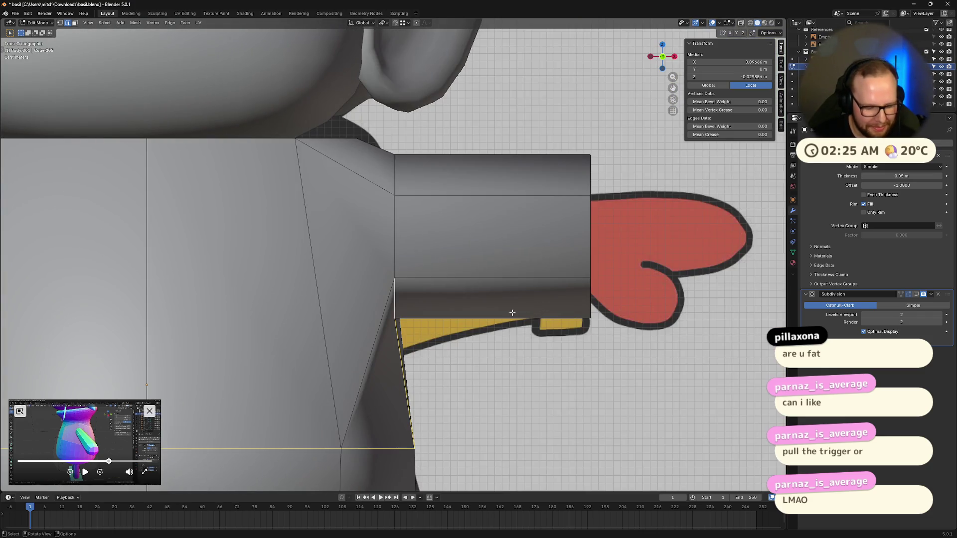
key(g)
key(g)
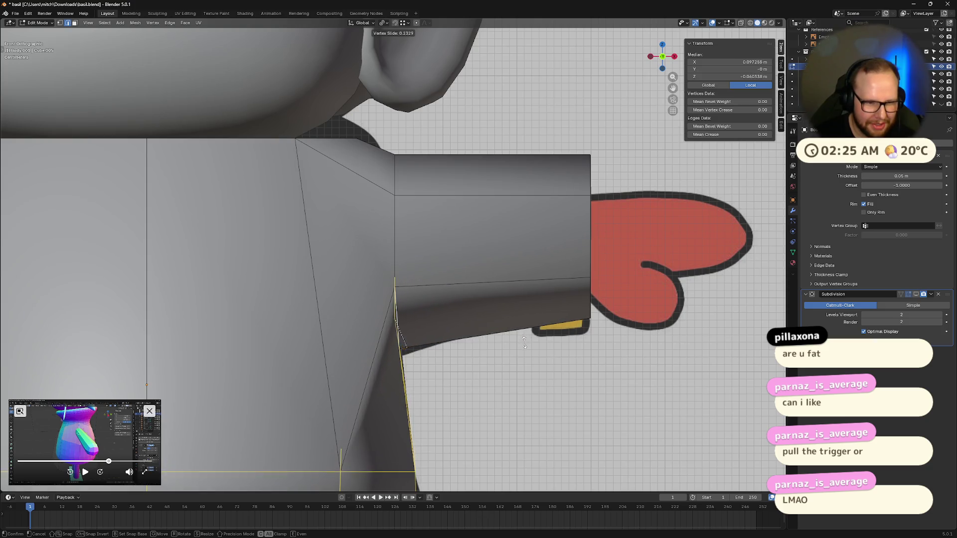
click(526, 347)
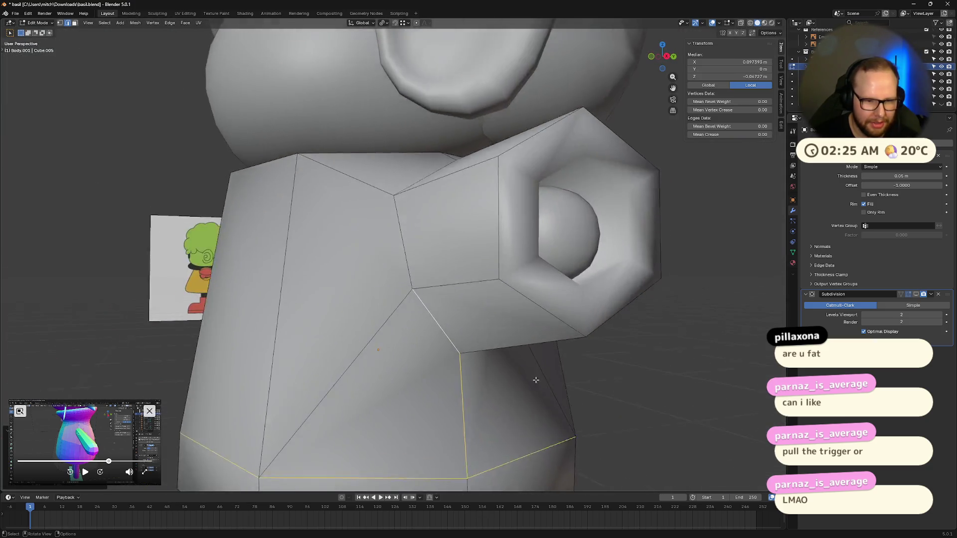